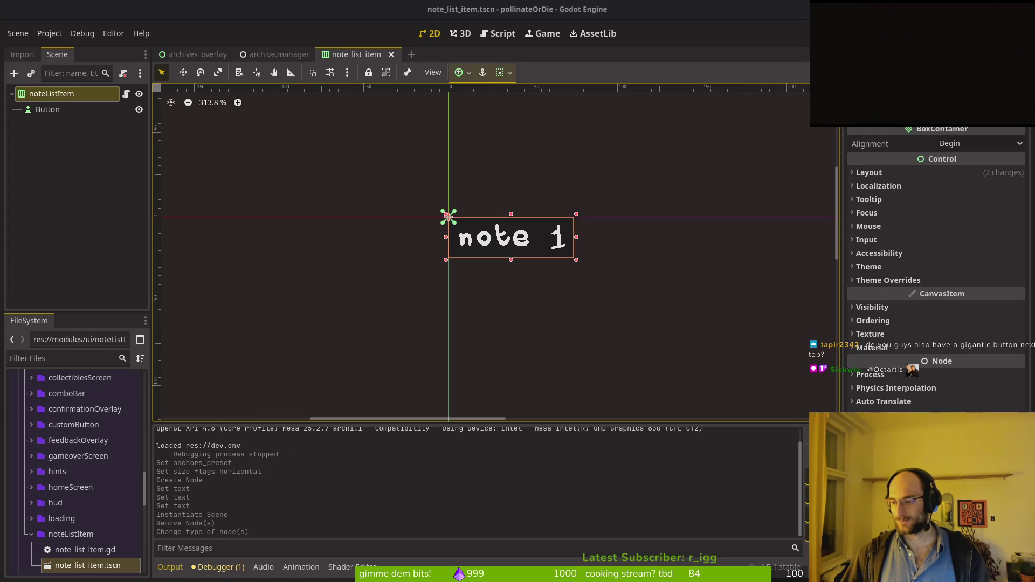
Step: Select the Button node labelled "note 1" so its properties show in the Inspector
{"action": "left_click", "coordinate": [45, 195]}
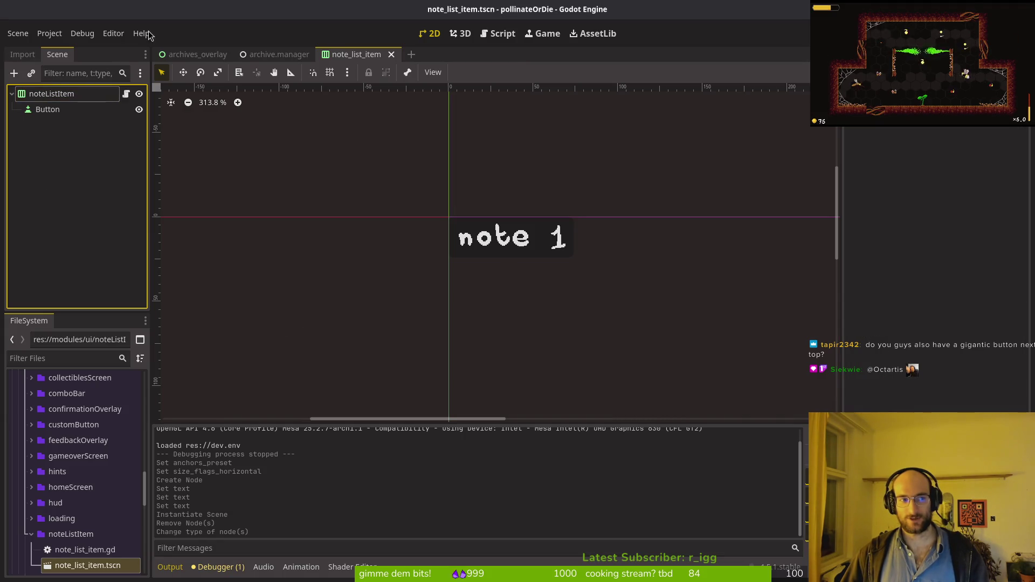
{"action": "left_click", "coordinate": [365, 105]}
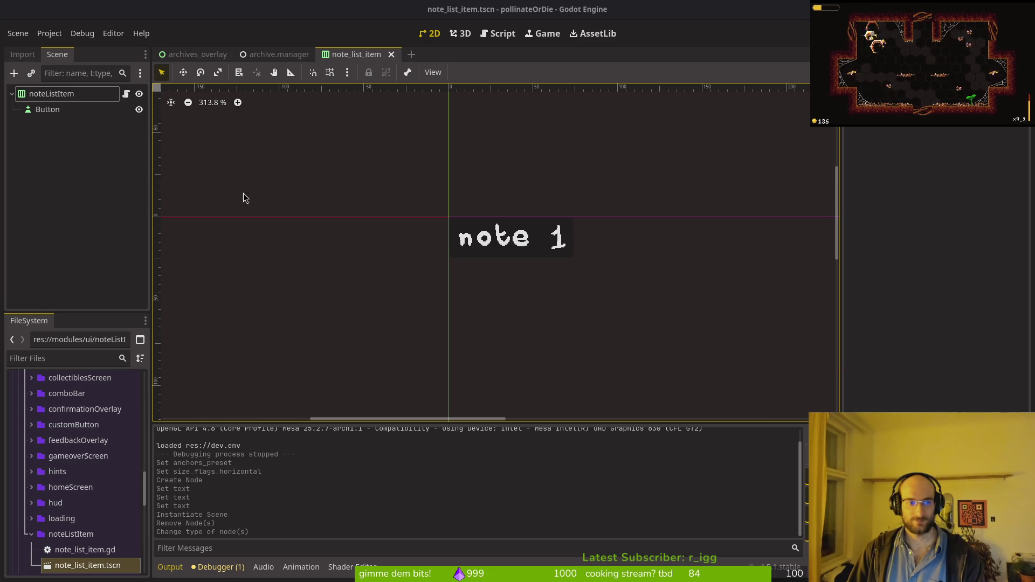
{"action": "left_click", "coordinate": [67, 111]}
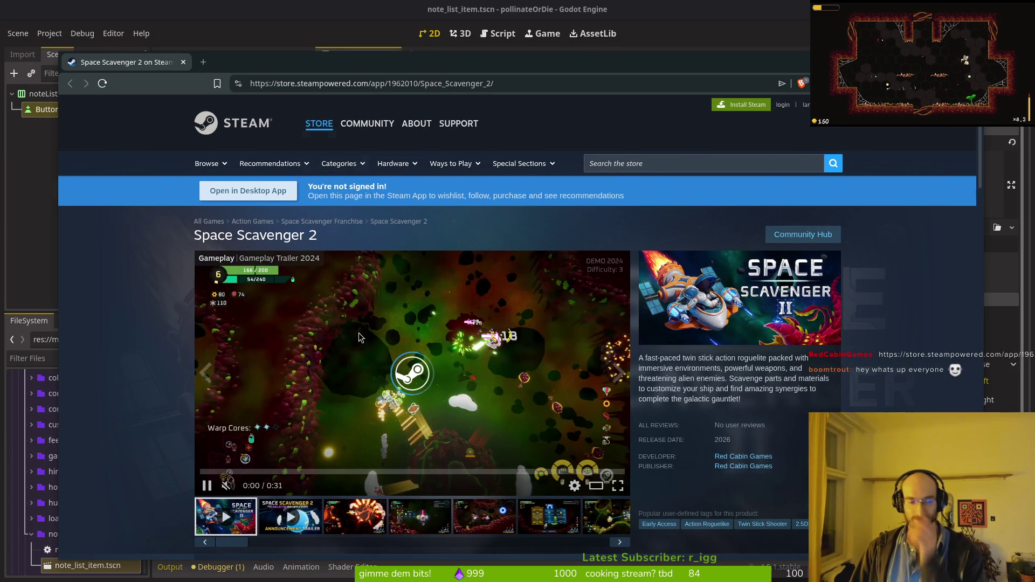
Step: View the Space Scavenger 2 screenshots full screen, step through them, then exit back to the page
{"action": "left_click", "coordinate": [354, 518]}
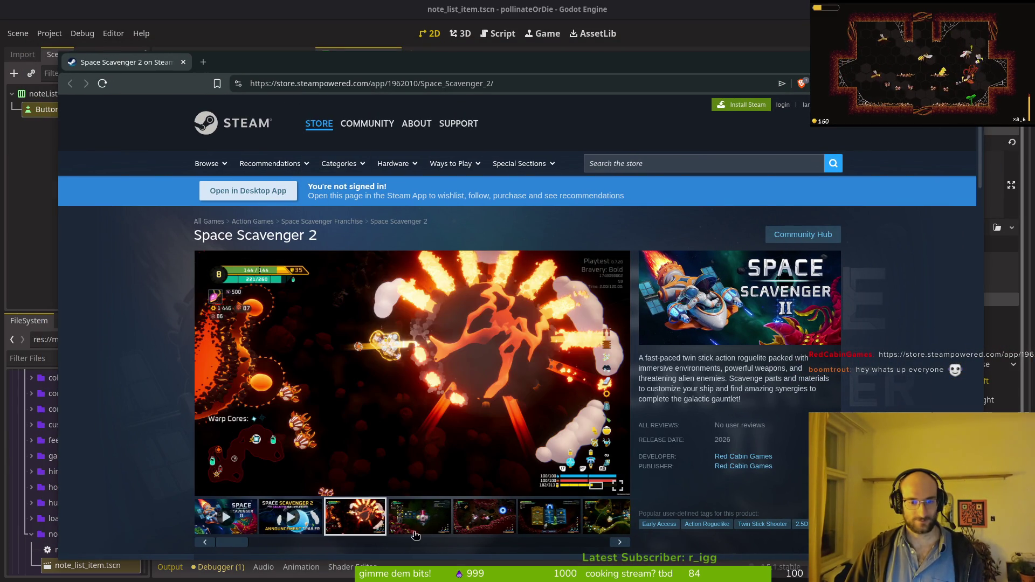
{"action": "left_click", "coordinate": [617, 486]}
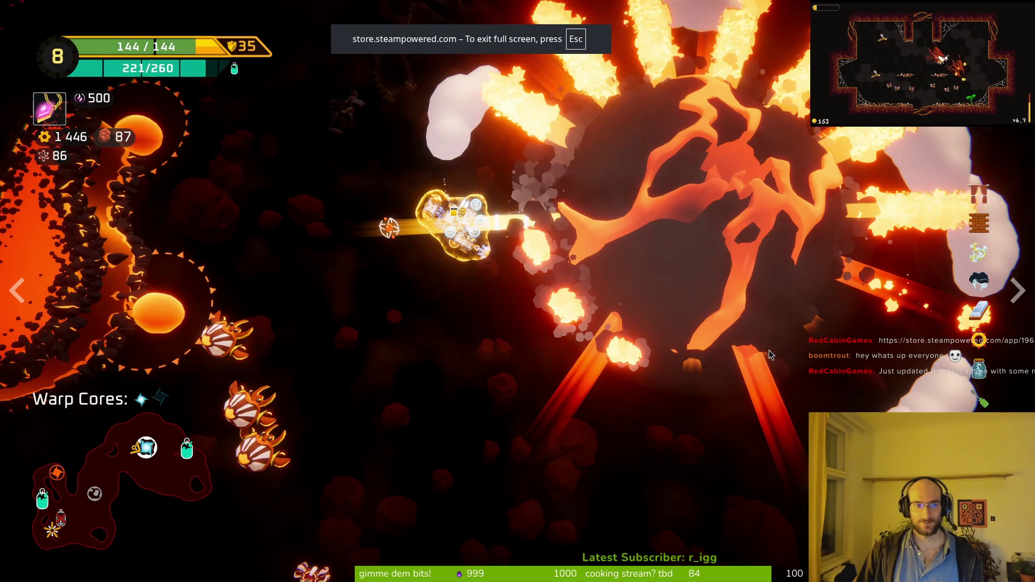
{"action": "left_click", "coordinate": [1027, 295]}
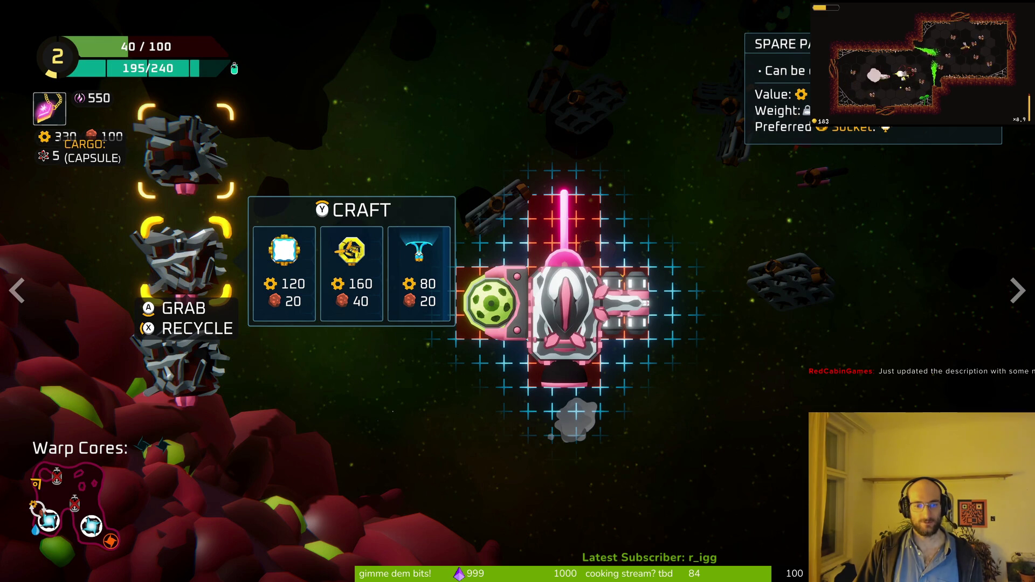
{"action": "key", "text": "Escape"}
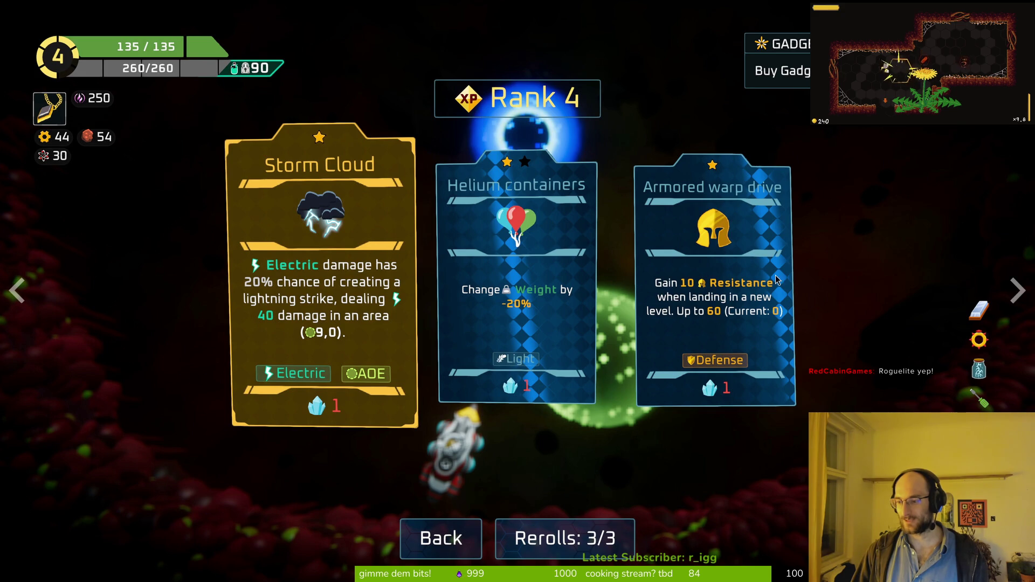
{"action": "left_click", "coordinate": [1021, 292]}
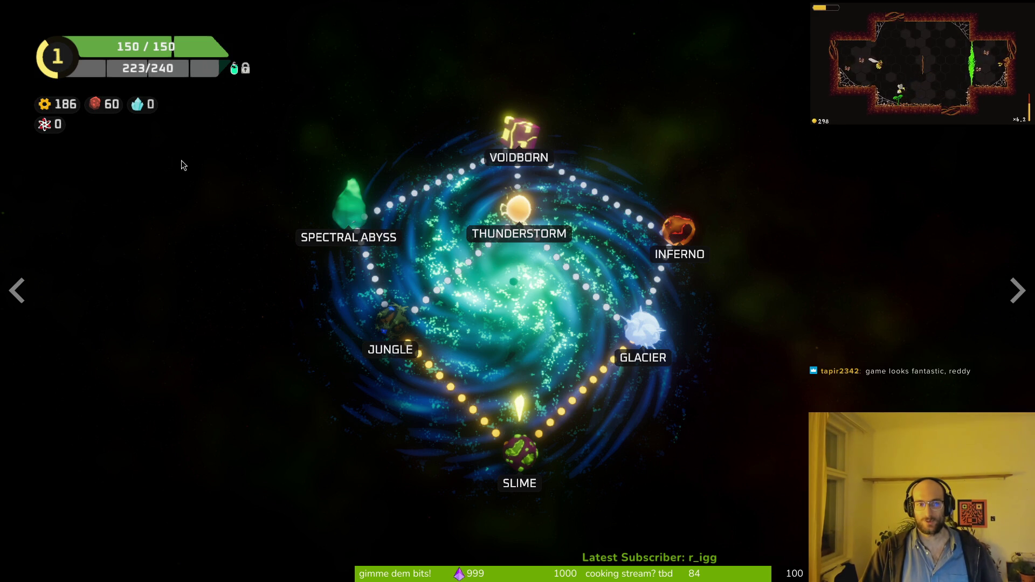
{"action": "left_click", "coordinate": [1005, 279]}
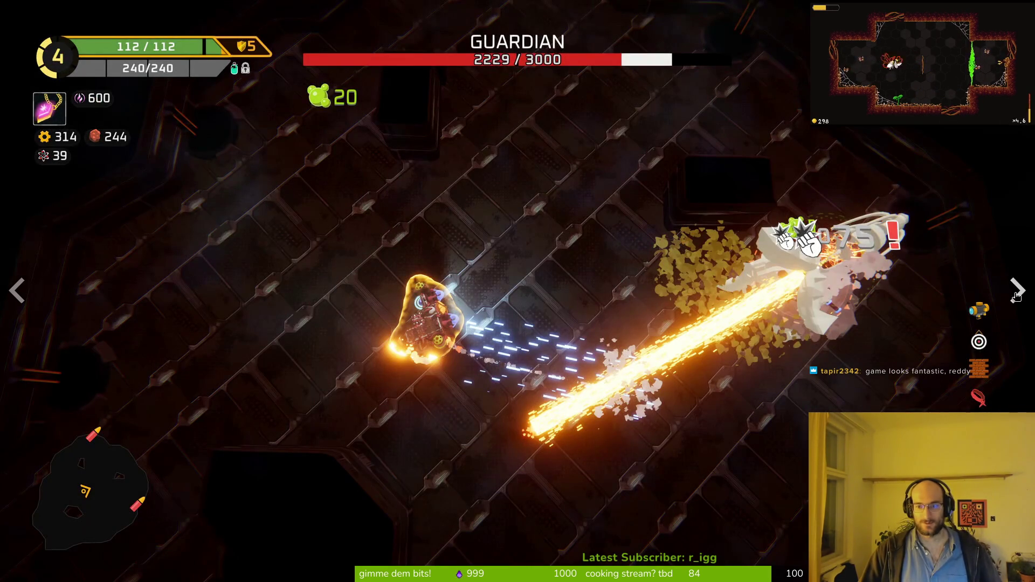
{"action": "left_click", "coordinate": [1014, 295]}
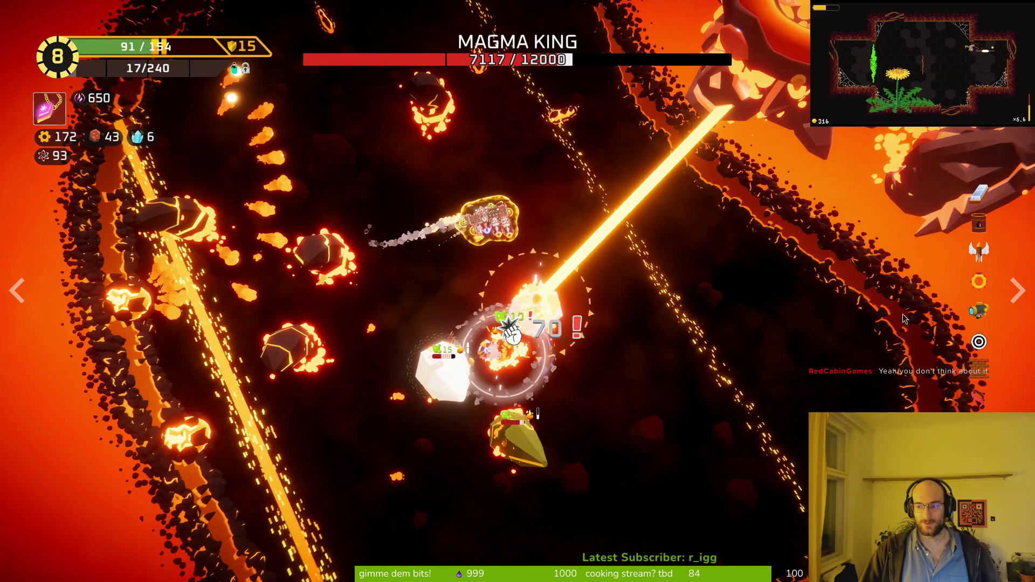
{"action": "left_click", "coordinate": [1006, 296]}
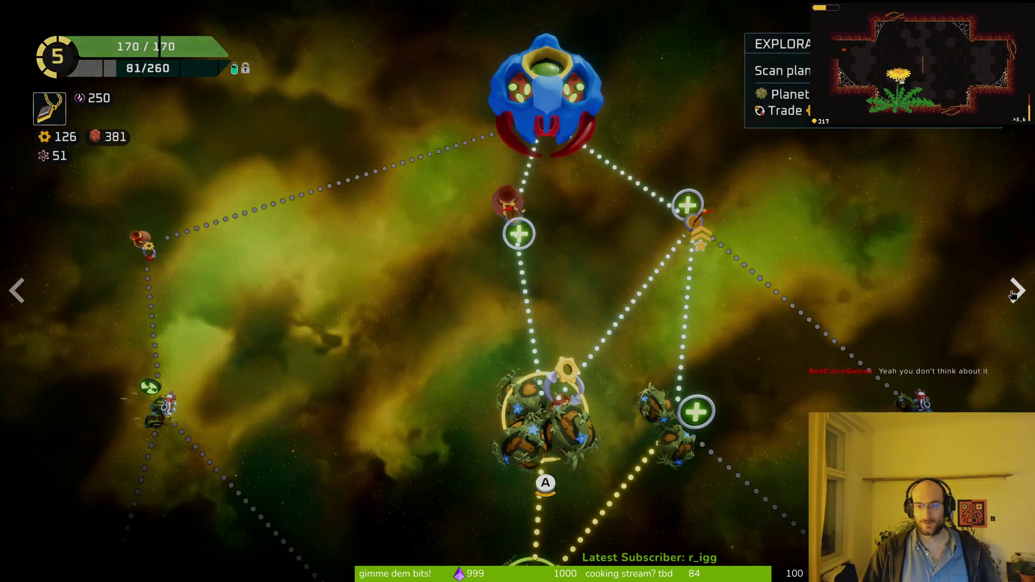
{"action": "left_click", "coordinate": [1005, 296]}
{"action": "key", "text": "Escape"}
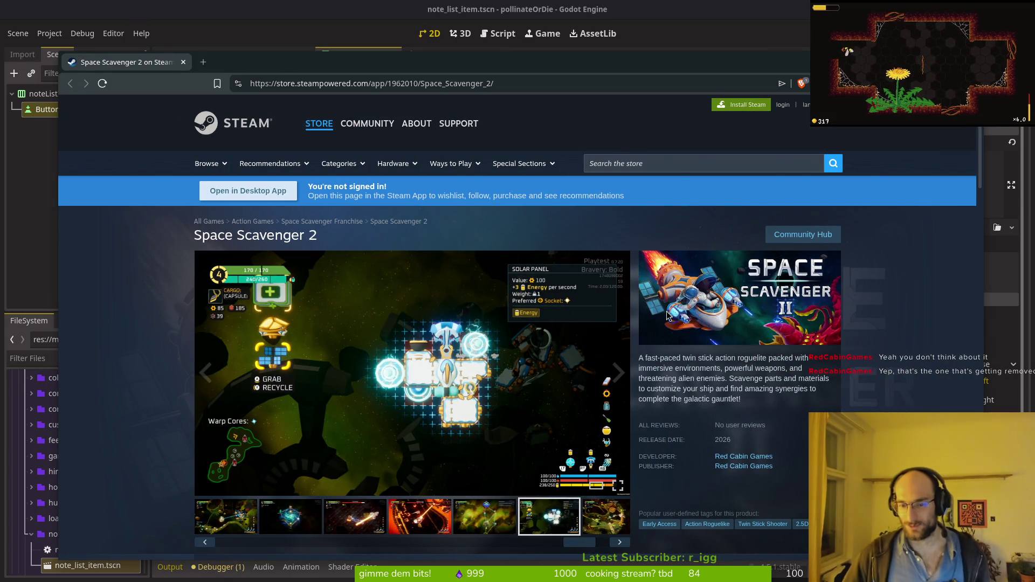
Step: Go through the Space Scavenger curator page to the original Space Scavenger store page
{"action": "scroll", "coordinate": [673, 318], "scroll_direction": "down", "scroll_amount": 1}
{"action": "scroll", "coordinate": [763, 384], "scroll_direction": "down", "scroll_amount": 5}
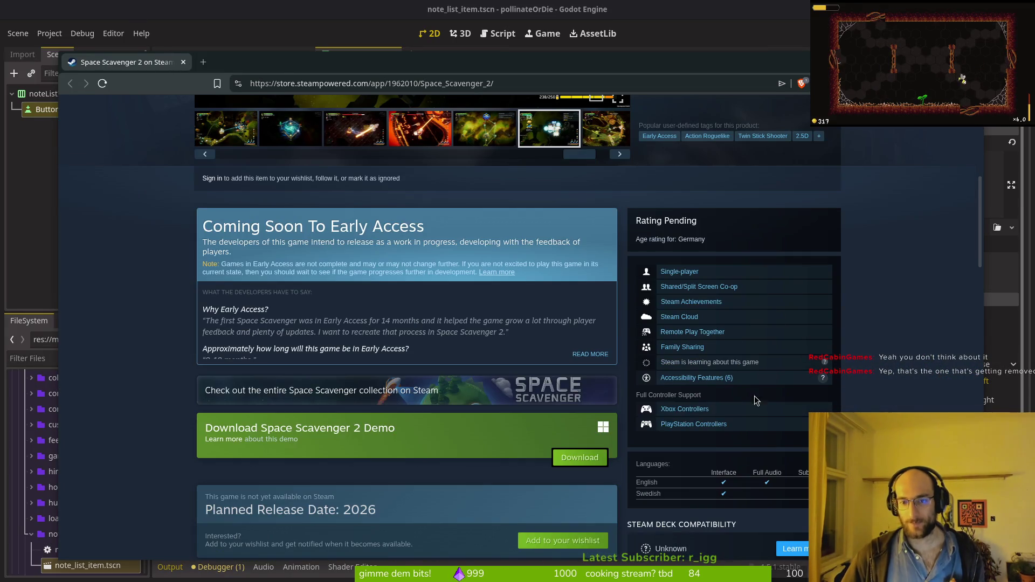
{"action": "scroll", "coordinate": [790, 200], "scroll_direction": "up", "scroll_amount": 4}
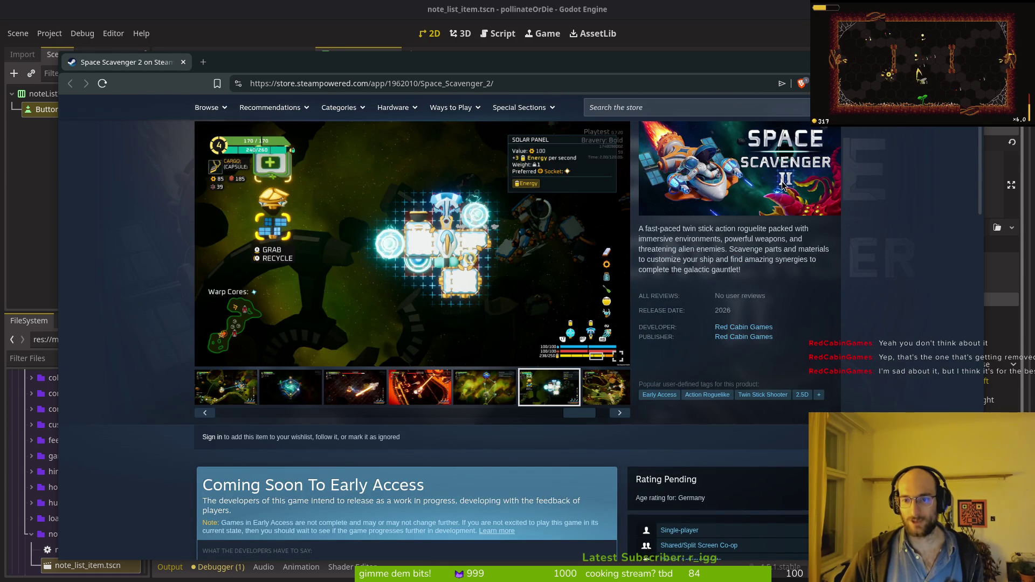
{"action": "scroll", "coordinate": [454, 406], "scroll_direction": "down", "scroll_amount": 6}
{"action": "scroll", "coordinate": [157, 398], "scroll_direction": "down", "scroll_amount": 3}
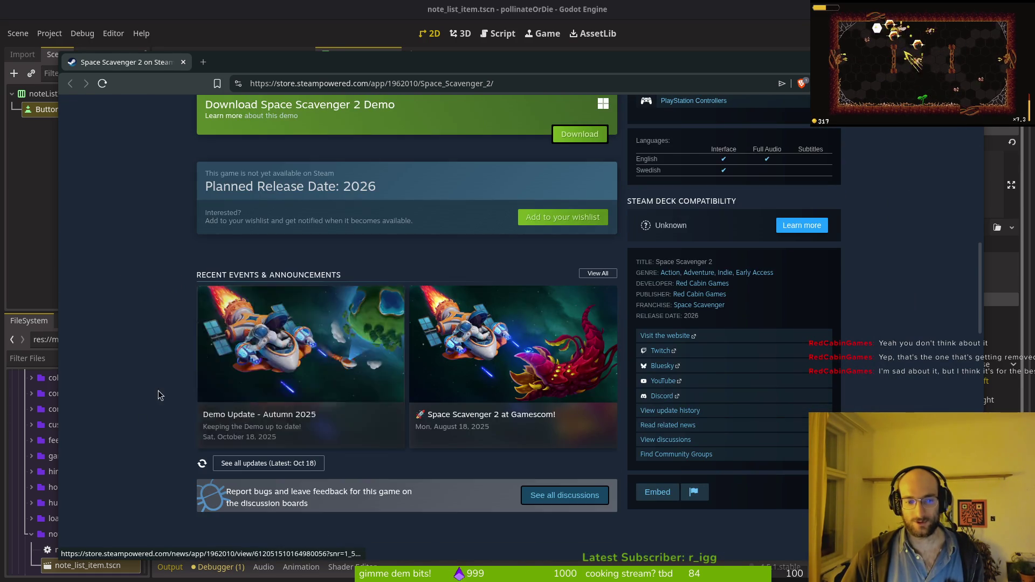
{"action": "scroll", "coordinate": [161, 393], "scroll_direction": "down", "scroll_amount": 13}
{"action": "scroll", "coordinate": [146, 345], "scroll_direction": "up", "scroll_amount": 17}
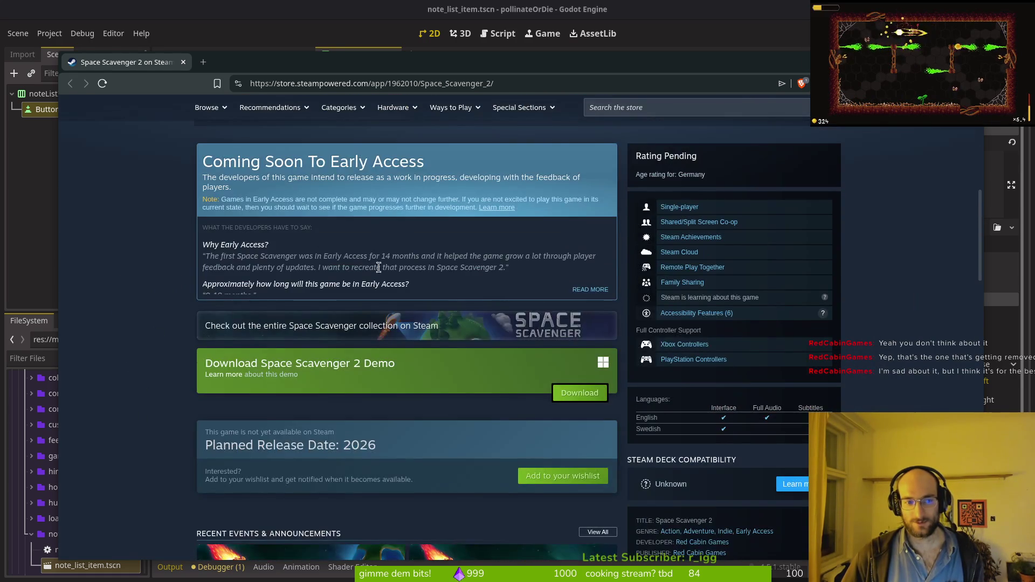
{"action": "left_click", "coordinate": [361, 336]}
{"action": "scroll", "coordinate": [619, 426], "scroll_direction": "down", "scroll_amount": 5}
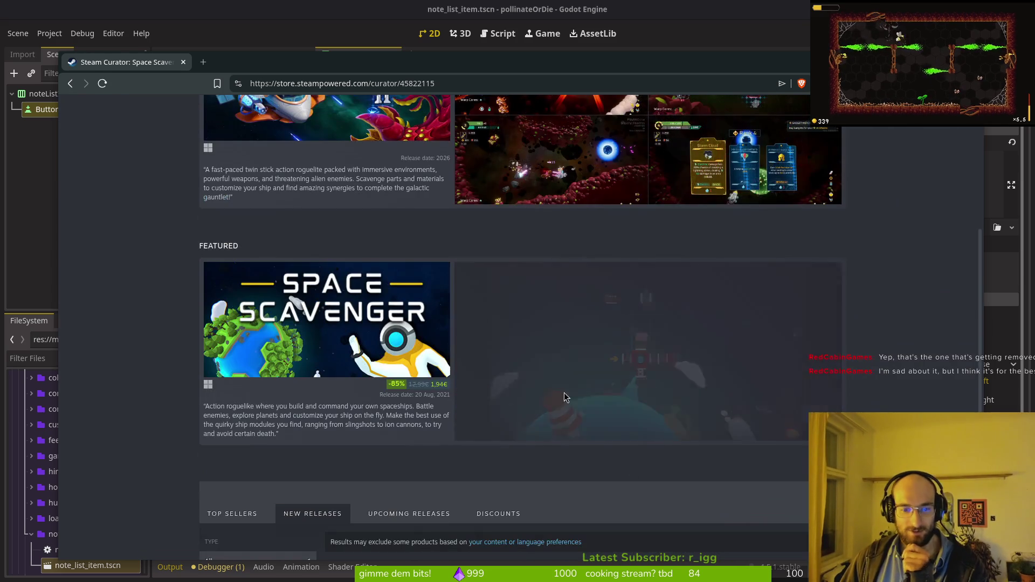
{"action": "left_click", "coordinate": [257, 325]}
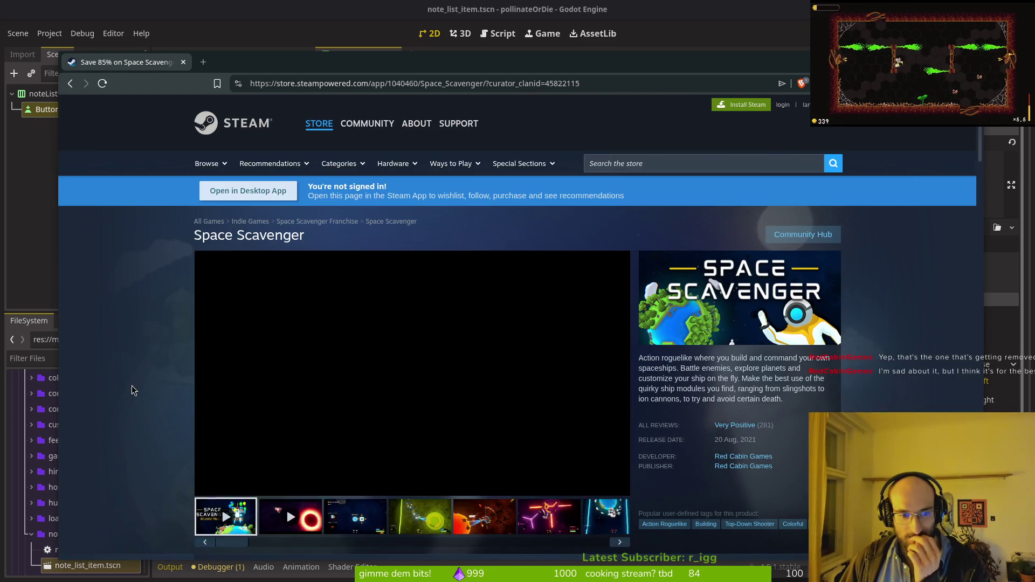
Step: Browse screenshots three through seven and enlarge the blue-planet screenshot full screen
{"action": "scroll", "coordinate": [134, 396], "scroll_direction": "down", "scroll_amount": 3}
{"action": "left_click", "coordinate": [375, 396]}
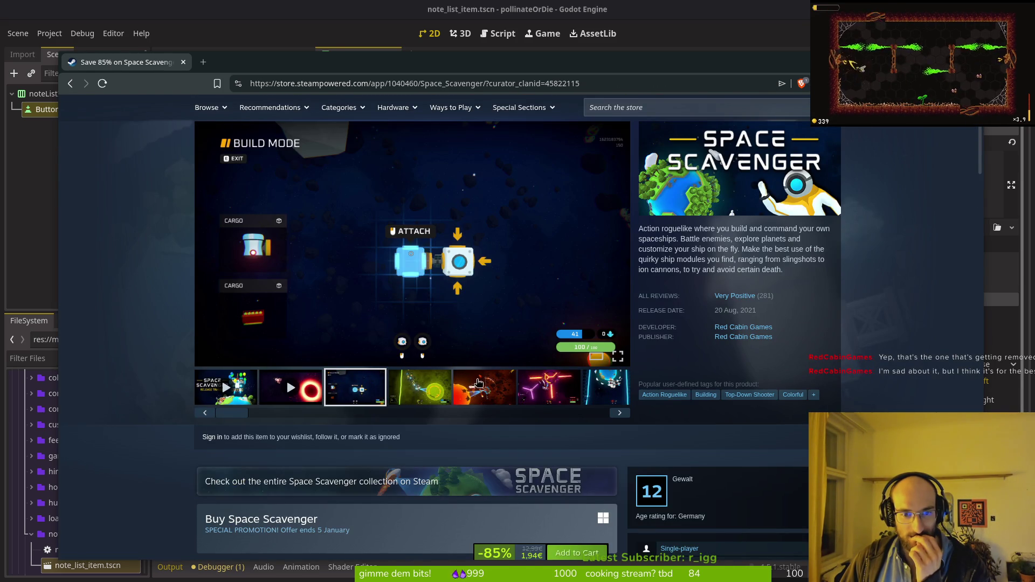
{"action": "left_click", "coordinate": [421, 388]}
{"action": "left_click", "coordinate": [476, 393]}
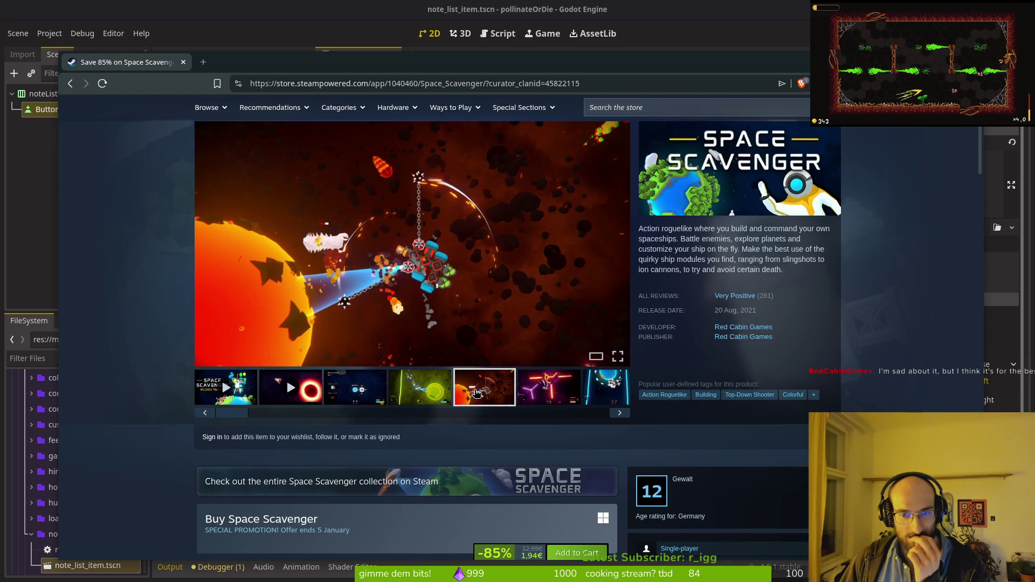
{"action": "scroll", "coordinate": [145, 308], "scroll_direction": "up", "scroll_amount": 1}
{"action": "scroll", "coordinate": [145, 308], "scroll_direction": "up", "scroll_amount": 1}
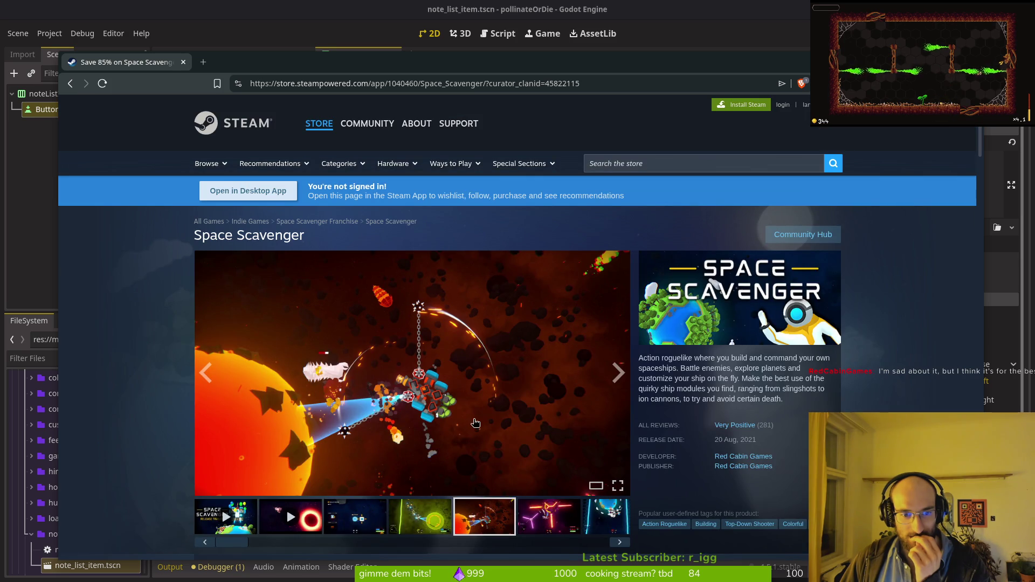
{"action": "left_click", "coordinate": [556, 522]}
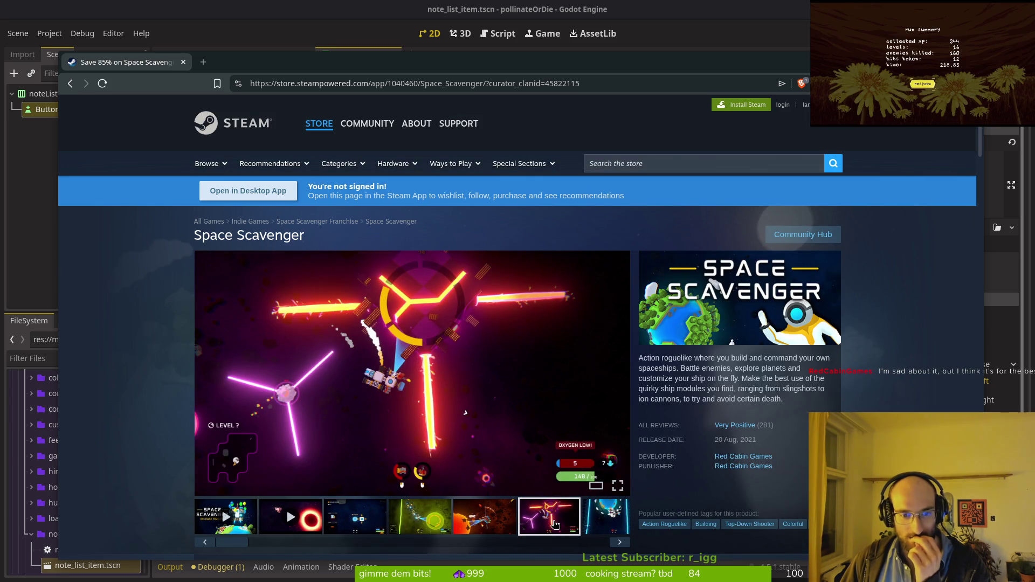
{"action": "scroll", "coordinate": [604, 502], "scroll_direction": "down", "scroll_amount": 1}
{"action": "left_click", "coordinate": [605, 464]}
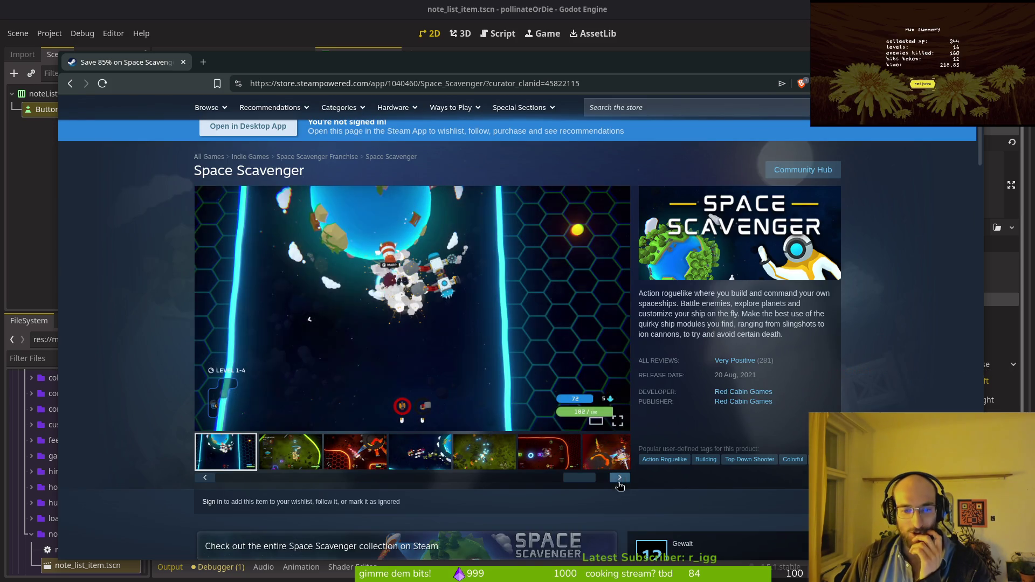
{"action": "left_click", "coordinate": [617, 421]}
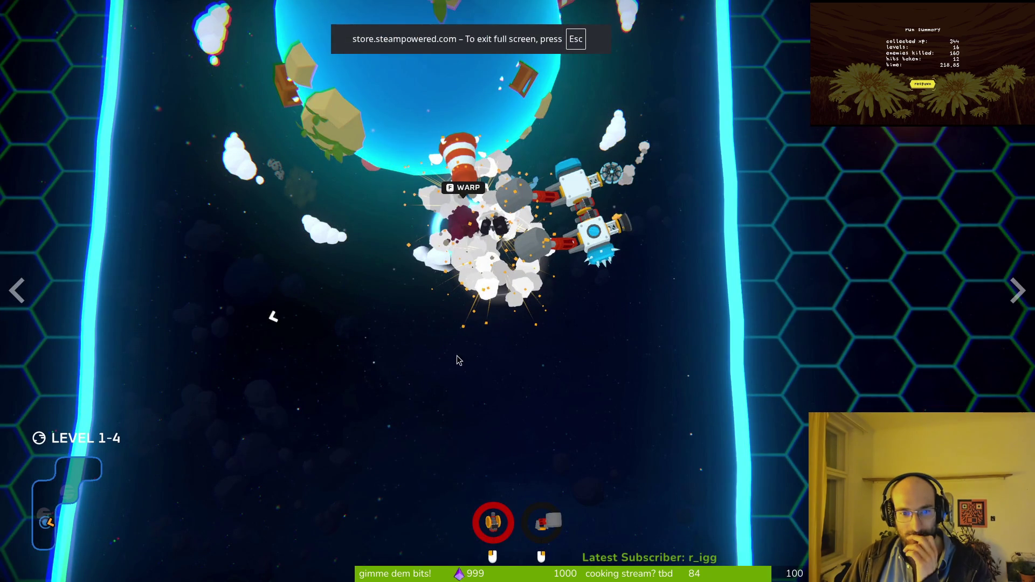
Step: Advance one screenshot, then step back four to the green Level 2-1 shot
{"action": "key", "text": "Right"}
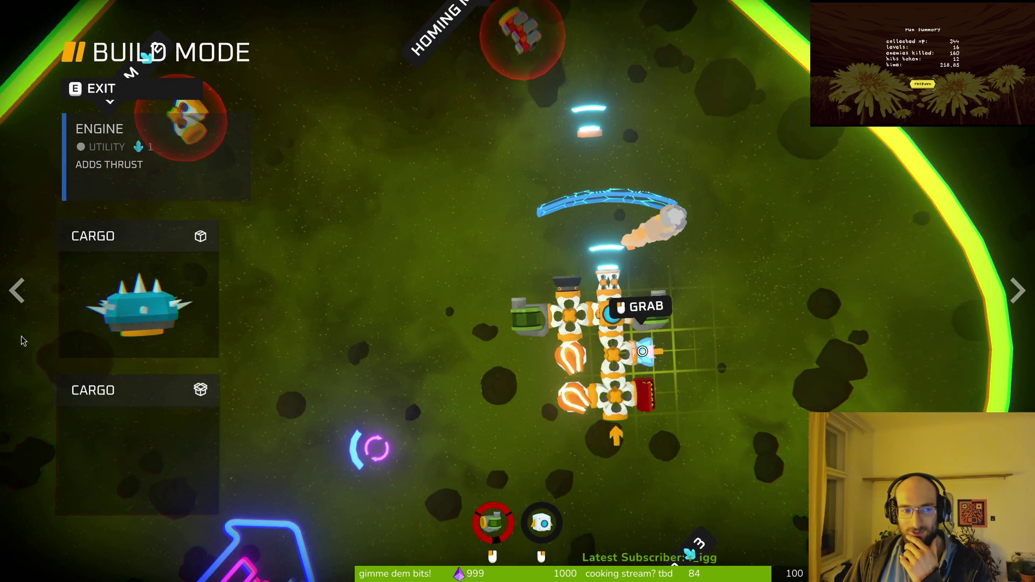
{"action": "left_click", "coordinate": [10, 295]}
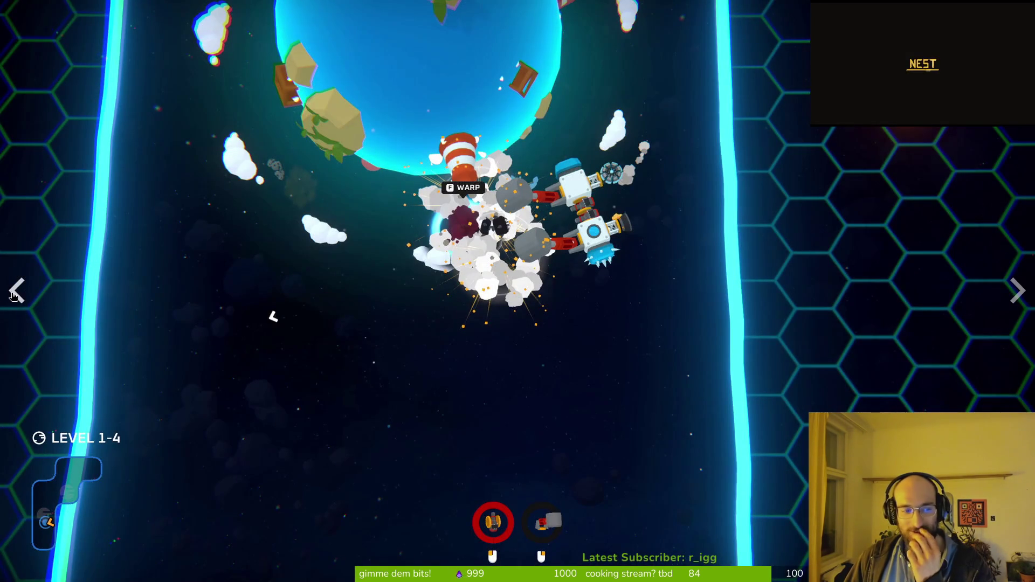
{"action": "left_click", "coordinate": [12, 296]}
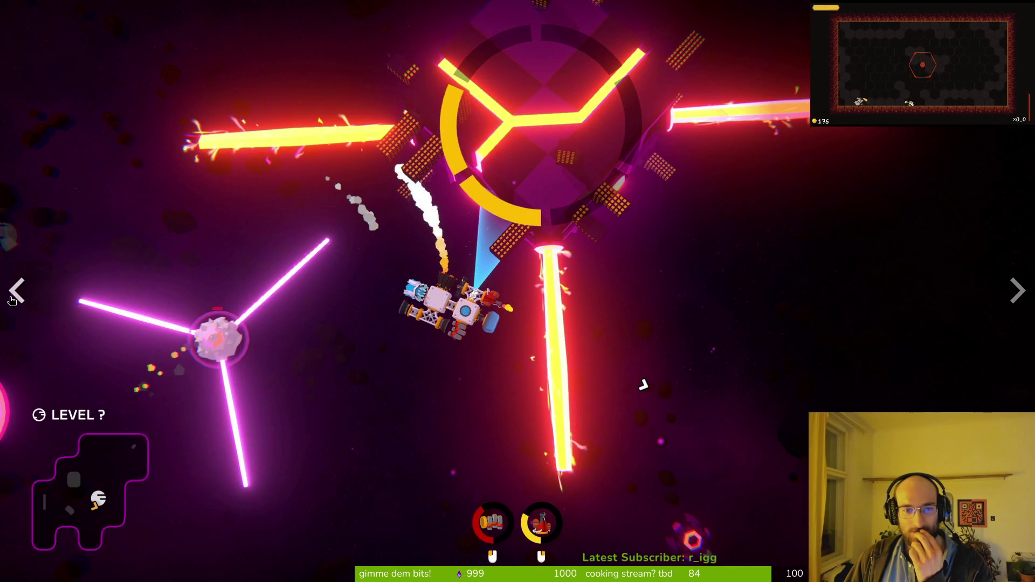
{"action": "left_click", "coordinate": [13, 296]}
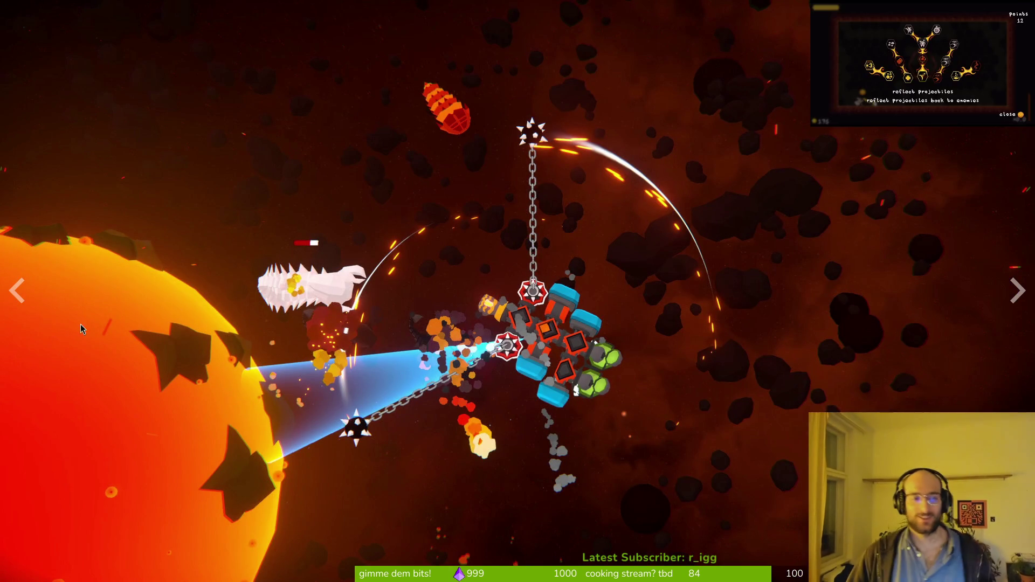
{"action": "left_click", "coordinate": [20, 291]}
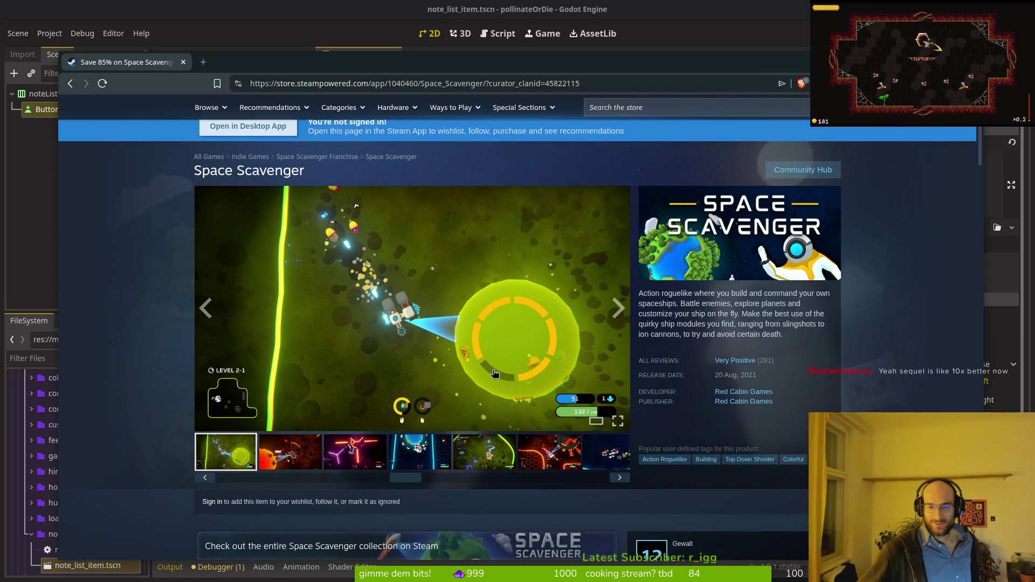
Step: Read down the Space Scavenger page, return to the top, and go to the Space Scavenger 2 store page
{"action": "scroll", "coordinate": [539, 485], "scroll_direction": "down", "scroll_amount": 1}
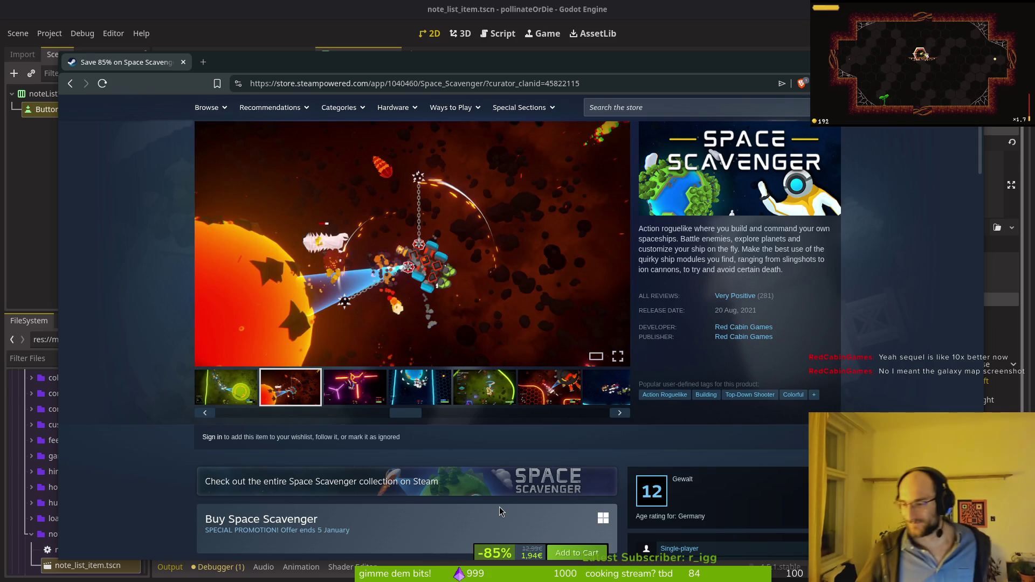
{"action": "scroll", "coordinate": [485, 485], "scroll_direction": "down", "scroll_amount": 2}
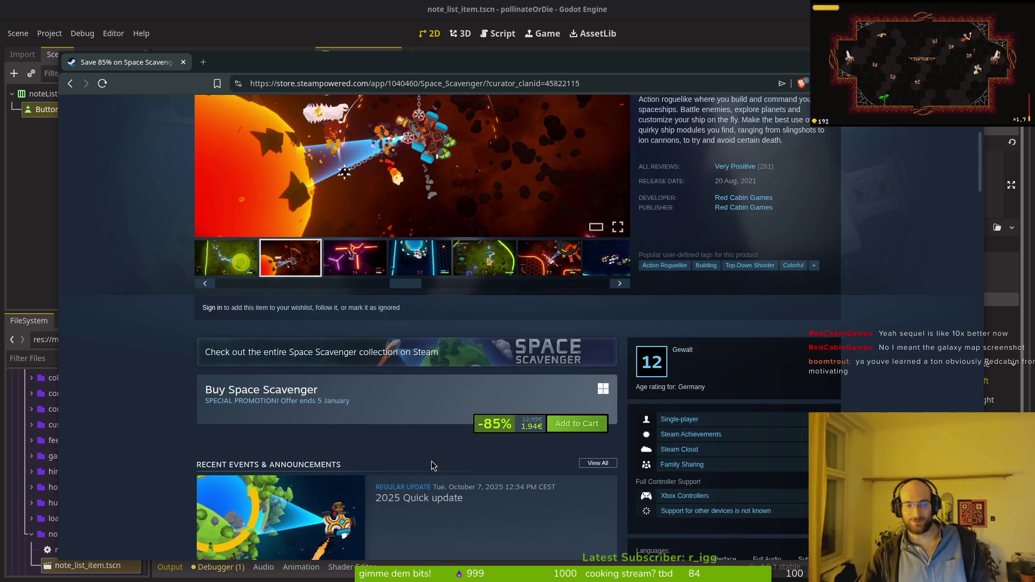
{"action": "scroll", "coordinate": [432, 465], "scroll_direction": "down", "scroll_amount": 2}
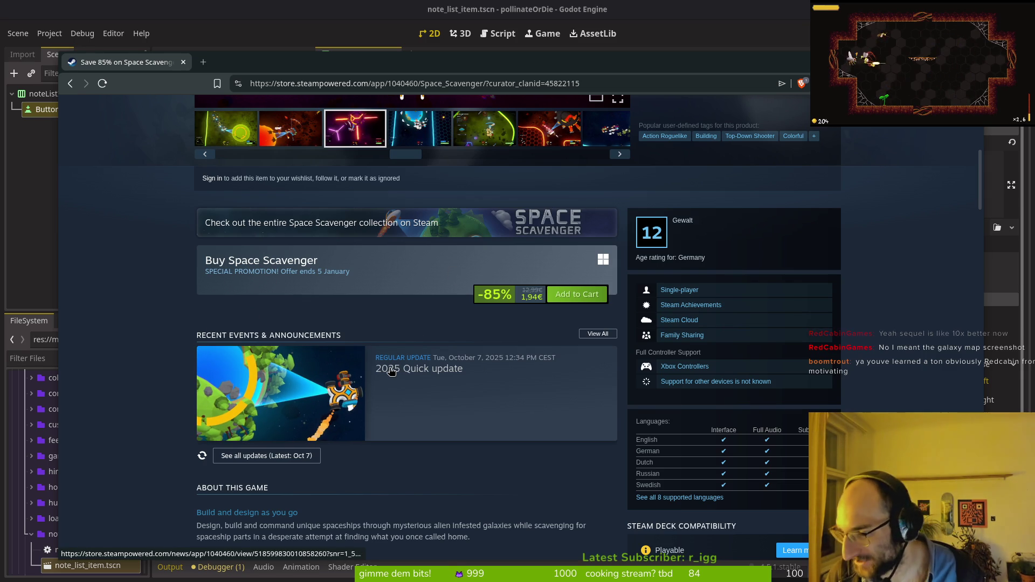
{"action": "scroll", "coordinate": [461, 457], "scroll_direction": "down", "scroll_amount": 1}
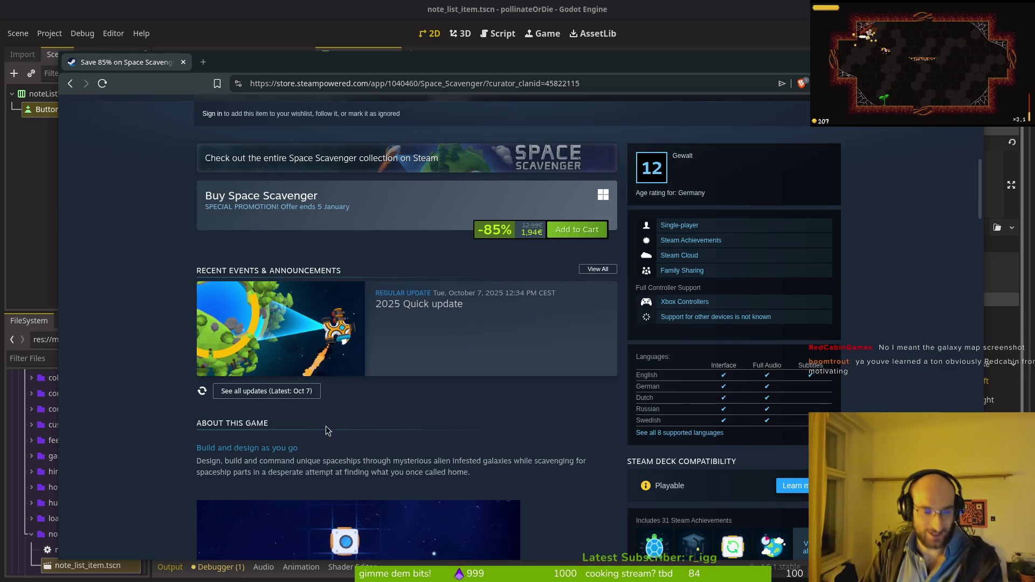
{"action": "scroll", "coordinate": [170, 448], "scroll_direction": "down", "scroll_amount": 2}
{"action": "scroll", "coordinate": [169, 450], "scroll_direction": "down", "scroll_amount": 3}
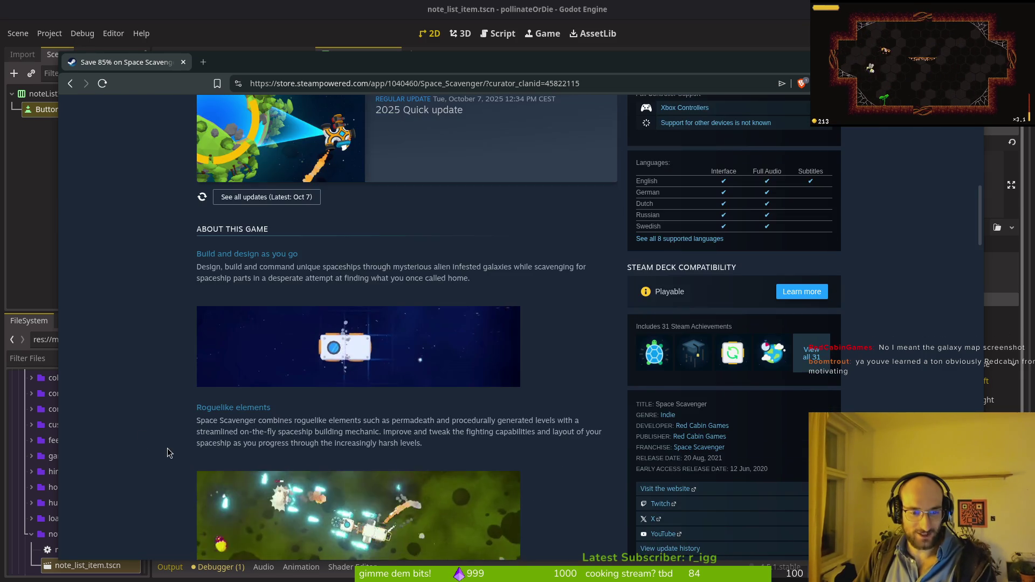
{"action": "key", "text": "Home"}
{"action": "mouse_move", "coordinate": [769, 431]}
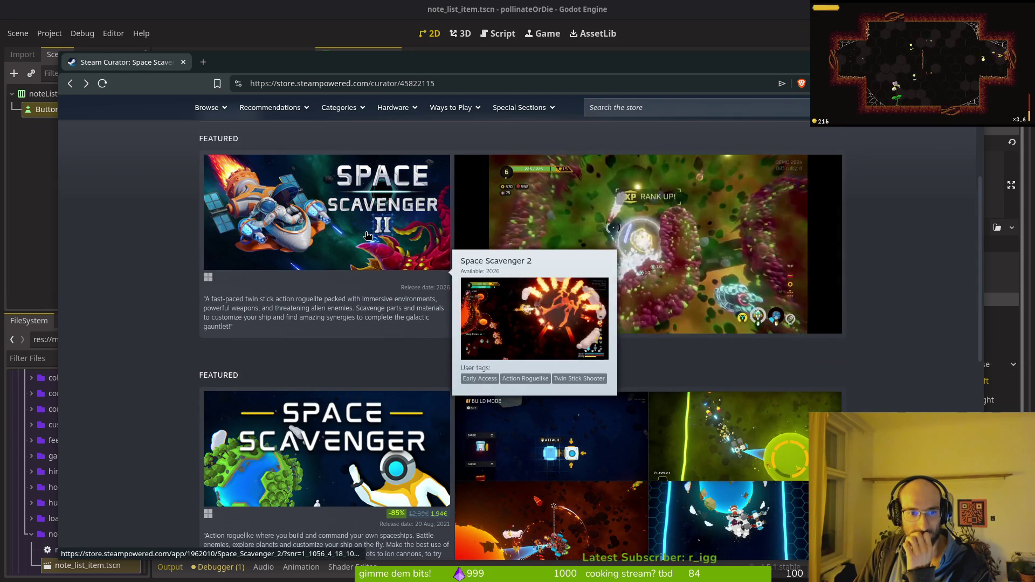
{"action": "left_click", "coordinate": [292, 238]}
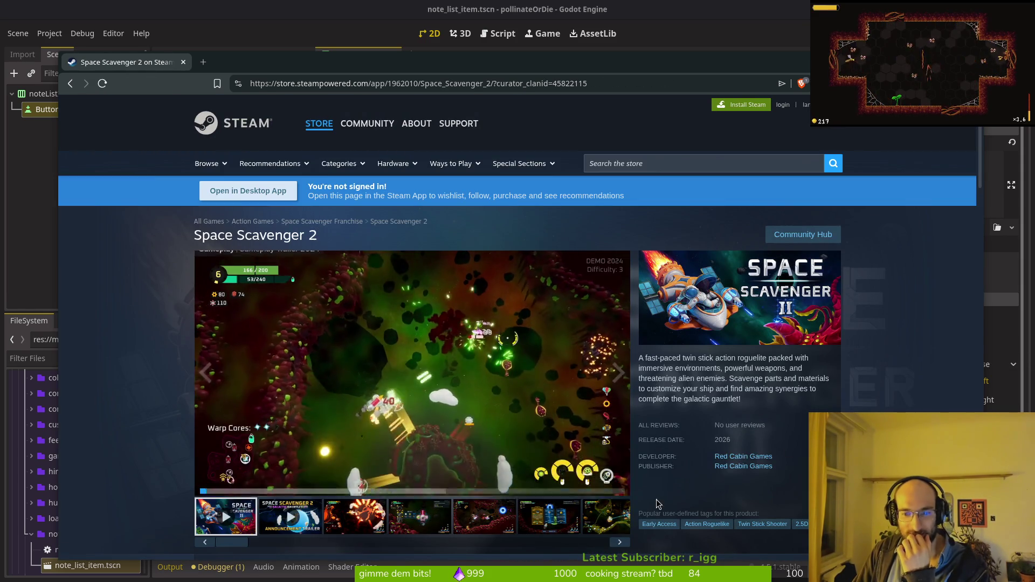
Step: Attempt the Space Scavenger 2 demo download and go to the Space Scavenger 2 Demo page
{"action": "scroll", "coordinate": [807, 425], "scroll_direction": "down", "scroll_amount": 5}
{"action": "scroll", "coordinate": [882, 362], "scroll_direction": "up", "scroll_amount": 4}
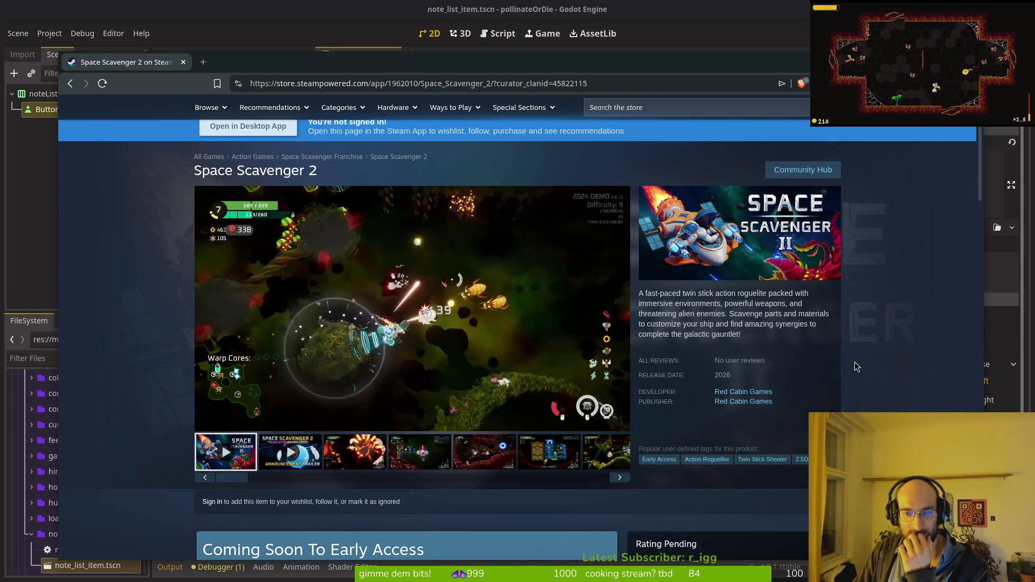
{"action": "scroll", "coordinate": [868, 358], "scroll_direction": "down", "scroll_amount": 5}
{"action": "left_click", "coordinate": [579, 522]}
{"action": "left_click", "coordinate": [113, 418]}
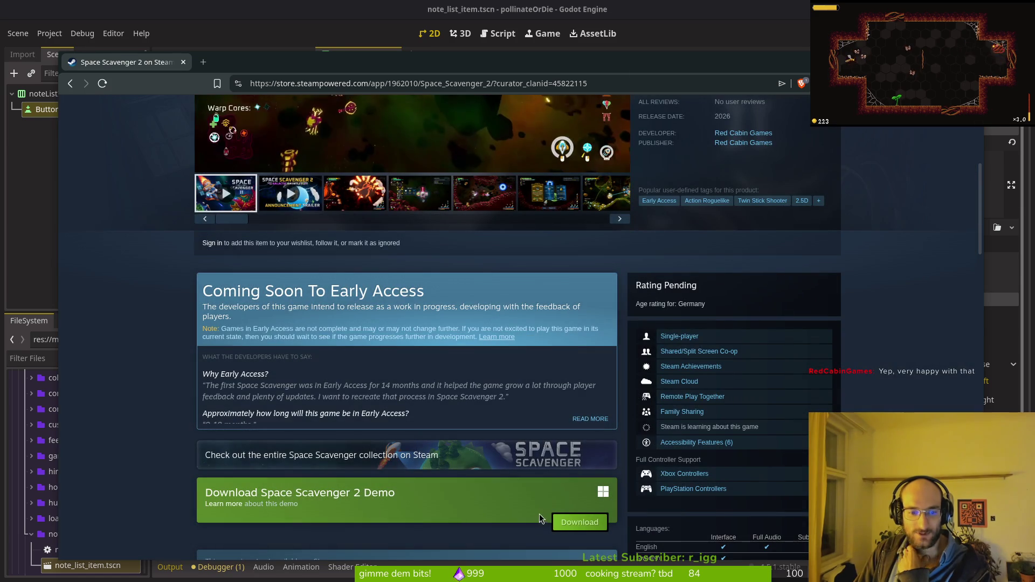
{"action": "left_click", "coordinate": [399, 510]}
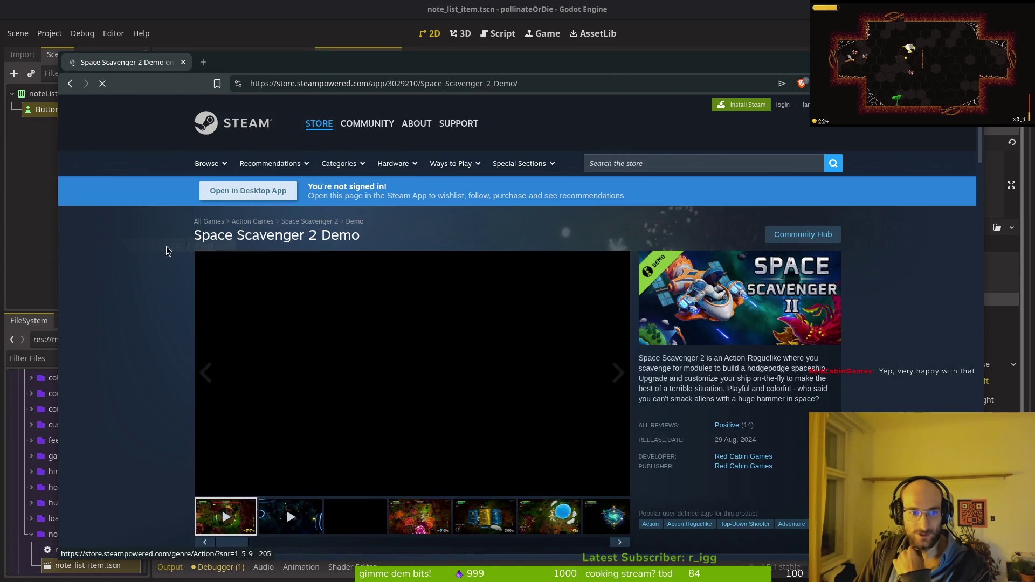
Step: Browse the demo gallery: boss-fight screenshot and pre-alpha footage video, then close the browser
{"action": "scroll", "coordinate": [637, 412], "scroll_direction": "down", "scroll_amount": 3}
{"action": "left_click", "coordinate": [356, 330]}
{"action": "scroll", "coordinate": [339, 356], "scroll_direction": "up", "scroll_amount": 3}
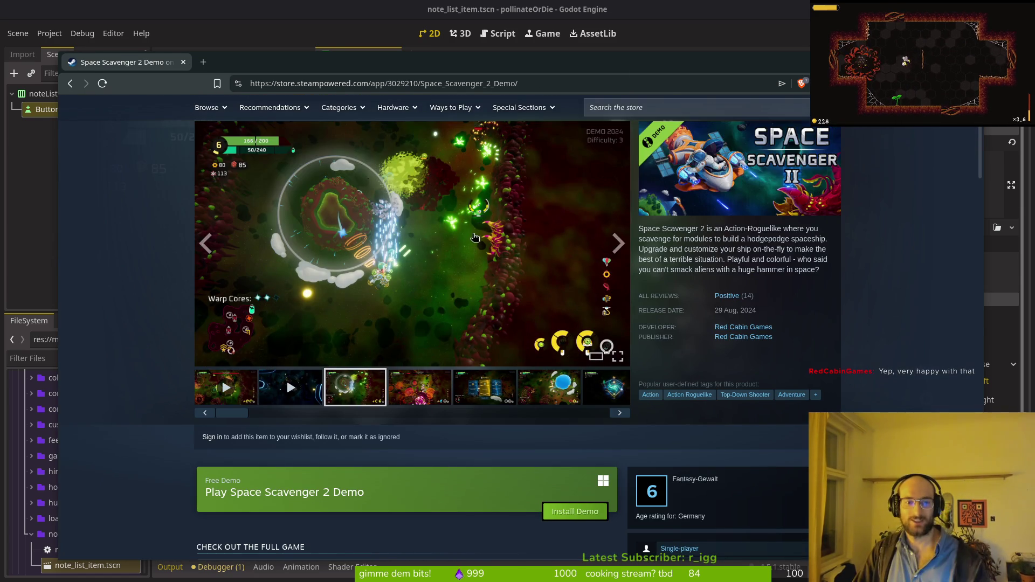
{"action": "left_click", "coordinate": [416, 533]}
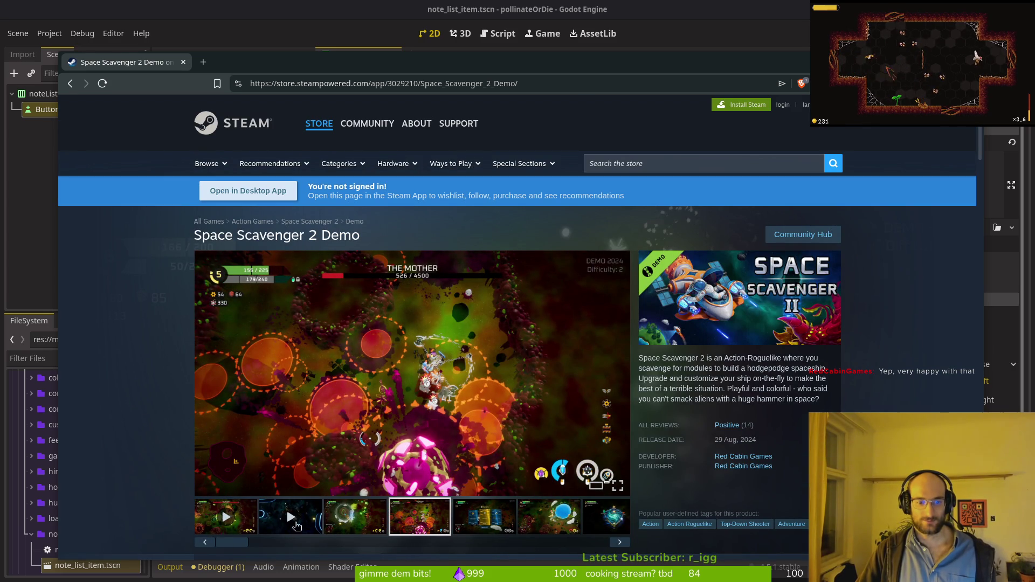
{"action": "left_click", "coordinate": [294, 524]}
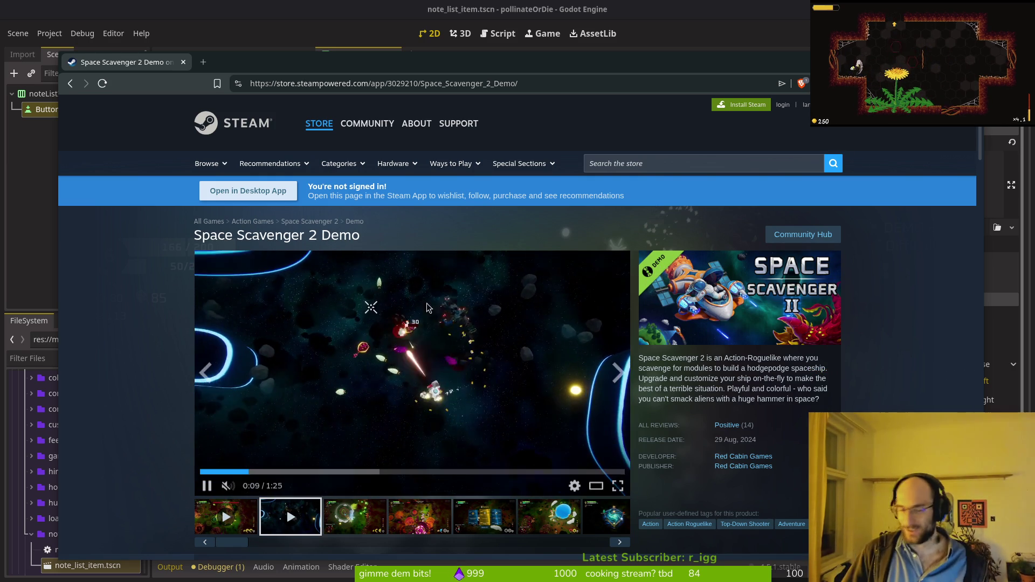
{"action": "left_click", "coordinate": [353, 523]}
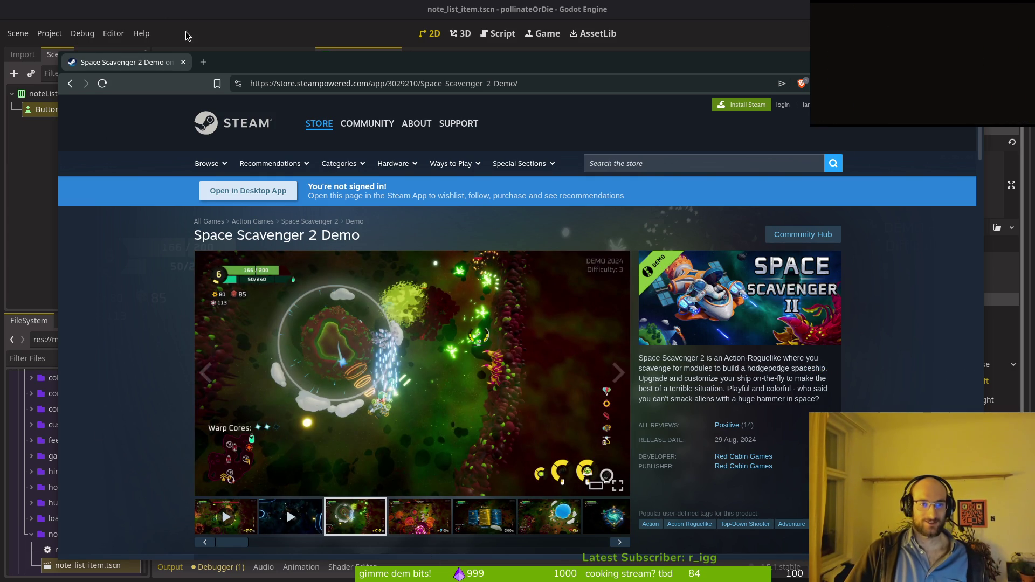
{"action": "left_click", "coordinate": [183, 62]}
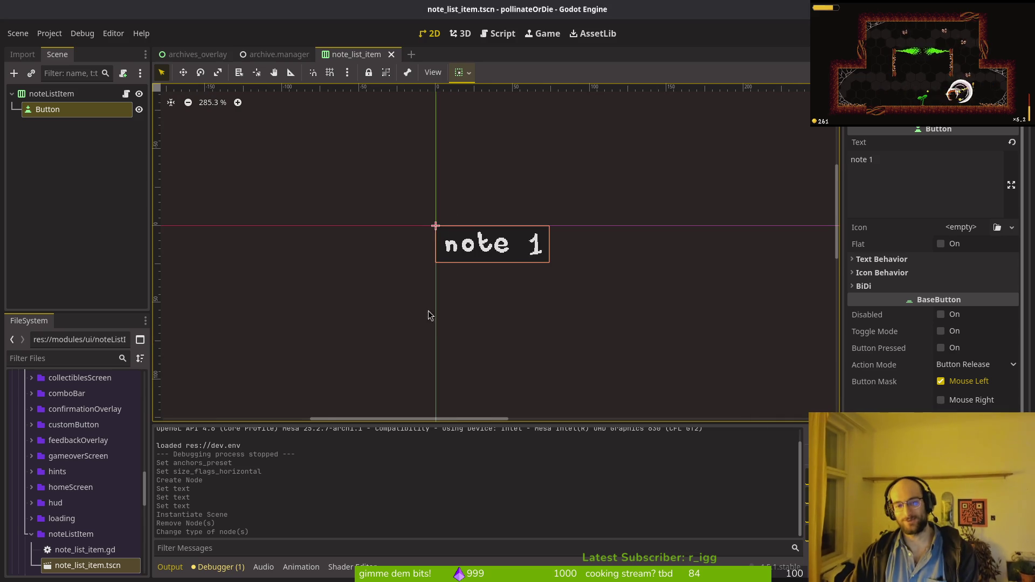
Step: Close the archive.manager scene and compare archives_overlay with the note_list_item scene
{"action": "scroll", "coordinate": [414, 235], "scroll_direction": "up", "scroll_amount": 2}
{"action": "scroll", "coordinate": [414, 234], "scroll_direction": "down", "scroll_amount": 3}
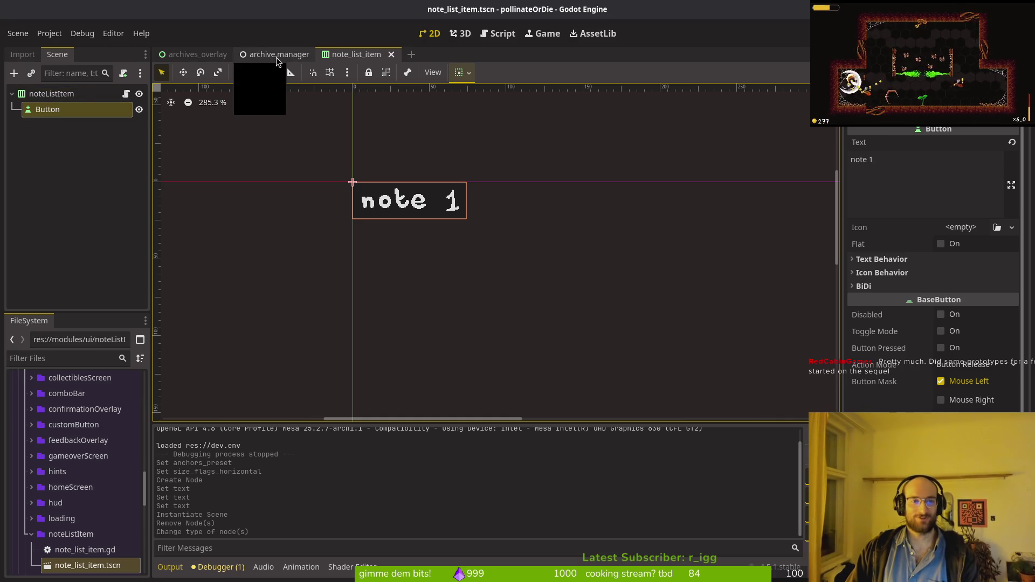
{"action": "left_click", "coordinate": [283, 55]}
{"action": "left_click", "coordinate": [211, 57]}
{"action": "middle_click", "coordinate": [290, 59]}
{"action": "left_click", "coordinate": [290, 58]}
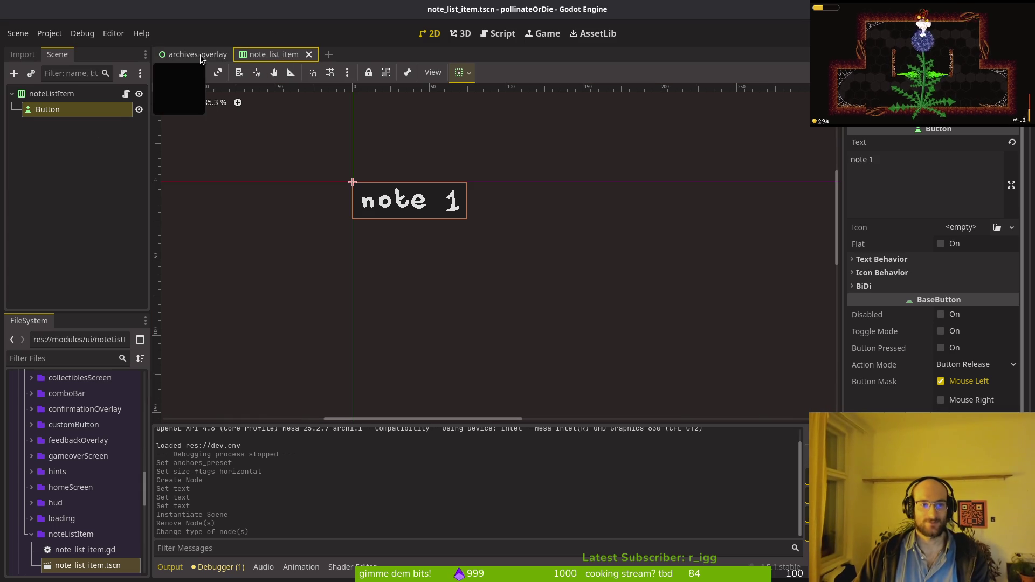
{"action": "left_click", "coordinate": [194, 55]}
{"action": "left_click", "coordinate": [273, 51]}
{"action": "left_click", "coordinate": [193, 57]}
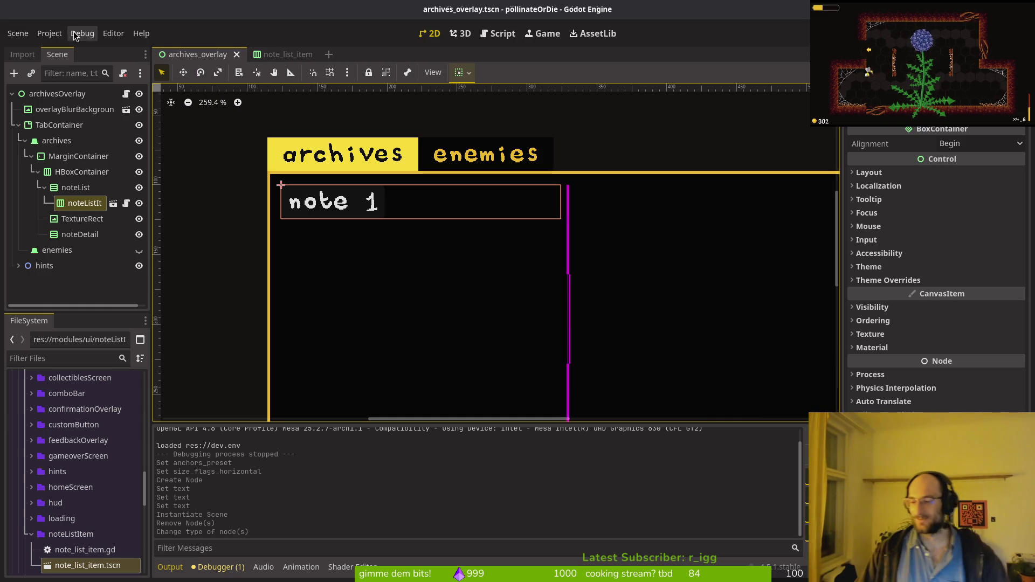
{"action": "scroll", "coordinate": [281, 231], "scroll_direction": "down", "scroll_amount": 3}
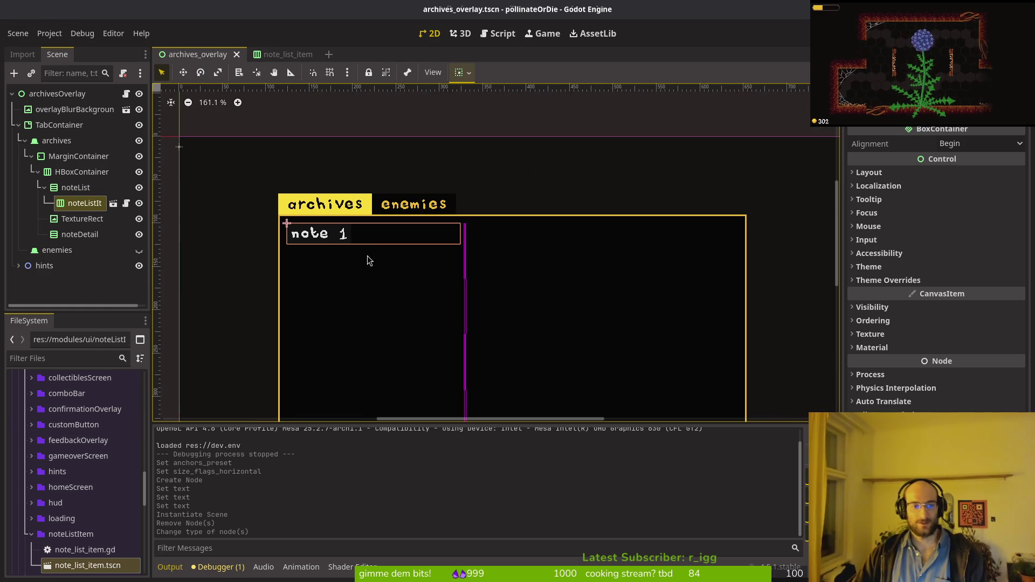
{"action": "left_click", "coordinate": [280, 55]}
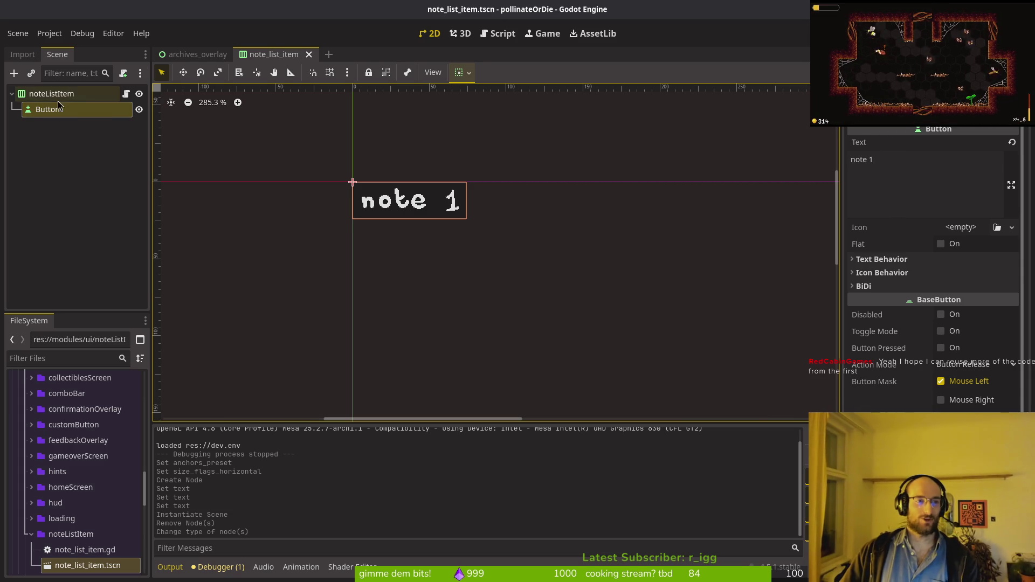
Step: Enable horizontal Expand on the Button, save, and drag a second note_list_item.tscn instance into archives_overlay
{"action": "left_click", "coordinate": [57, 99]}
{"action": "left_click", "coordinate": [44, 108]}
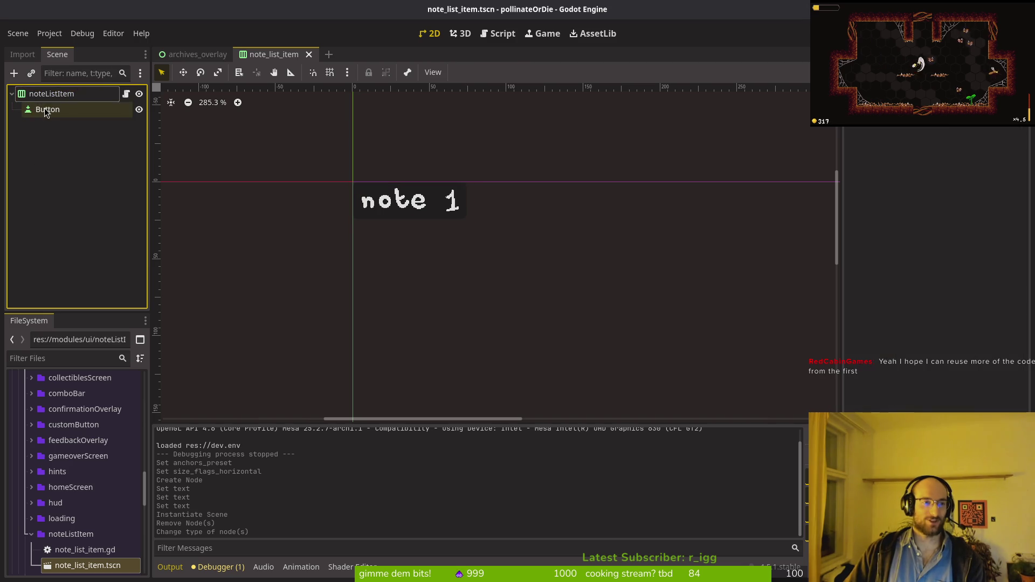
{"action": "left_click", "coordinate": [46, 95]}
{"action": "left_click", "coordinate": [52, 108]}
{"action": "left_click", "coordinate": [44, 95]}
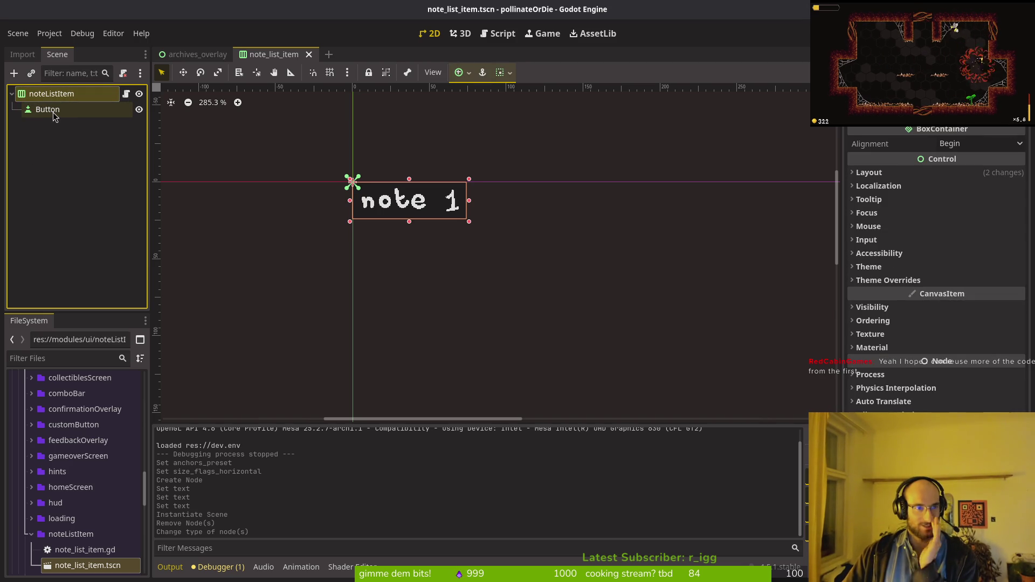
{"action": "left_click", "coordinate": [47, 110]}
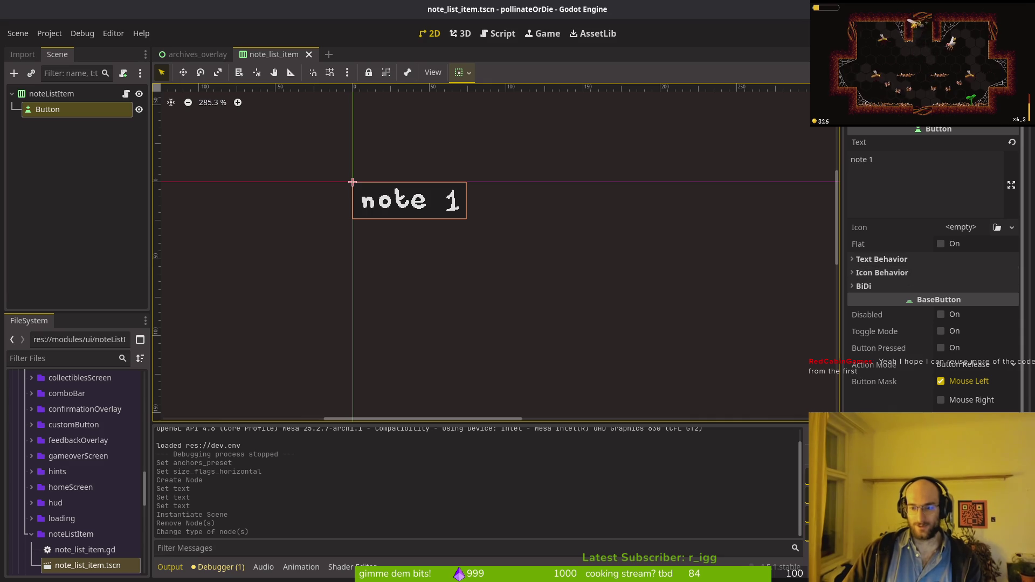
{"action": "scroll", "coordinate": [979, 403], "scroll_direction": "down", "scroll_amount": 3}
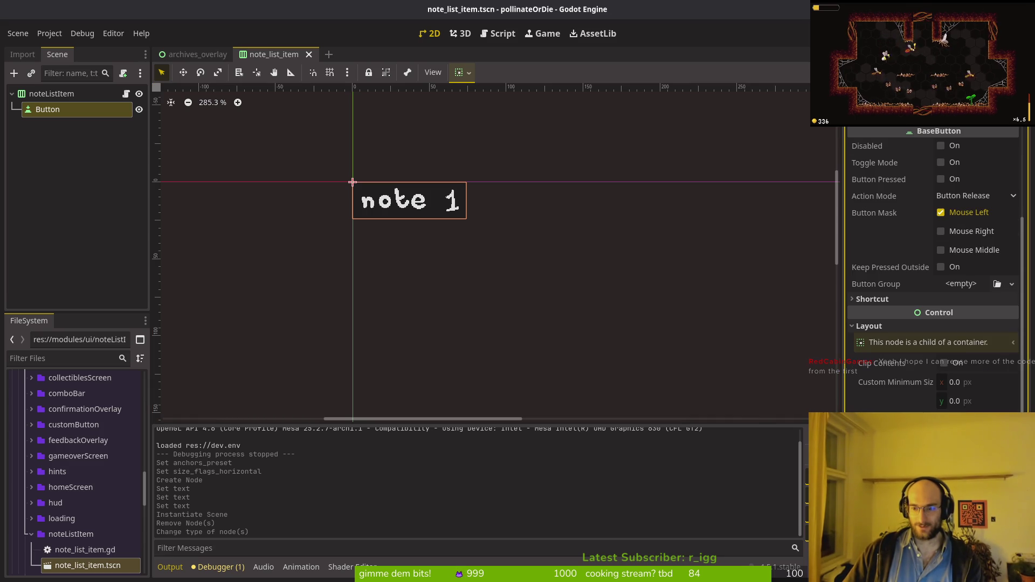
{"action": "left_click", "coordinate": [940, 431]}
{"action": "key", "text": "ctrl+s"}
{"action": "left_click", "coordinate": [197, 54]}
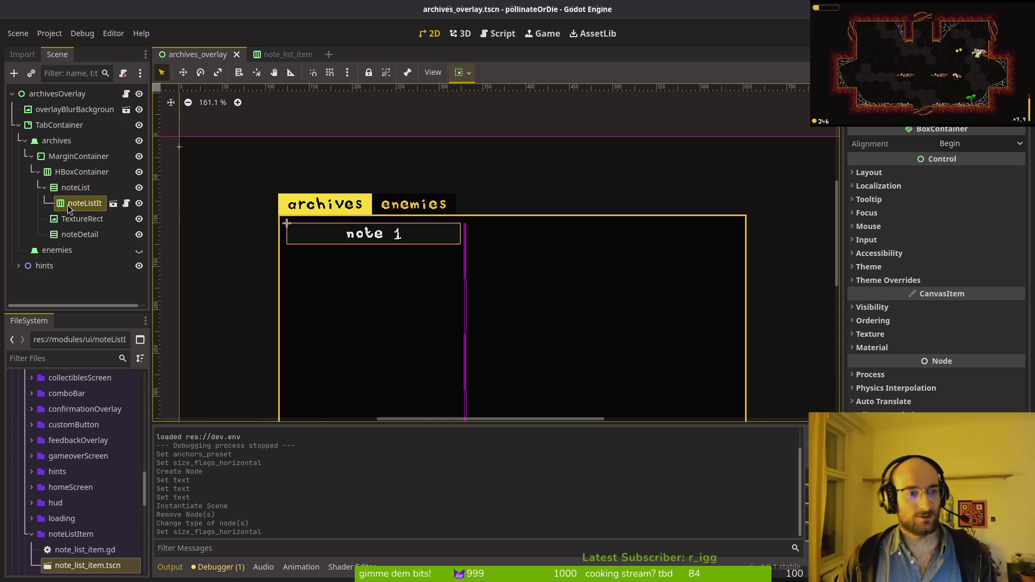
{"action": "mouse_move", "coordinate": [110, 565]}
{"action": "left_mouse_down"}
{"action": "mouse_move", "coordinate": [94, 270]}
{"action": "mouse_move", "coordinate": [102, 211]}
{"action": "mouse_move", "coordinate": [81, 194]}
{"action": "left_mouse_up"}
Step: Try moving the second note item into HBoxContainer, then undo that move
{"action": "left_click", "coordinate": [113, 203]}
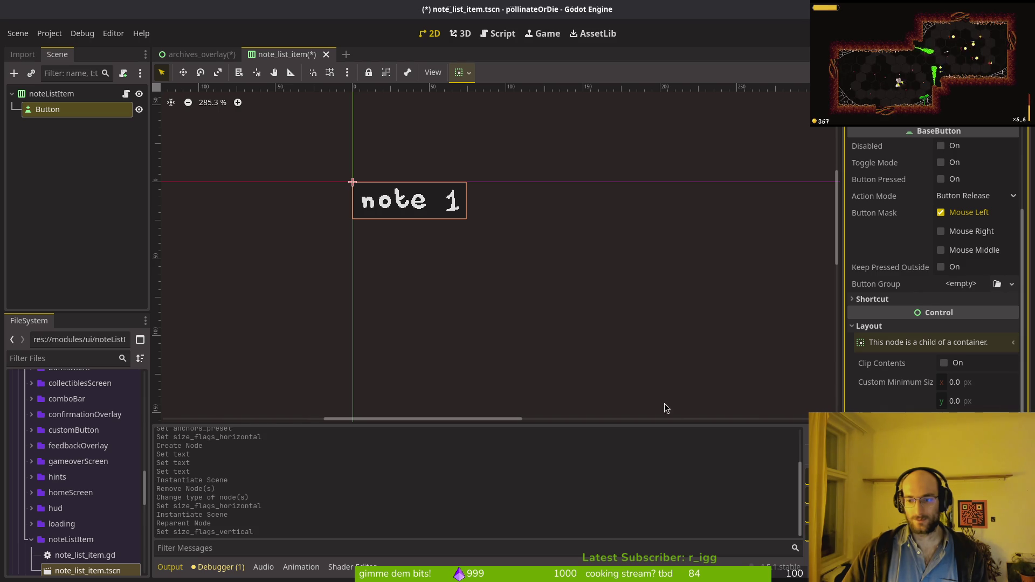
{"action": "left_click", "coordinate": [193, 56]}
{"action": "mouse_move", "coordinate": [85, 218]}
{"action": "left_mouse_down"}
{"action": "mouse_move", "coordinate": [81, 229]}
{"action": "mouse_move", "coordinate": [65, 179]}
{"action": "left_mouse_up"}
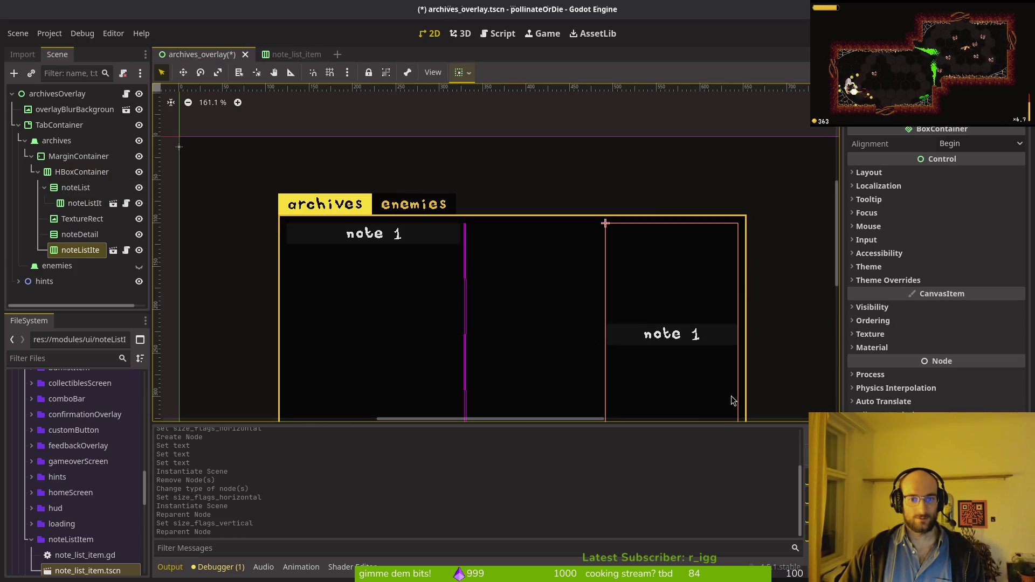
{"action": "scroll", "coordinate": [686, 351], "scroll_direction": "down", "scroll_amount": 1}
{"action": "key", "text": "ctrl+z"}
{"action": "scroll", "coordinate": [435, 258], "scroll_direction": "up", "scroll_amount": 10}
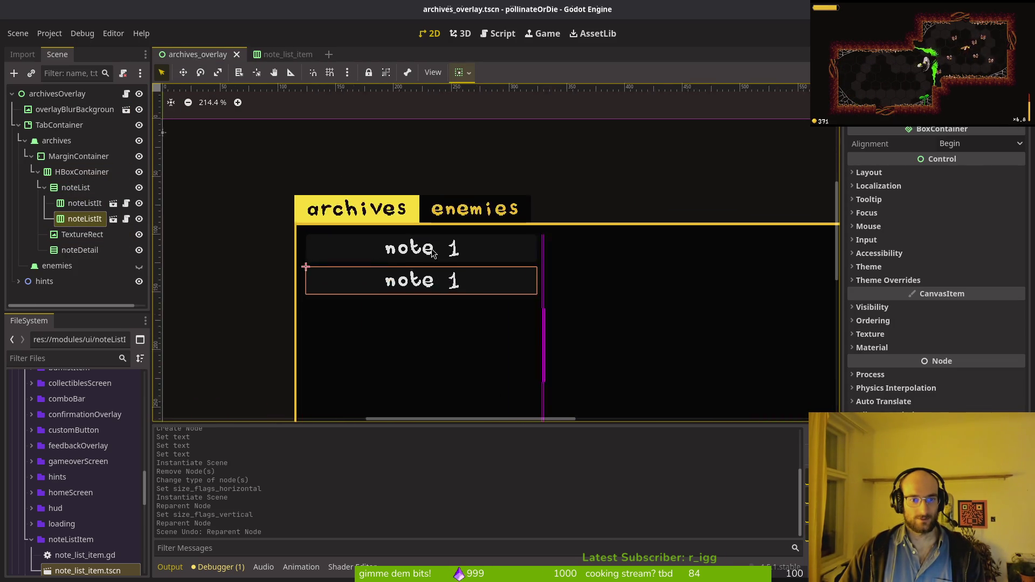
Step: Paste a third noteListItem into noteList and save the archives_overlay scene
{"action": "left_click", "coordinate": [74, 219]}
{"action": "left_click", "coordinate": [73, 218]}
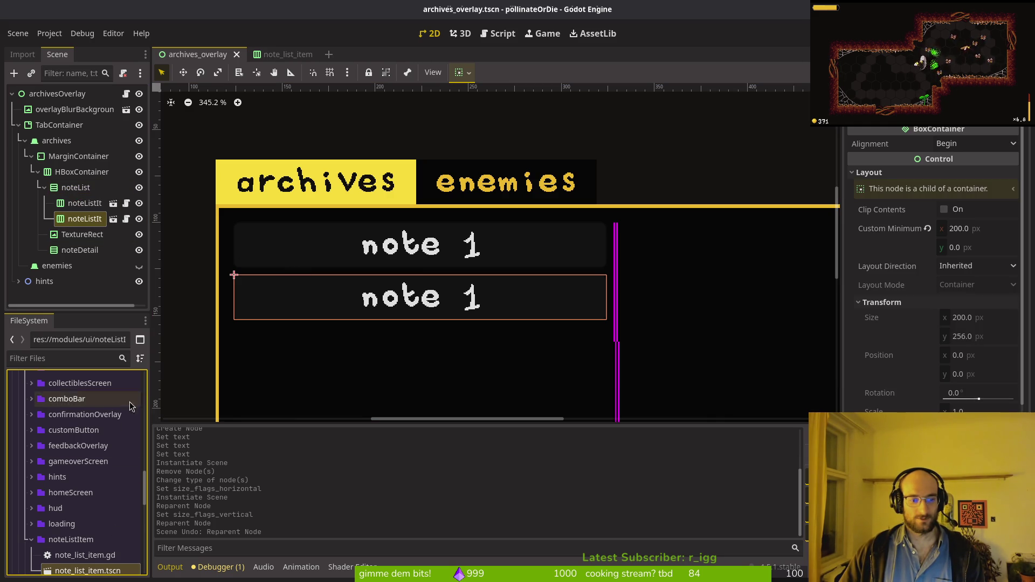
{"action": "left_click", "coordinate": [76, 187]}
{"action": "key", "text": "ctrl+v"}
{"action": "key", "text": "ctrl+s"}
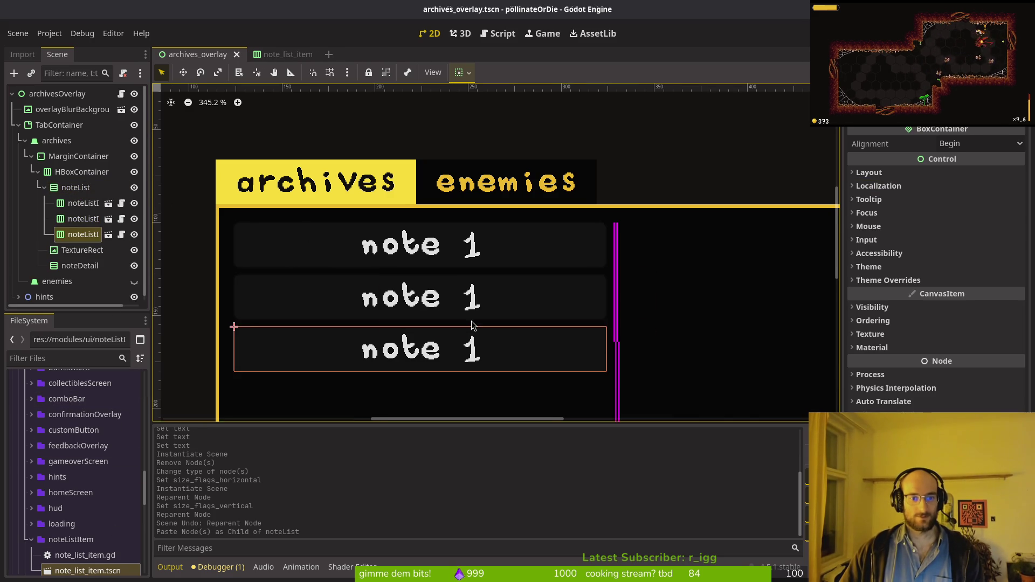
{"action": "key", "text": "Escape"}
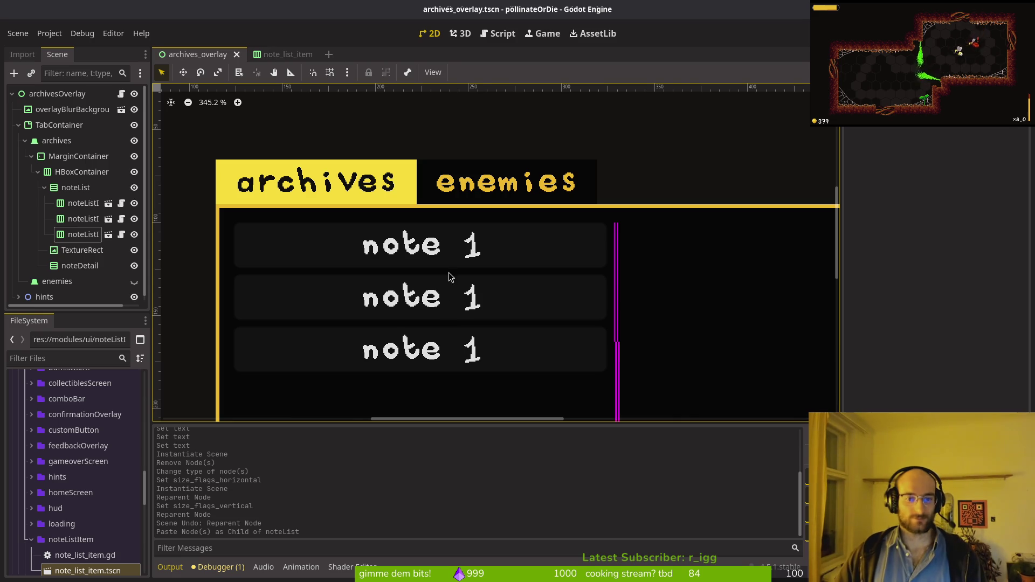
{"action": "scroll", "coordinate": [450, 294], "scroll_direction": "down", "scroll_amount": 10}
{"action": "left_click_drag", "start_coordinate": [423, 240], "coordinate": [370, 233]}
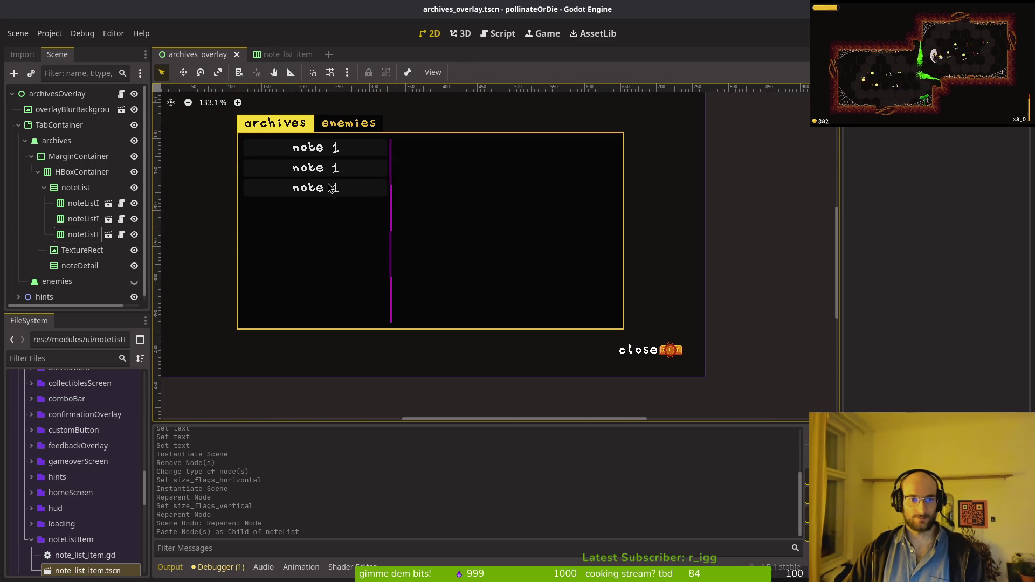
Step: Select the noteList node in the Scene dock
{"action": "left_click", "coordinate": [52, 157]}
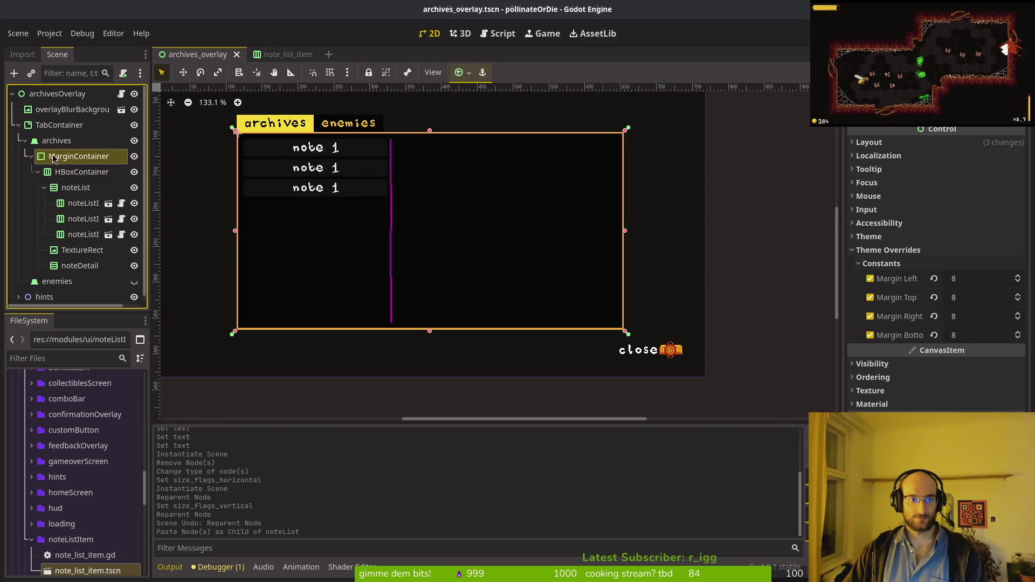
{"action": "left_click", "coordinate": [65, 172]}
{"action": "left_click", "coordinate": [67, 187]}
{"action": "left_click", "coordinate": [70, 171]}
{"action": "left_click", "coordinate": [64, 188]}
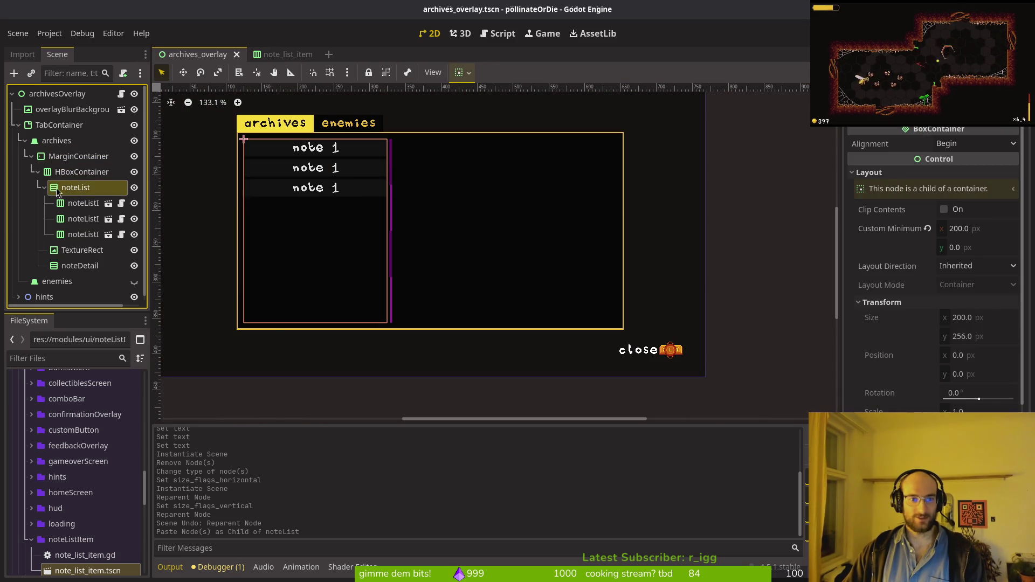
Step: Change noteList's type to ScrollContainer, searching 'scr' in Change Type
{"action": "right_click", "coordinate": [72, 192]}
{"action": "left_click", "coordinate": [130, 354]}
{"action": "type", "text": "scr"}
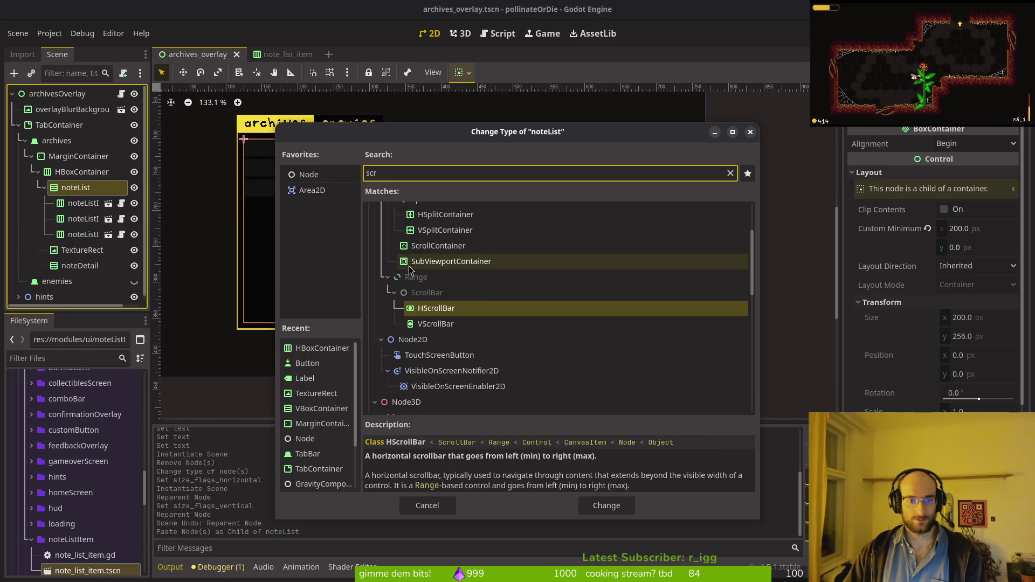
{"action": "scroll", "coordinate": [490, 269], "scroll_direction": "up", "scroll_amount": 3}
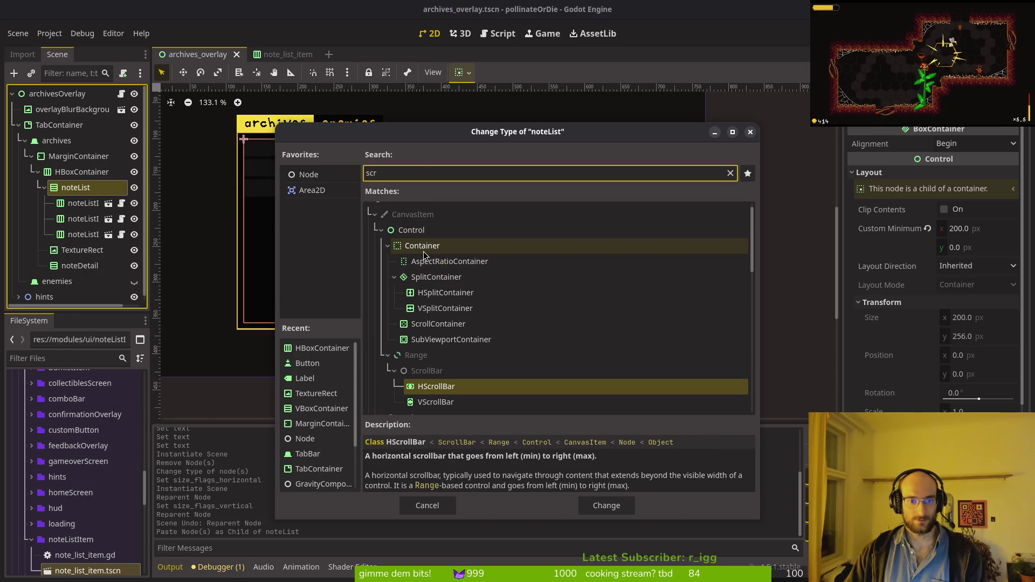
{"action": "left_click", "coordinate": [454, 326]}
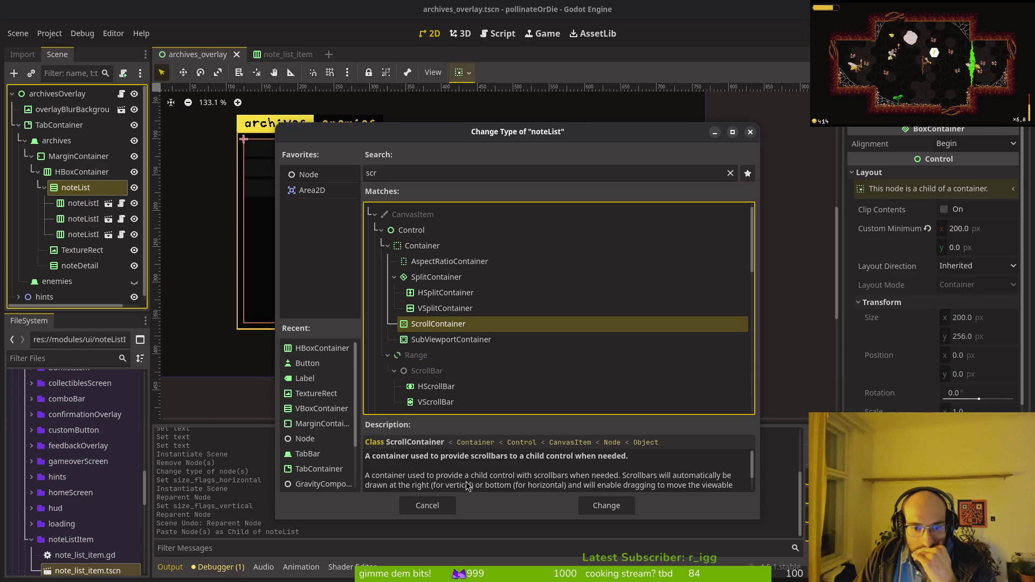
{"action": "scroll", "coordinate": [471, 477], "scroll_direction": "down", "scroll_amount": 1}
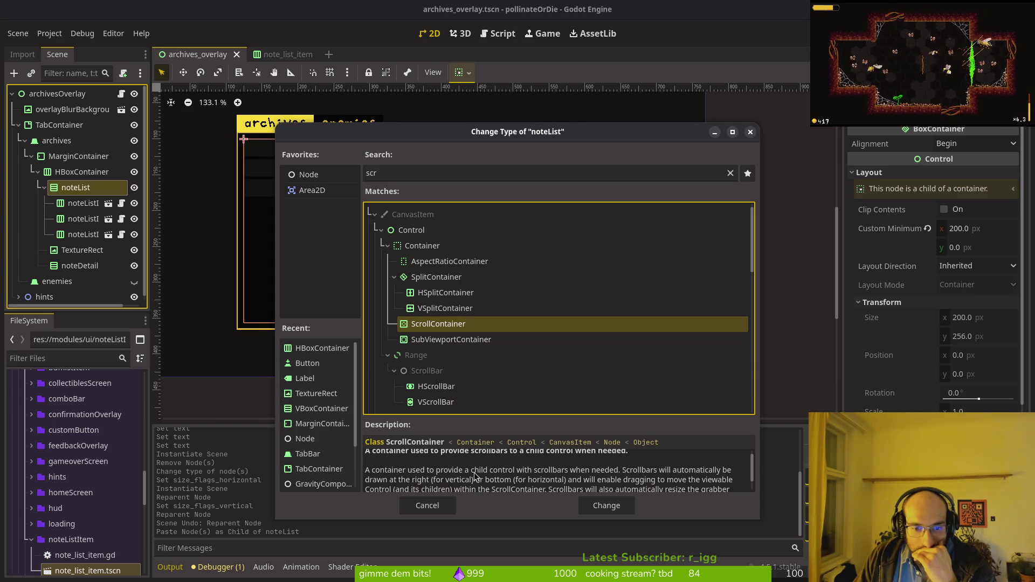
{"action": "scroll", "coordinate": [511, 475], "scroll_direction": "down", "scroll_amount": 1}
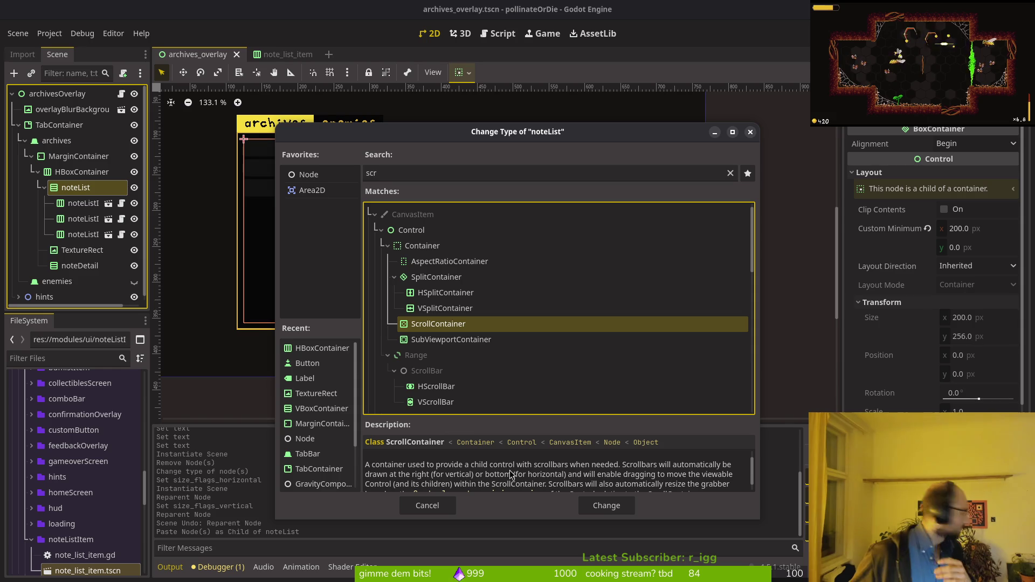
{"action": "left_click", "coordinate": [607, 507]}
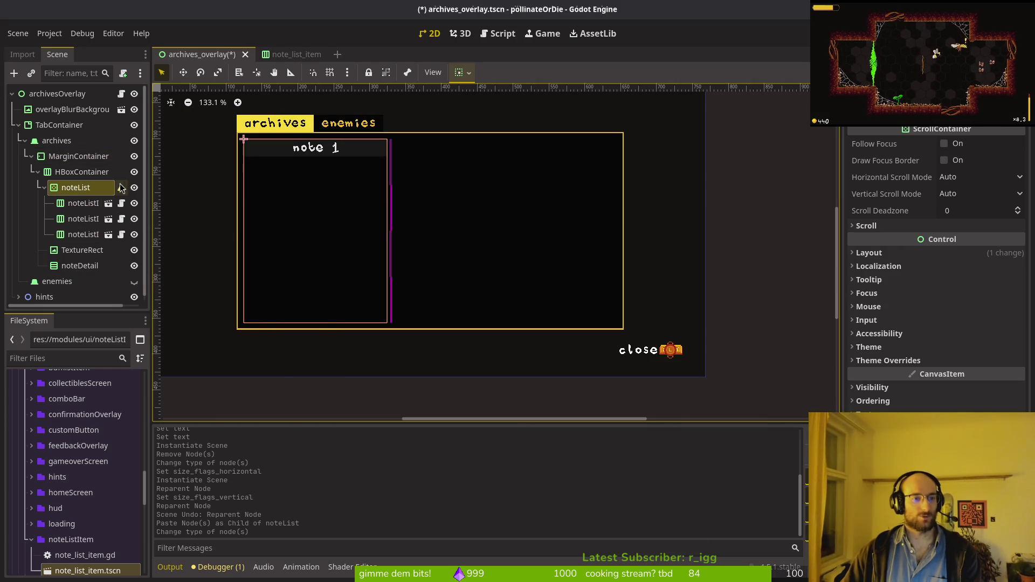
{"action": "mouse_move", "coordinate": [121, 190]}
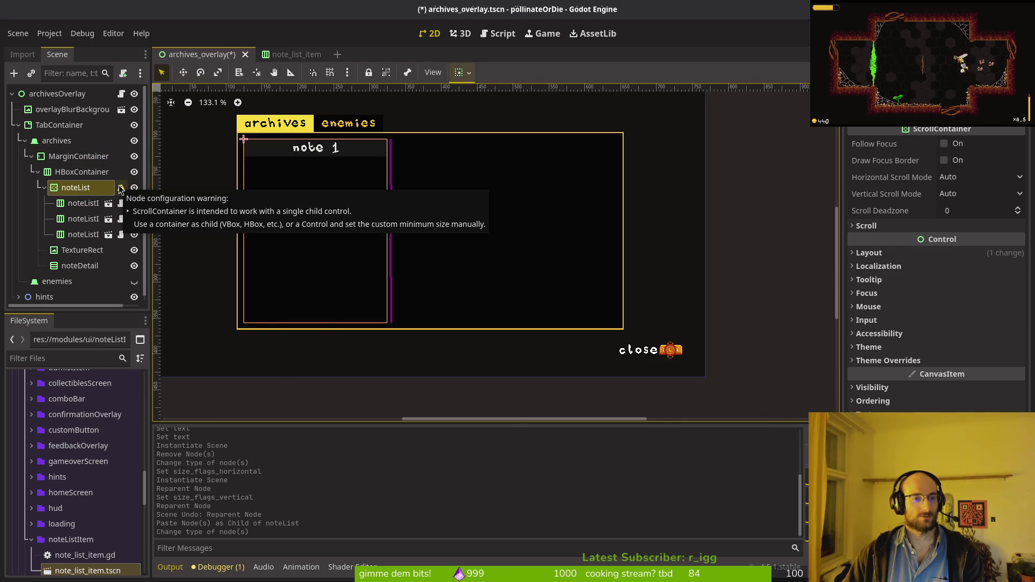
Step: Add a VBoxContainer child under noteList and drag the three note items into it
{"action": "left_click", "coordinate": [100, 193]}
{"action": "key", "text": "ctrl+a"}
{"action": "key", "text": "BackSpace"}
{"action": "key", "text": "BackSpace"}
{"action": "key", "text": "BackSpace"}
{"action": "type", "text": "vob"}
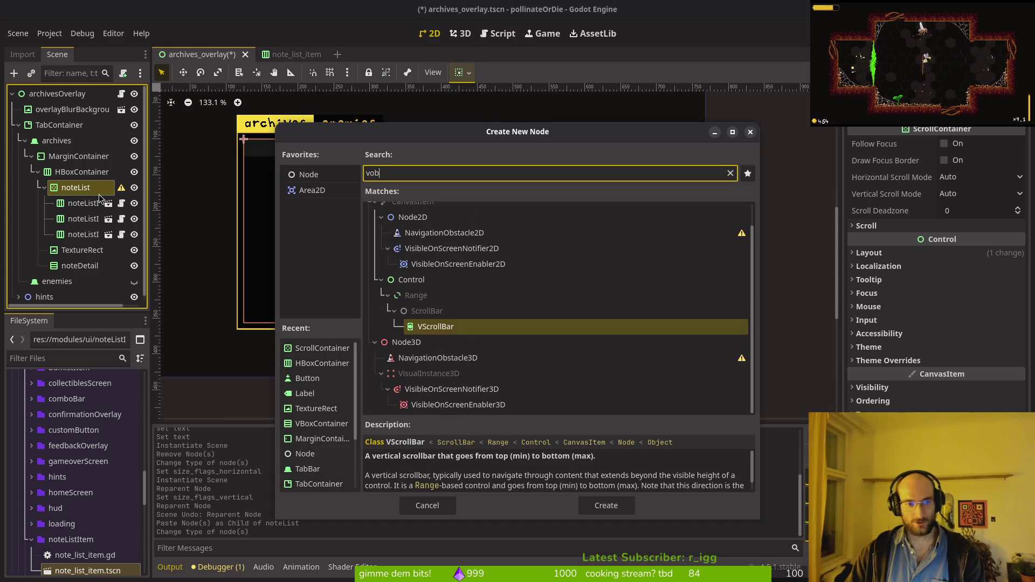
{"action": "type", "text": "x"}
{"action": "key", "text": "BackSpace"}
{"action": "key", "text": "BackSpace"}
{"action": "key", "text": "BackSpace"}
{"action": "type", "text": "box"}
{"action": "key", "text": "Return"}
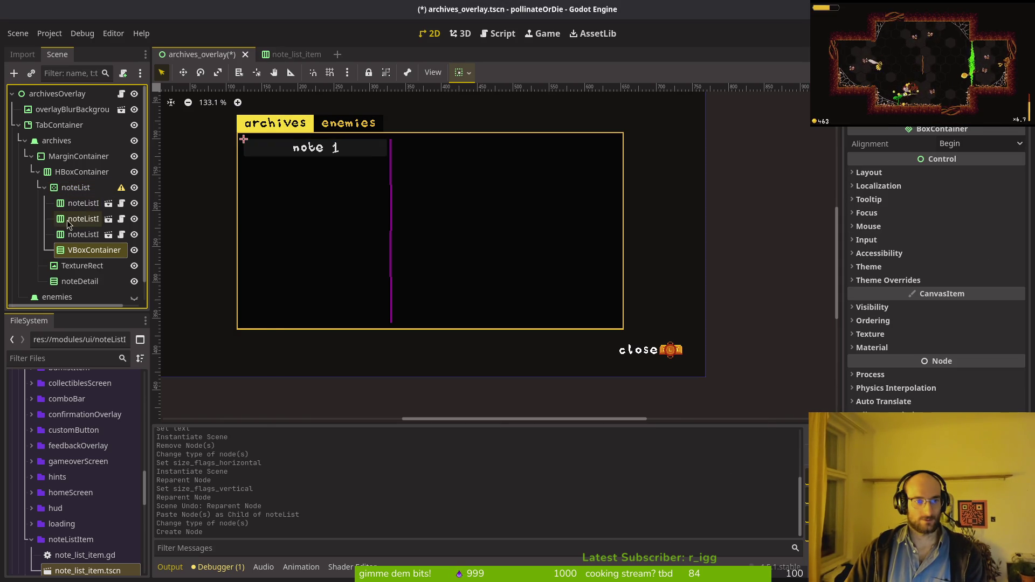
{"action": "left_click", "coordinate": [83, 234]}
{"action": "left_click", "coordinate": [84, 205], "text": "shift"}
{"action": "left_click_drag", "start_coordinate": [84, 205], "coordinate": [91, 250]}
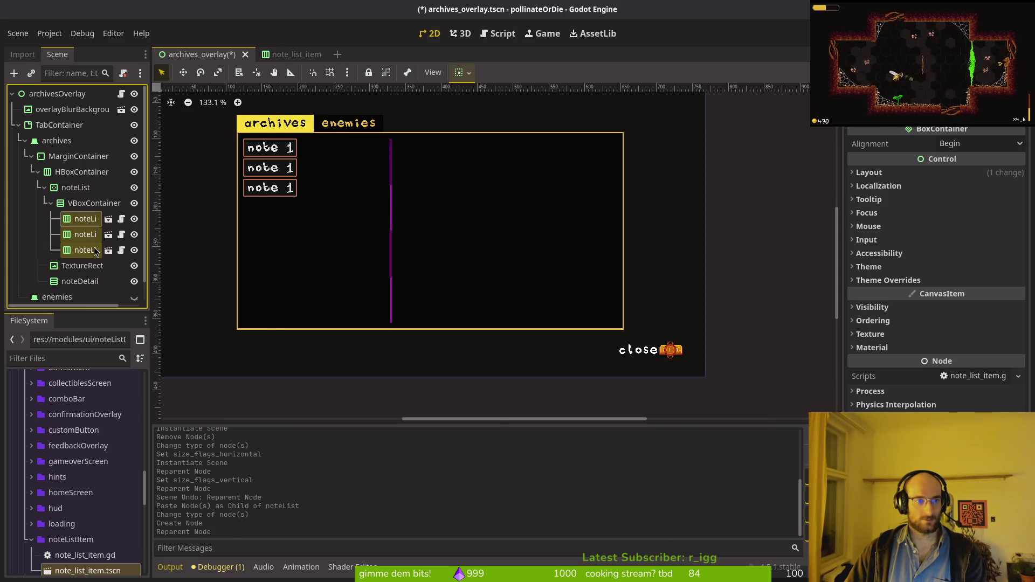
Step: Enable horizontal Expand in the VBoxContainer's Container Sizing and save the scene
{"action": "left_click", "coordinate": [86, 204]}
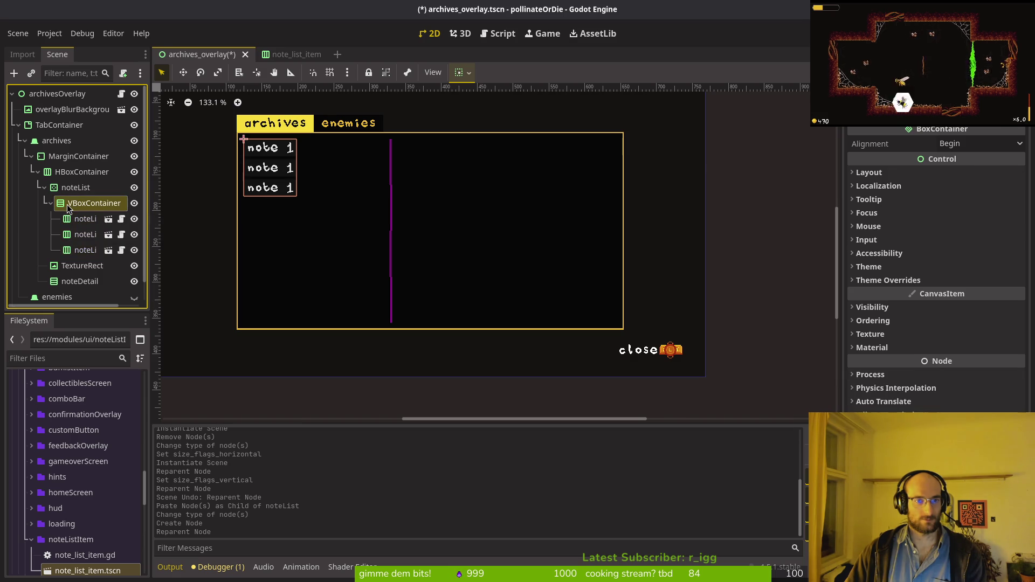
{"action": "left_click", "coordinate": [924, 172]}
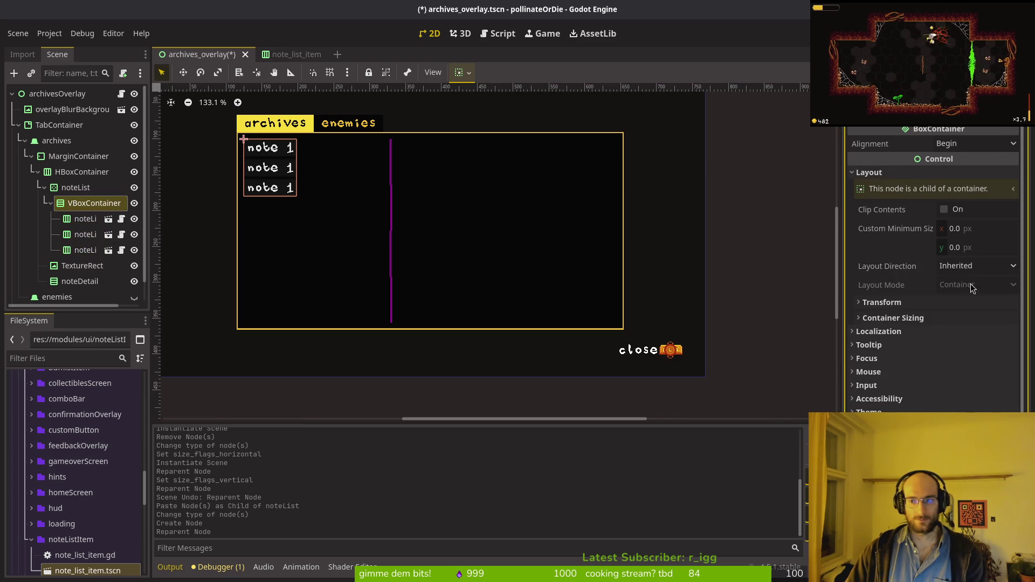
{"action": "left_click", "coordinate": [936, 318]}
{"action": "left_click", "coordinate": [965, 353]}
{"action": "key", "text": "ctrl+s"}
{"action": "left_click", "coordinate": [978, 333]}
{"action": "left_click", "coordinate": [905, 319]}
{"action": "left_click", "coordinate": [905, 319]}
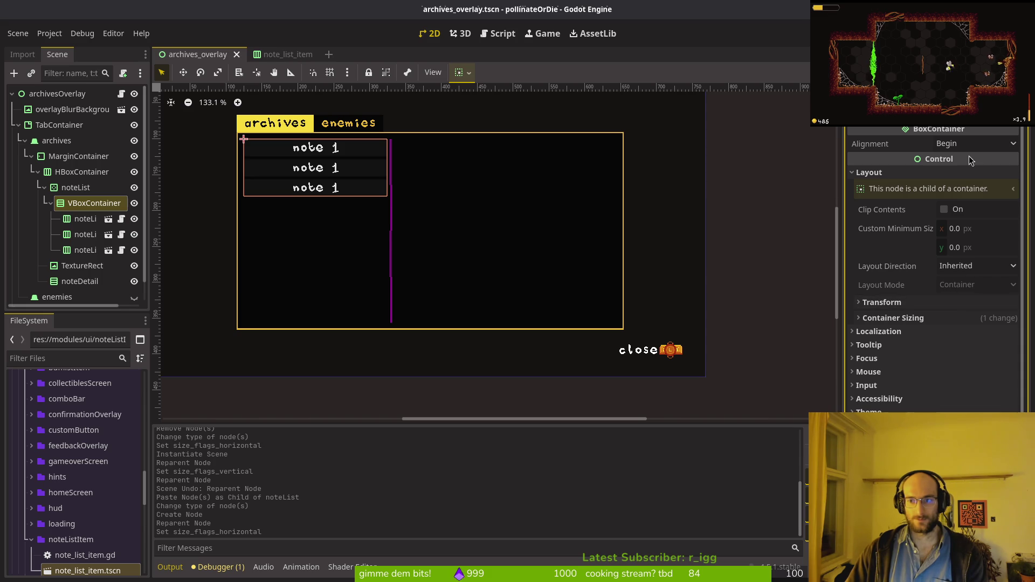
Step: Inspect noteList's container sizing and transform layout settings
{"action": "left_click", "coordinate": [75, 190]}
{"action": "left_click", "coordinate": [883, 253]}
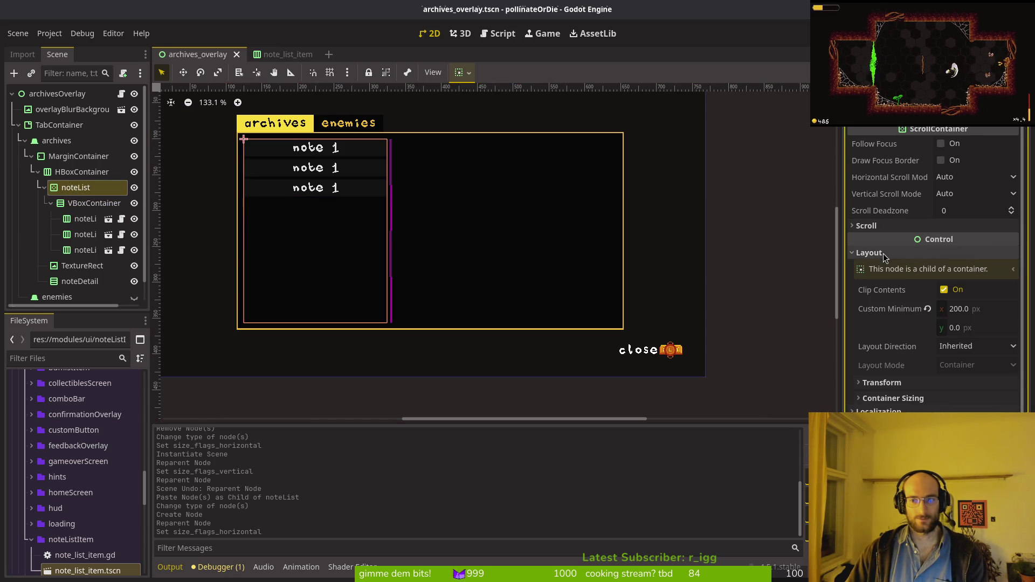
{"action": "left_click", "coordinate": [889, 398]}
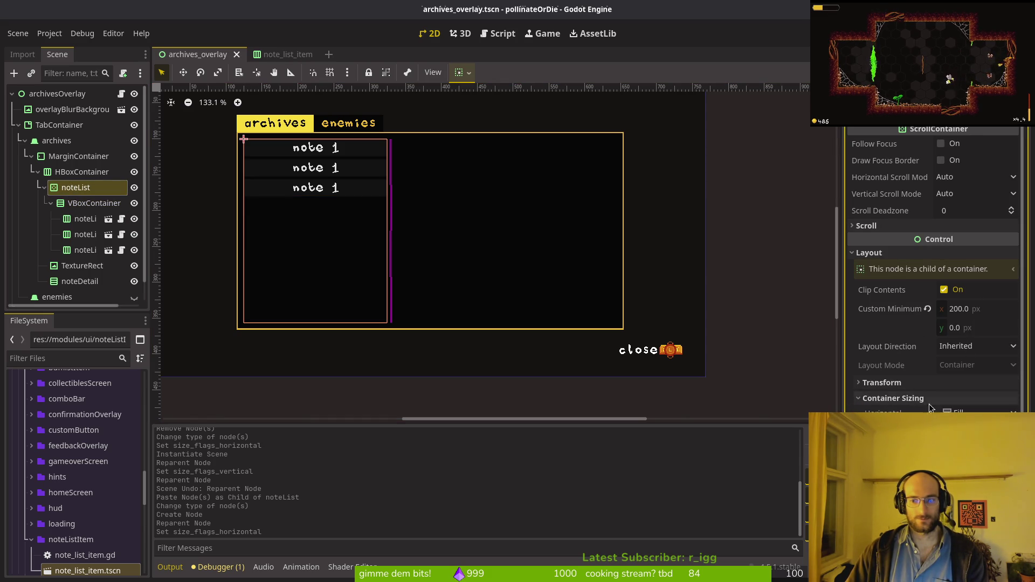
{"action": "left_click", "coordinate": [895, 397]}
{"action": "left_click", "coordinate": [882, 383]}
{"action": "left_click", "coordinate": [882, 383]}
{"action": "left_click", "coordinate": [957, 364]}
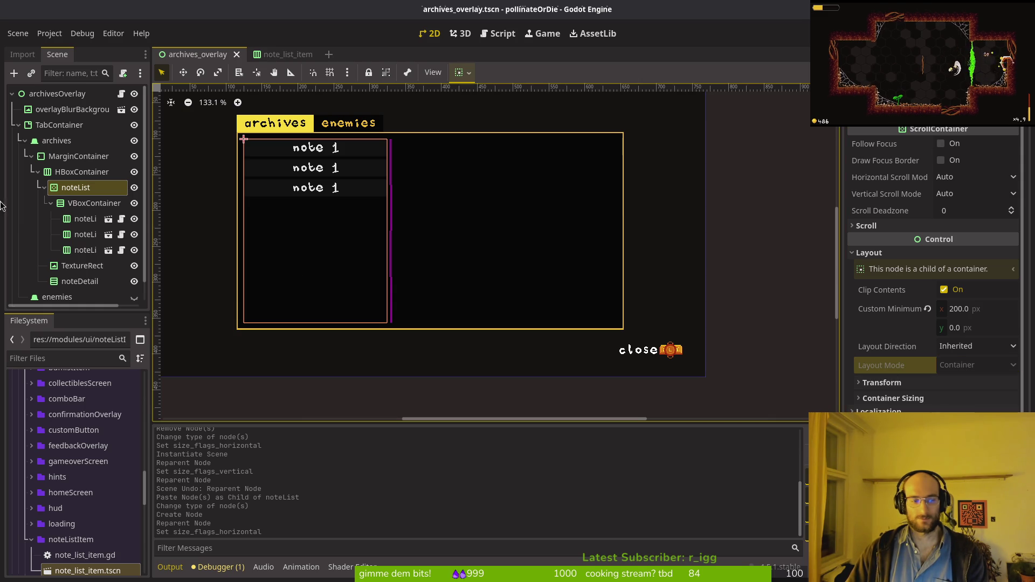
Step: Reselect the VBoxContainer and enable vertical Expand so the note column fills full height
{"action": "left_click", "coordinate": [43, 188]}
{"action": "left_click", "coordinate": [66, 171]}
{"action": "left_click", "coordinate": [67, 184]}
{"action": "left_click", "coordinate": [44, 188]}
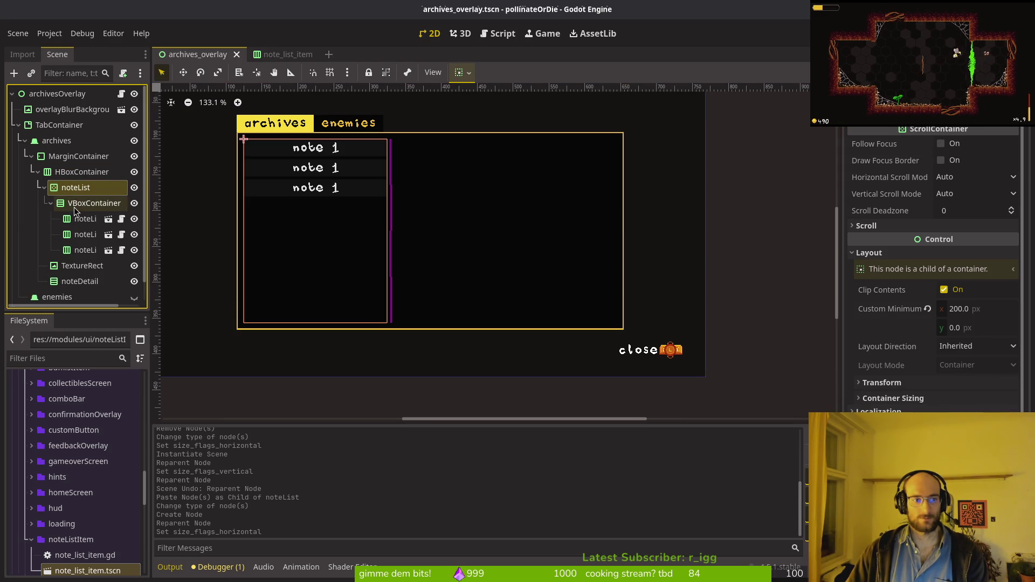
{"action": "left_click", "coordinate": [51, 203]}
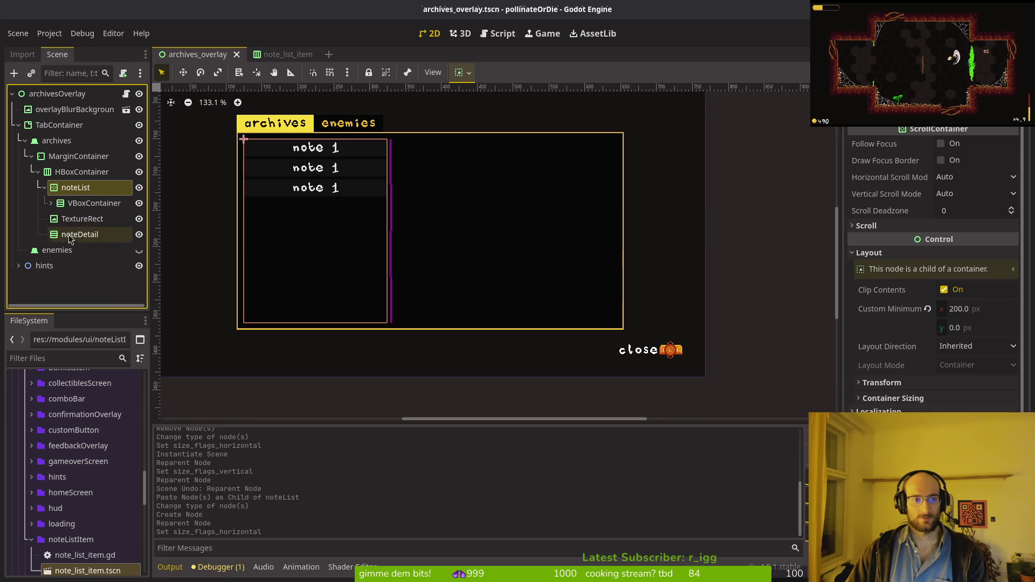
{"action": "left_click", "coordinate": [66, 207]}
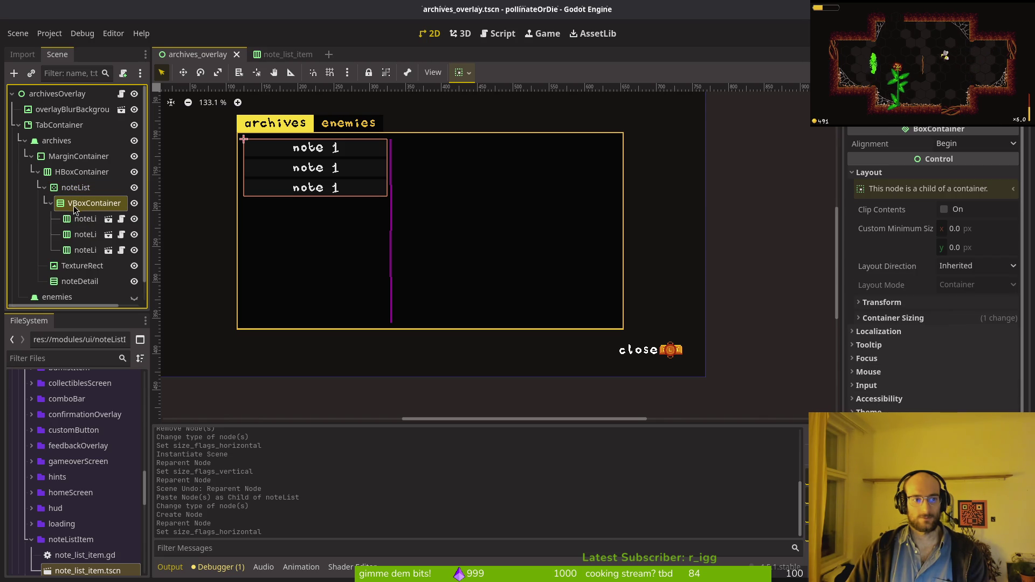
{"action": "left_click", "coordinate": [916, 318]}
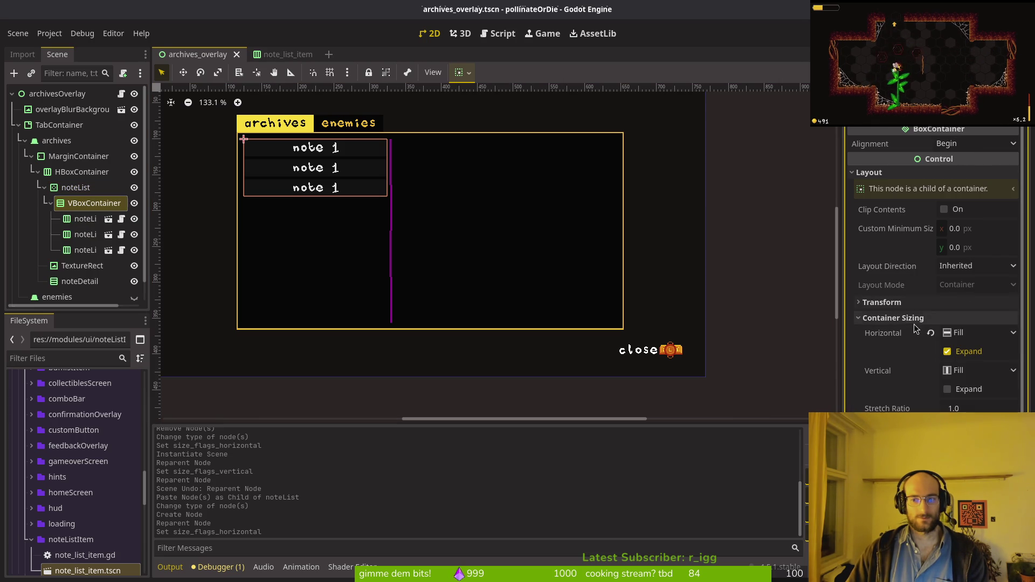
{"action": "left_click", "coordinate": [965, 389]}
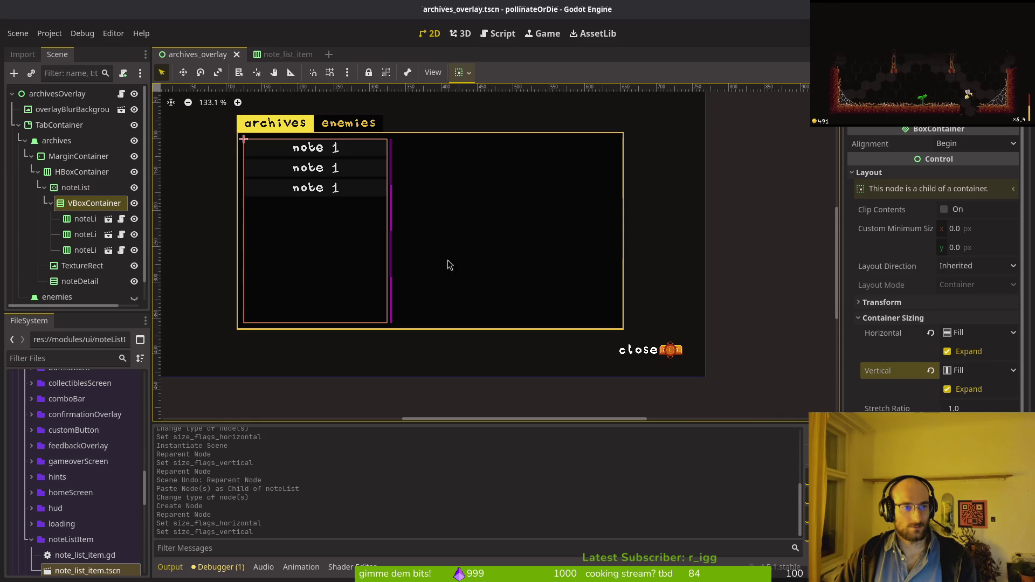
{"action": "left_click", "coordinate": [968, 389]}
{"action": "key", "text": "ctrl+z"}
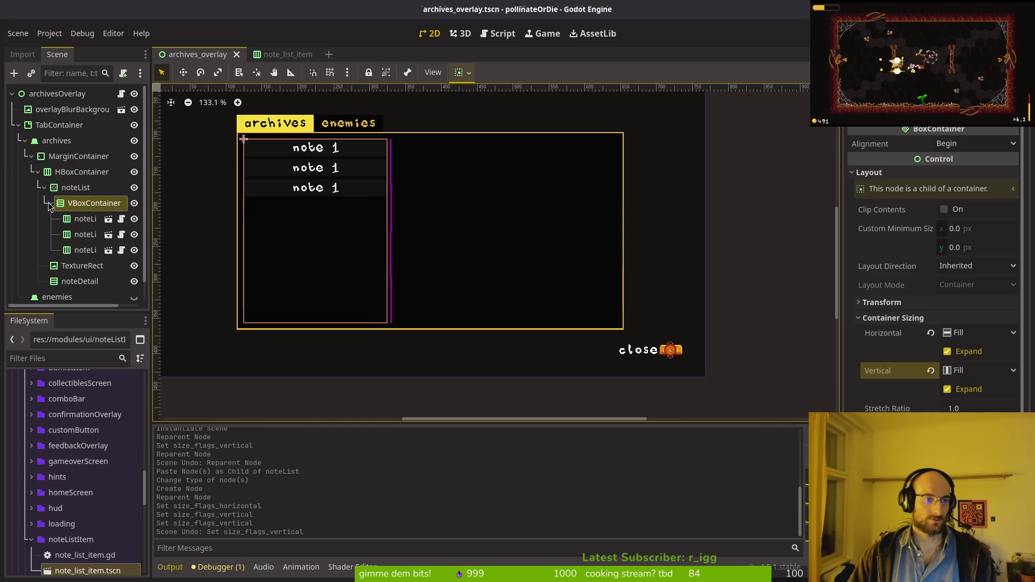
{"action": "left_click", "coordinate": [50, 203]}
{"action": "left_click", "coordinate": [50, 203]}
Step: Copy the three note items and paste them twice into the VBoxContainer, making nine
{"action": "left_click", "coordinate": [85, 218]}
{"action": "left_click", "coordinate": [86, 250], "text": "shift"}
{"action": "key", "text": "ctrl+c"}
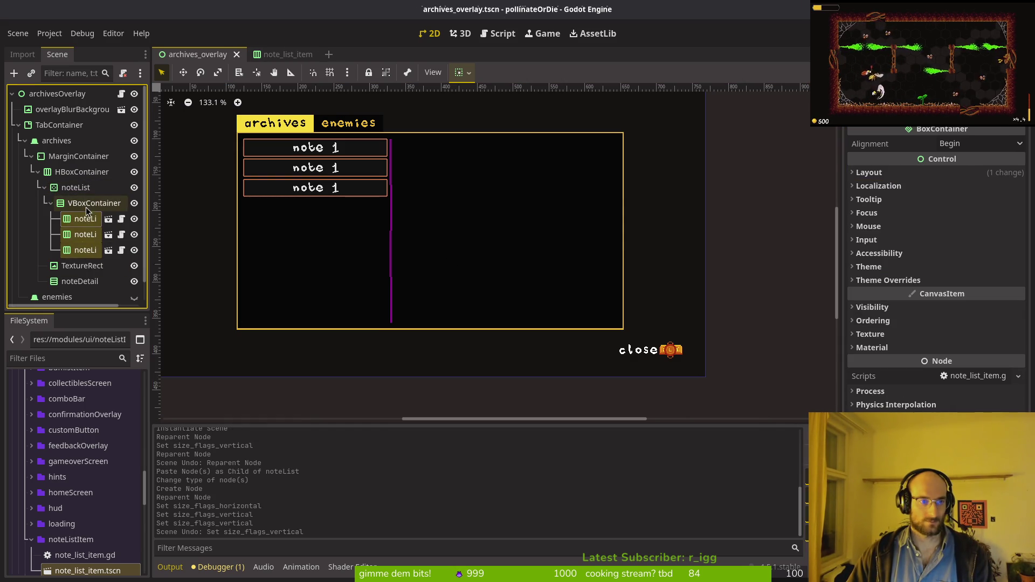
{"action": "left_click", "coordinate": [91, 203]}
{"action": "key", "text": "ctrl+v"}
{"action": "key", "text": "ctrl+v"}
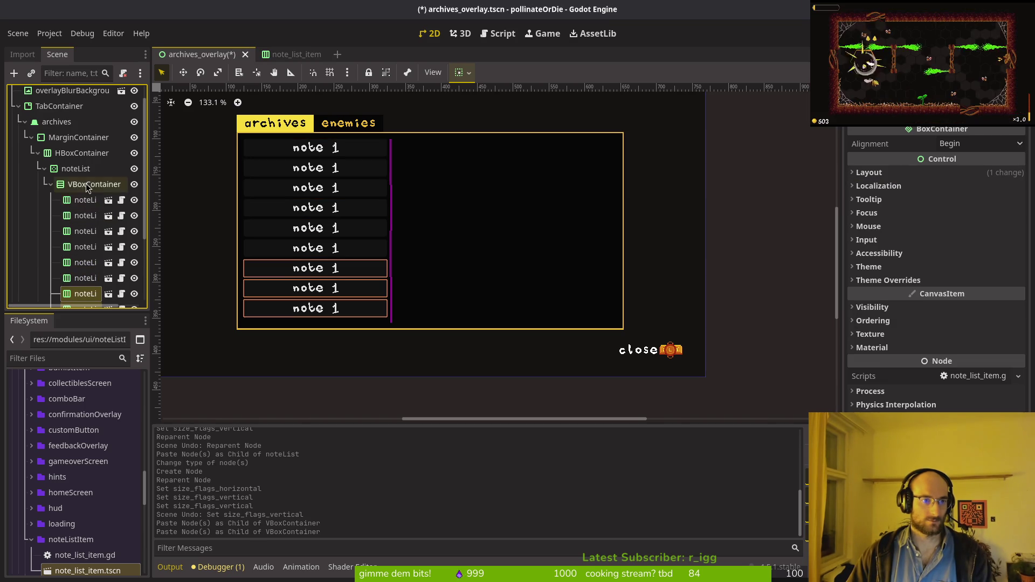
{"action": "key", "text": "ctrl+v"}
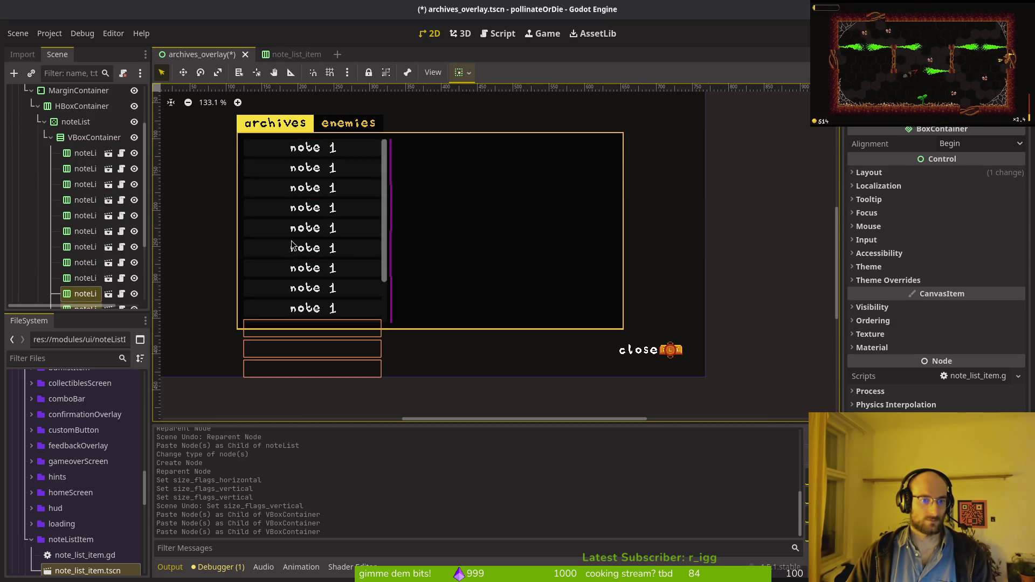
Step: Deselect, save the scene and run it to test the overlay
{"action": "left_click", "coordinate": [323, 395]}
{"action": "key", "text": "ctrl+s"}
{"action": "key", "text": "F6"}
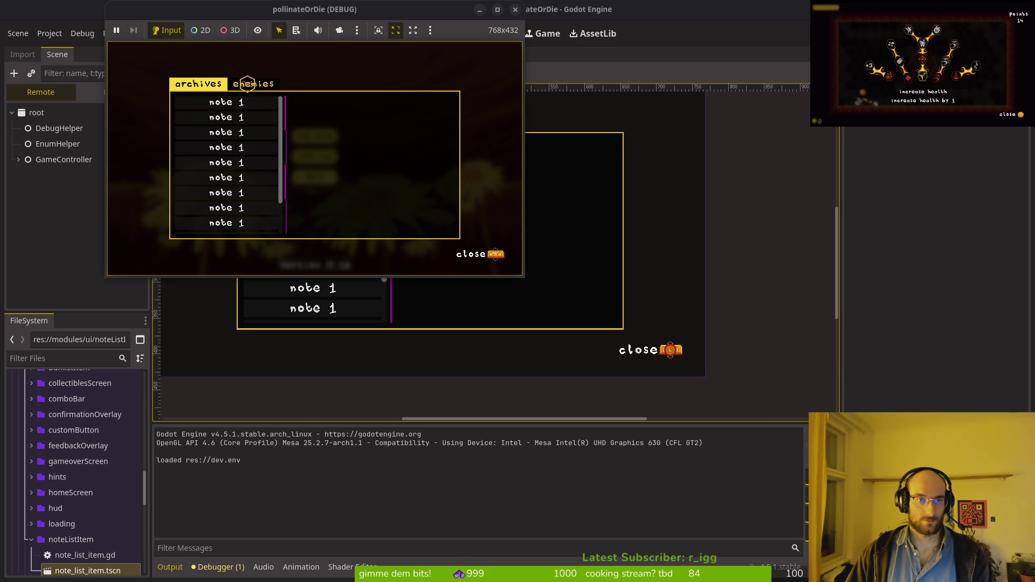
Step: Relaunch the game, open the archives overlay with E and scroll the note list
{"action": "left_click", "coordinate": [520, 9]}
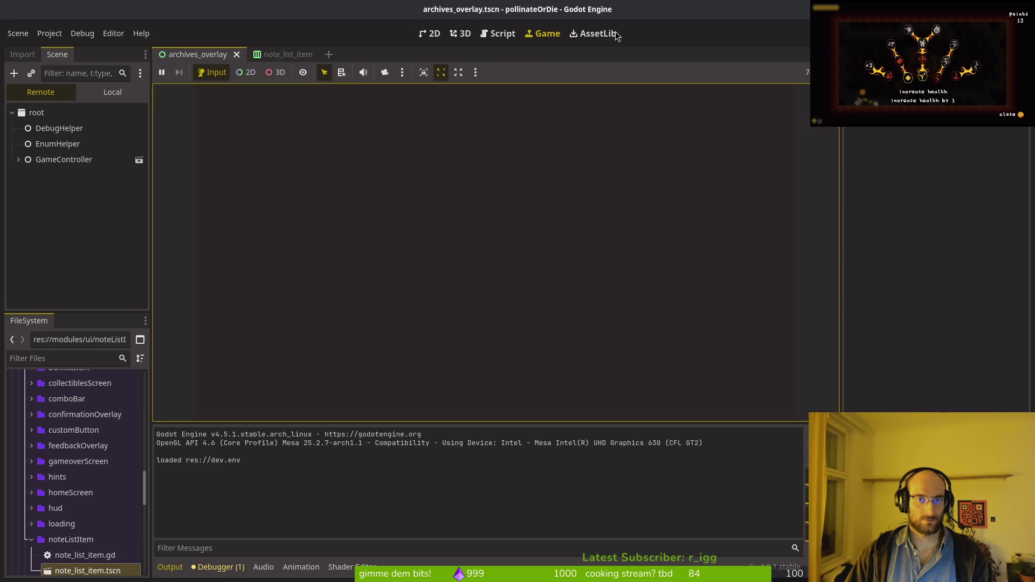
{"action": "key", "text": "F5"}
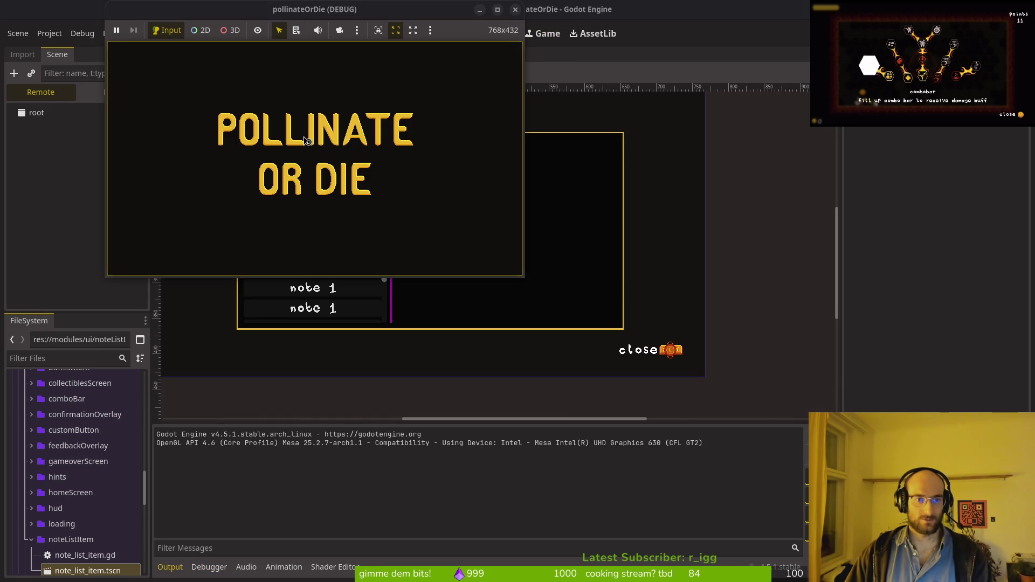
{"action": "left_click", "coordinate": [516, 11]}
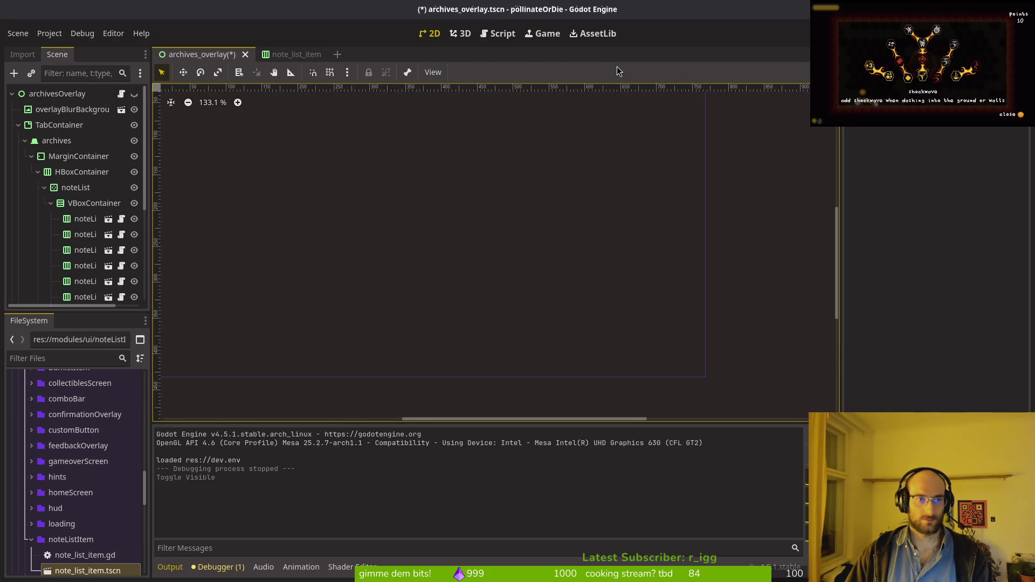
{"action": "key", "text": "F5"}
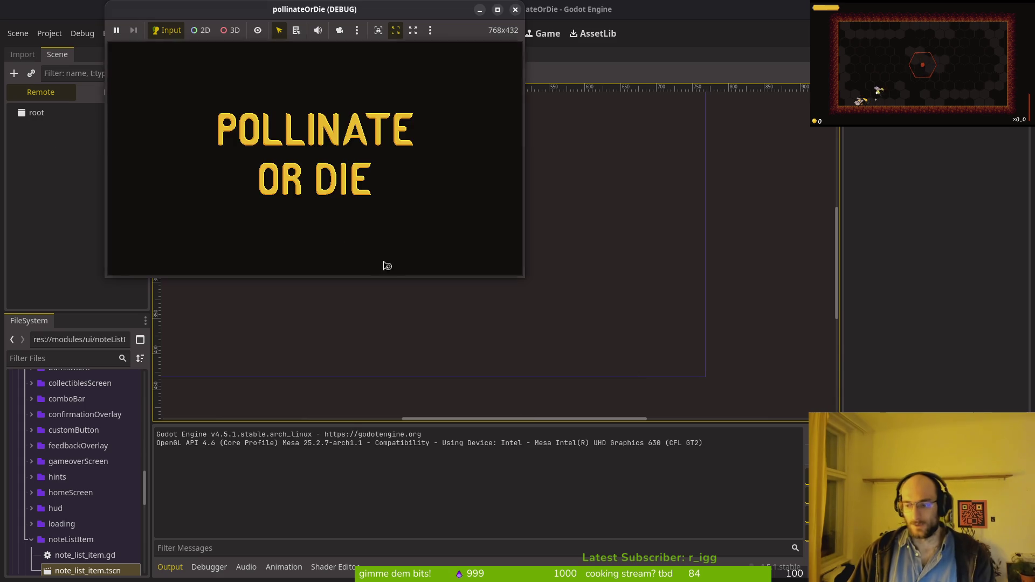
{"action": "left_click", "coordinate": [322, 186]}
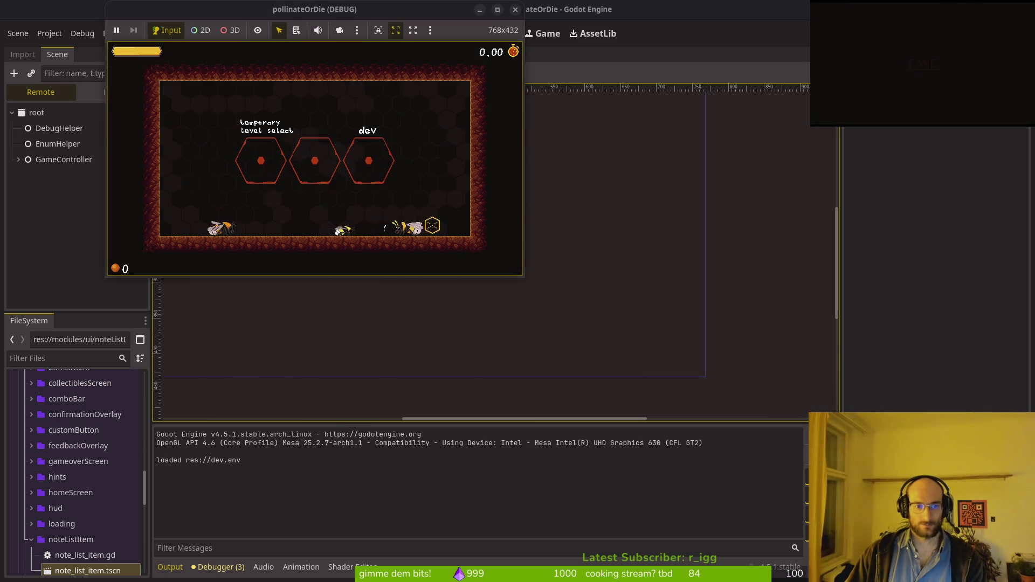
{"action": "key", "text": "e"}
{"action": "scroll", "coordinate": [238, 156], "scroll_direction": "down", "scroll_amount": 3}
{"action": "scroll", "coordinate": [218, 187], "scroll_direction": "up", "scroll_amount": 3}
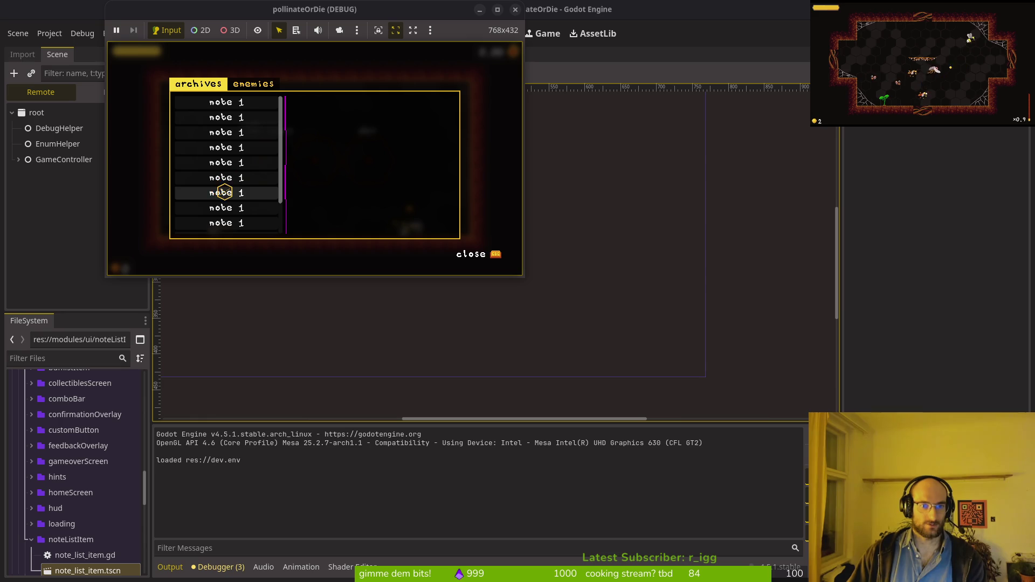
{"action": "scroll", "coordinate": [205, 197], "scroll_direction": "down", "scroll_amount": 3}
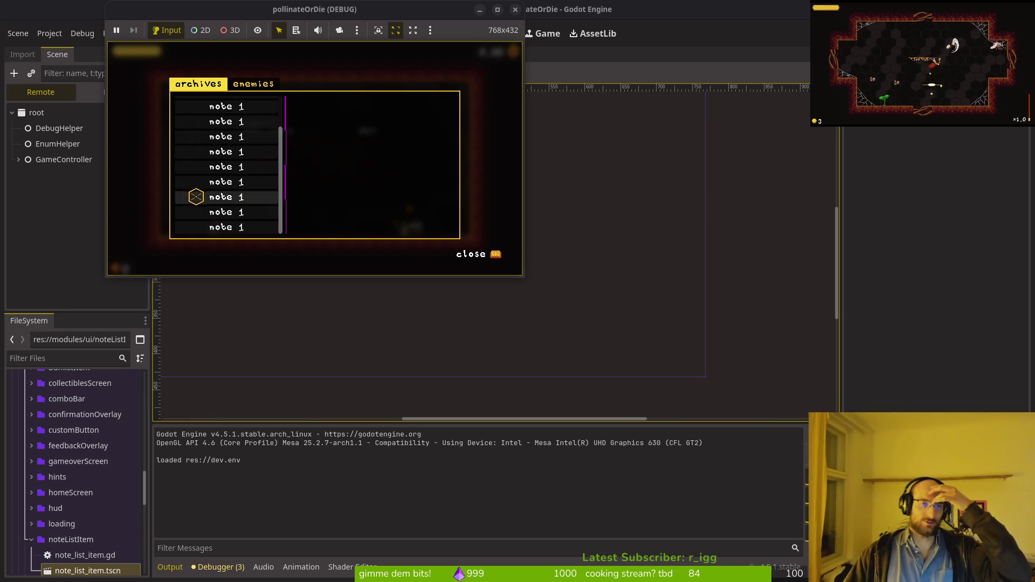
Step: Step through the notes with the Up and Down arrow keys, then stop the game
{"action": "left_click", "coordinate": [238, 150]}
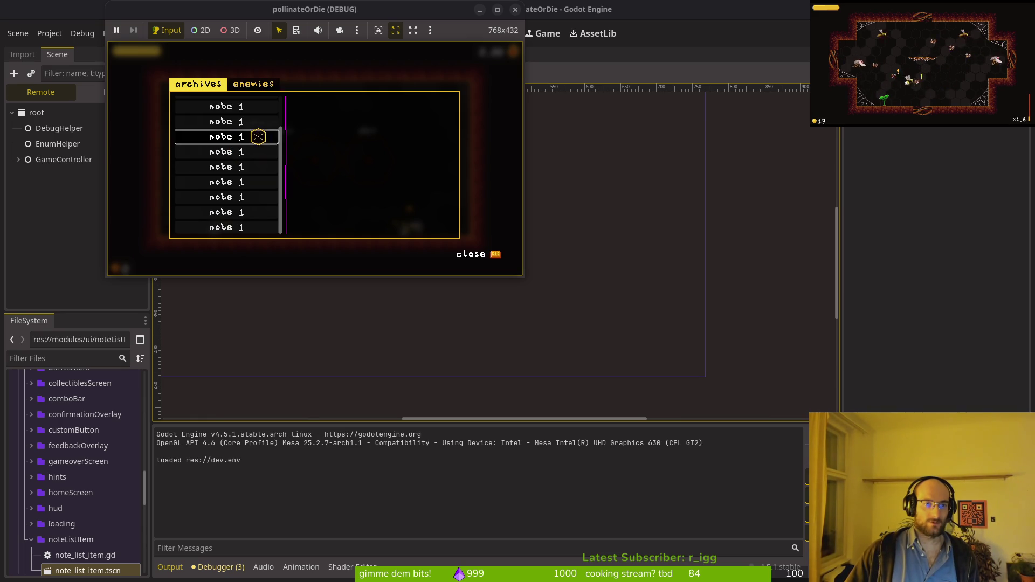
{"action": "key", "text": "Down"}
{"action": "key", "text": "Down"}
{"action": "key", "text": "Down"}
{"action": "key", "text": "Down"}
{"action": "key", "text": "Up"}
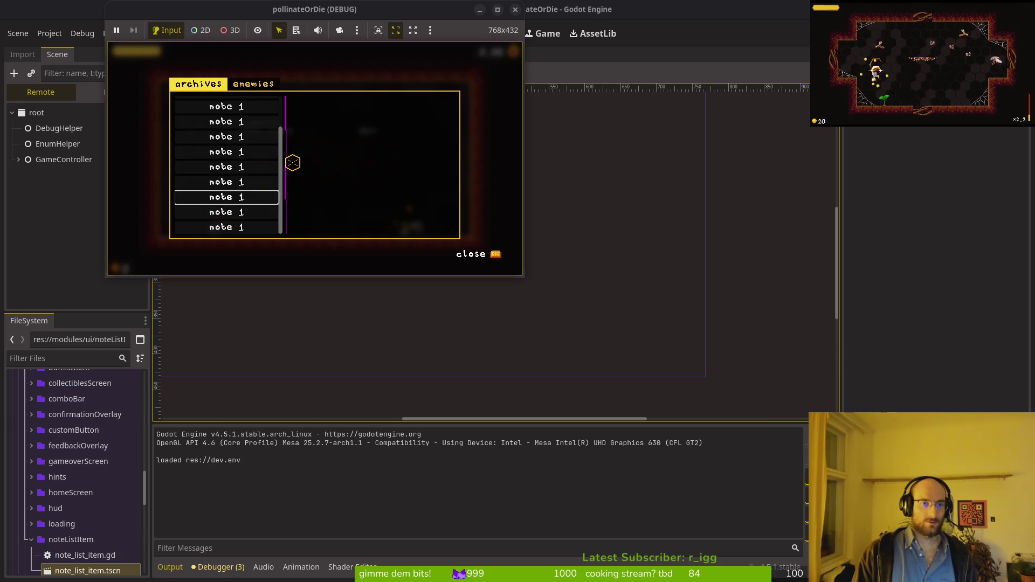
{"action": "key", "text": "Up"}
{"action": "key", "text": "Up"}
{"action": "key", "text": "Up"}
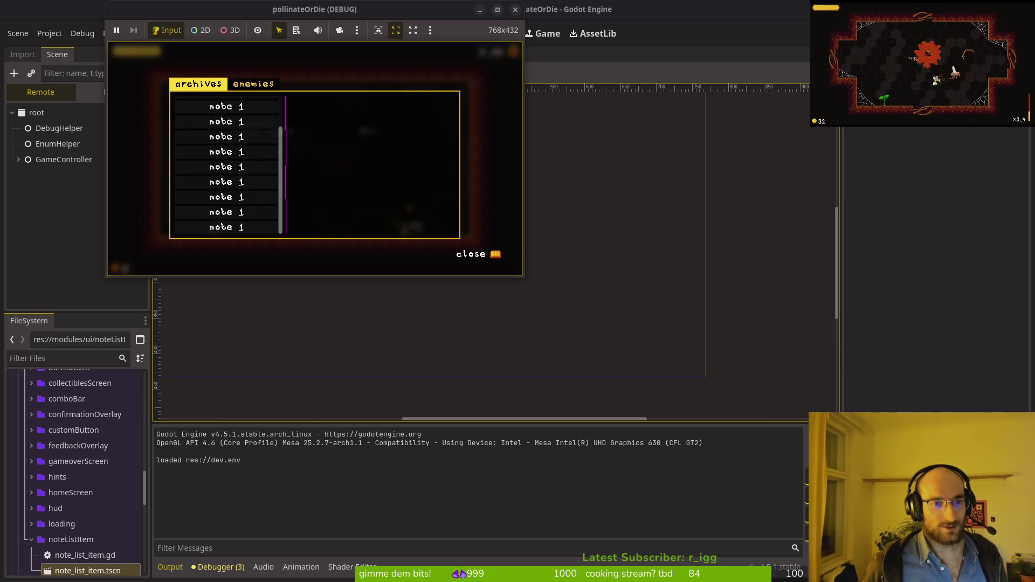
{"action": "key", "text": "Down"}
{"action": "key", "text": "Up"}
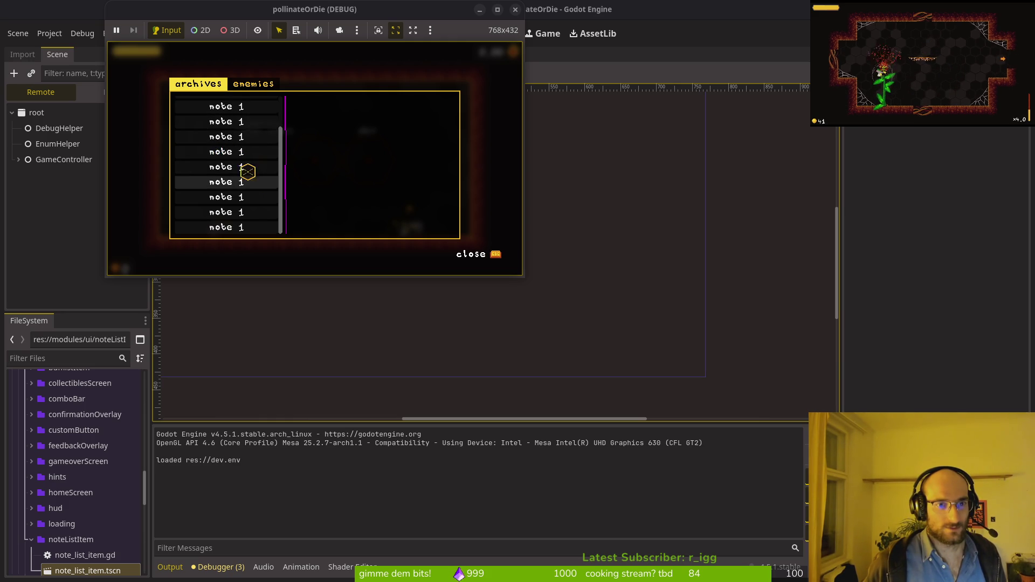
{"action": "key", "text": "Up"}
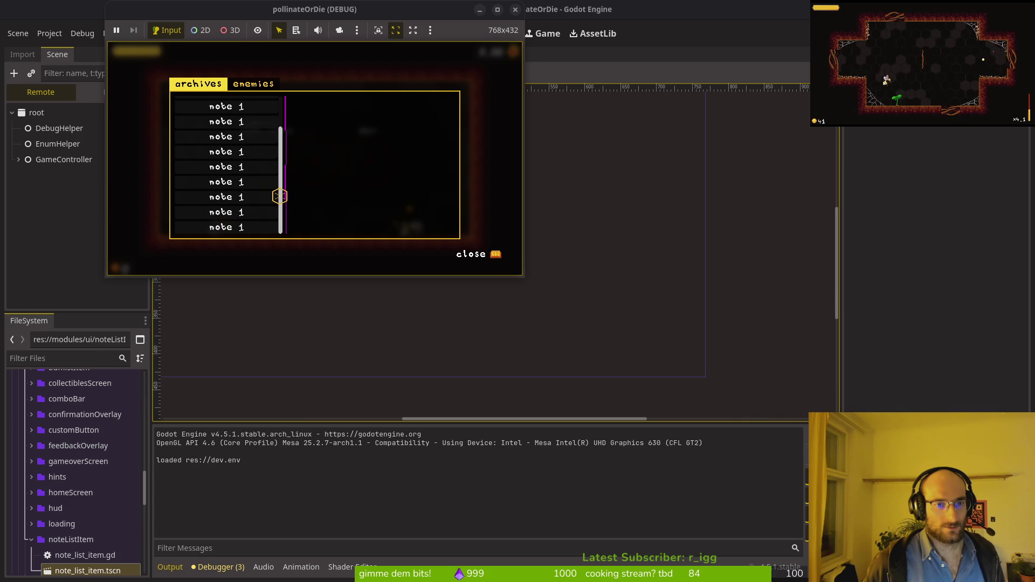
{"action": "scroll", "coordinate": [278, 129], "scroll_direction": "up", "scroll_amount": 2}
{"action": "scroll", "coordinate": [270, 141], "scroll_direction": "down", "scroll_amount": 2}
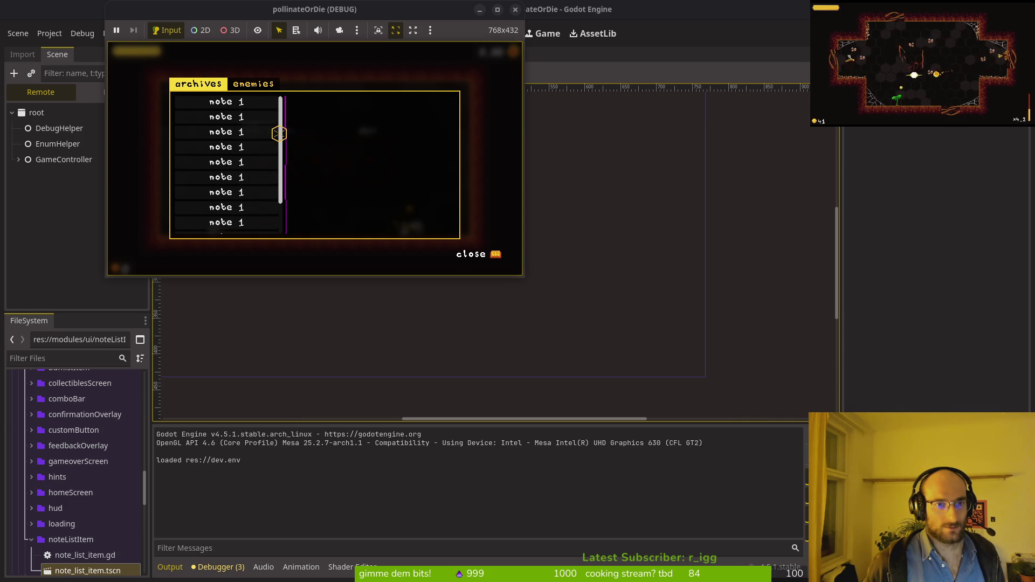
{"action": "left_click", "coordinate": [515, 9]}
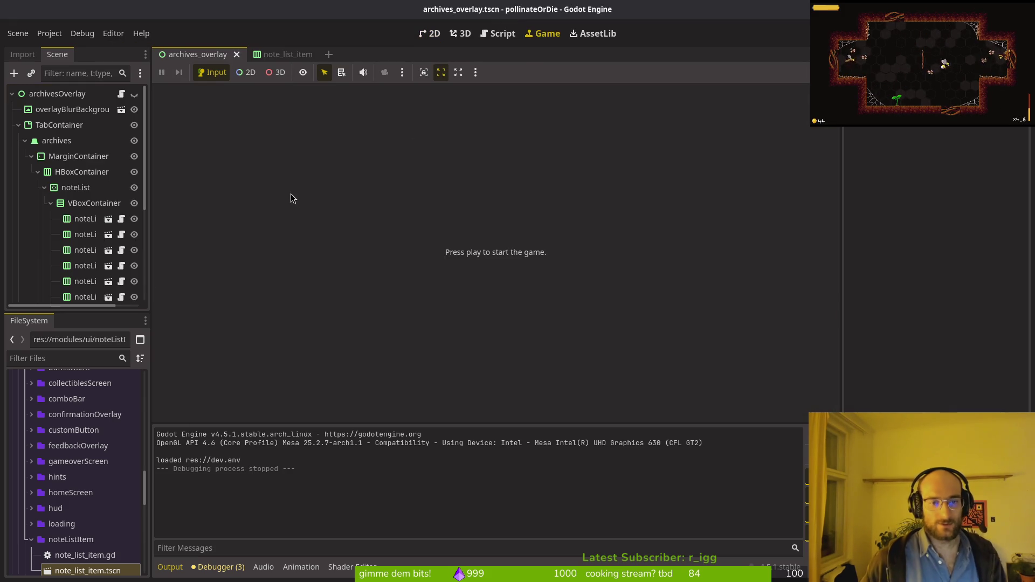
Step: Select noteList and expand its Scroll properties in the Inspector
{"action": "left_click", "coordinate": [76, 192]}
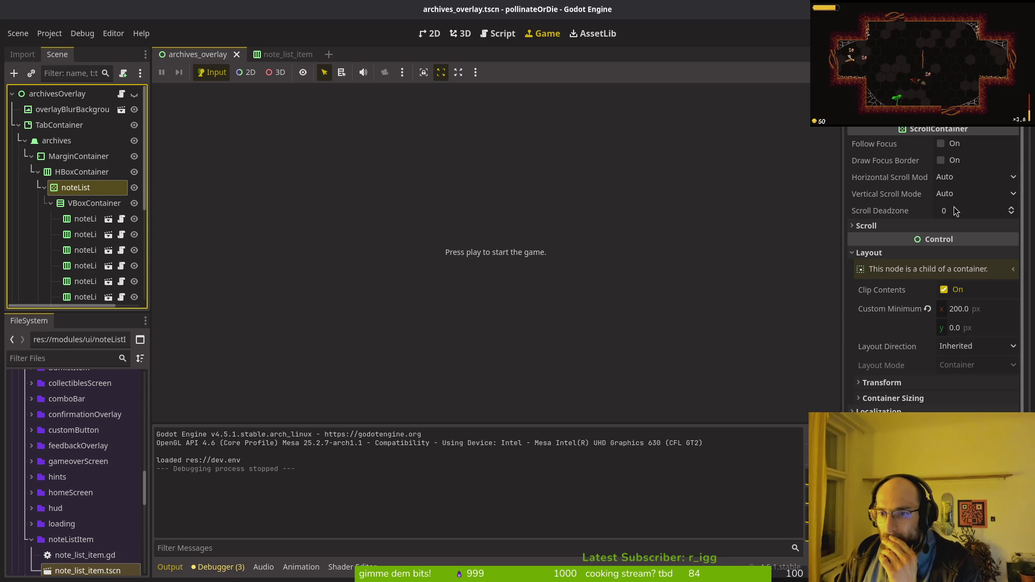
{"action": "left_click", "coordinate": [868, 226]}
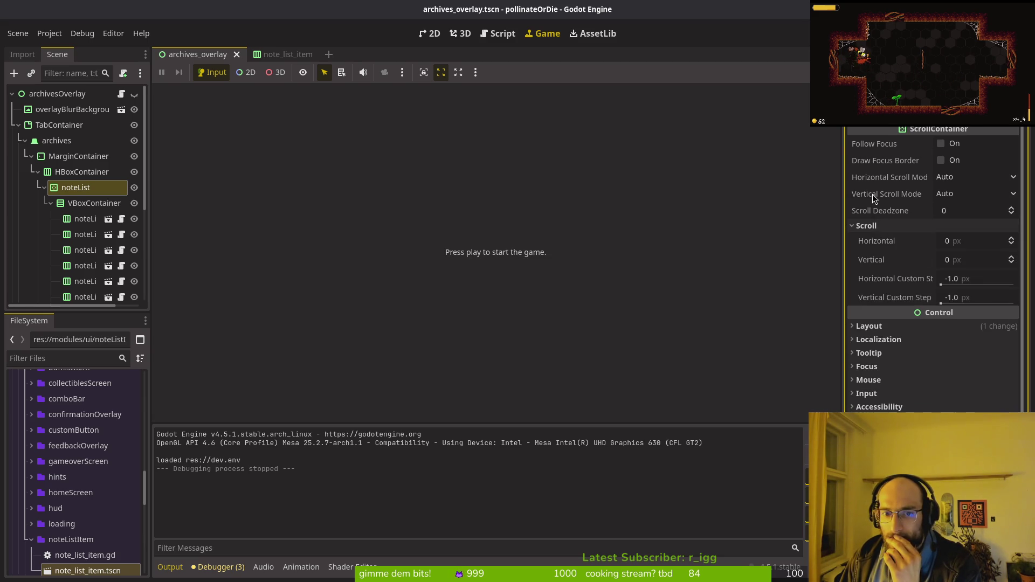
{"action": "mouse_move", "coordinate": [884, 198]}
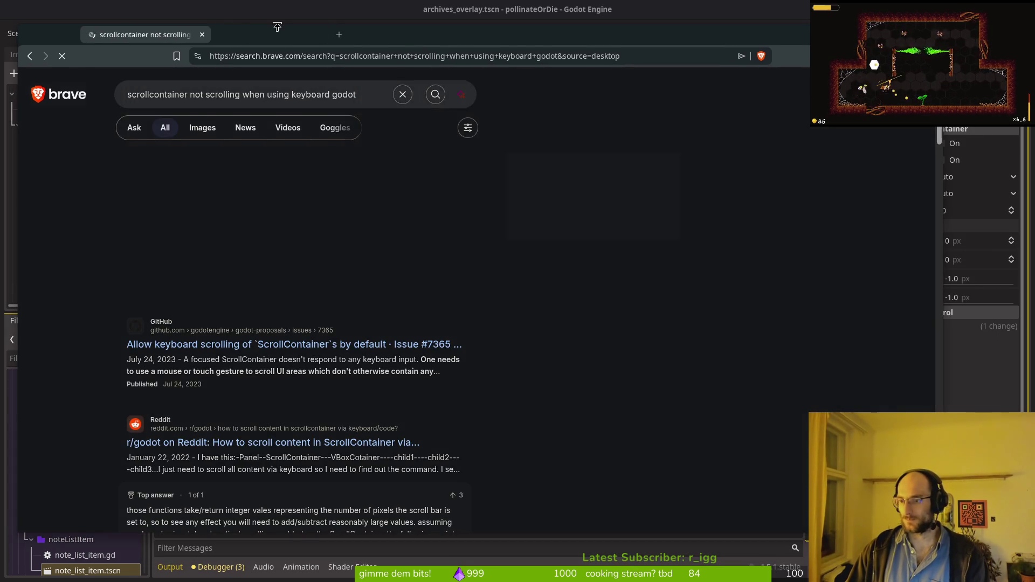
Step: Open the GitHub keyboard-scrolling proposal and the Reddit thread in new tabs and skim Reddit
{"action": "middle_click", "coordinate": [209, 345]}
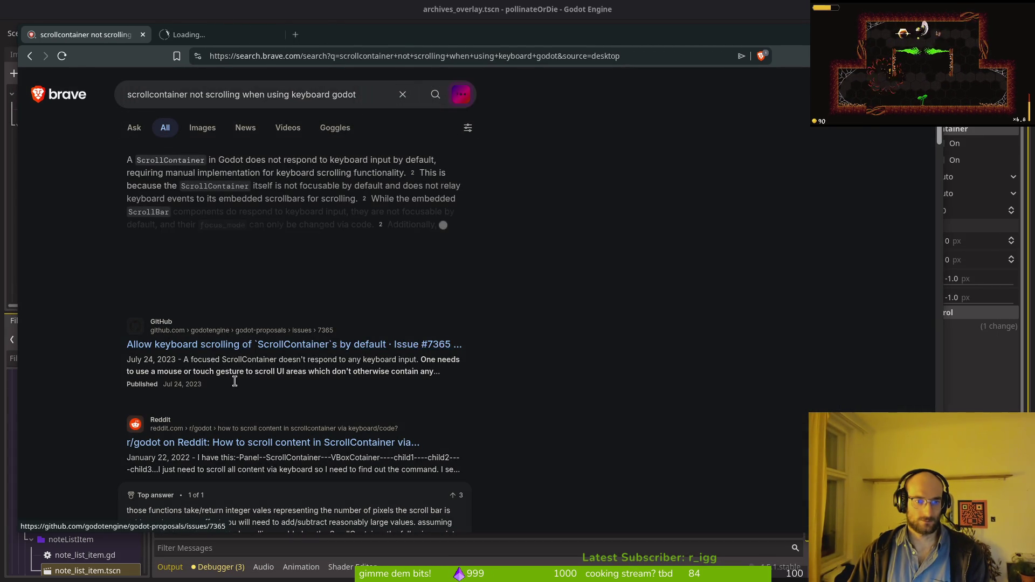
{"action": "middle_click", "coordinate": [238, 448]}
{"action": "scroll", "coordinate": [239, 448], "scroll_direction": "down", "scroll_amount": 3}
{"action": "left_click", "coordinate": [350, 35]}
{"action": "left_click", "coordinate": [219, 35]}
{"action": "left_click", "coordinate": [350, 35]}
{"action": "left_click", "coordinate": [226, 35]}
{"action": "left_click", "coordinate": [323, 35]}
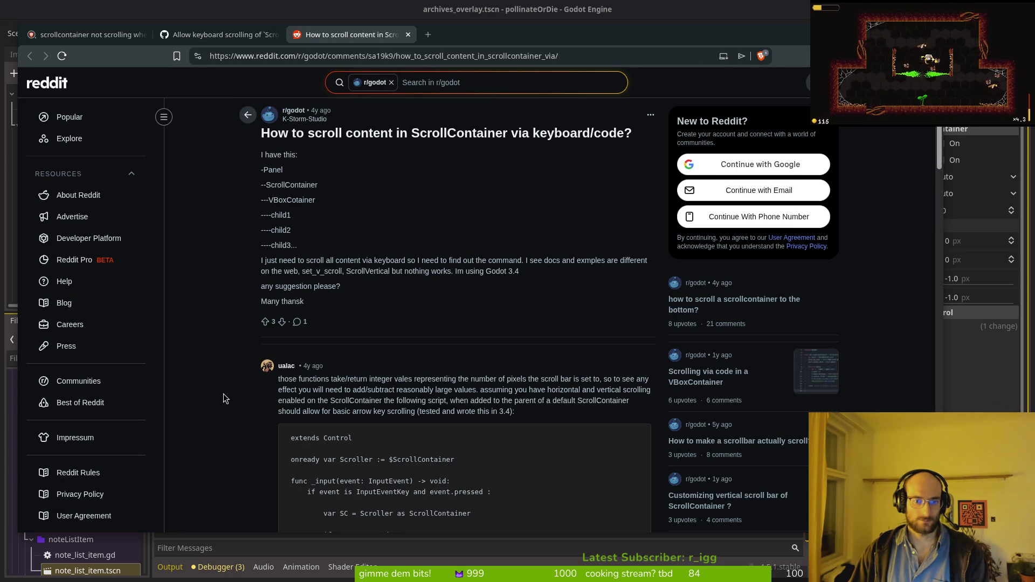
{"action": "scroll", "coordinate": [223, 394], "scroll_direction": "down", "scroll_amount": 8}
{"action": "scroll", "coordinate": [225, 395], "scroll_direction": "up", "scroll_amount": 8}
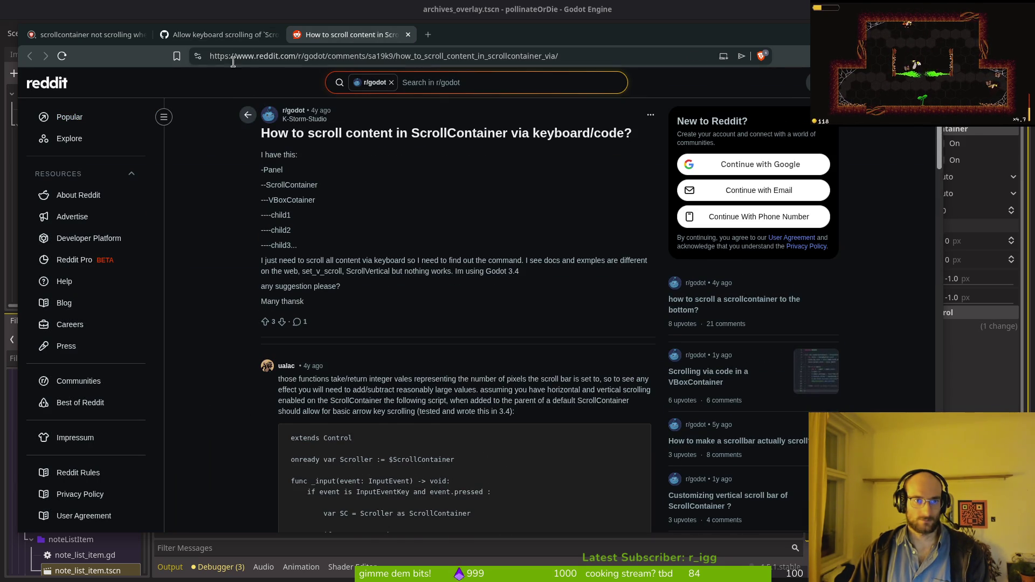
Step: Read through the GitHub ScrollContainer keyboard-scrolling proposal, then return to Godot
{"action": "left_click", "coordinate": [229, 34]}
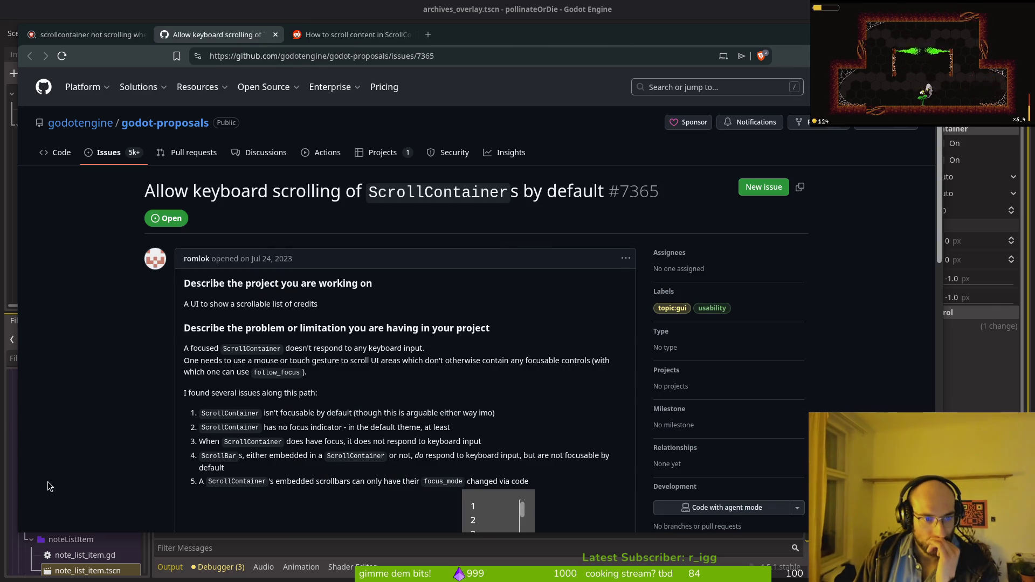
{"action": "scroll", "coordinate": [155, 411], "scroll_direction": "down", "scroll_amount": 2}
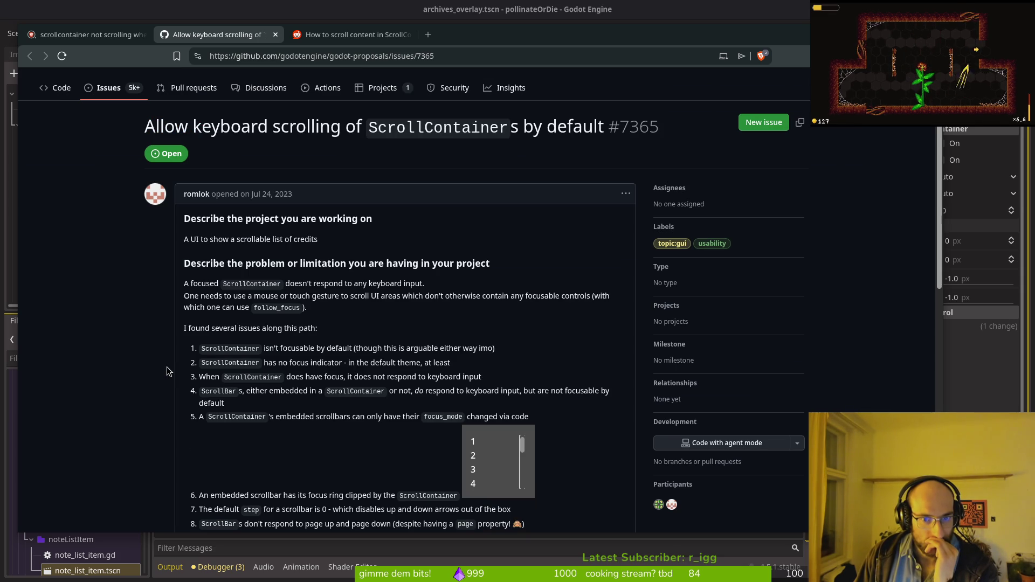
{"action": "scroll", "coordinate": [151, 373], "scroll_direction": "down", "scroll_amount": 7}
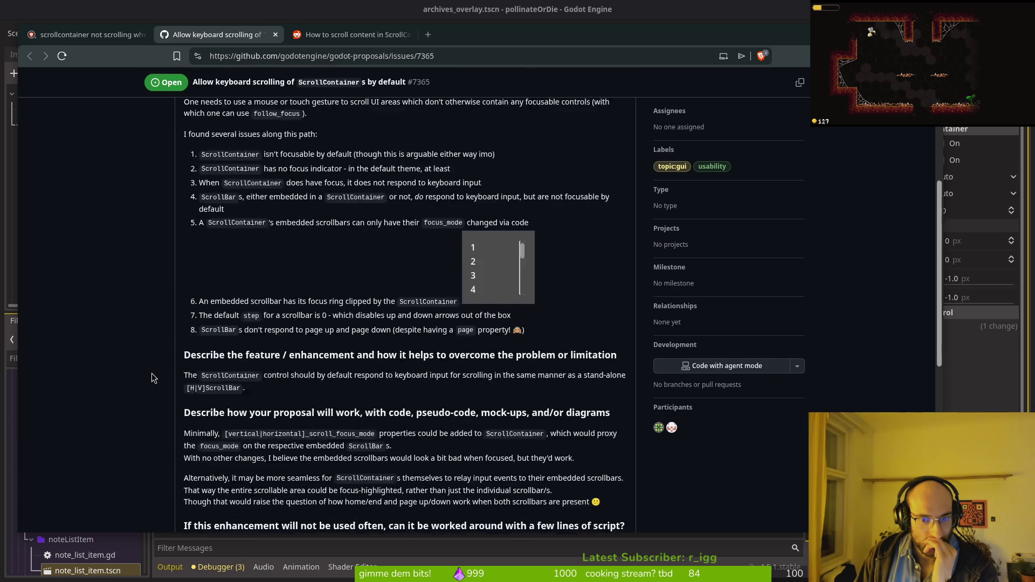
{"action": "scroll", "coordinate": [153, 379], "scroll_direction": "down", "scroll_amount": 4}
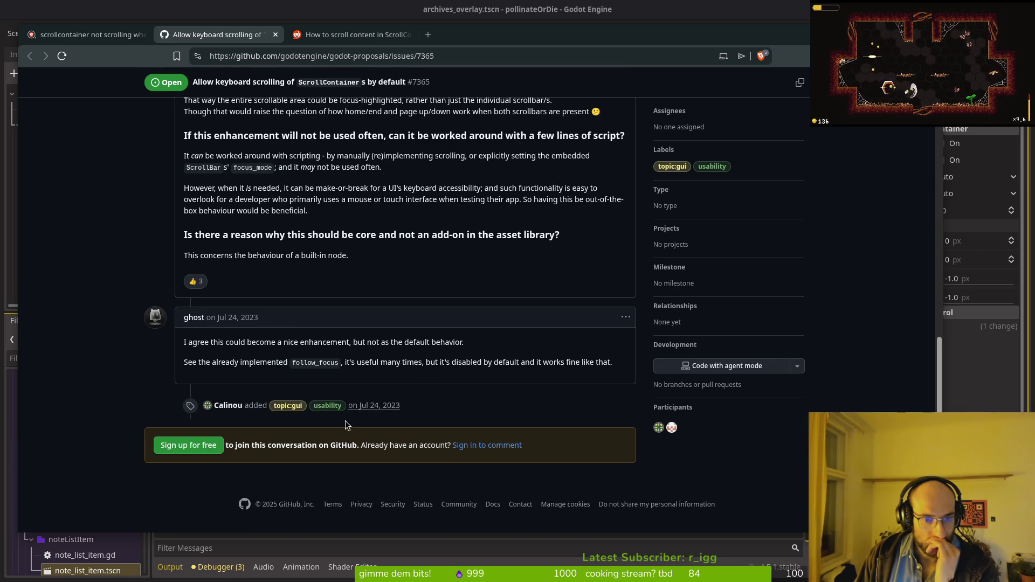
{"action": "scroll", "coordinate": [382, 412], "scroll_direction": "up", "scroll_amount": 7}
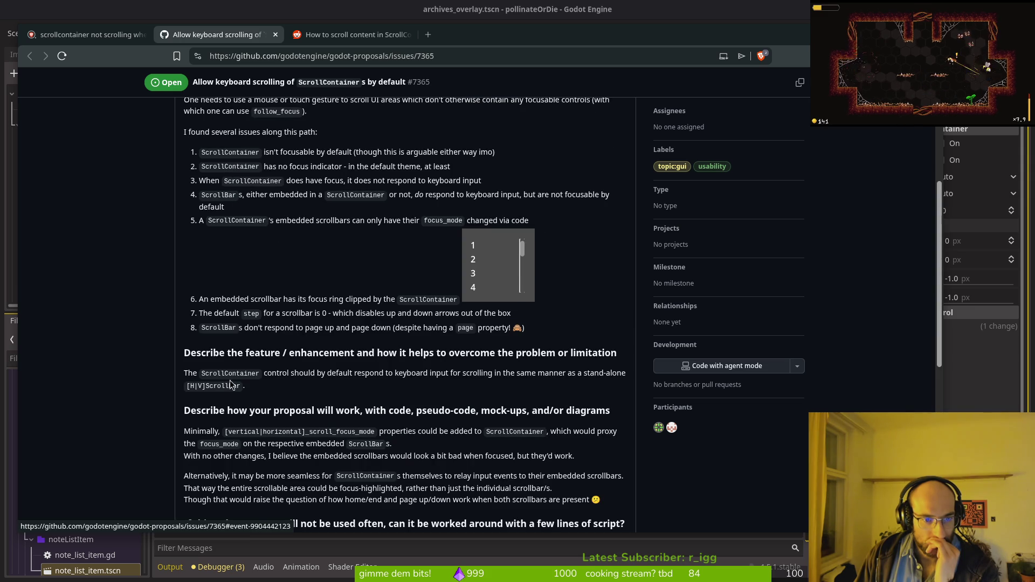
{"action": "scroll", "coordinate": [279, 400], "scroll_direction": "up", "scroll_amount": 5}
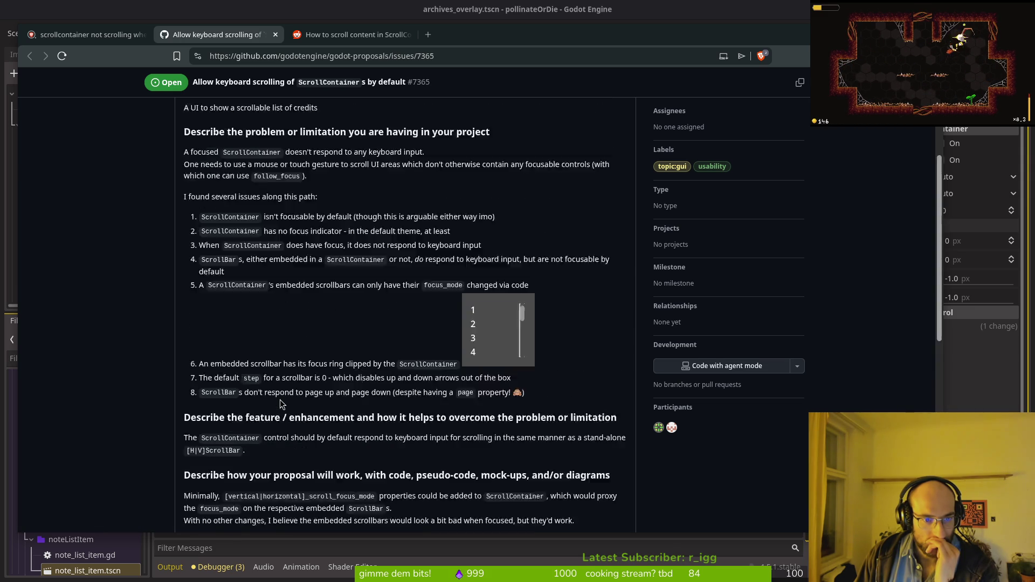
{"action": "scroll", "coordinate": [280, 400], "scroll_direction": "down", "scroll_amount": 12}
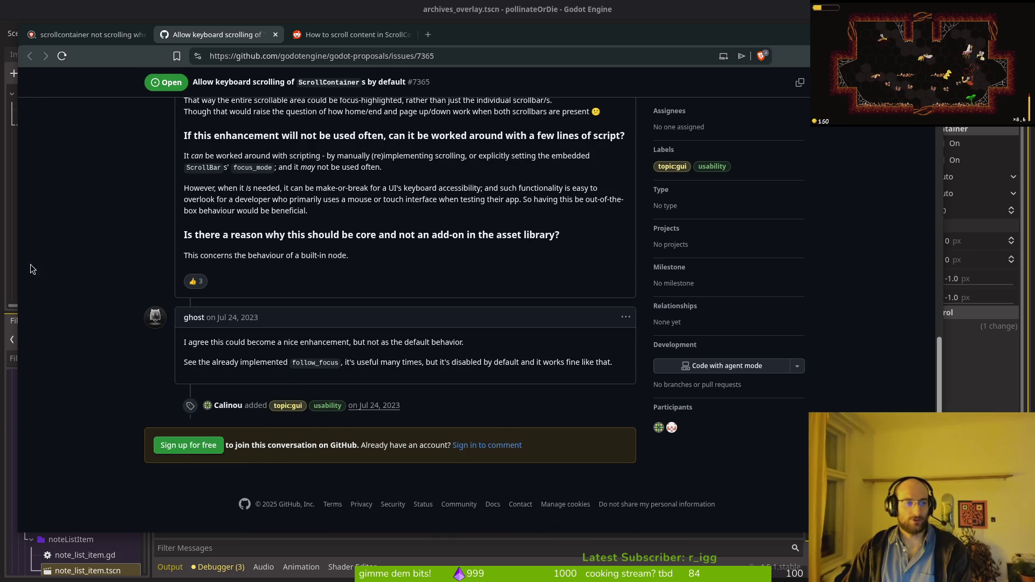
{"action": "left_click", "coordinate": [937, 405]}
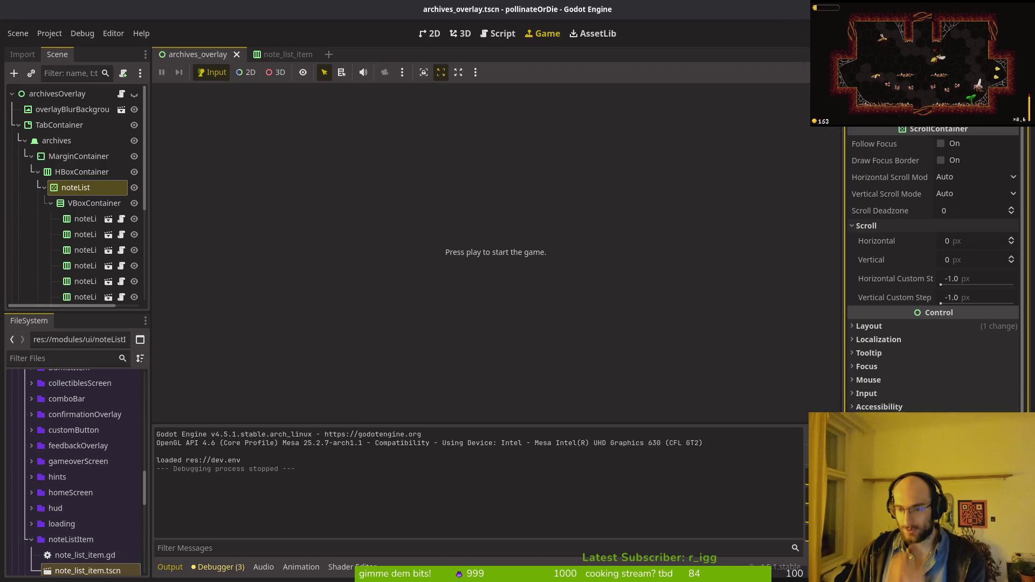
Step: Turn on Follow Focus for noteList, run the game, test arrow-key scrolling, then stop it
{"action": "left_click", "coordinate": [901, 405]}
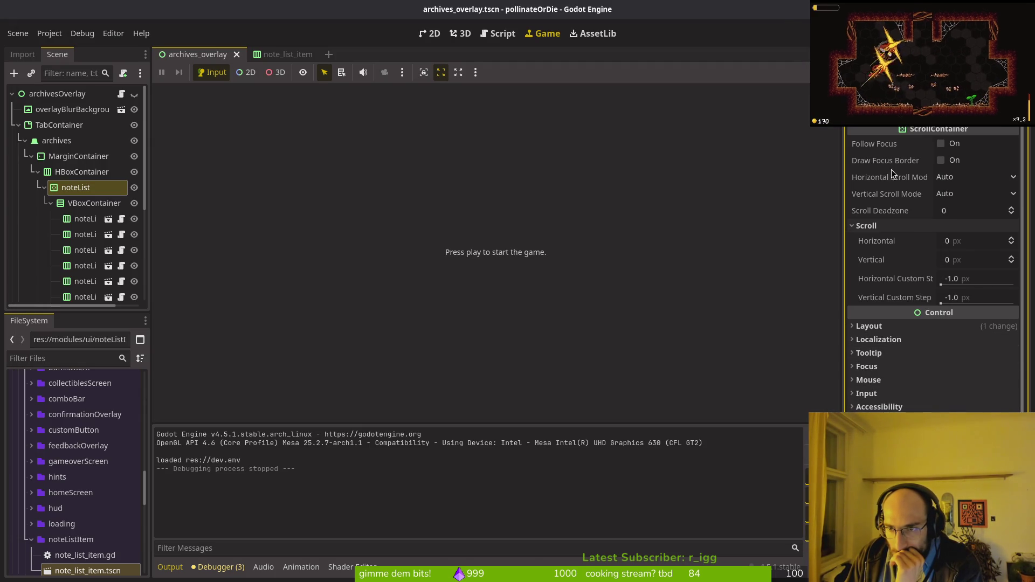
{"action": "left_click", "coordinate": [947, 144]}
{"action": "key", "text": "F5"}
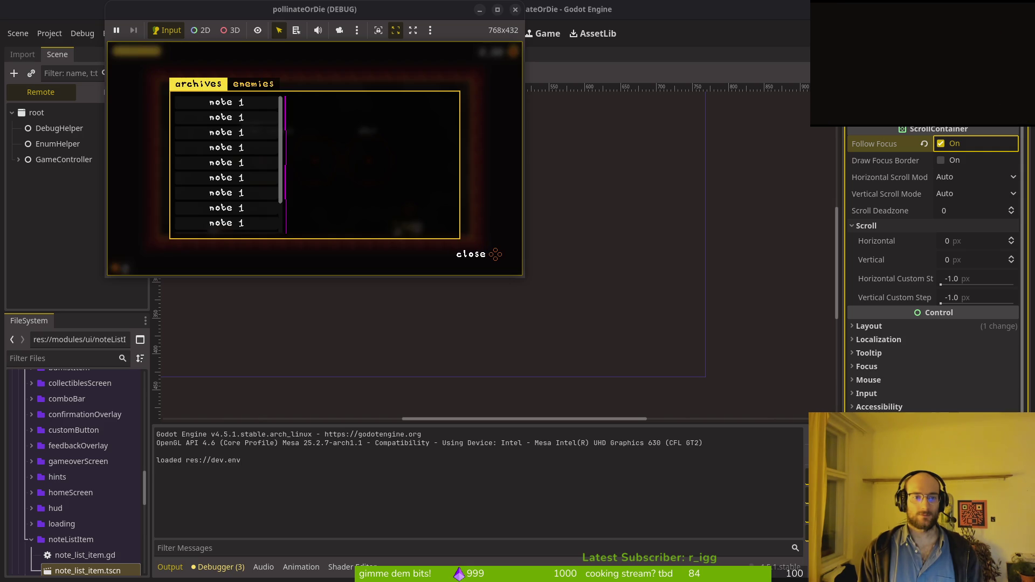
{"action": "key", "text": "Up"}
{"action": "key", "text": "Down"}
{"action": "key", "text": "Down"}
{"action": "key", "text": "Down"}
{"action": "key", "text": "Down"}
{"action": "key", "text": "Down"}
{"action": "key", "text": "Down"}
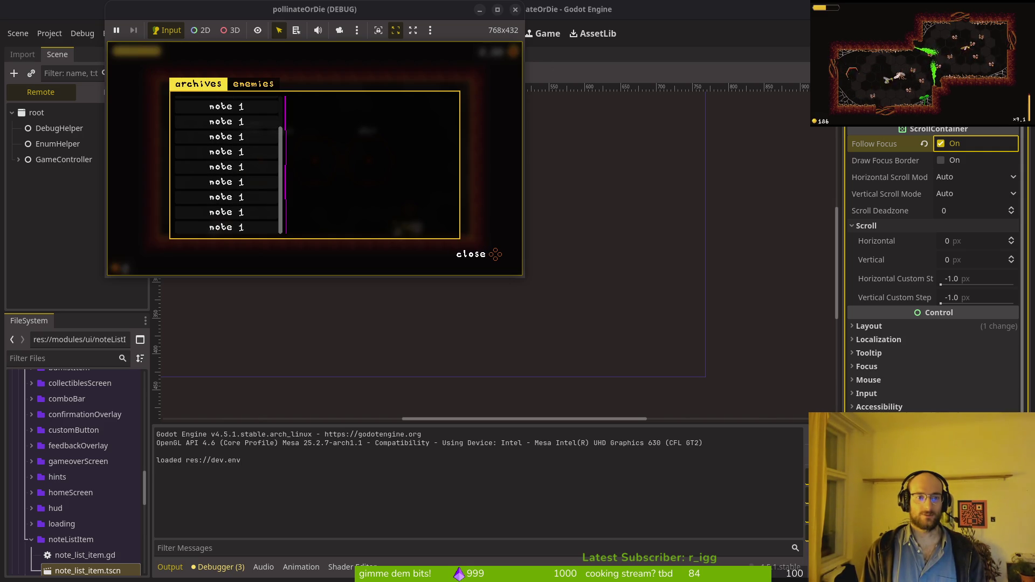
{"action": "key", "text": "Up"}
{"action": "key", "text": "Up"}
{"action": "key", "text": "Up"}
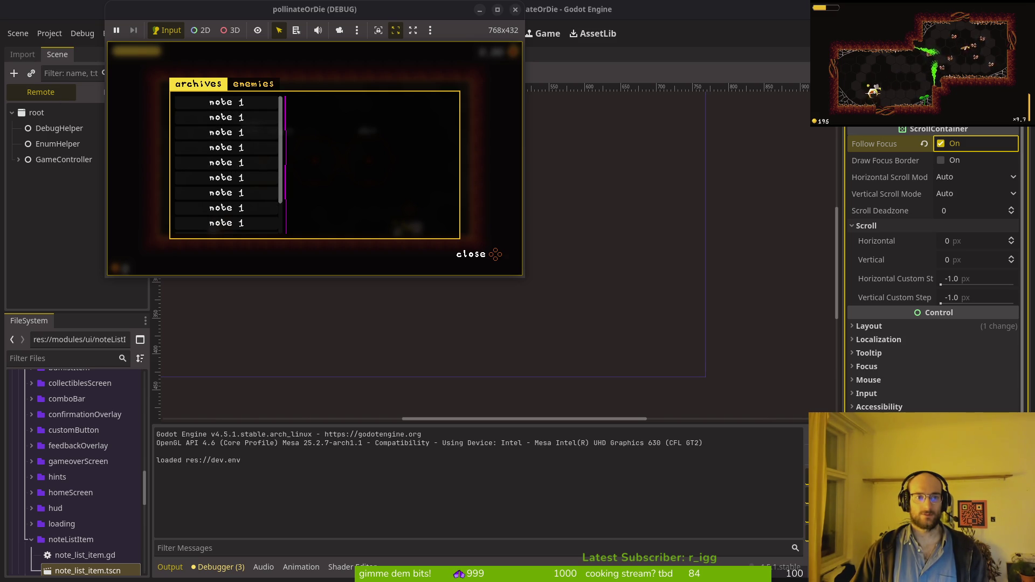
{"action": "left_click", "coordinate": [514, 11]}
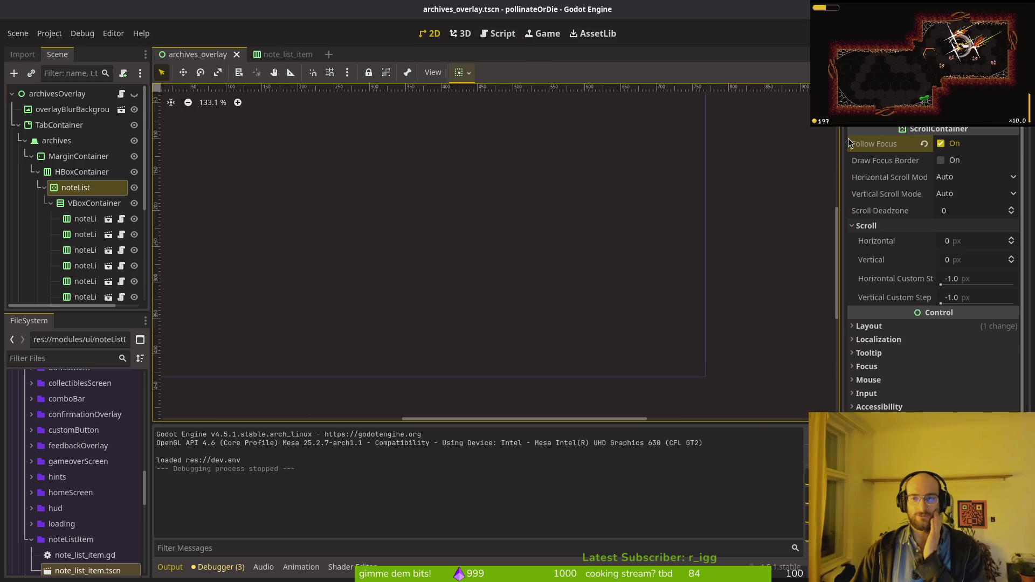
Step: Select the first note item and assign its Focus Neighbor Top to the last note item
{"action": "left_click", "coordinate": [52, 204]}
{"action": "left_click", "coordinate": [51, 205]}
{"action": "left_click", "coordinate": [51, 204]}
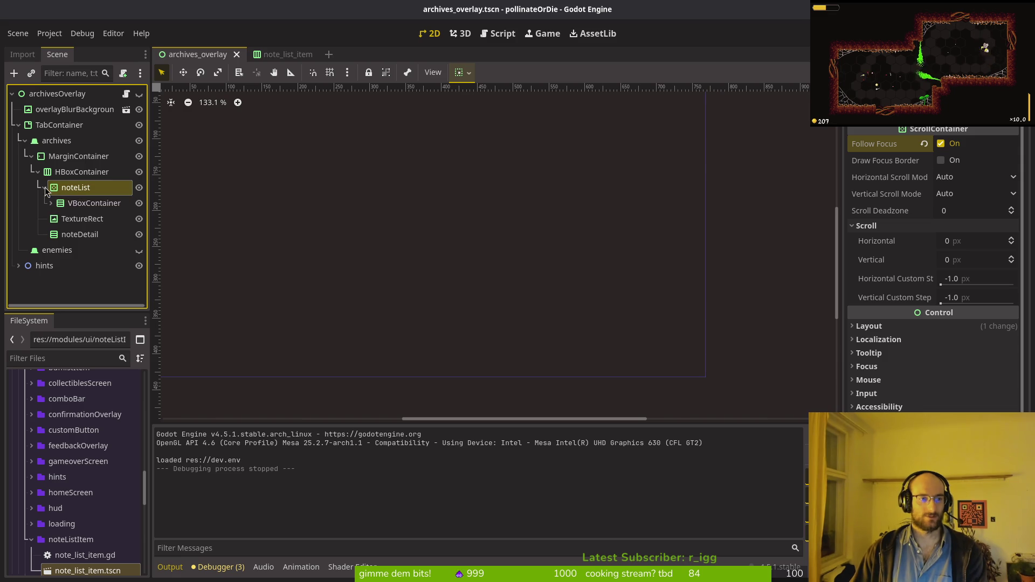
{"action": "left_click", "coordinate": [45, 188]}
{"action": "left_click", "coordinate": [45, 188]}
{"action": "left_click", "coordinate": [51, 203]}
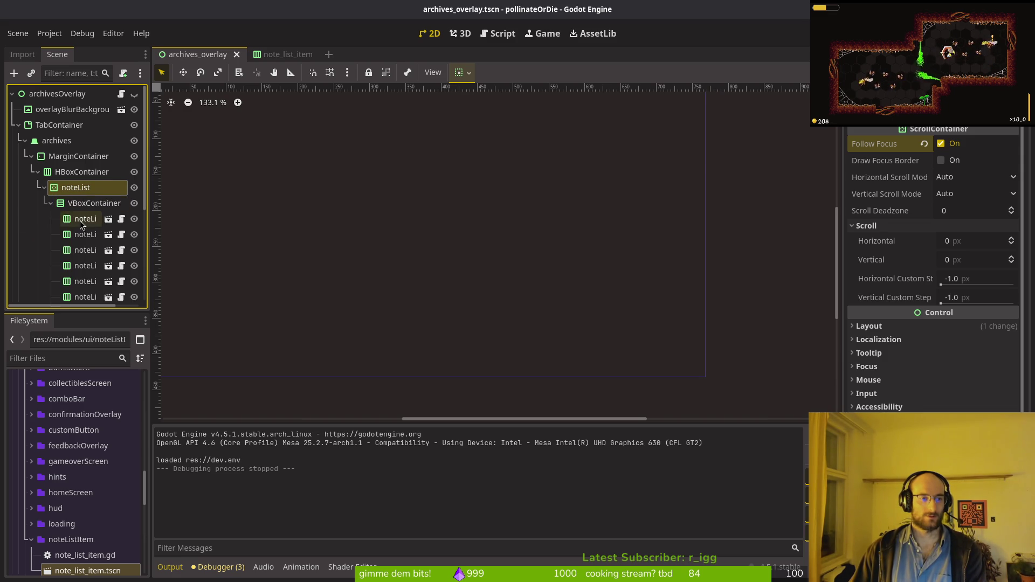
{"action": "left_click", "coordinate": [59, 218]}
{"action": "left_click", "coordinate": [888, 214]}
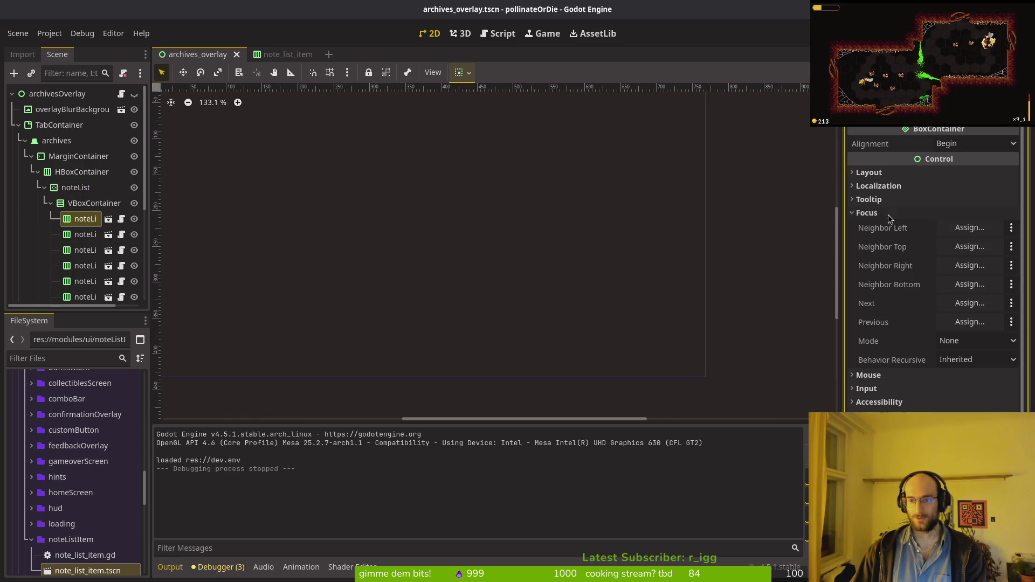
{"action": "left_click", "coordinate": [970, 246]}
{"action": "scroll", "coordinate": [542, 331], "scroll_direction": "down", "scroll_amount": 3}
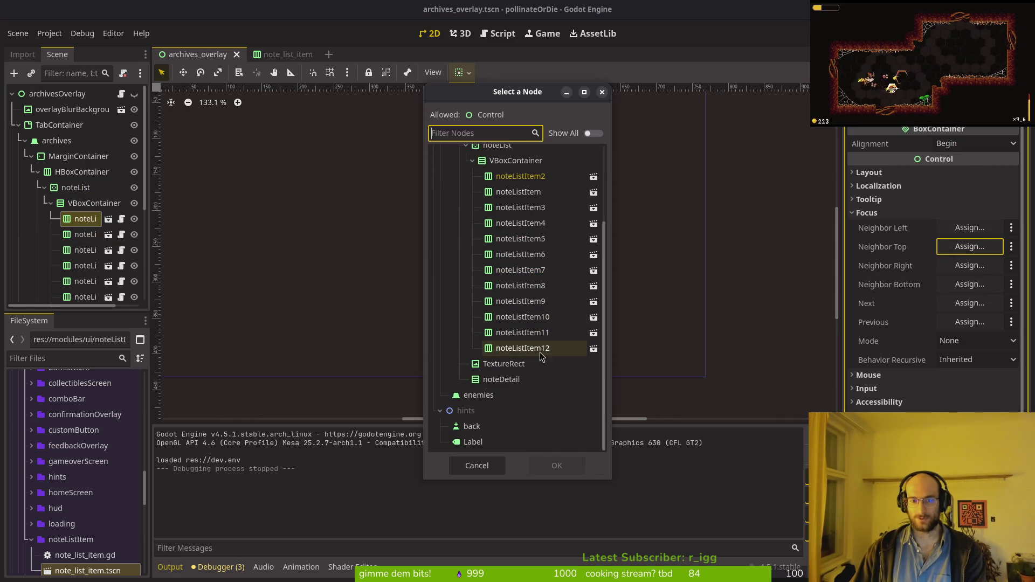
{"action": "left_click", "coordinate": [539, 351]}
{"action": "left_click", "coordinate": [557, 465]}
Step: Set the last note item's Focus Neighbor Bottom to noteListItem2, save, and launch the game
{"action": "scroll", "coordinate": [104, 220], "scroll_direction": "down", "scroll_amount": 5}
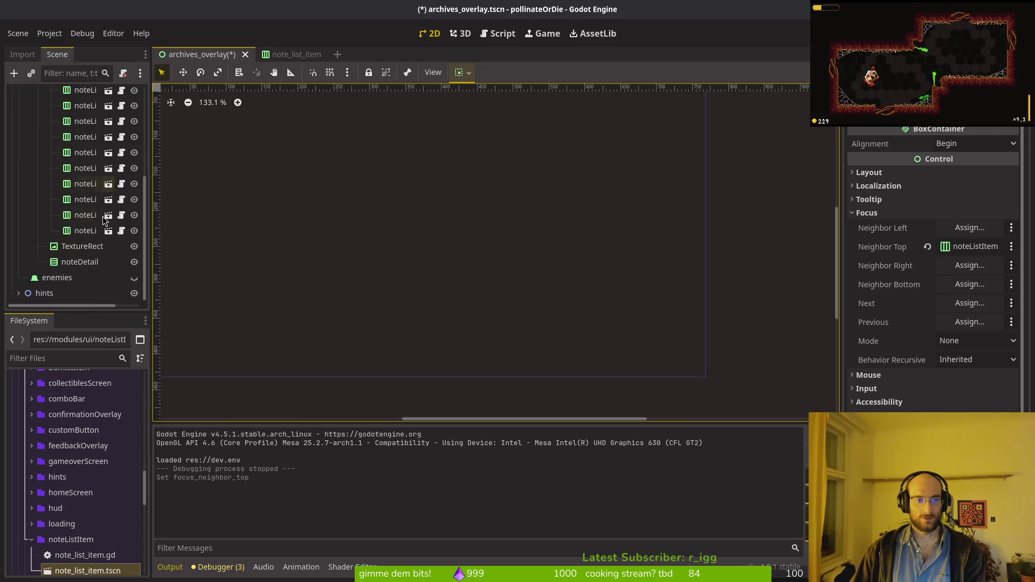
{"action": "left_click", "coordinate": [92, 233]}
{"action": "left_click", "coordinate": [885, 213]}
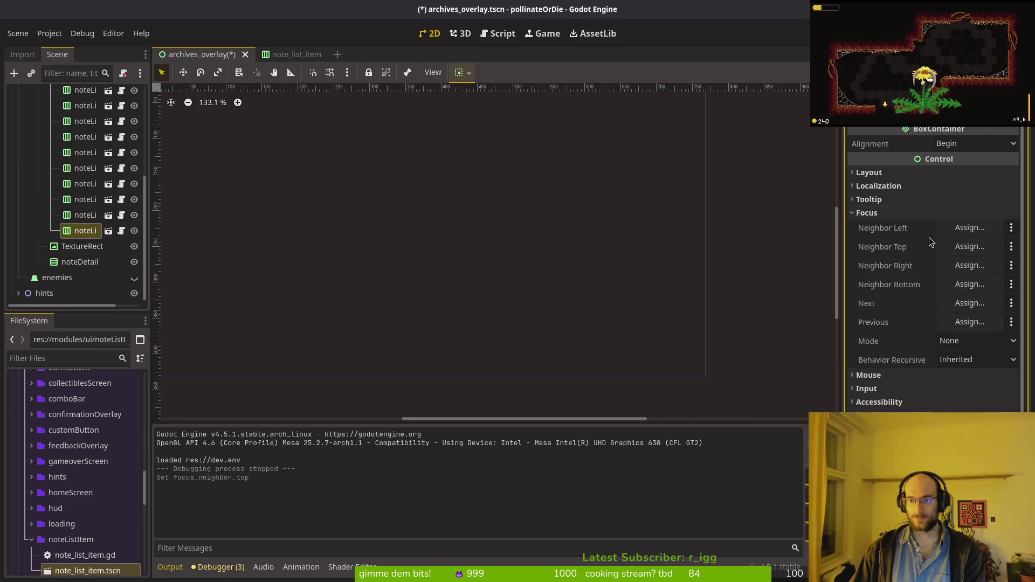
{"action": "left_click", "coordinate": [969, 284]}
{"action": "scroll", "coordinate": [520, 334], "scroll_direction": "down", "scroll_amount": 3}
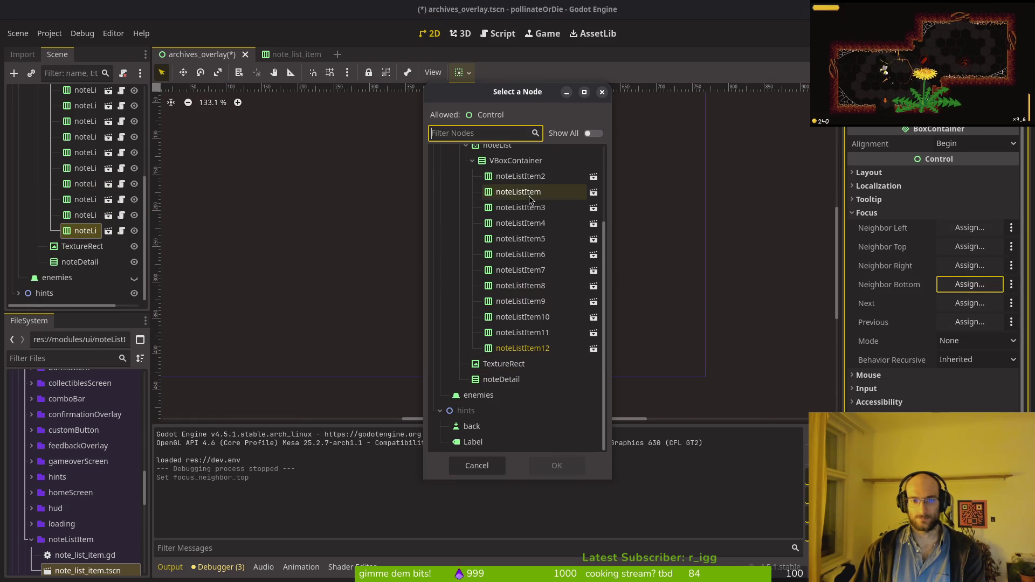
{"action": "left_click", "coordinate": [532, 177]}
{"action": "left_click", "coordinate": [556, 465]}
{"action": "key", "text": "ctrl+s"}
{"action": "key", "text": "F5"}
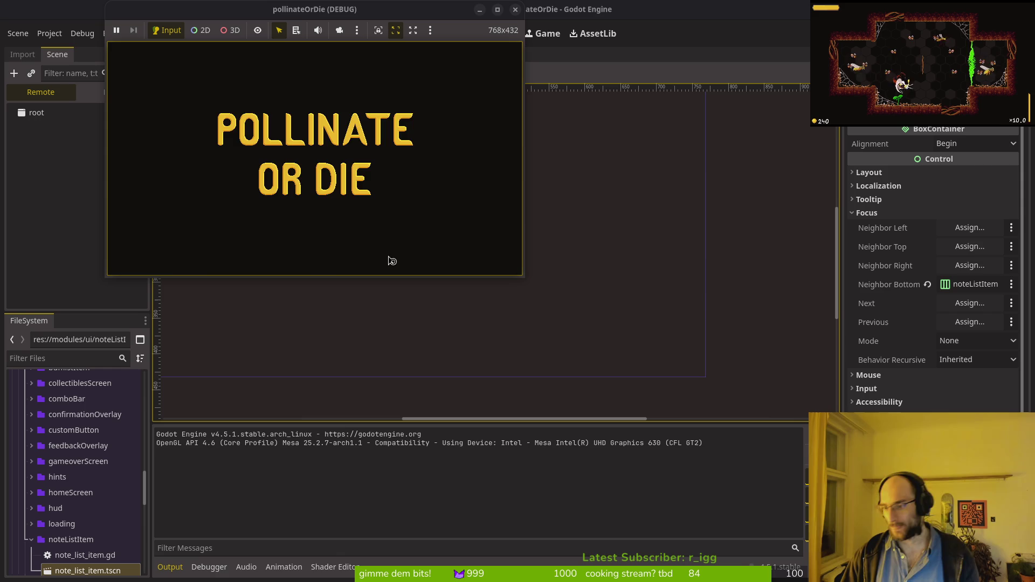
Step: Open the in-game archives menu with Tab, check Up/Down wrap-around through the notes, then stop
{"action": "key", "text": "Return"}
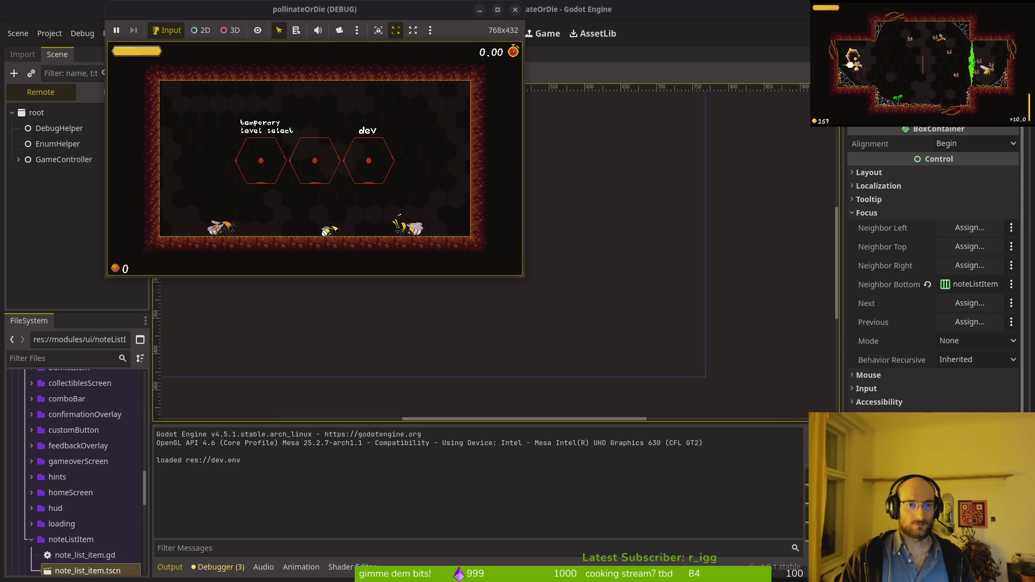
{"action": "key", "text": "Tab"}
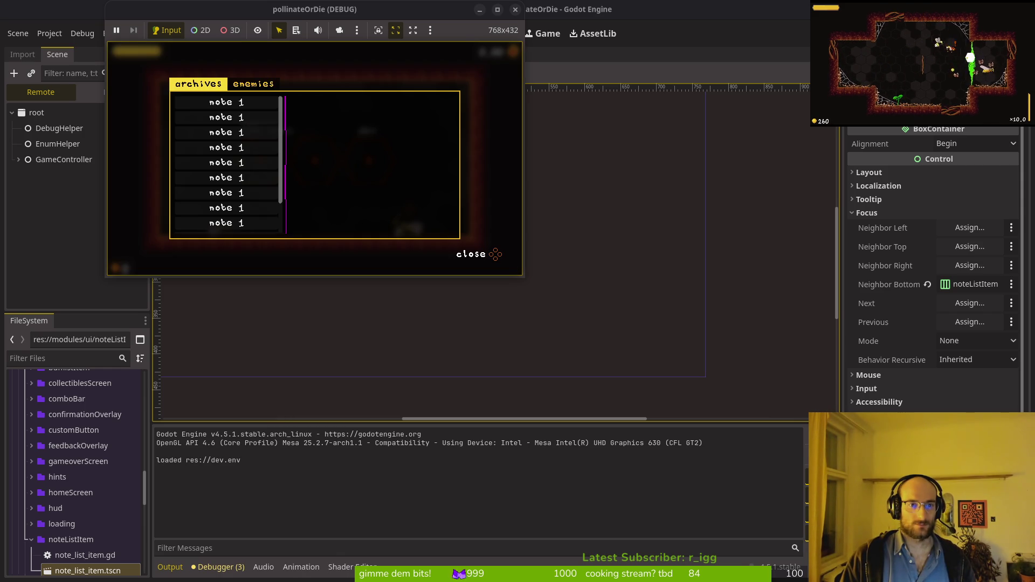
{"action": "key", "text": "Down"}
{"action": "key", "text": "Down"}
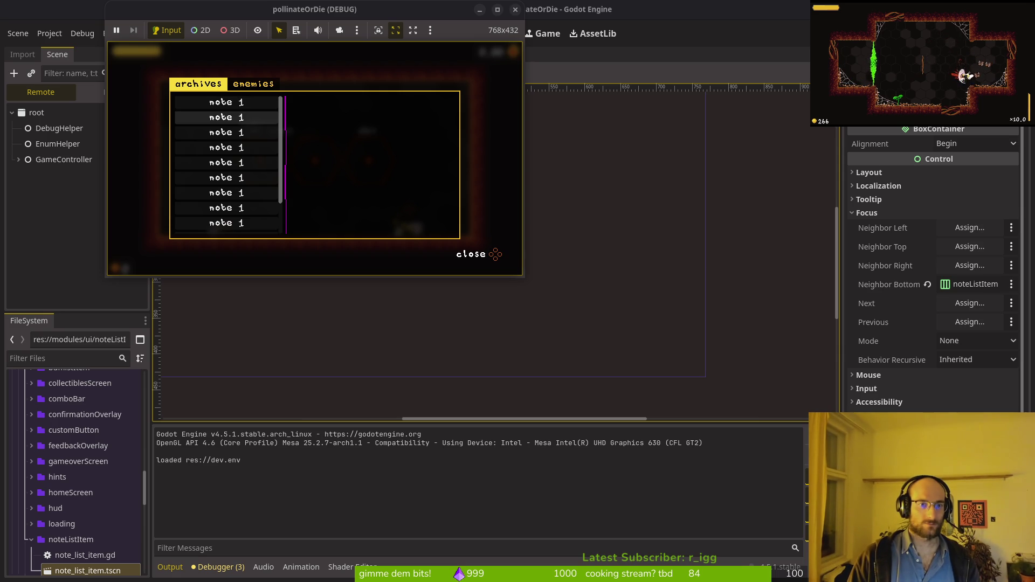
{"action": "key", "text": "Up"}
{"action": "key", "text": "Down"}
{"action": "key", "text": "Up"}
{"action": "key", "text": "Down"}
{"action": "key", "text": "Down"}
{"action": "key", "text": "Down"}
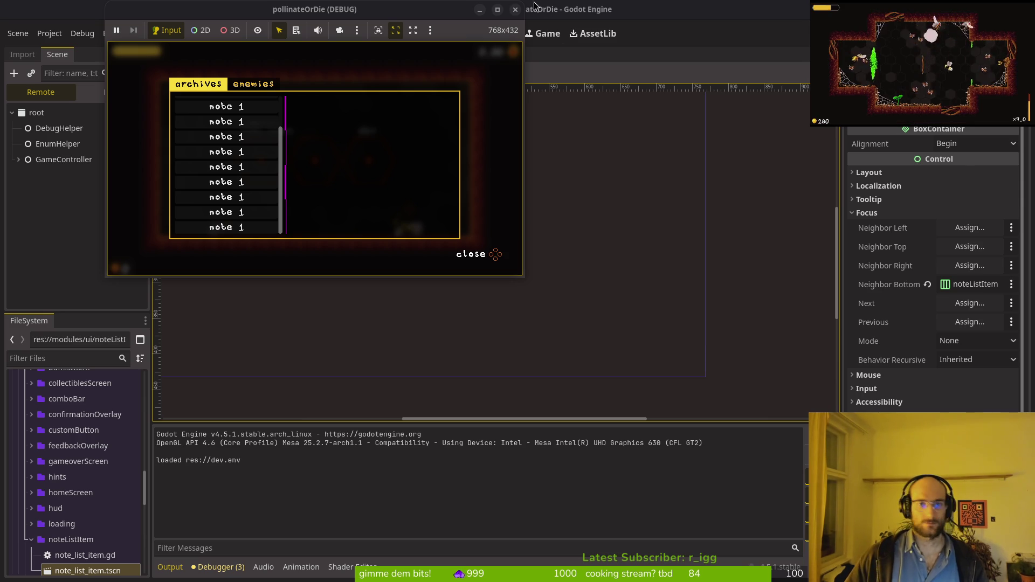
{"action": "left_click", "coordinate": [515, 9]}
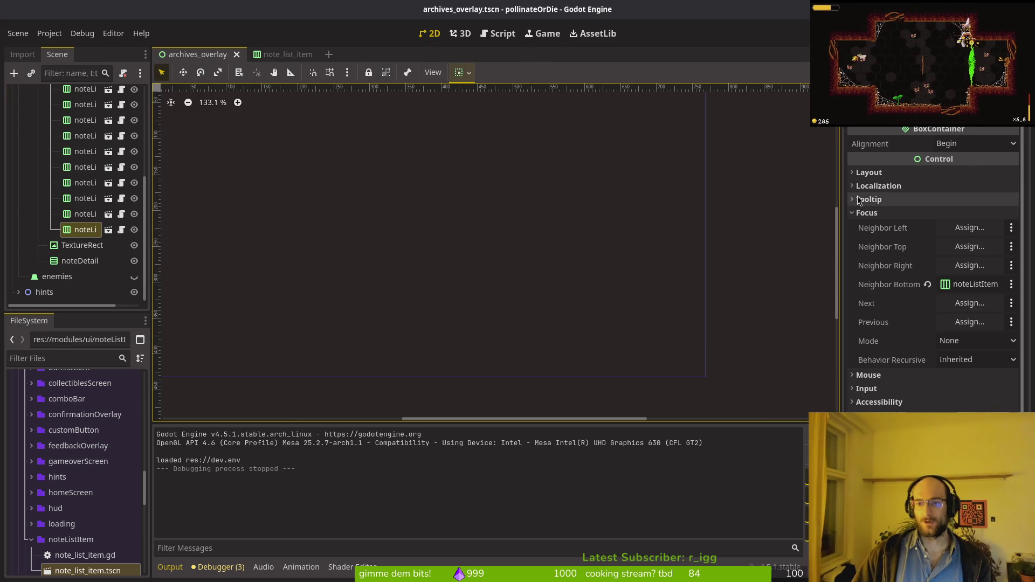
Step: Revert the last note item's Neighbor Bottom, reassign it to noteListItem, and save
{"action": "left_click", "coordinate": [965, 341]}
{"action": "left_click", "coordinate": [965, 340]}
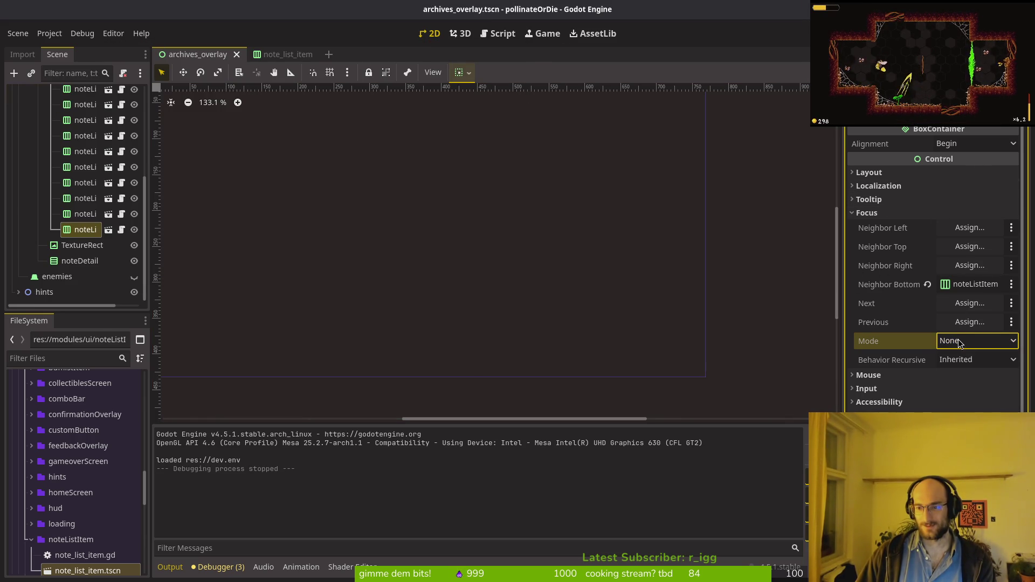
{"action": "scroll", "coordinate": [47, 228], "scroll_direction": "up", "scroll_amount": 3}
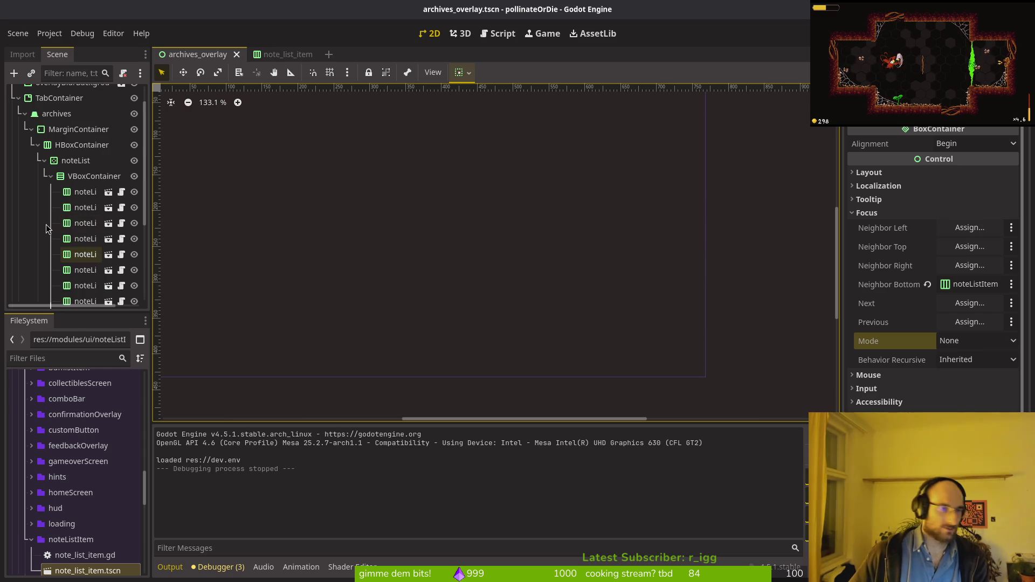
{"action": "left_click", "coordinate": [51, 176]}
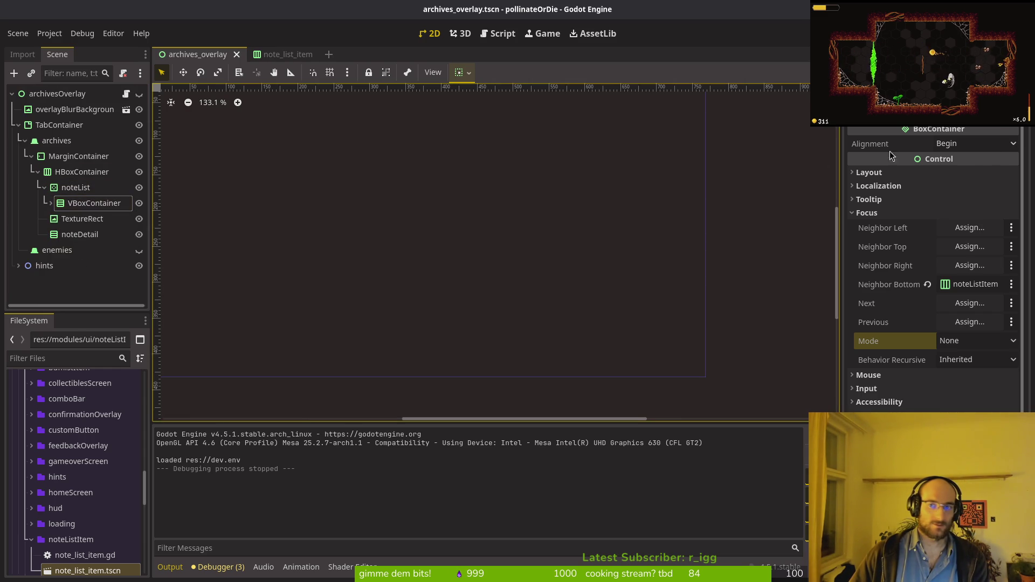
{"action": "left_click", "coordinate": [967, 286]}
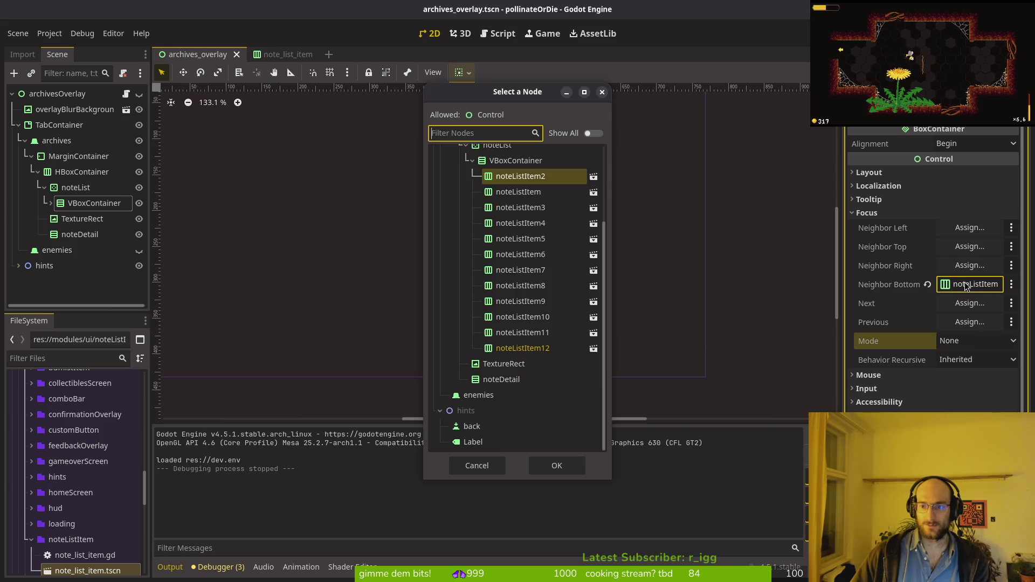
{"action": "left_click", "coordinate": [485, 468]}
{"action": "left_click", "coordinate": [927, 285]}
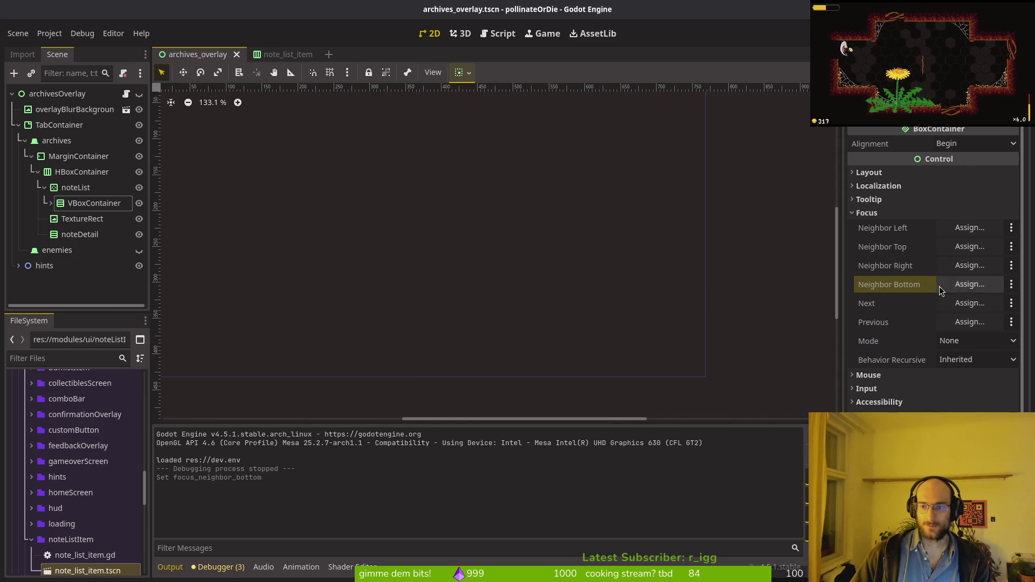
{"action": "left_click", "coordinate": [940, 287]}
{"action": "left_click", "coordinate": [517, 363]}
{"action": "left_click", "coordinate": [560, 465]}
{"action": "key", "text": "ctrl+s"}
Step: Re-pick the first note item's Neighbor Top and launch the game
{"action": "left_click", "coordinate": [50, 204]}
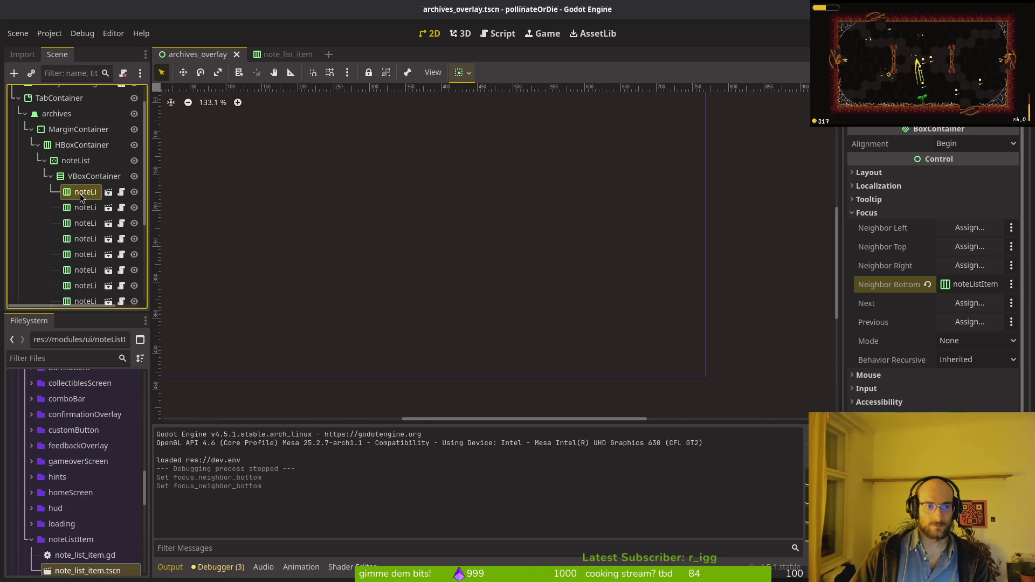
{"action": "left_click", "coordinate": [80, 193]}
{"action": "left_click", "coordinate": [962, 247]}
{"action": "left_click", "coordinate": [526, 289]}
{"action": "left_click", "coordinate": [560, 466]}
{"action": "key", "text": "F5"}
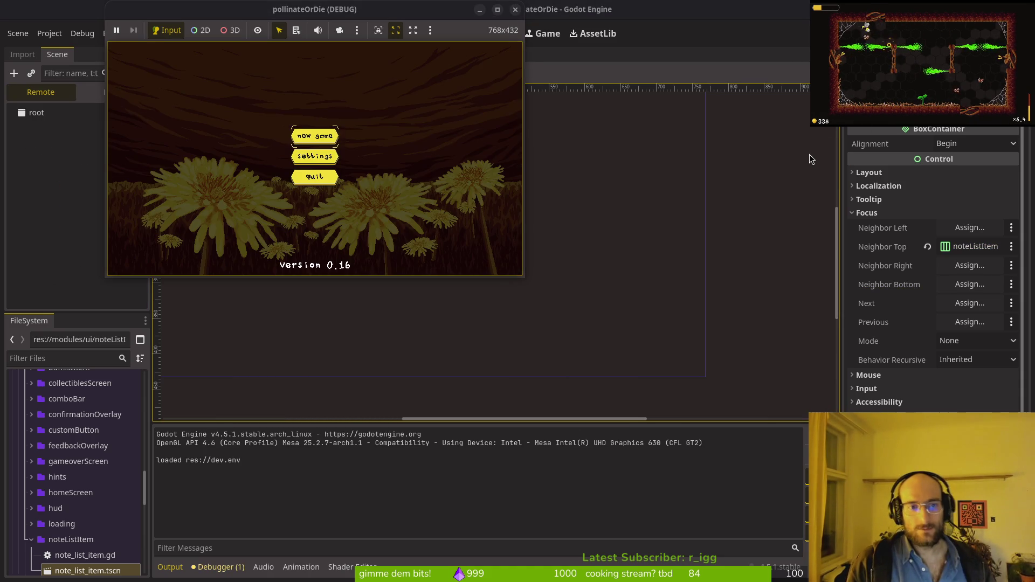
Step: Walk the bee right, open the archives with E, arrow up and down through the notes, then stop the game
{"action": "key", "text": "Right"}
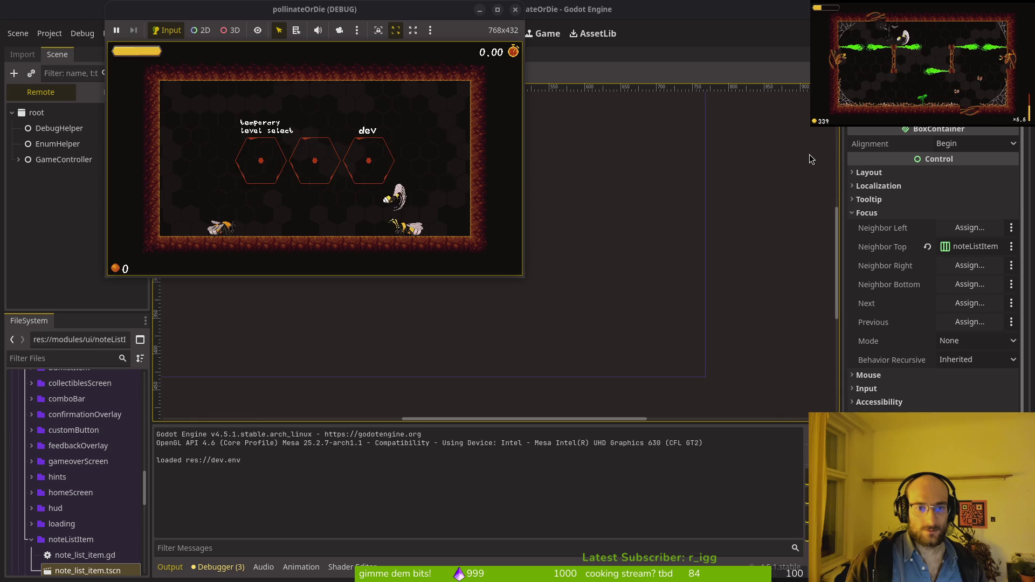
{"action": "key", "text": "e"}
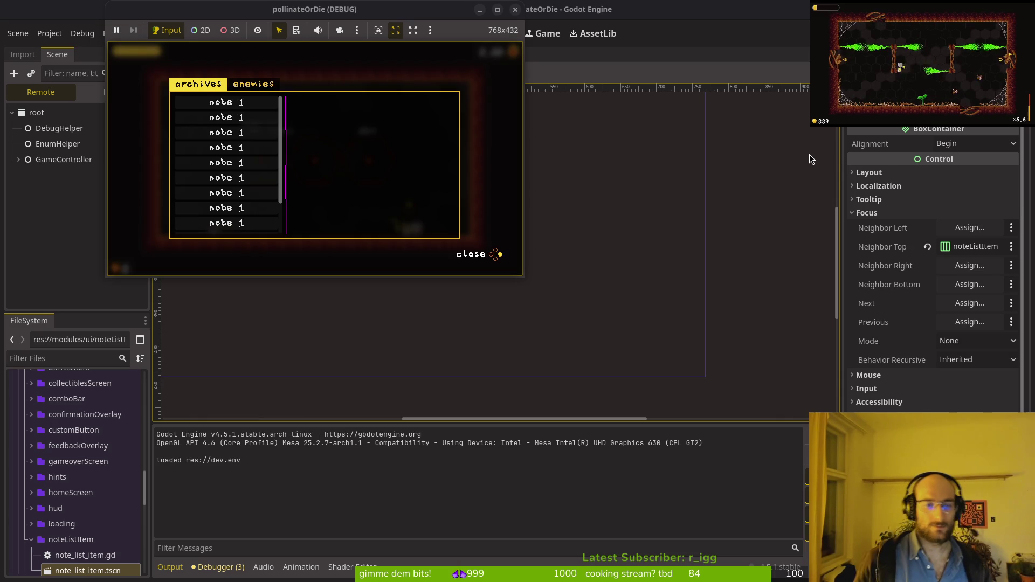
{"action": "key", "text": "Down"}
{"action": "key", "text": "Down"}
{"action": "key", "text": "Down"}
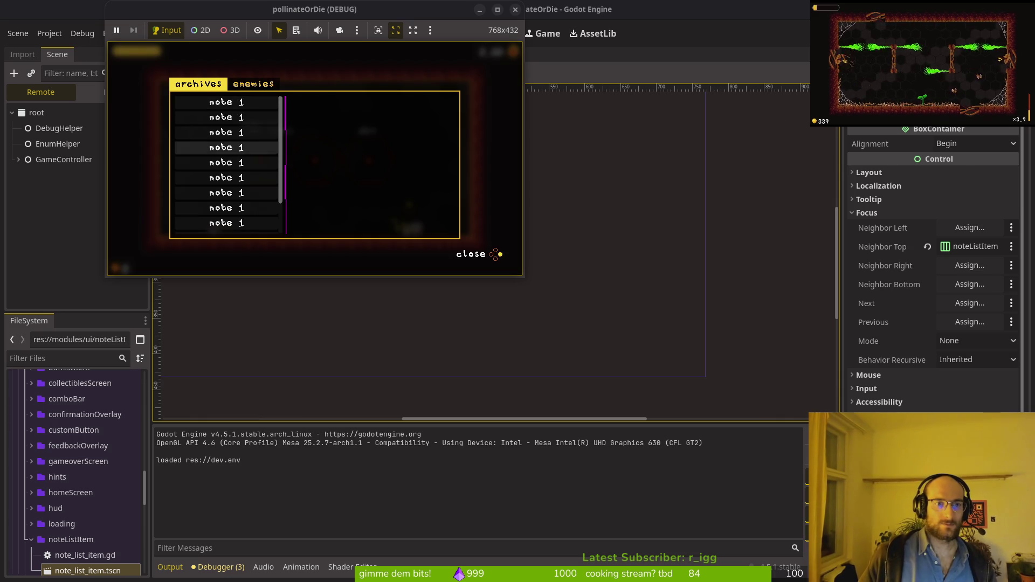
{"action": "key", "text": "Up"}
{"action": "key", "text": "Up"}
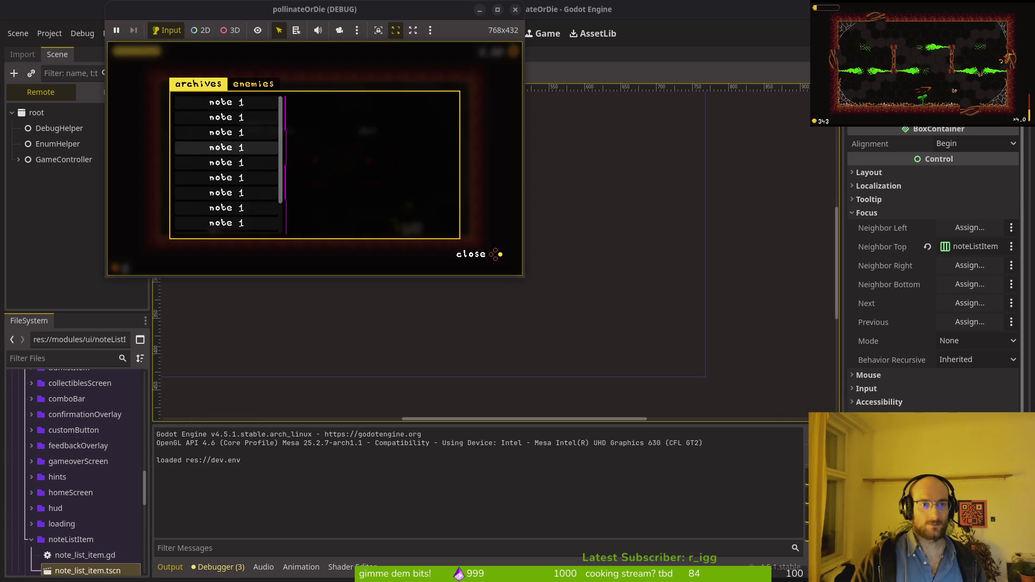
{"action": "key", "text": "Down"}
{"action": "key", "text": "Down"}
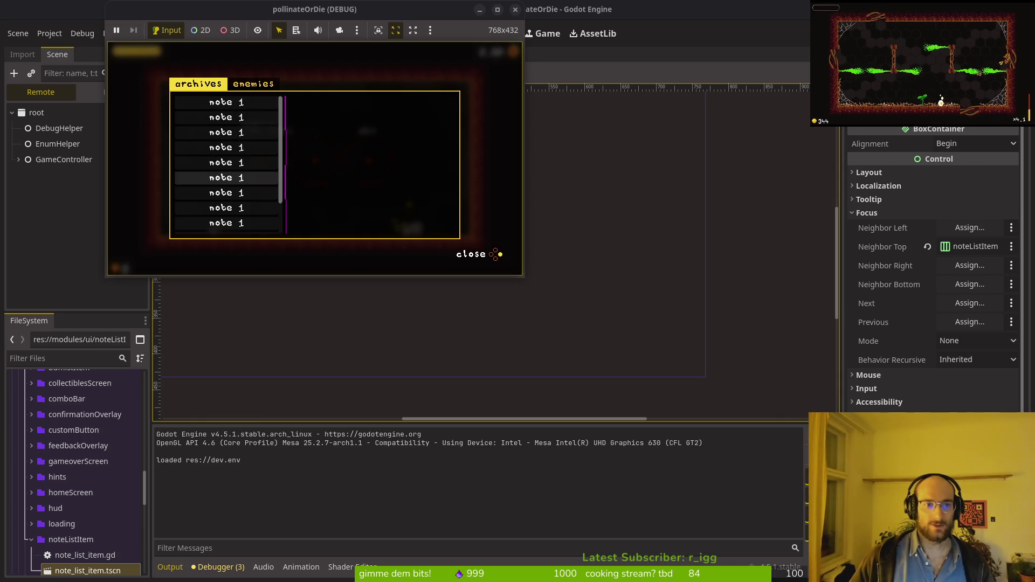
{"action": "key", "text": "Down"}
{"action": "key", "text": "Up"}
{"action": "key", "text": "Up"}
{"action": "key", "text": "Up"}
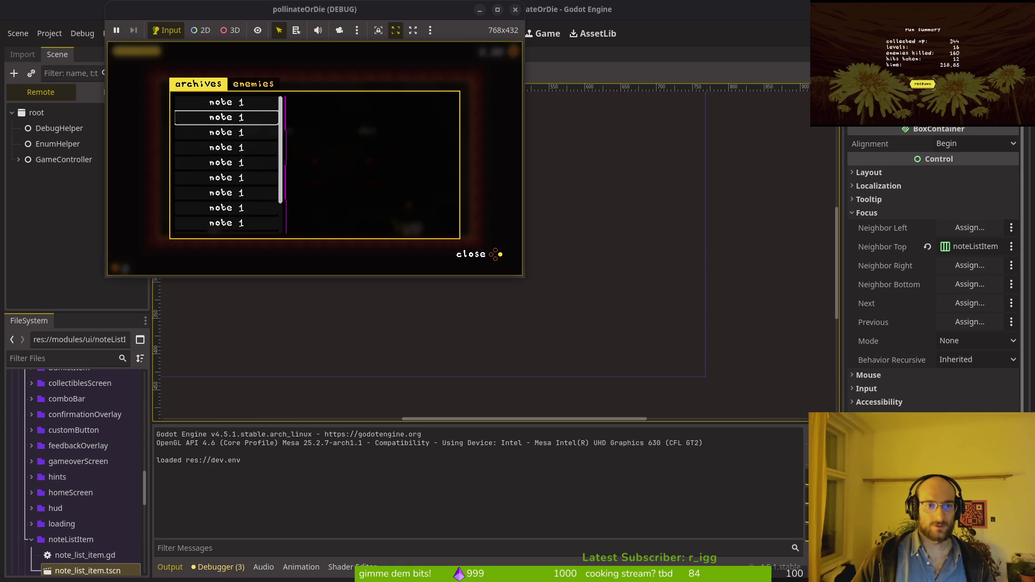
{"action": "left_click", "coordinate": [516, 8]}
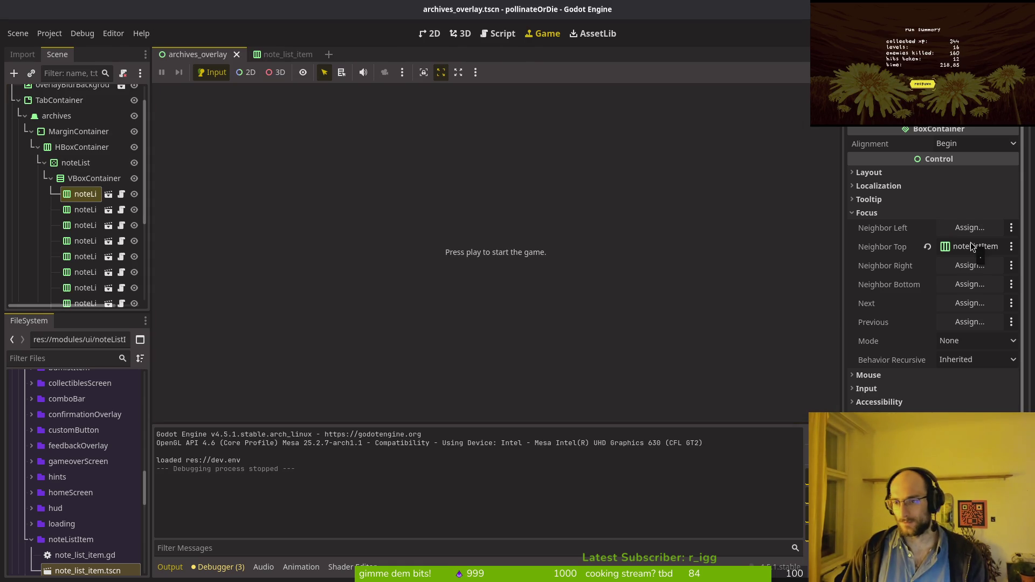
Step: Clear the first note's top focus neighbour and reselect the MarginContainer node
{"action": "left_click", "coordinate": [927, 246]}
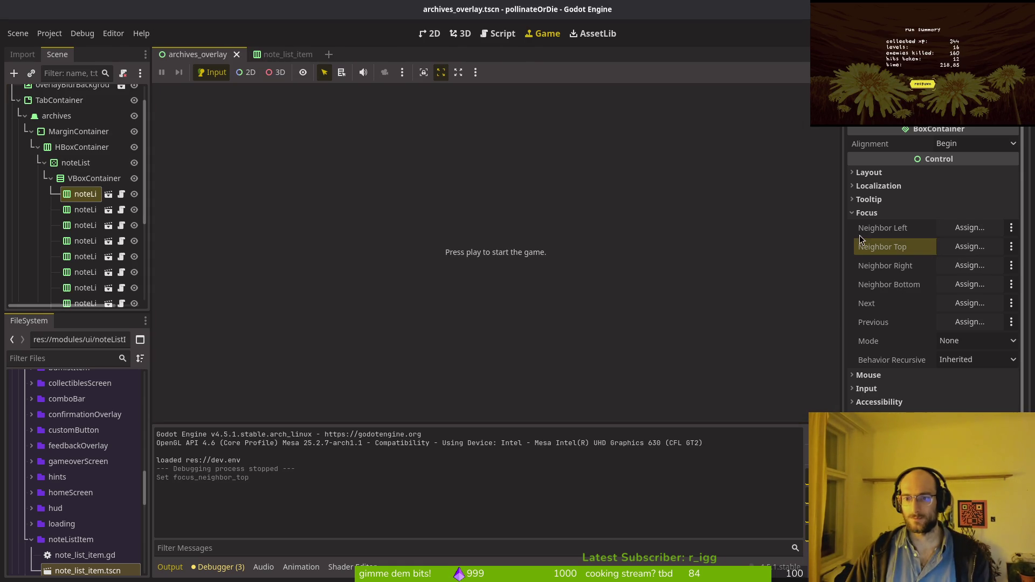
{"action": "left_click", "coordinate": [31, 131]}
{"action": "left_click", "coordinate": [32, 131]}
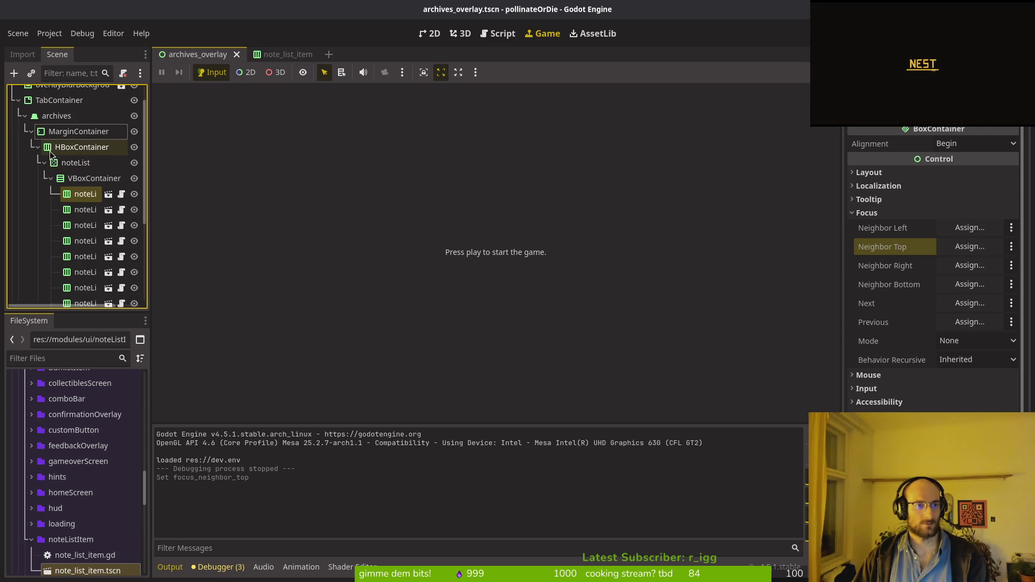
Step: In the 2D view, toggle the hidden archivesOverlay visible so its note rows show
{"action": "left_click", "coordinate": [429, 33]}
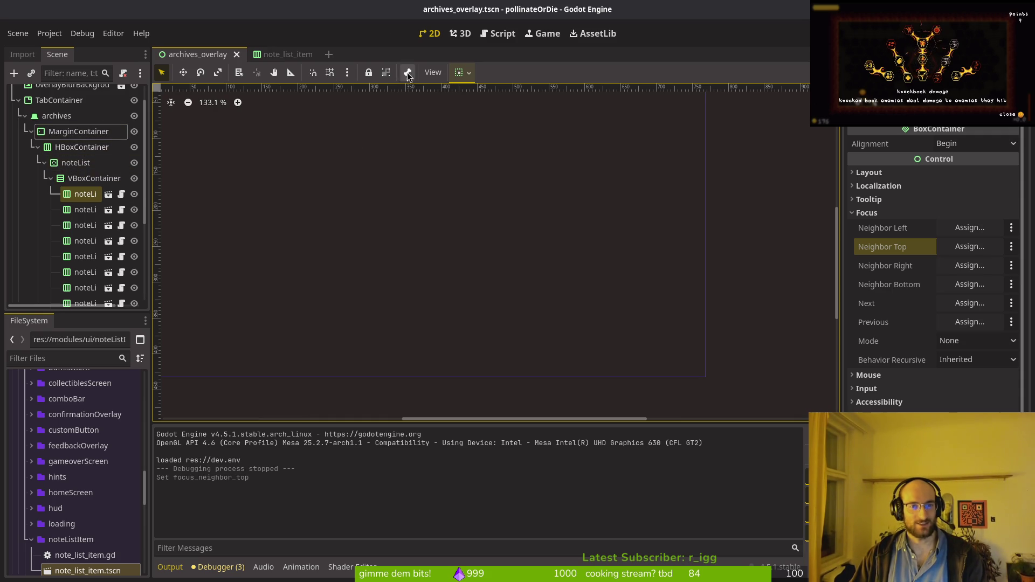
{"action": "scroll", "coordinate": [275, 176], "scroll_direction": "down", "scroll_amount": 9}
{"action": "scroll", "coordinate": [81, 131], "scroll_direction": "up", "scroll_amount": 2}
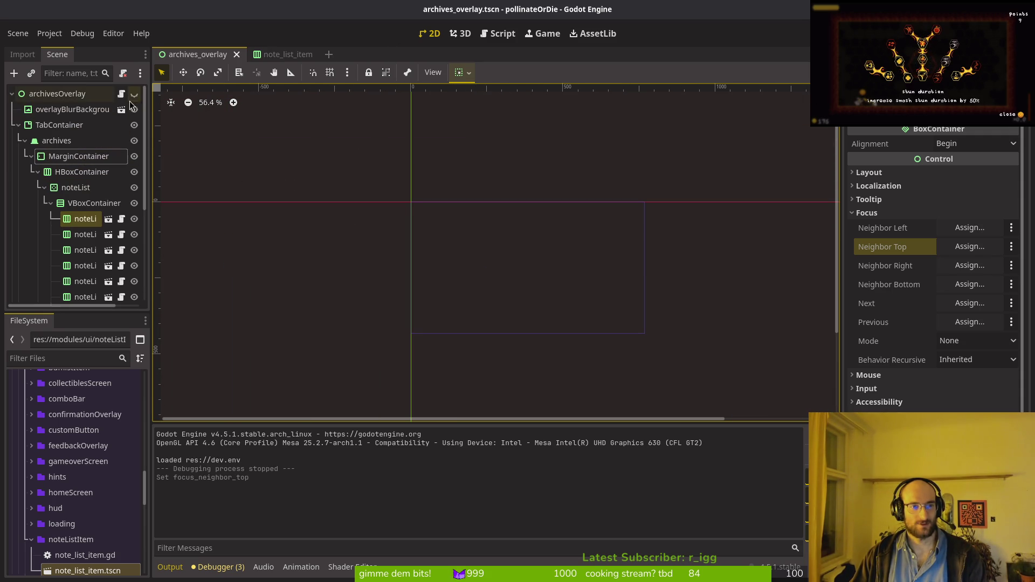
{"action": "left_click", "coordinate": [134, 94]}
{"action": "scroll", "coordinate": [499, 281], "scroll_direction": "up", "scroll_amount": 6}
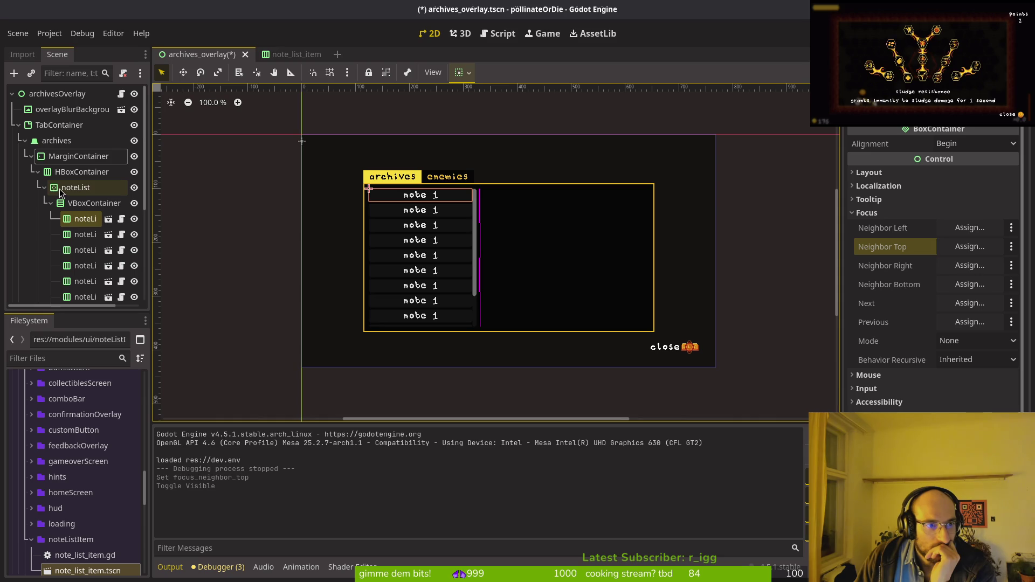
Step: Step through noteList, HBoxContainer, MarginContainer and VBoxContainer to select the first note item
{"action": "left_click", "coordinate": [61, 192]}
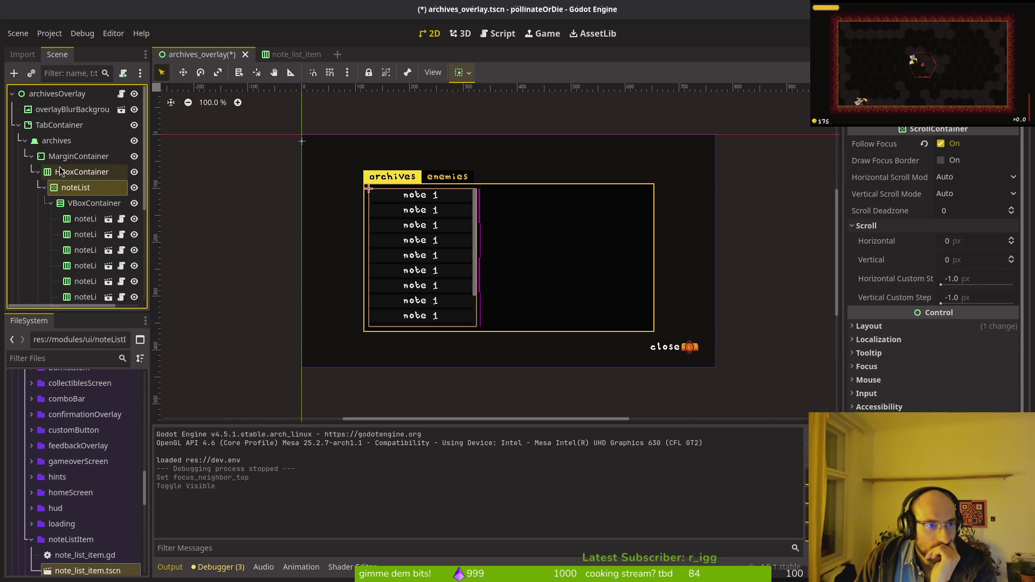
{"action": "left_click", "coordinate": [63, 175]}
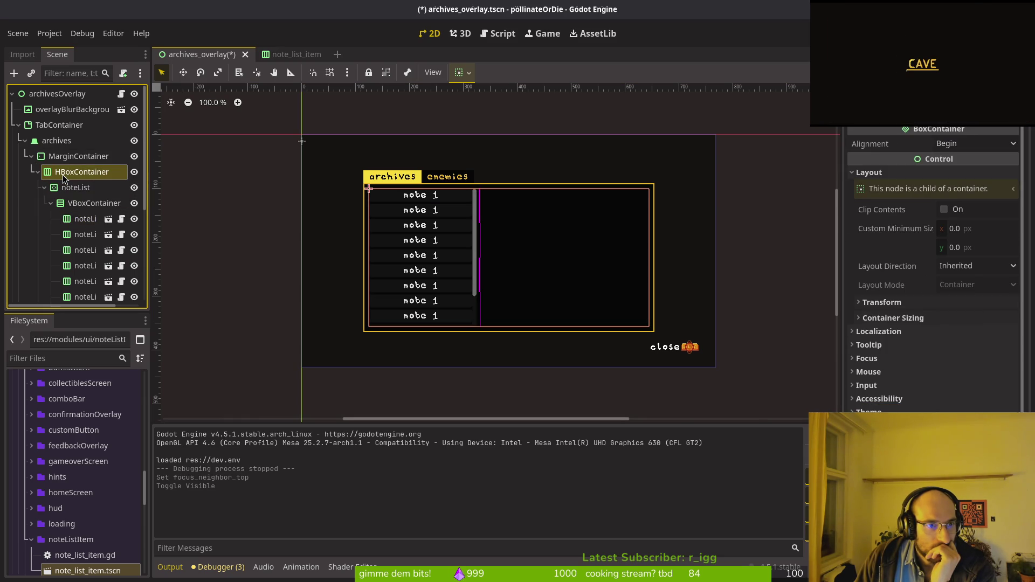
{"action": "left_click", "coordinate": [64, 160]}
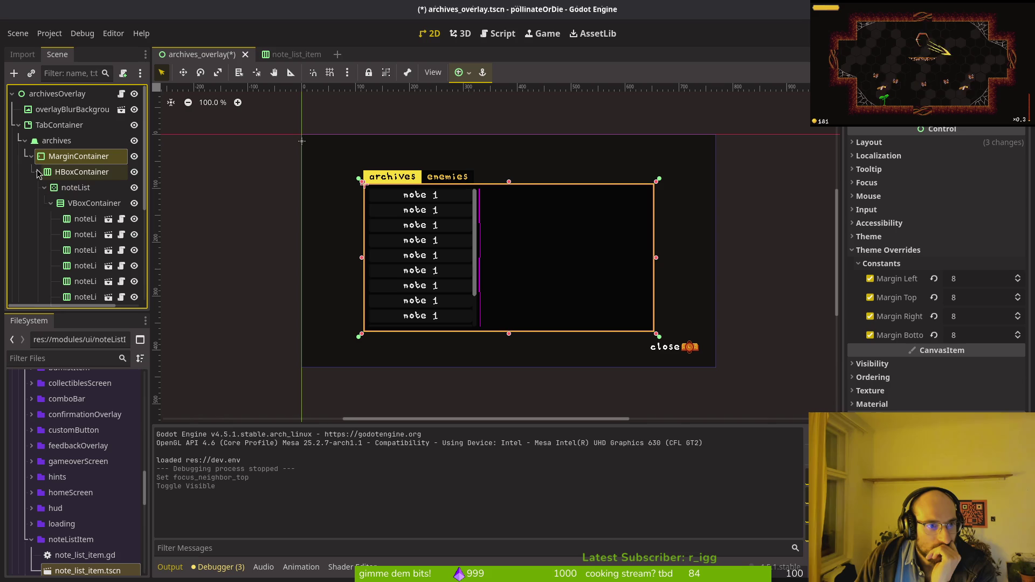
{"action": "scroll", "coordinate": [69, 199], "scroll_direction": "down", "scroll_amount": 3}
{"action": "left_click", "coordinate": [89, 150]}
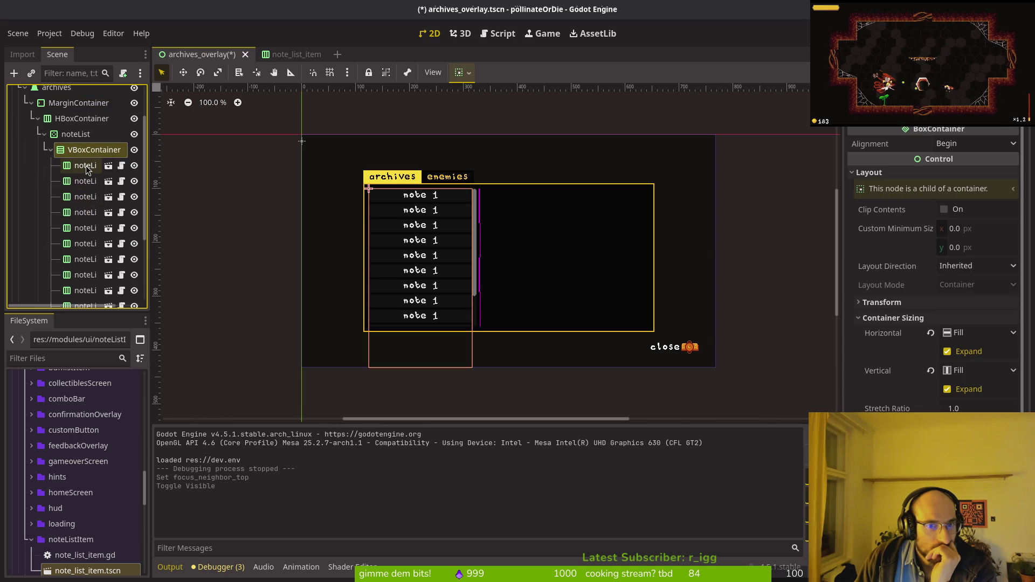
{"action": "left_click", "coordinate": [87, 166]}
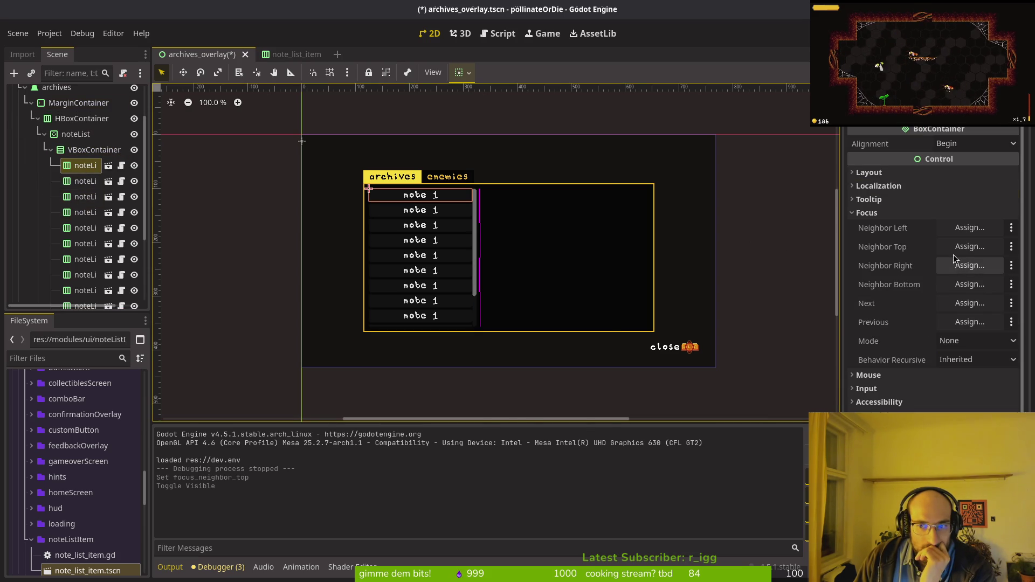
Step: Assign noteListItem as the first note's Focus Neighbor Top
{"action": "left_click", "coordinate": [970, 246]}
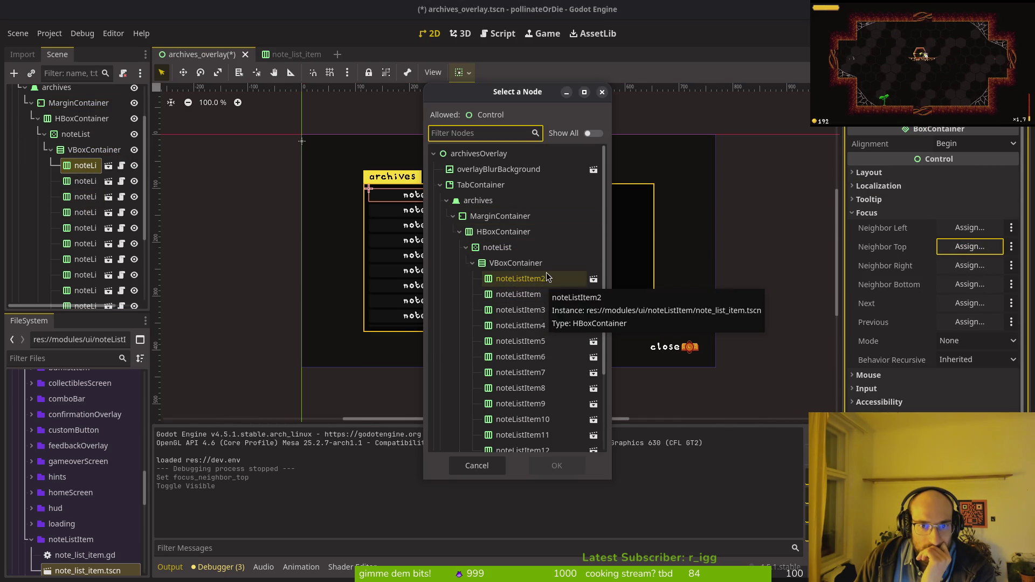
{"action": "left_click", "coordinate": [479, 465]}
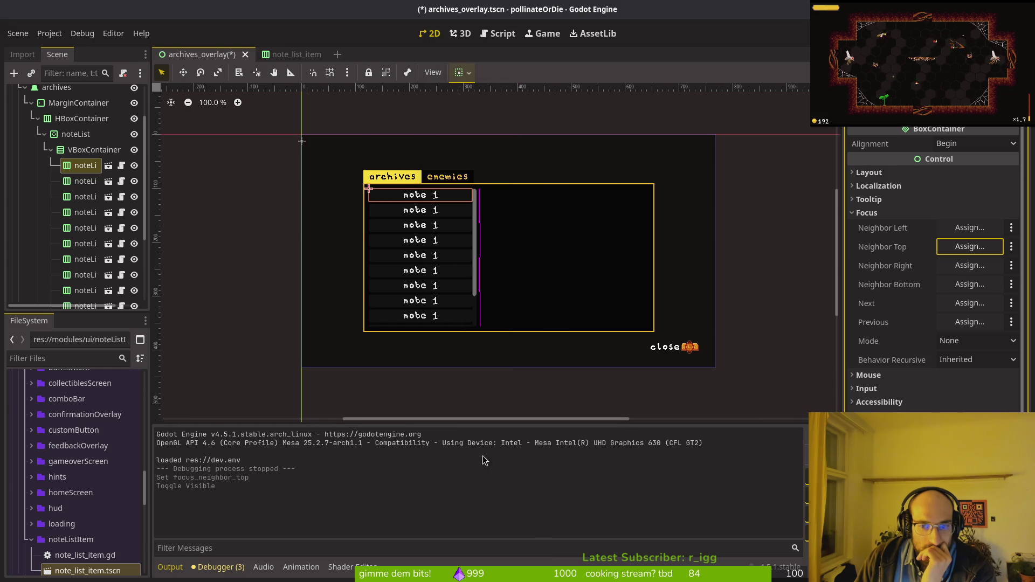
{"action": "left_click", "coordinate": [968, 249]}
{"action": "left_click", "coordinate": [525, 296]}
{"action": "left_click", "coordinate": [555, 464]}
Step: Run the game, move focus down the notes and select the fifth note, then stop it
{"action": "key", "text": "F5"}
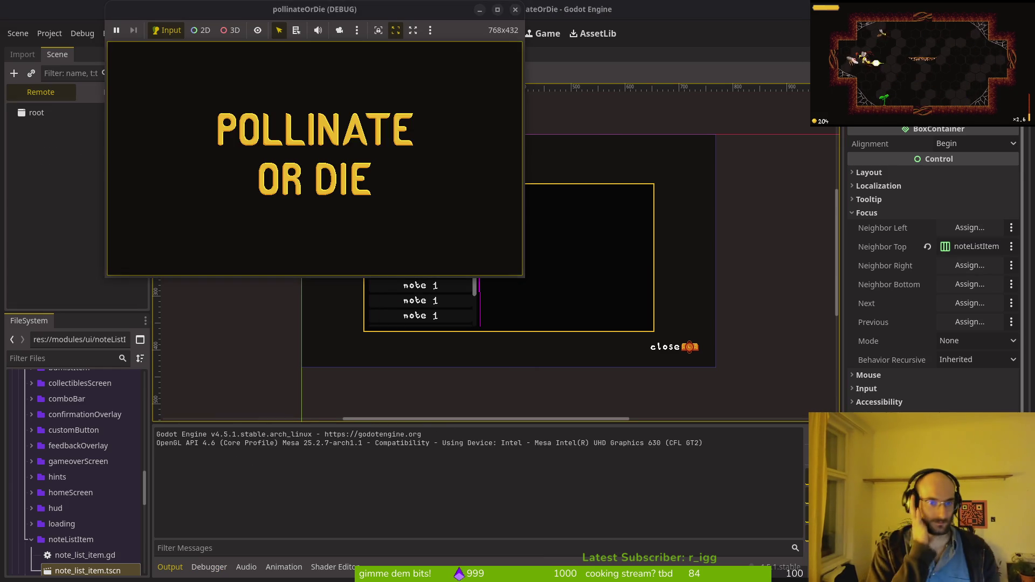
{"action": "key", "text": "Down"}
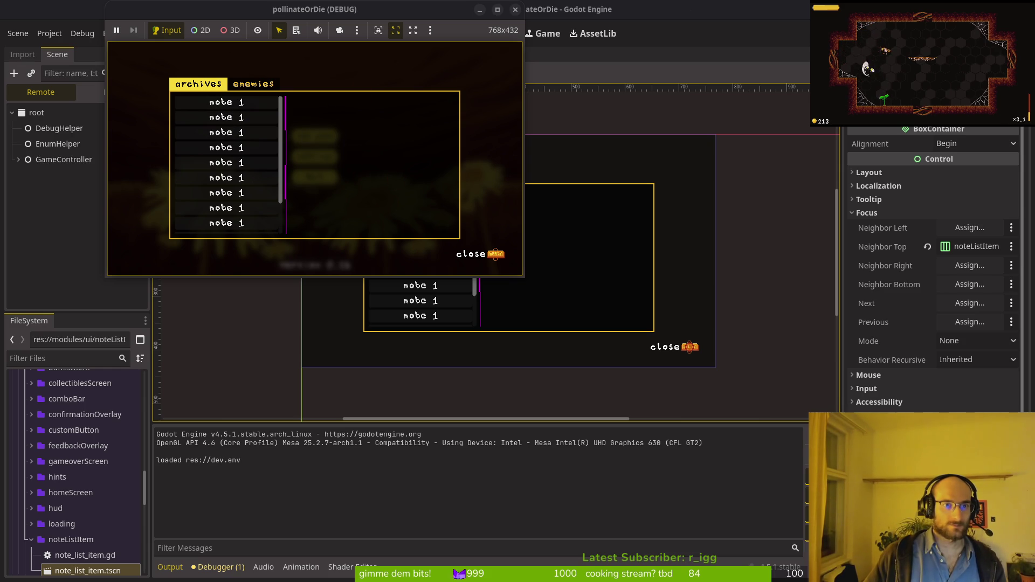
{"action": "left_click", "coordinate": [226, 162]}
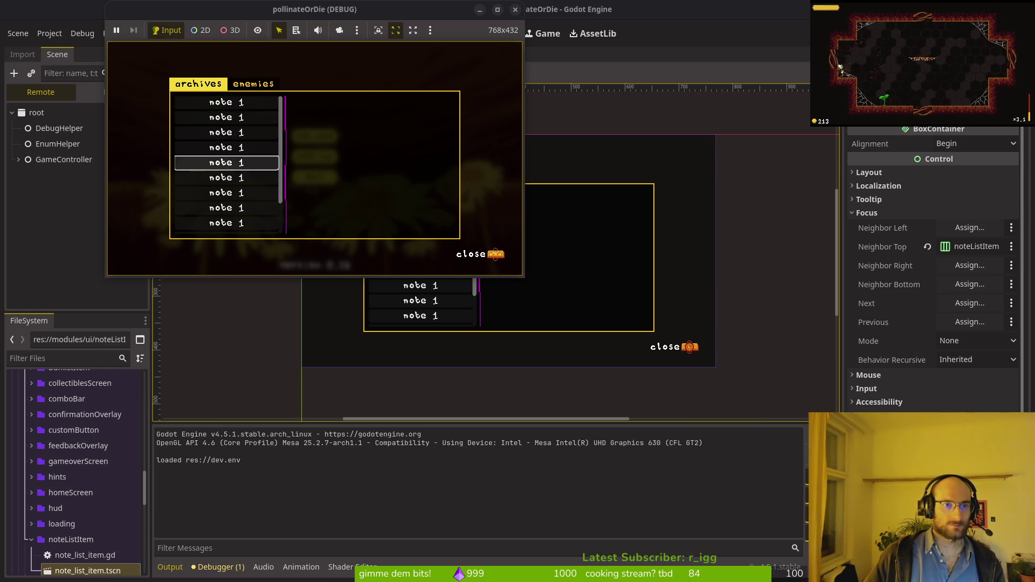
{"action": "left_click", "coordinate": [515, 9]}
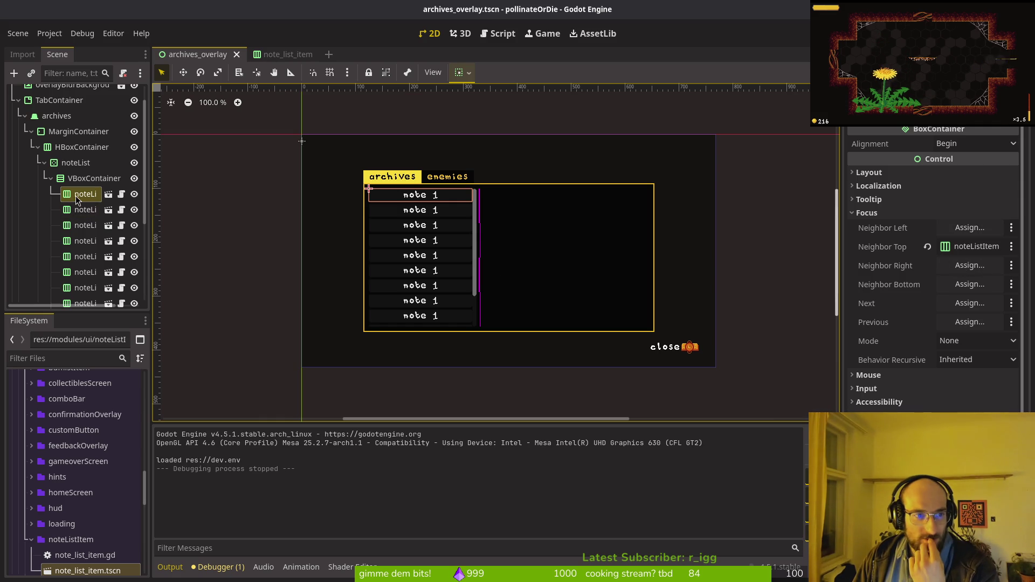
Step: In note_list_item, try making the Button the root and deleting the container, then undo it
{"action": "left_click", "coordinate": [283, 57]}
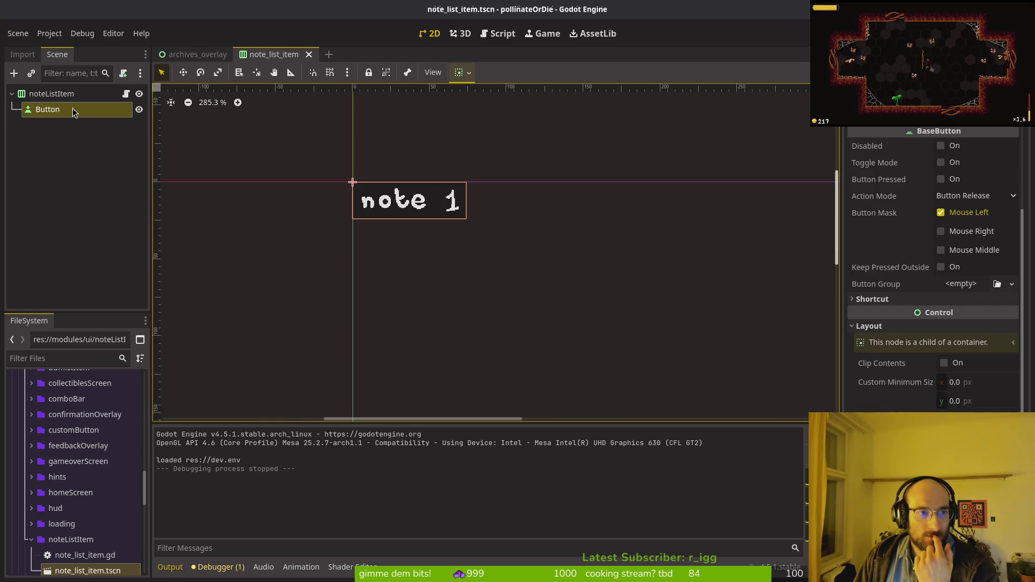
{"action": "left_click", "coordinate": [51, 94]}
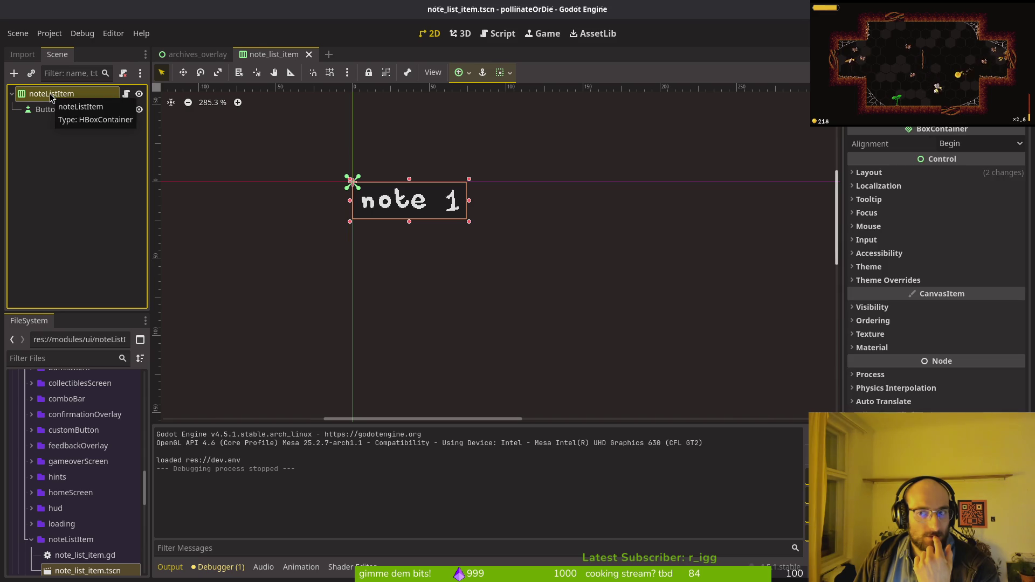
{"action": "left_click", "coordinate": [52, 112]}
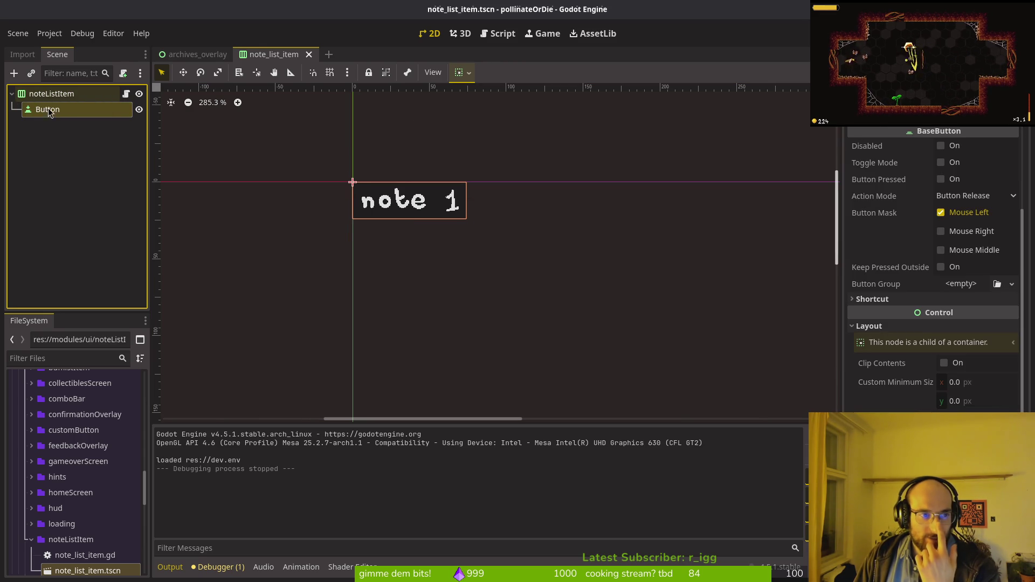
{"action": "right_click", "coordinate": [41, 97]}
{"action": "right_click", "coordinate": [33, 111]}
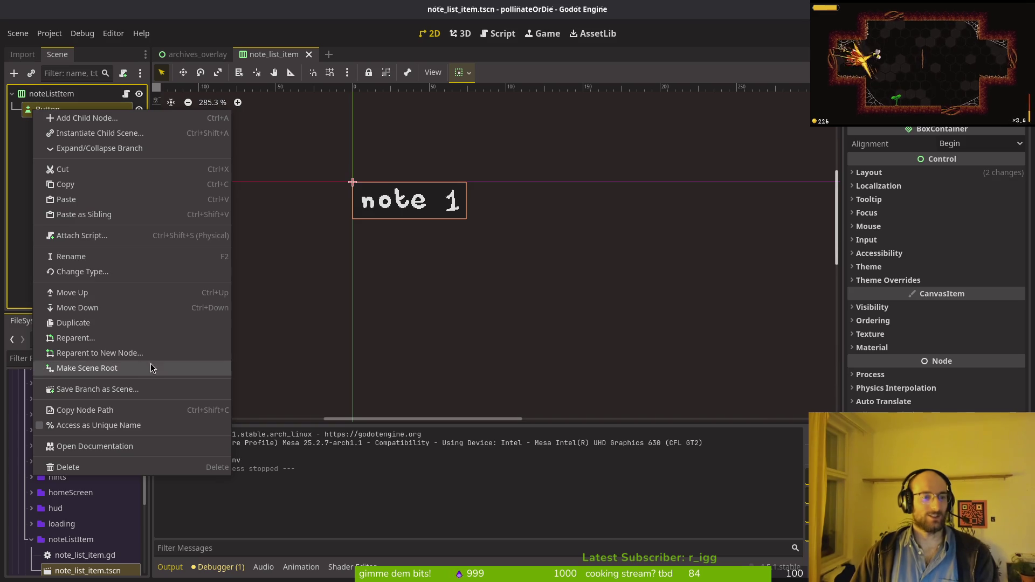
{"action": "left_click", "coordinate": [73, 369]}
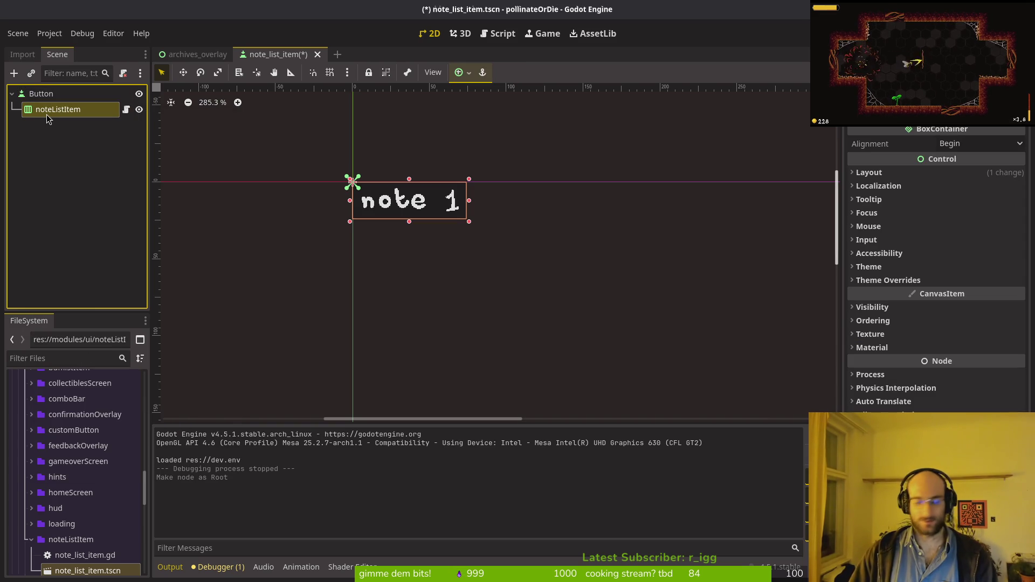
{"action": "key", "text": "Delete"}
{"action": "left_click", "coordinate": [557, 306]}
{"action": "key", "text": "ctrl+z"}
{"action": "key", "text": "ctrl+z"}
Step: Delete the child Button and change the noteListItem root's type to Button
{"action": "left_click", "coordinate": [47, 109]}
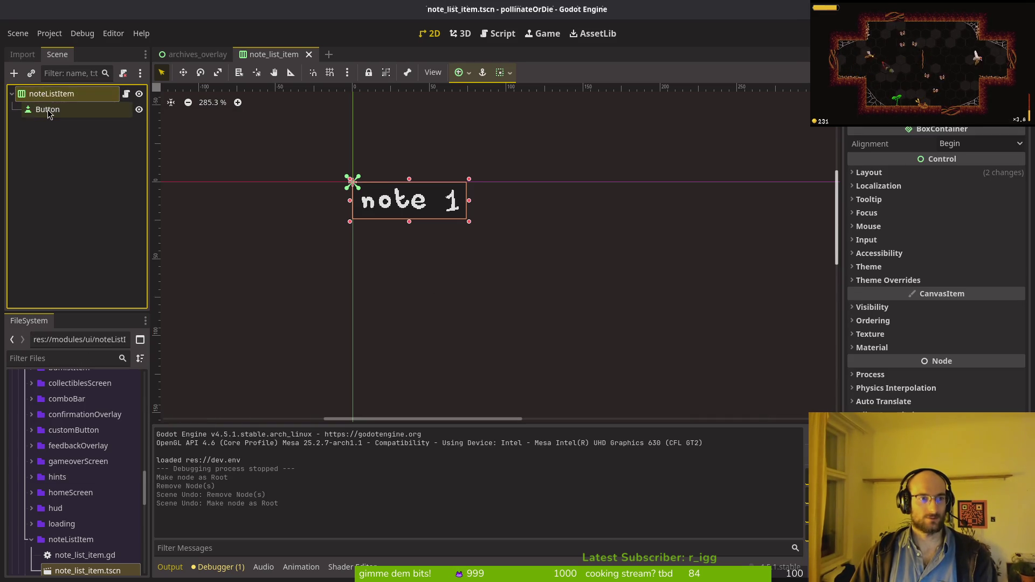
{"action": "right_click", "coordinate": [47, 108]}
{"action": "left_click", "coordinate": [39, 108]}
{"action": "key", "text": "Delete"}
{"action": "key", "text": "Return"}
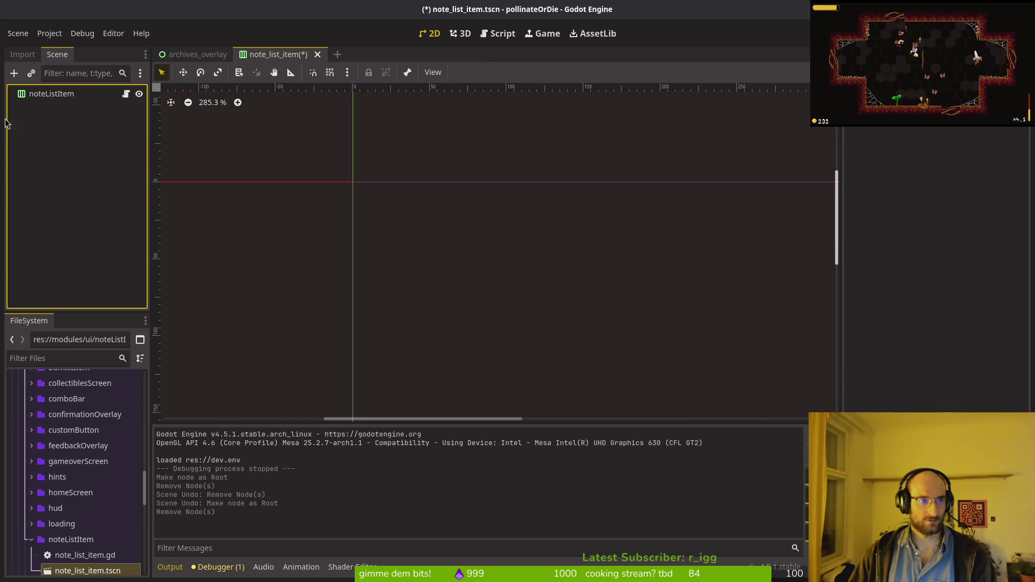
{"action": "left_click", "coordinate": [54, 96]}
{"action": "right_click", "coordinate": [54, 98]}
{"action": "left_click", "coordinate": [95, 311]}
{"action": "type", "text": "button"}
{"action": "key", "text": "Return"}
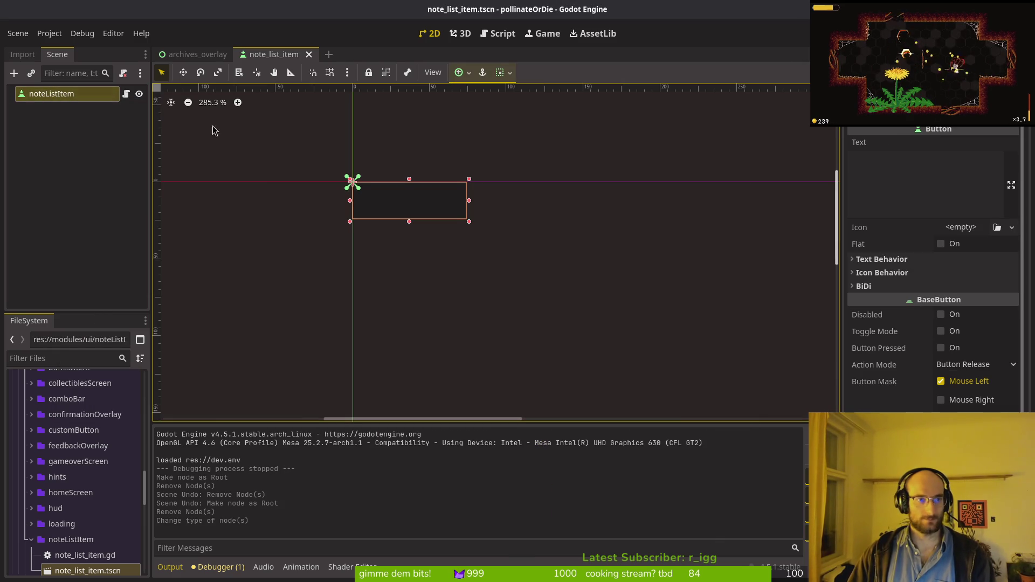
Step: Label the button 'note 1', save the scene, and return to archives_overlay
{"action": "scroll", "coordinate": [968, 340], "scroll_direction": "down", "scroll_amount": 5}
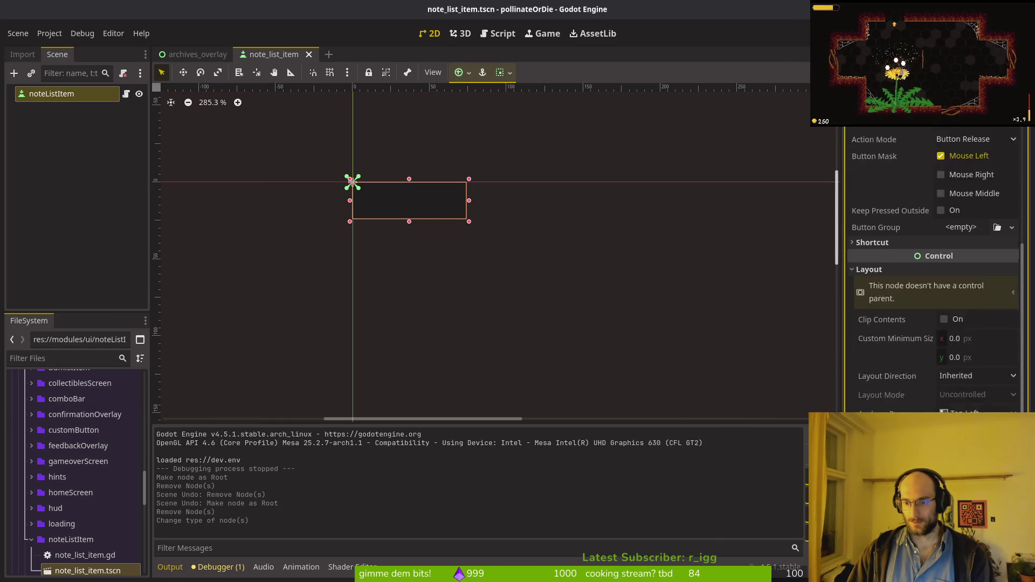
{"action": "left_click", "coordinate": [895, 391]}
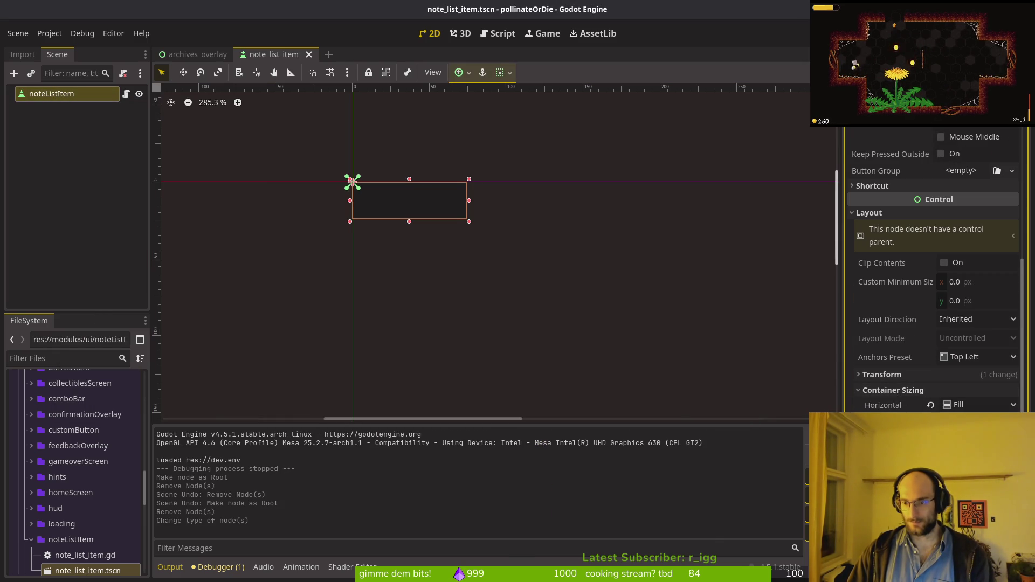
{"action": "scroll", "coordinate": [920, 183], "scroll_direction": "up", "scroll_amount": 10}
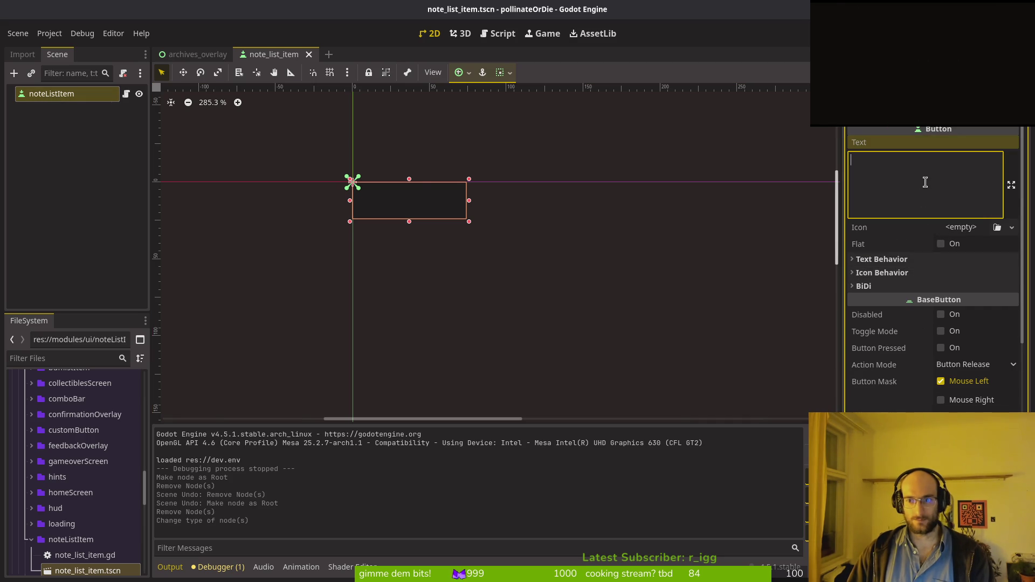
{"action": "left_click", "coordinate": [920, 183]}
{"action": "type", "text": "note1"}
{"action": "key", "text": "ctrl+s"}
{"action": "left_click", "coordinate": [865, 160]}
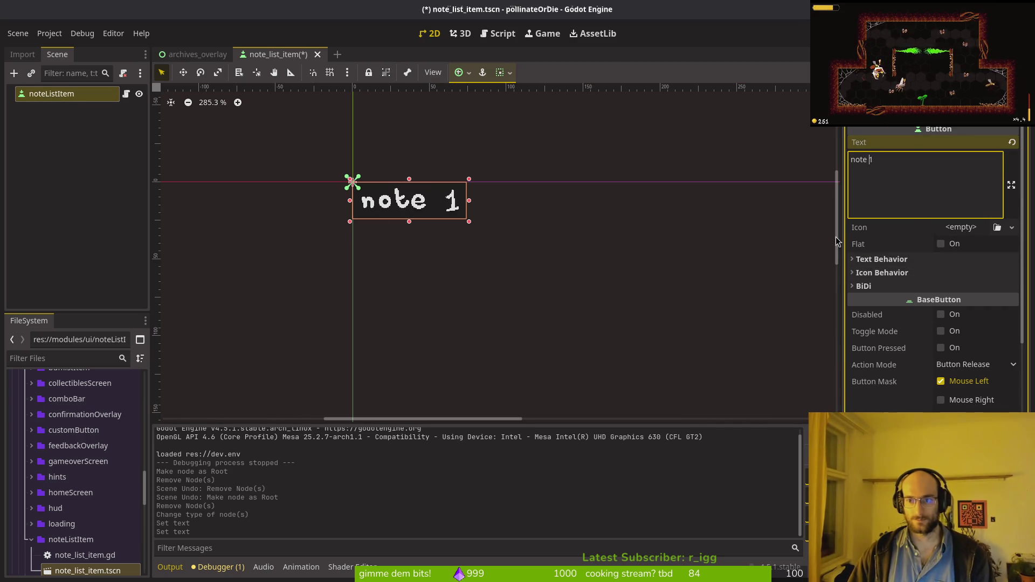
{"action": "left_click", "coordinate": [194, 54]}
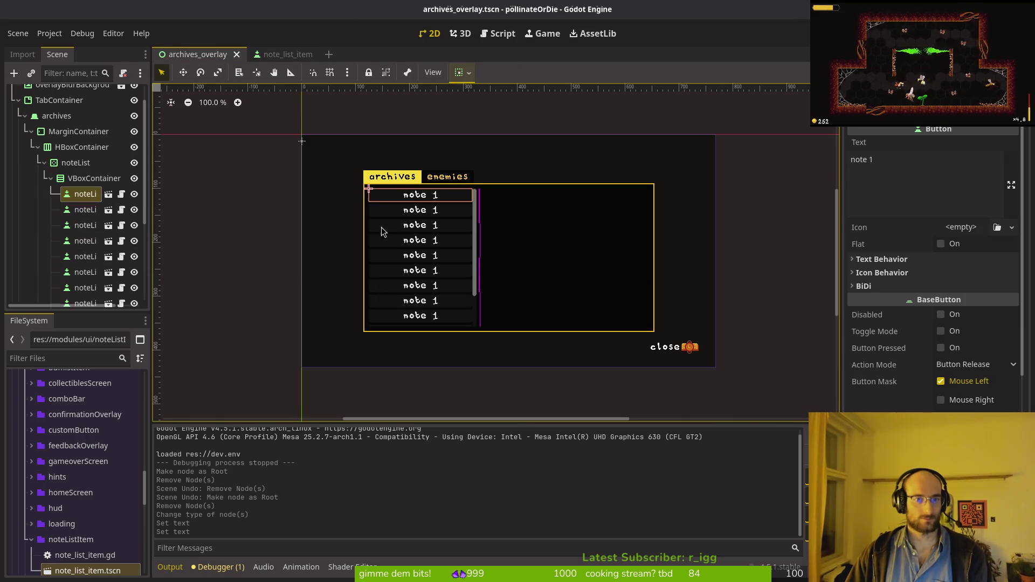
Step: Set the first note item's Focus Neighbor Top to noteListItem12
{"action": "scroll", "coordinate": [917, 363], "scroll_direction": "down", "scroll_amount": 5}
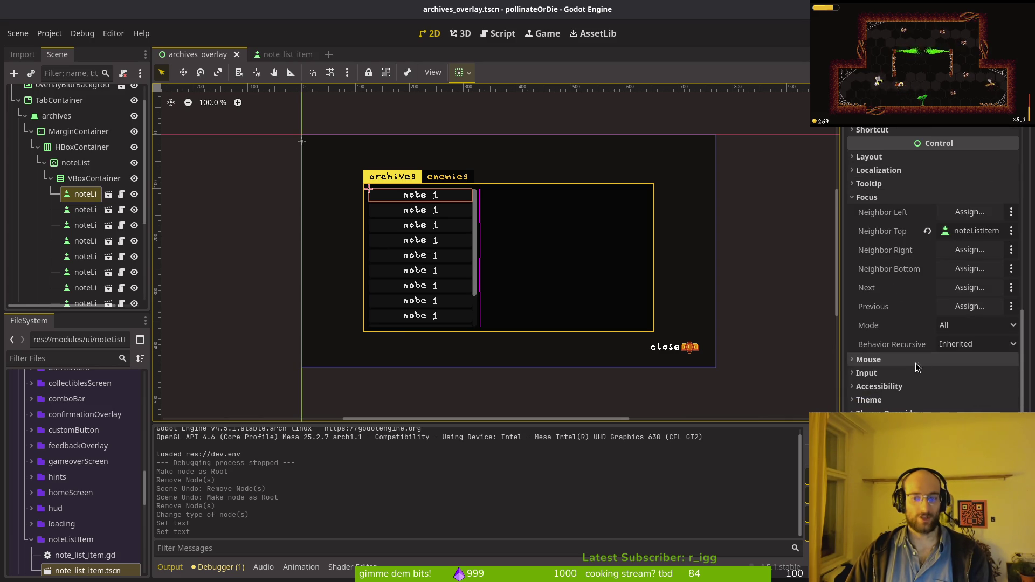
{"action": "left_click", "coordinate": [980, 230]}
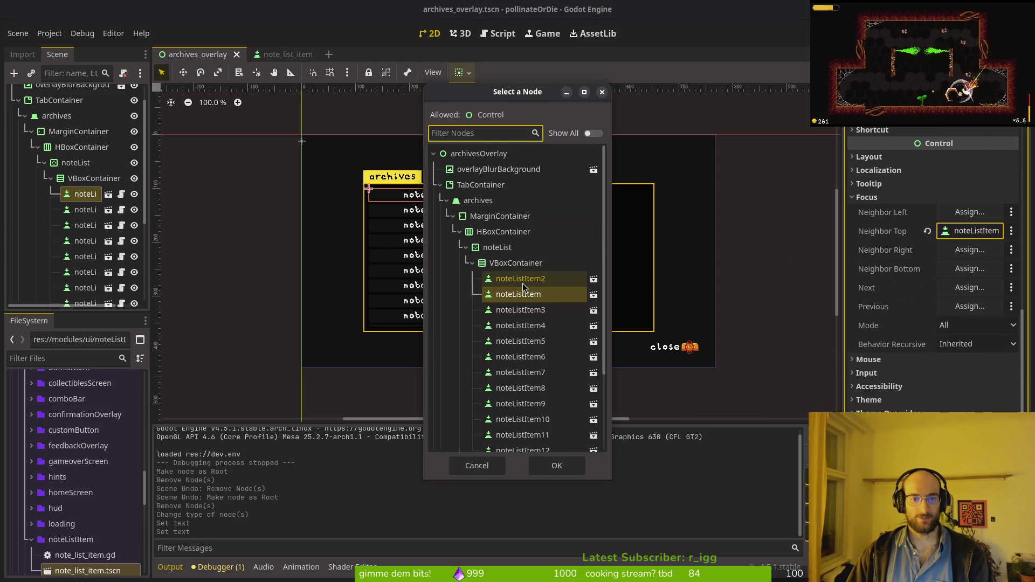
{"action": "scroll", "coordinate": [531, 335], "scroll_direction": "down", "scroll_amount": 3}
{"action": "left_click", "coordinate": [532, 349]}
{"action": "left_click", "coordinate": [561, 466]}
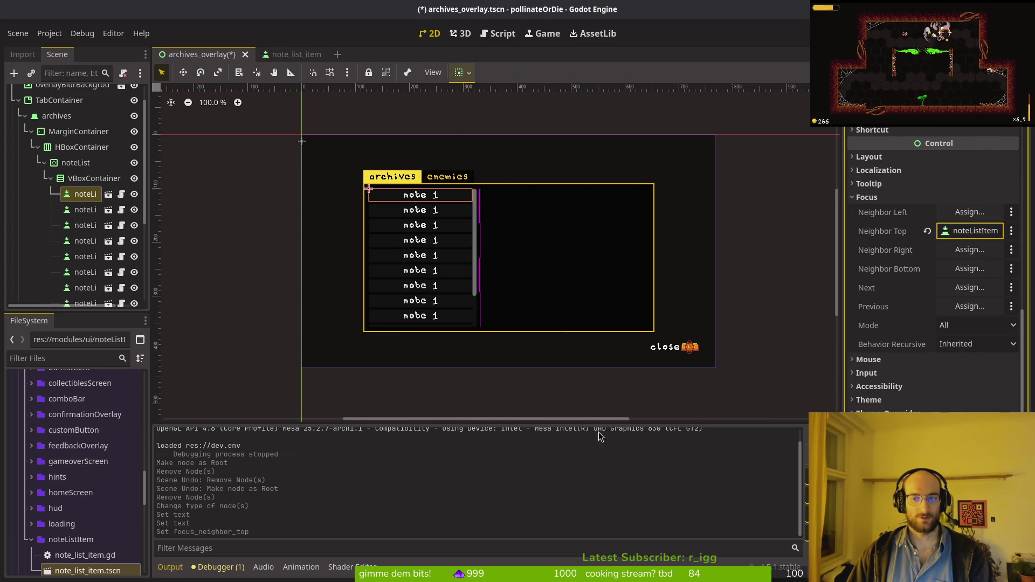
Step: Set the last note item's Focus Neighbor Bottom to noteListItem, then save and run the game
{"action": "scroll", "coordinate": [119, 249], "scroll_direction": "down", "scroll_amount": 4}
{"action": "left_click", "coordinate": [86, 259]}
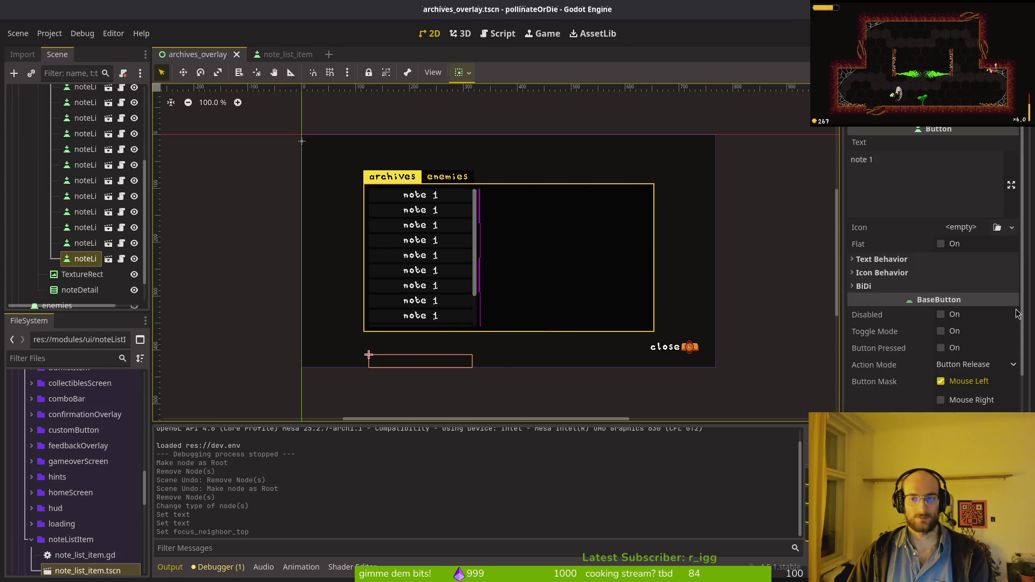
{"action": "scroll", "coordinate": [964, 387], "scroll_direction": "down", "scroll_amount": 3}
{"action": "left_click", "coordinate": [974, 325]}
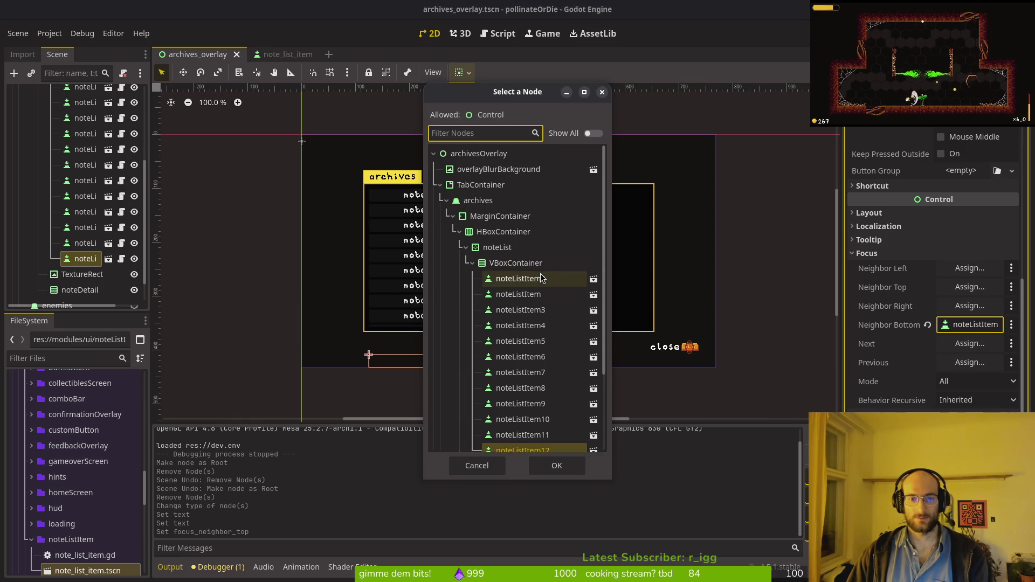
{"action": "left_click", "coordinate": [555, 465]}
{"action": "key", "text": "F5"}
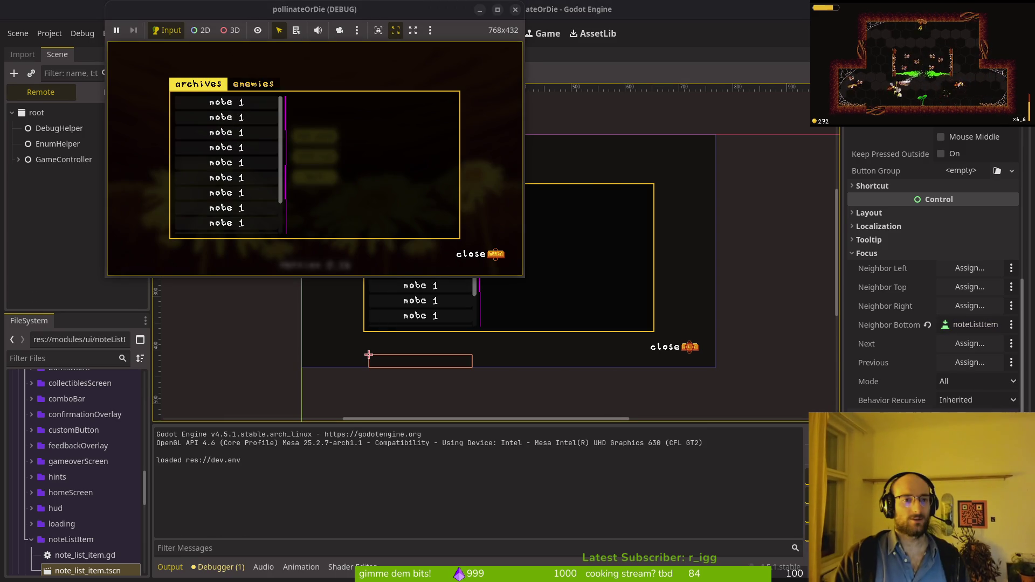
Step: Arrow up and down past both ends of the notes to confirm focus wraps, then stop the game
{"action": "key", "text": "Up"}
{"action": "key", "text": "Up"}
{"action": "key", "text": "Up"}
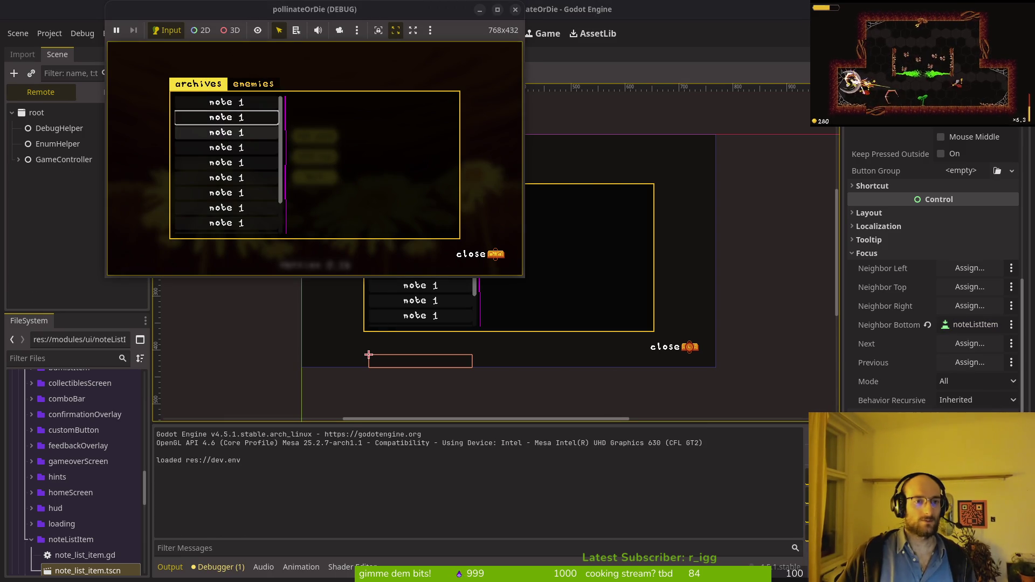
{"action": "key", "text": "Up"}
{"action": "key", "text": "Up"}
{"action": "key", "text": "Down"}
{"action": "key", "text": "Down"}
{"action": "key", "text": "Down"}
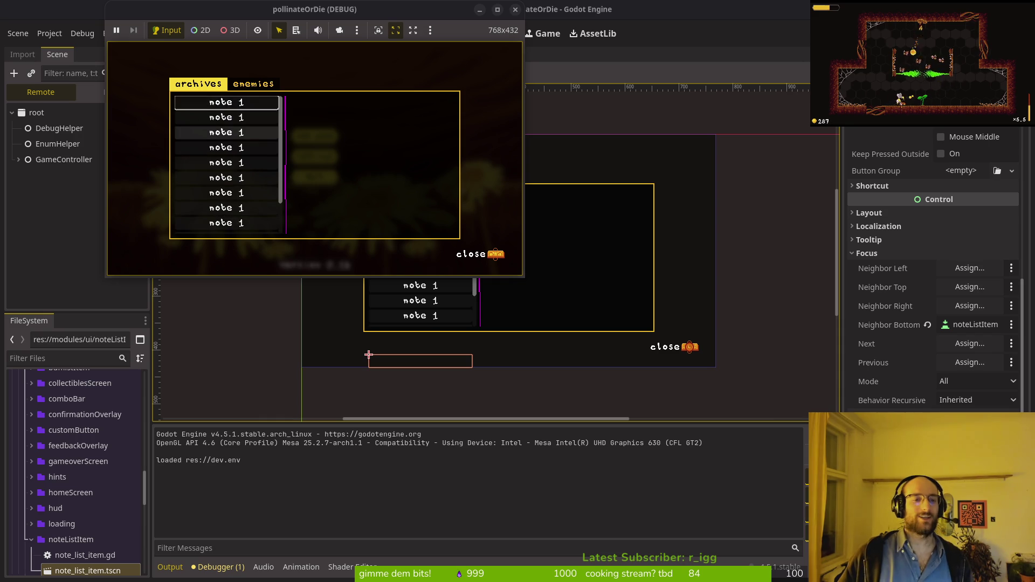
{"action": "key", "text": "Down"}
{"action": "key", "text": "Down"}
{"action": "key", "text": "Down"}
{"action": "key", "text": "Up"}
{"action": "key", "text": "Up"}
{"action": "key", "text": "Up"}
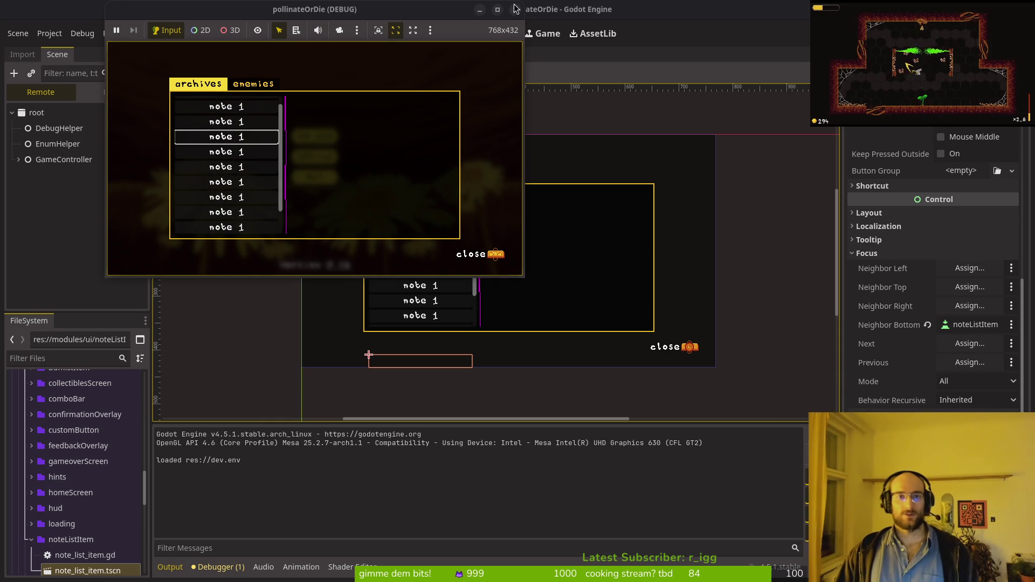
{"action": "left_click", "coordinate": [515, 9]}
{"action": "scroll", "coordinate": [58, 215], "scroll_direction": "up", "scroll_amount": 5}
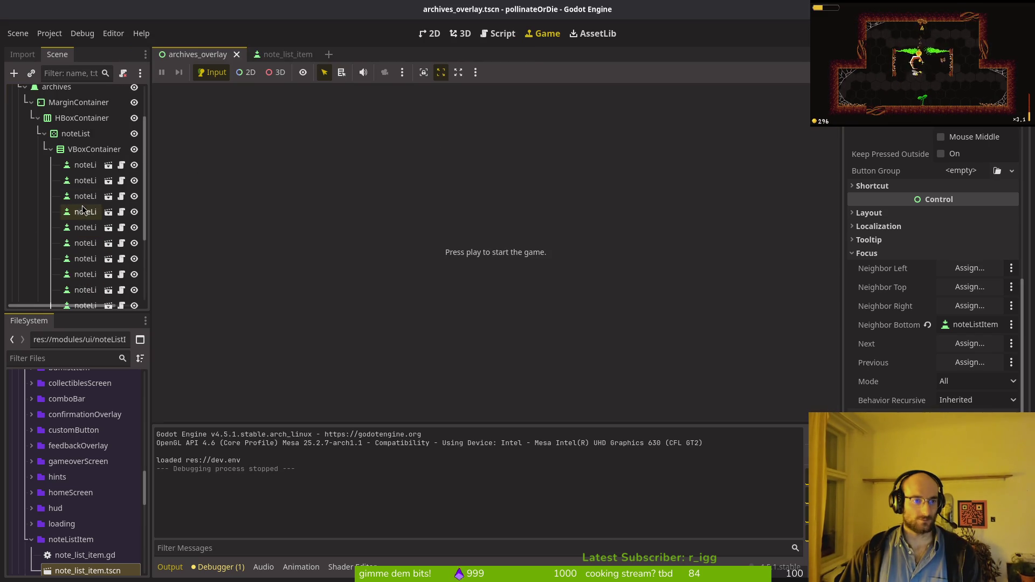
Step: Collapse the note items and switch to the note_list_item scene in the 2D view
{"action": "left_click", "coordinate": [52, 208]}
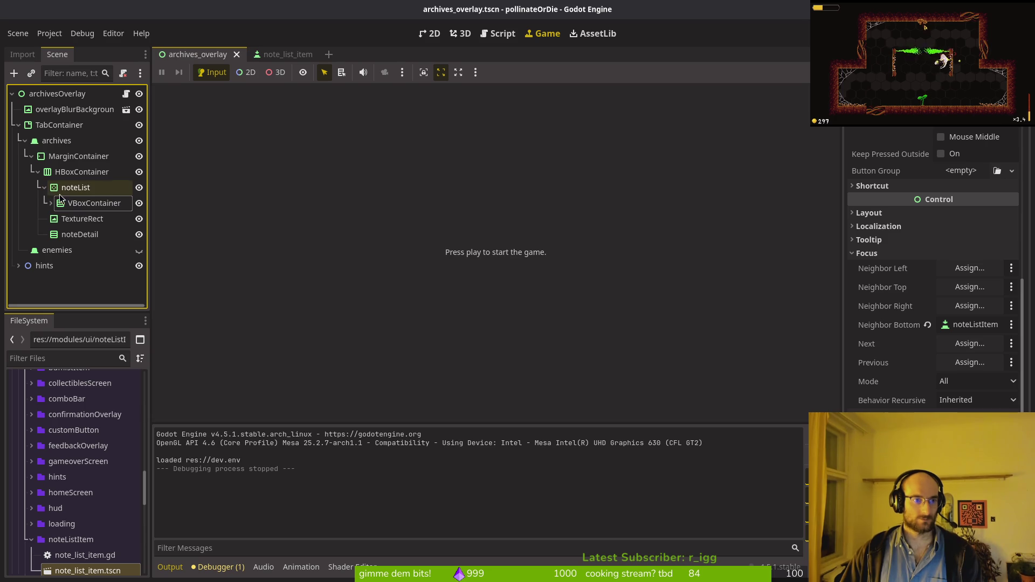
{"action": "left_click", "coordinate": [286, 54]}
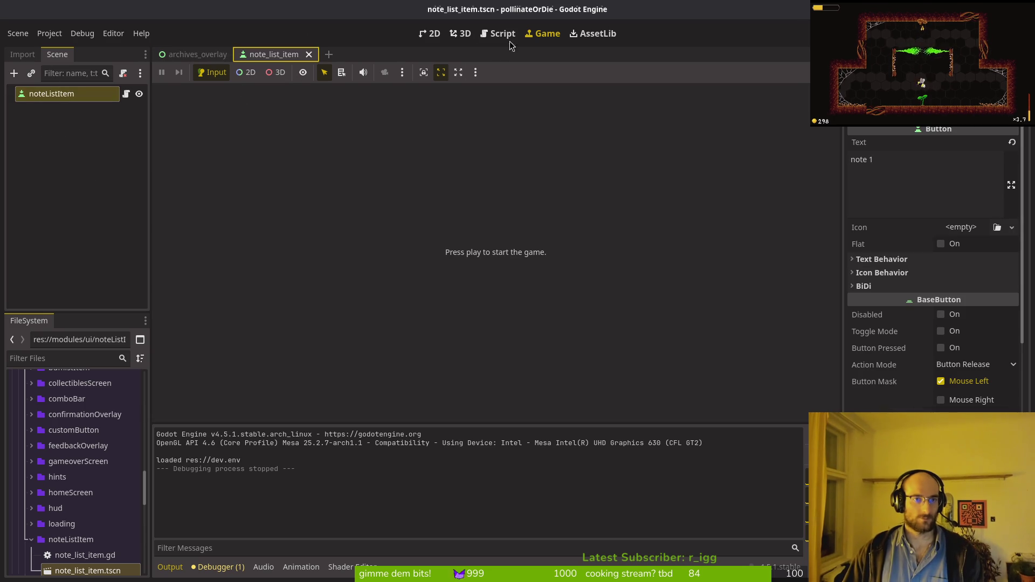
{"action": "left_click", "coordinate": [432, 35]}
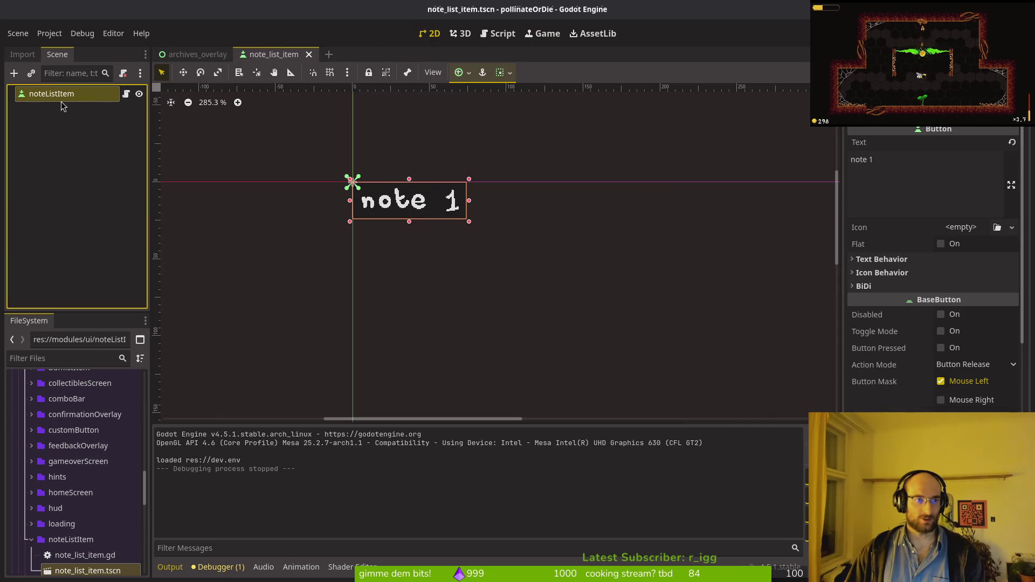
{"action": "scroll", "coordinate": [959, 294], "scroll_direction": "down", "scroll_amount": 10}
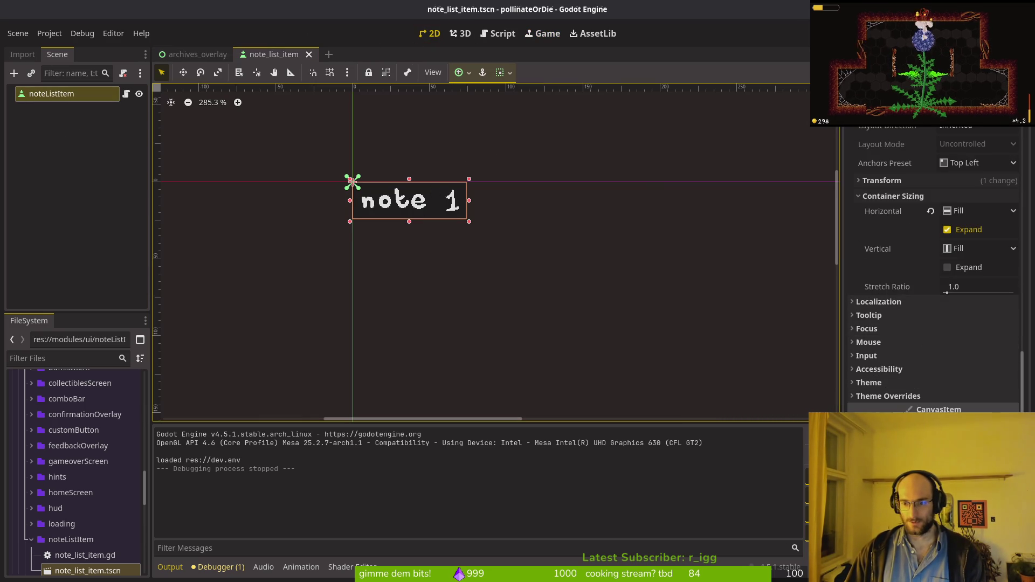
Step: Expand Theme Overrides > Styles and create a new stylebox for the Normal state
{"action": "left_click", "coordinate": [899, 392]}
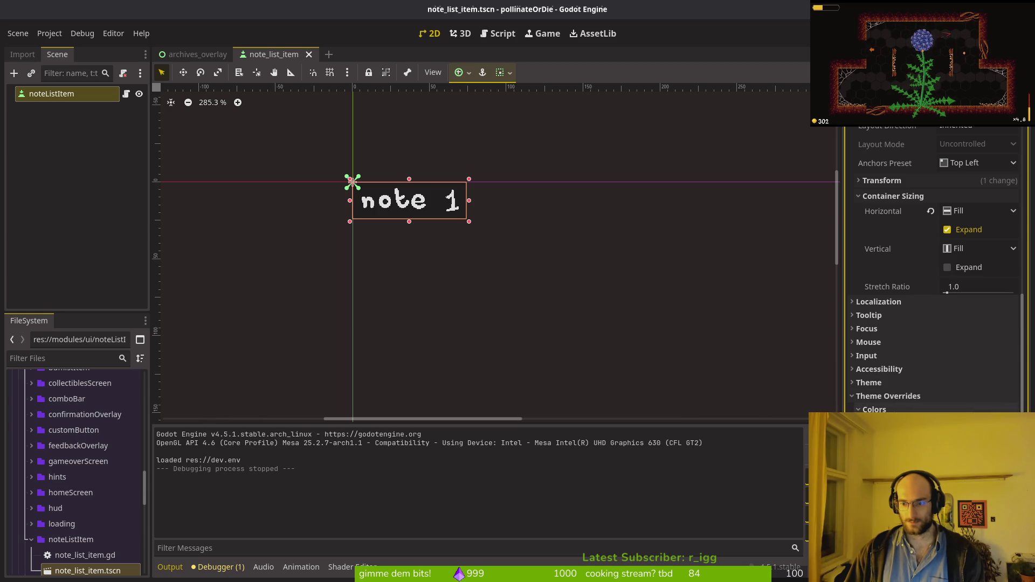
{"action": "left_click", "coordinate": [894, 394]}
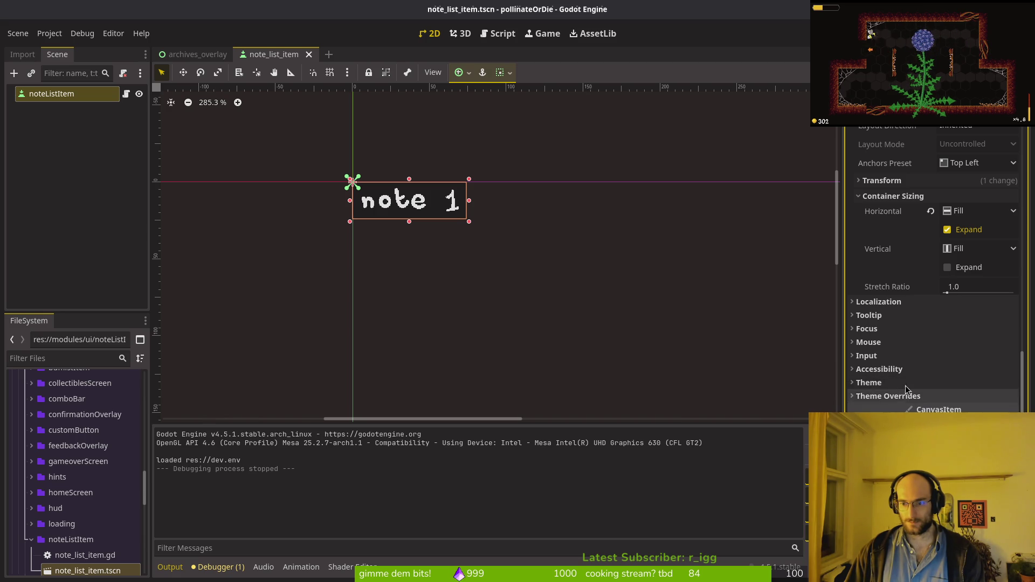
{"action": "left_click", "coordinate": [883, 382]}
{"action": "left_click", "coordinate": [882, 382]}
{"action": "left_click", "coordinate": [889, 397]}
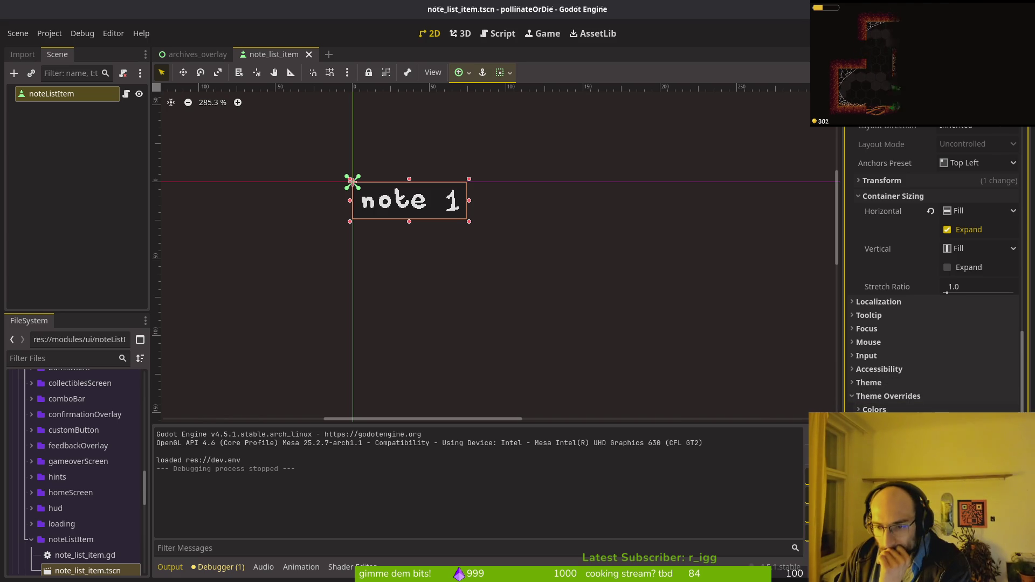
{"action": "scroll", "coordinate": [935, 269], "scroll_direction": "down", "scroll_amount": 2}
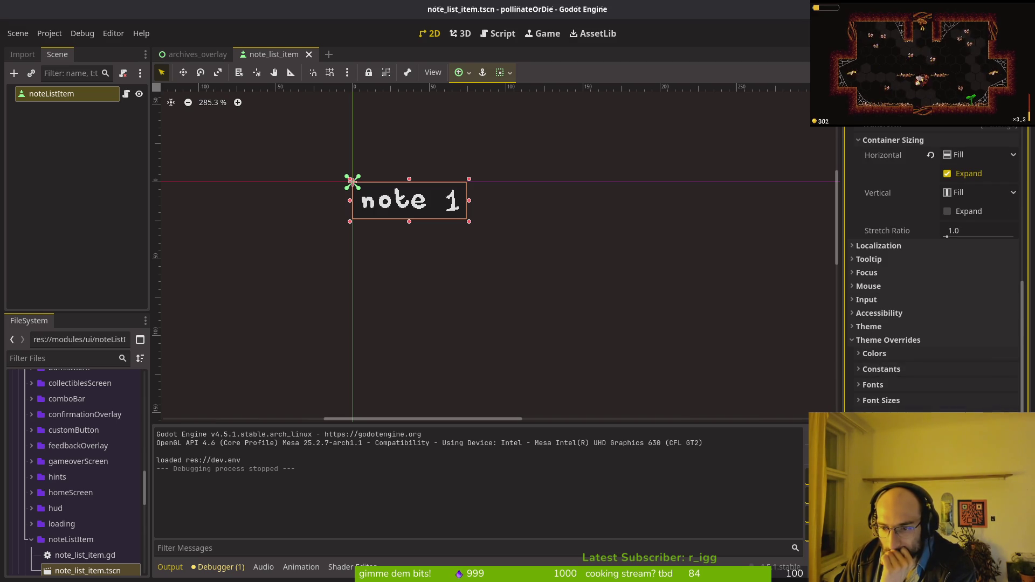
{"action": "left_click", "coordinate": [980, 431]}
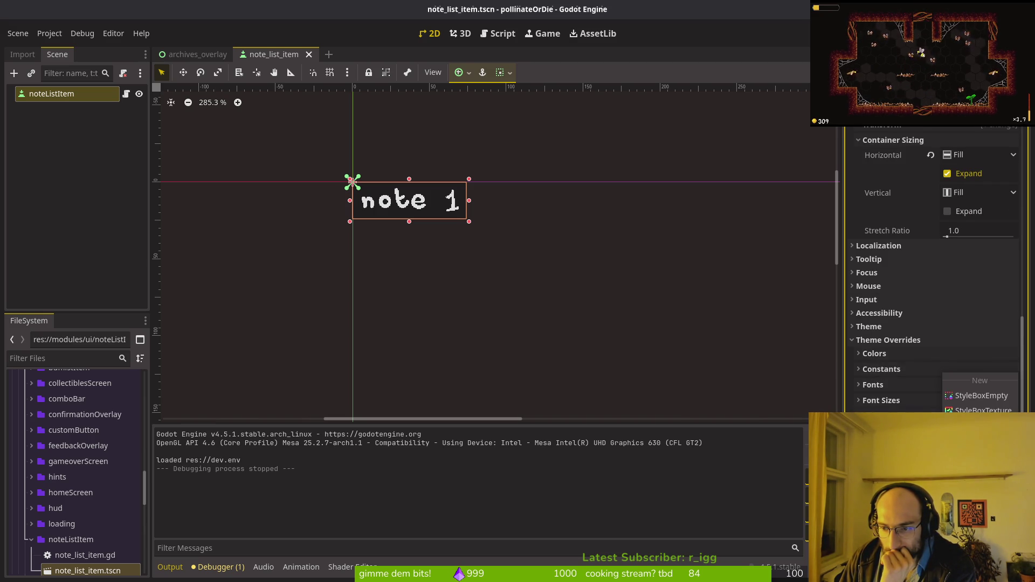
{"action": "left_click", "coordinate": [980, 426]}
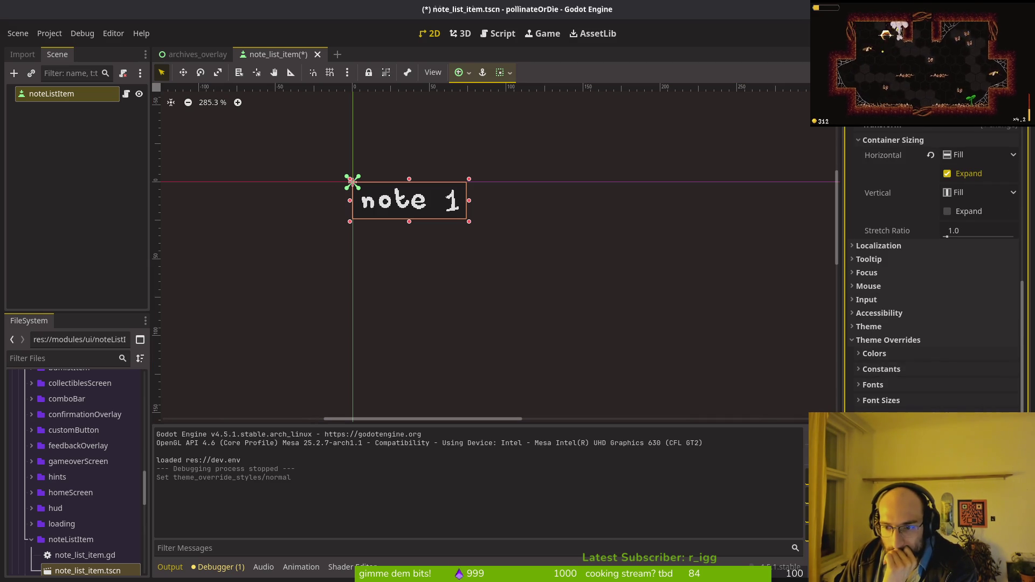
{"action": "left_click", "coordinate": [980, 431]}
{"action": "left_click", "coordinate": [986, 405]}
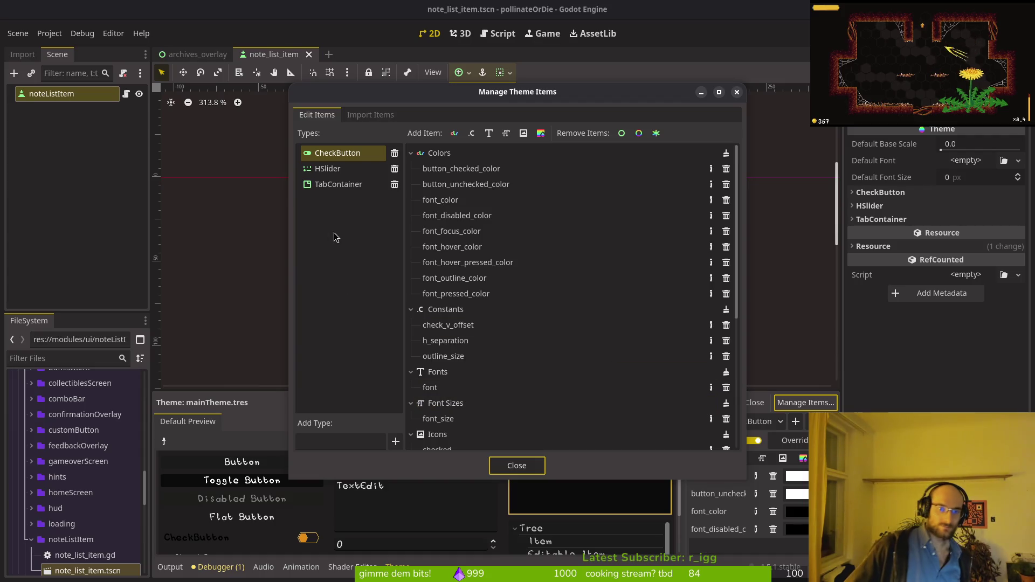
Step: Import the default theme's Button items with data into mainTheme, then close the manager
{"action": "left_click", "coordinate": [380, 116]}
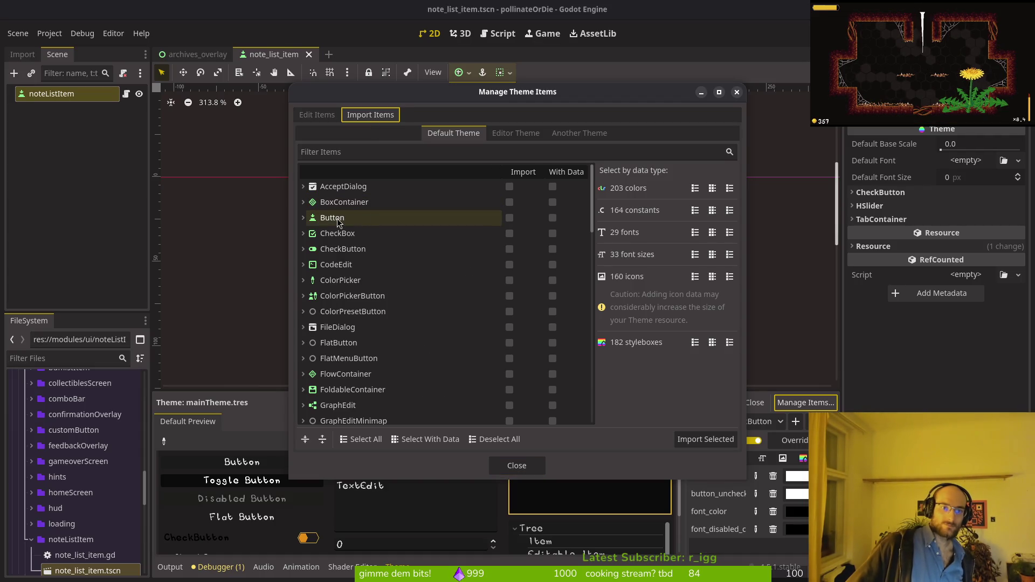
{"action": "left_click", "coordinate": [309, 221]}
{"action": "left_click", "coordinate": [305, 217]}
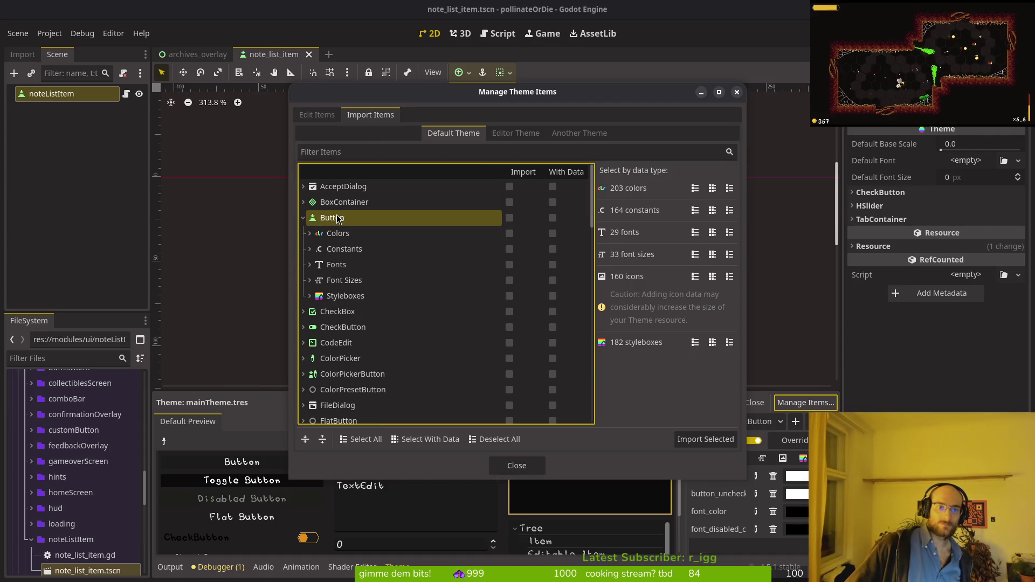
{"action": "left_click", "coordinate": [303, 218]}
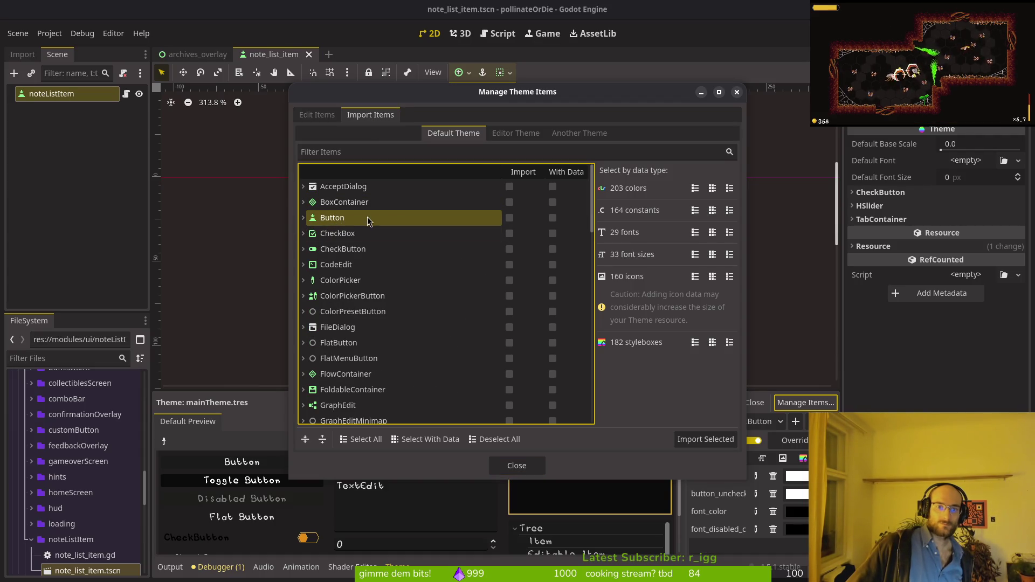
{"action": "left_click", "coordinate": [510, 219]}
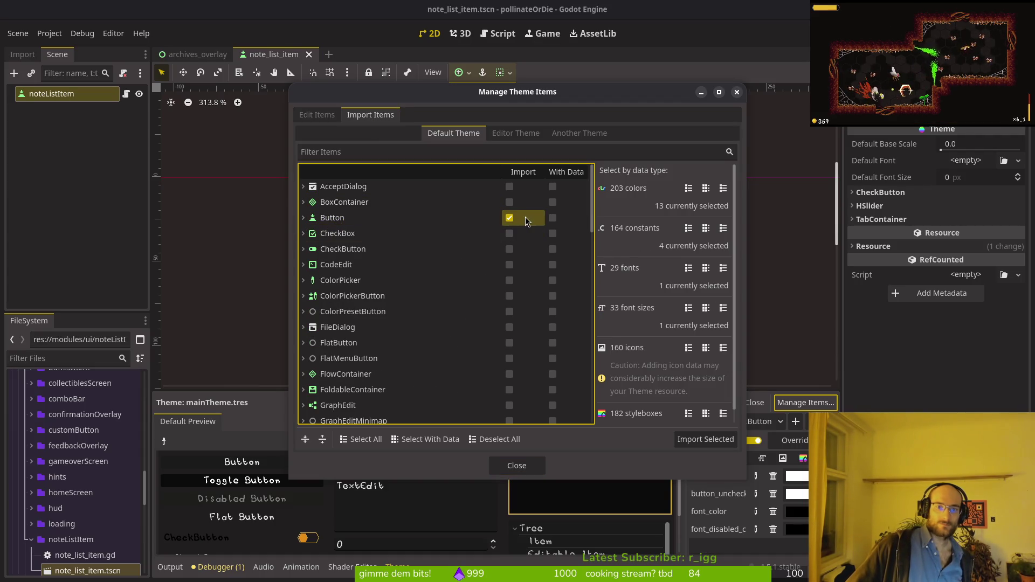
{"action": "left_click", "coordinate": [555, 223]}
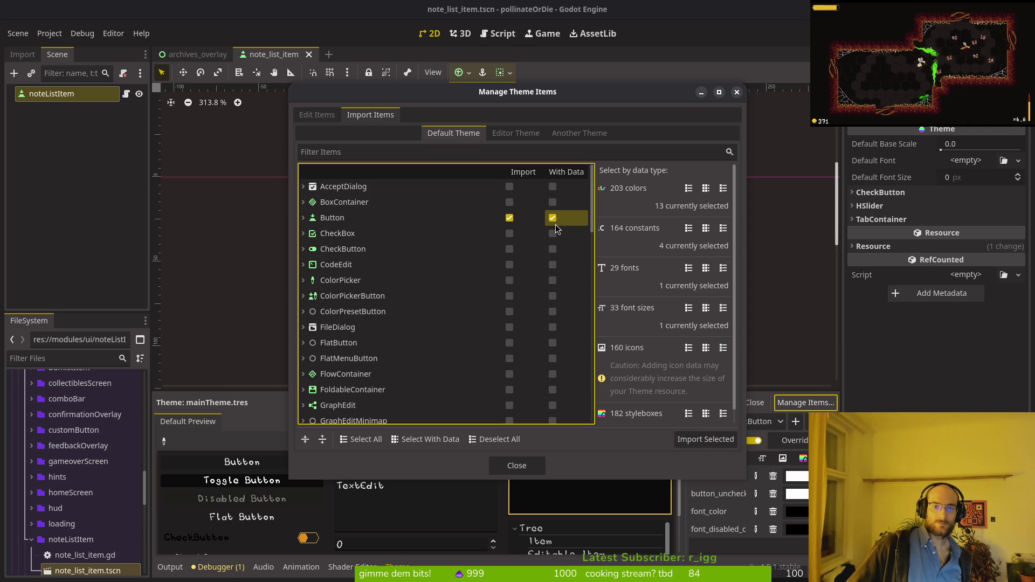
{"action": "left_click", "coordinate": [705, 439]}
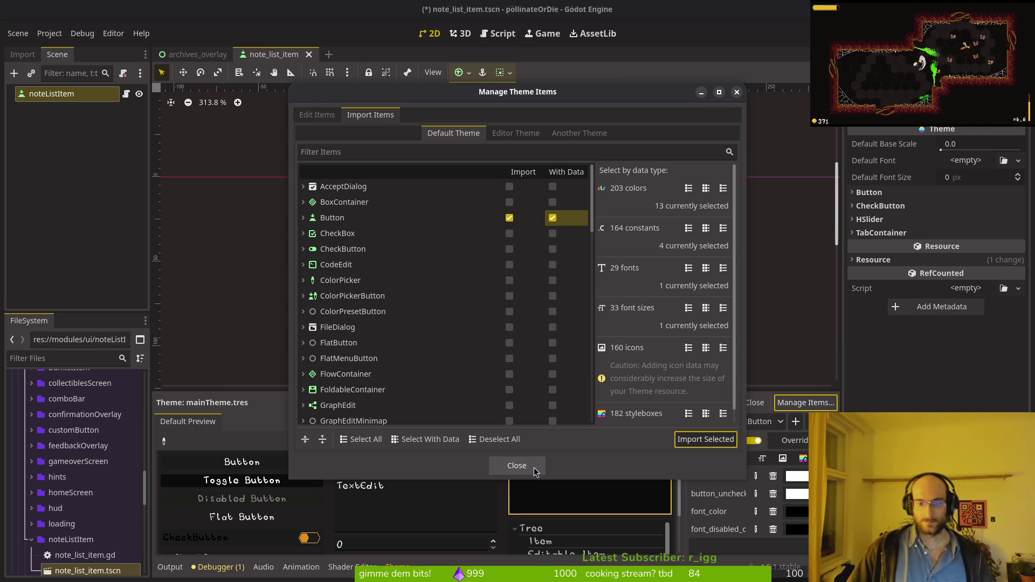
{"action": "left_click", "coordinate": [516, 465]}
{"action": "left_click", "coordinate": [559, 325]}
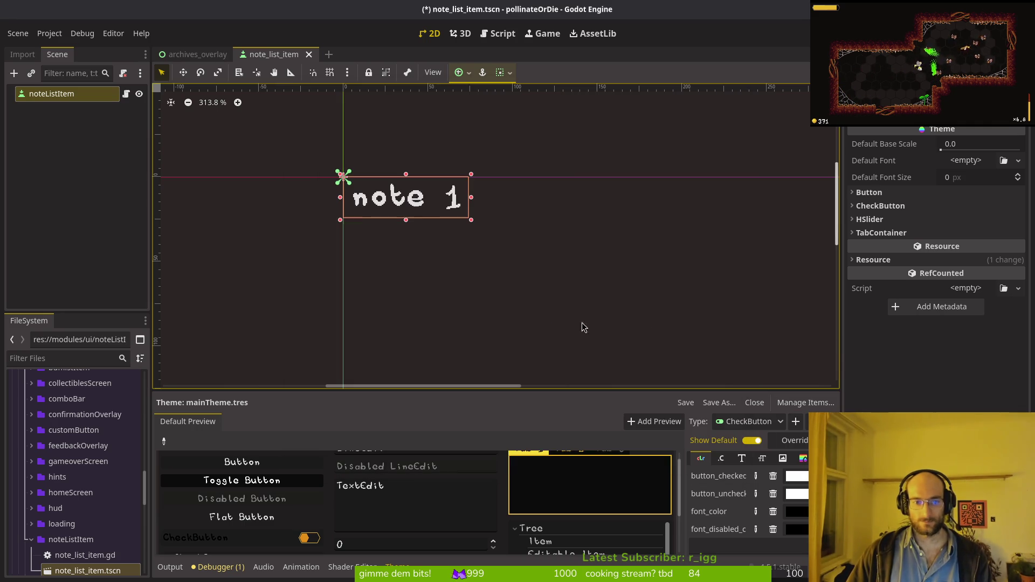
Step: Switch the Theme editor to the Button type and show its styleboxes
{"action": "left_click", "coordinate": [756, 421]}
{"action": "left_click", "coordinate": [749, 438]}
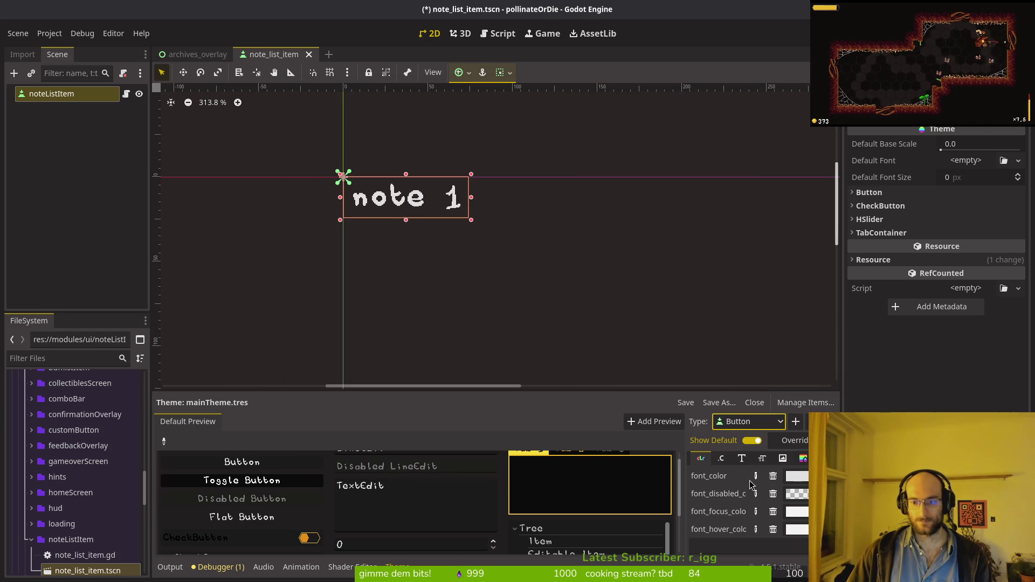
{"action": "left_click", "coordinate": [801, 459]}
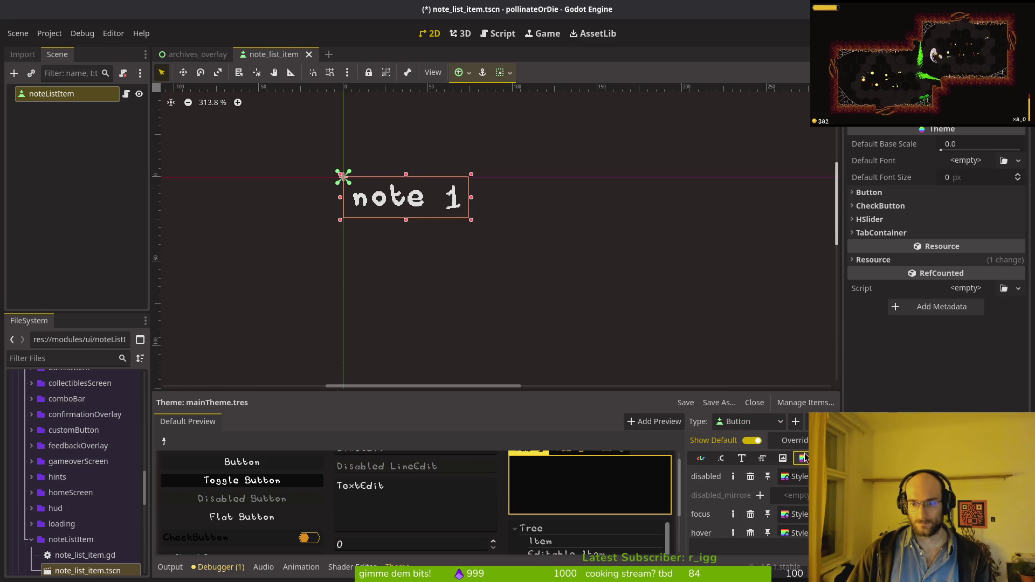
{"action": "left_click", "coordinate": [701, 458]}
{"action": "left_click", "coordinate": [721, 459]}
{"action": "left_click", "coordinate": [762, 458]}
{"action": "left_click", "coordinate": [803, 459]}
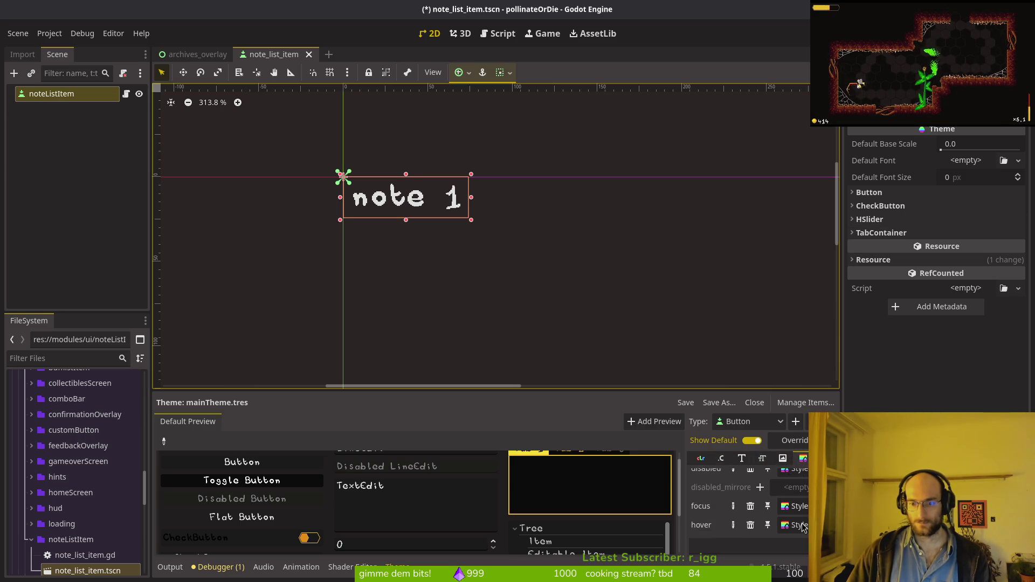
{"action": "scroll", "coordinate": [797, 496], "scroll_direction": "down", "scroll_amount": 5}
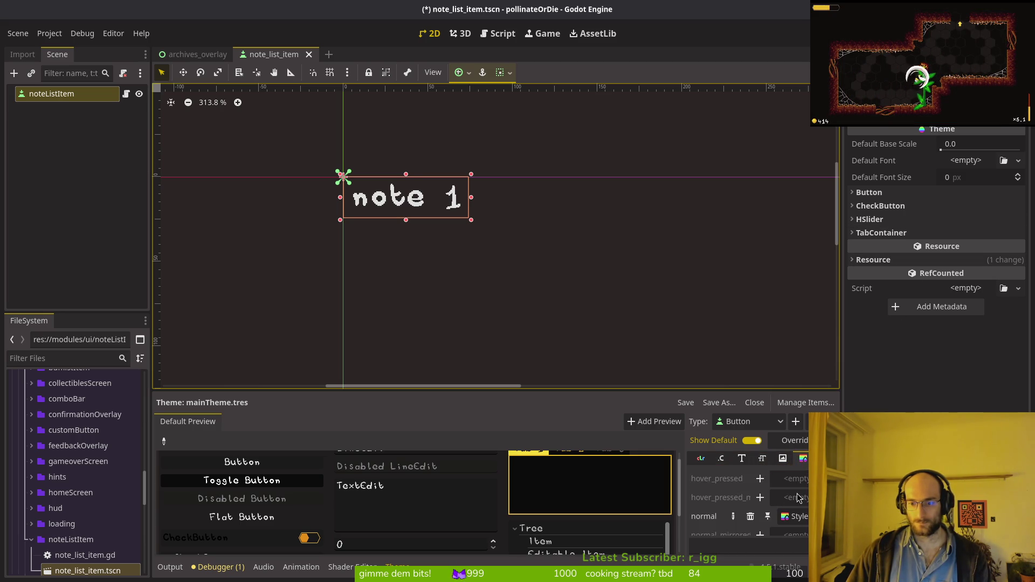
Step: Replace the Button's normal stylebox with a new stylebox
{"action": "left_click", "coordinate": [797, 475]}
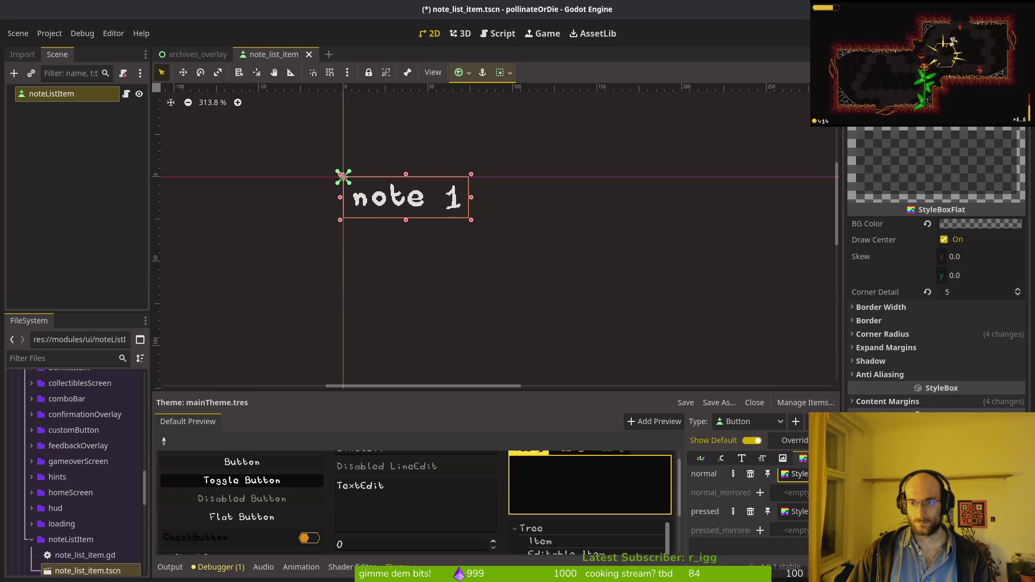
{"action": "right_click", "coordinate": [797, 474]}
{"action": "left_click", "coordinate": [787, 395]}
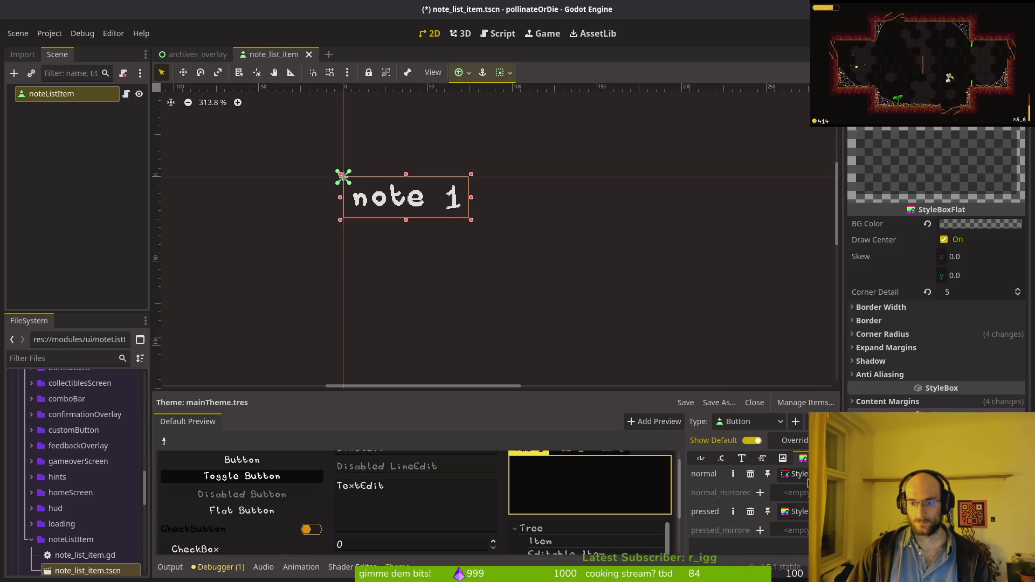
{"action": "scroll", "coordinate": [778, 517], "scroll_direction": "up", "scroll_amount": 1}
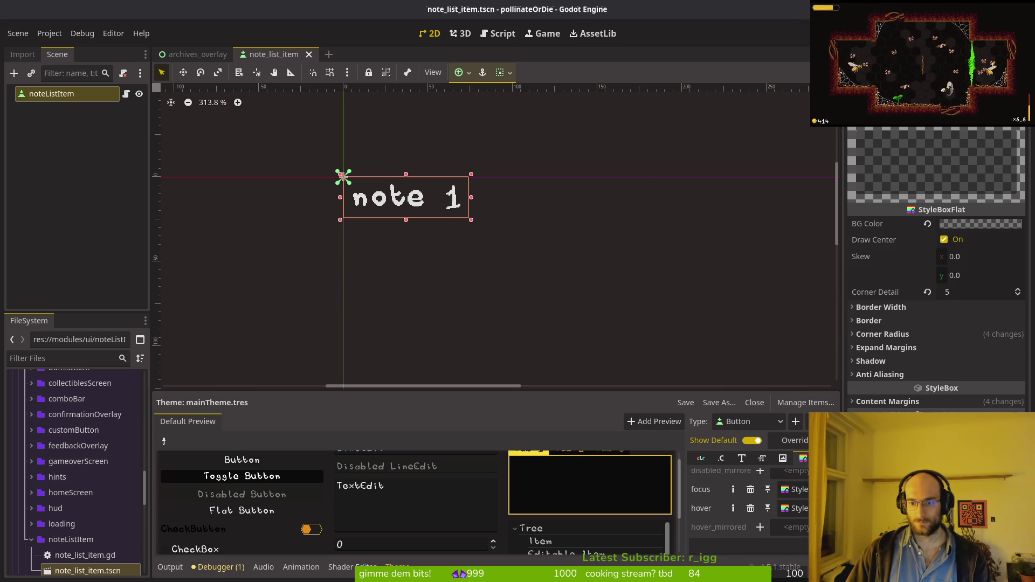
Step: Make the Button's pressed and focus styles StyleBoxEmpty
{"action": "left_click", "coordinate": [800, 530]}
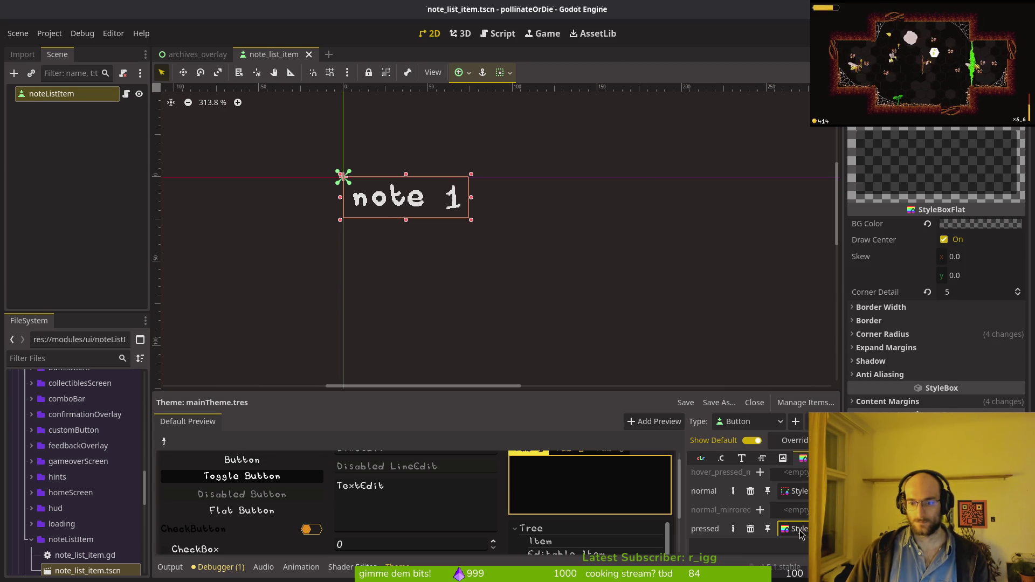
{"action": "scroll", "coordinate": [807, 529], "scroll_direction": "down", "scroll_amount": 1}
{"action": "right_click", "coordinate": [798, 511]}
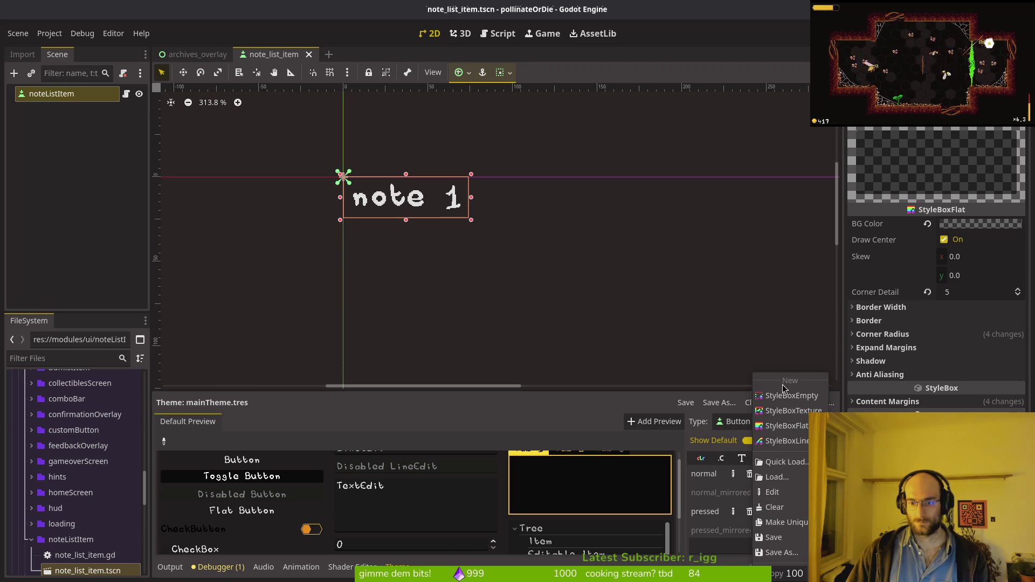
{"action": "left_click", "coordinate": [789, 397]}
{"action": "scroll", "coordinate": [798, 511], "scroll_direction": "up", "scroll_amount": 3}
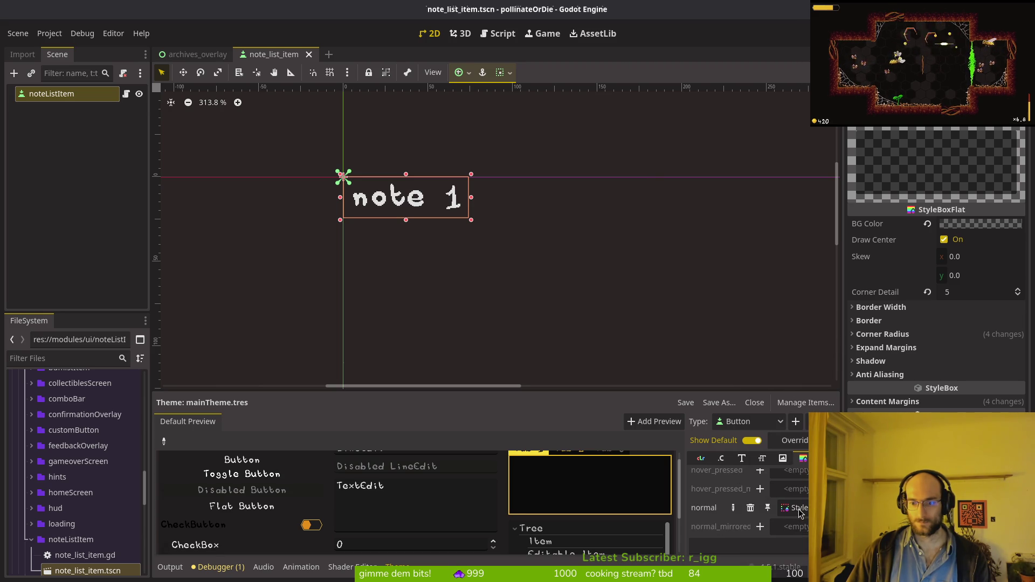
{"action": "scroll", "coordinate": [796, 510], "scroll_direction": "up", "scroll_amount": 2}
{"action": "right_click", "coordinate": [795, 516]}
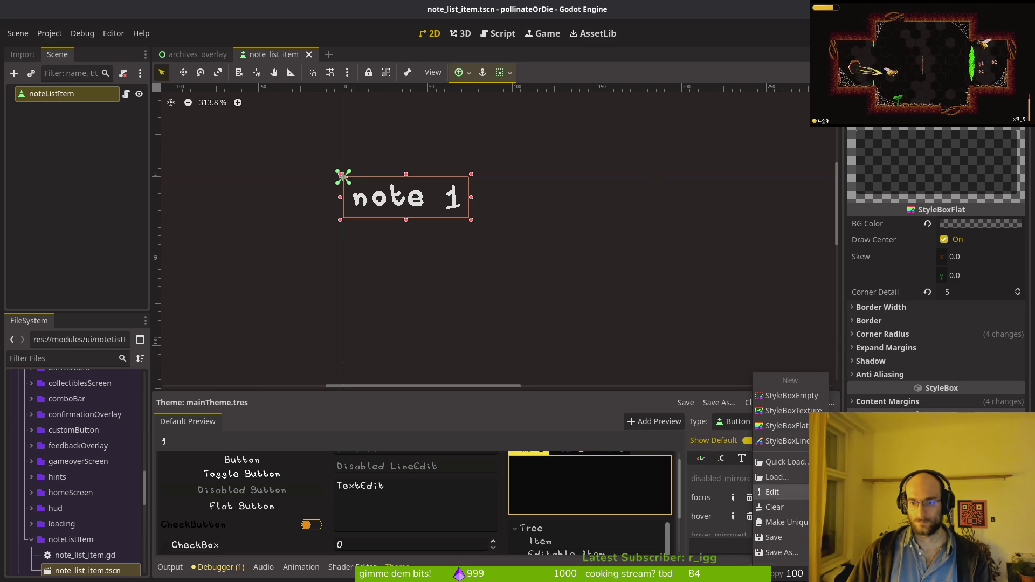
{"action": "left_click", "coordinate": [791, 396]}
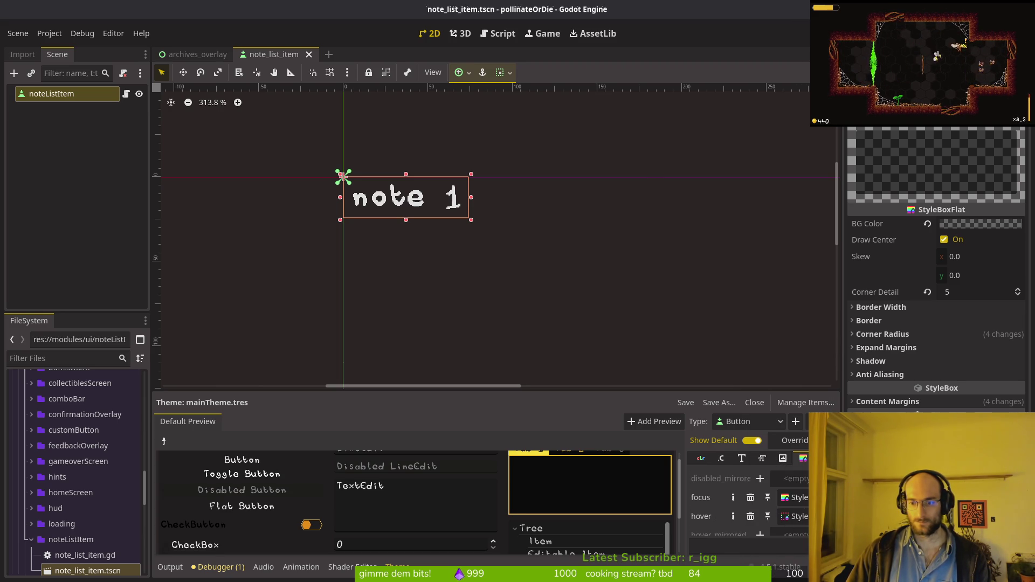
{"action": "right_click", "coordinate": [797, 515]}
{"action": "left_click", "coordinate": [780, 397]}
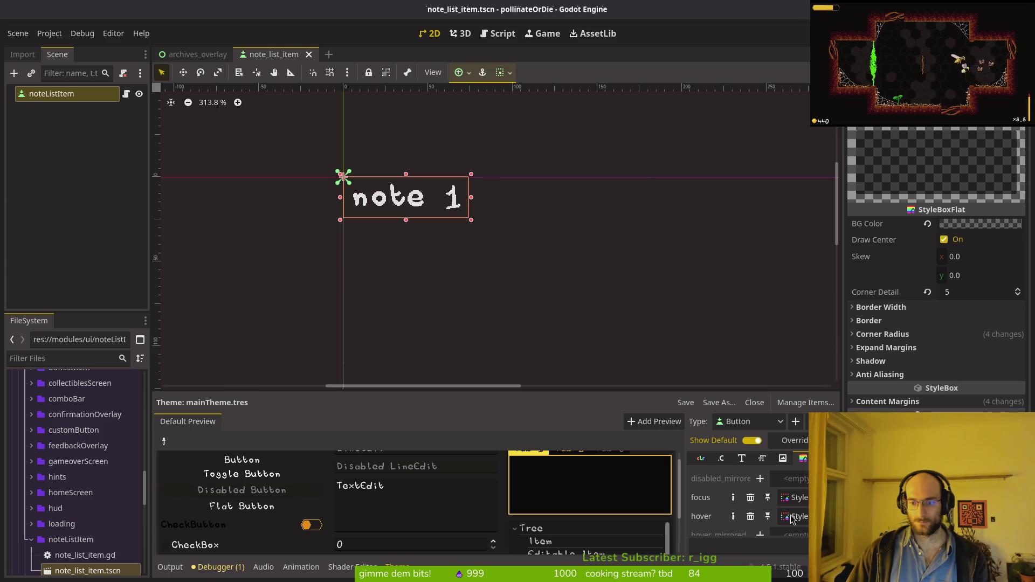
{"action": "scroll", "coordinate": [784, 516], "scroll_direction": "up", "scroll_amount": 1}
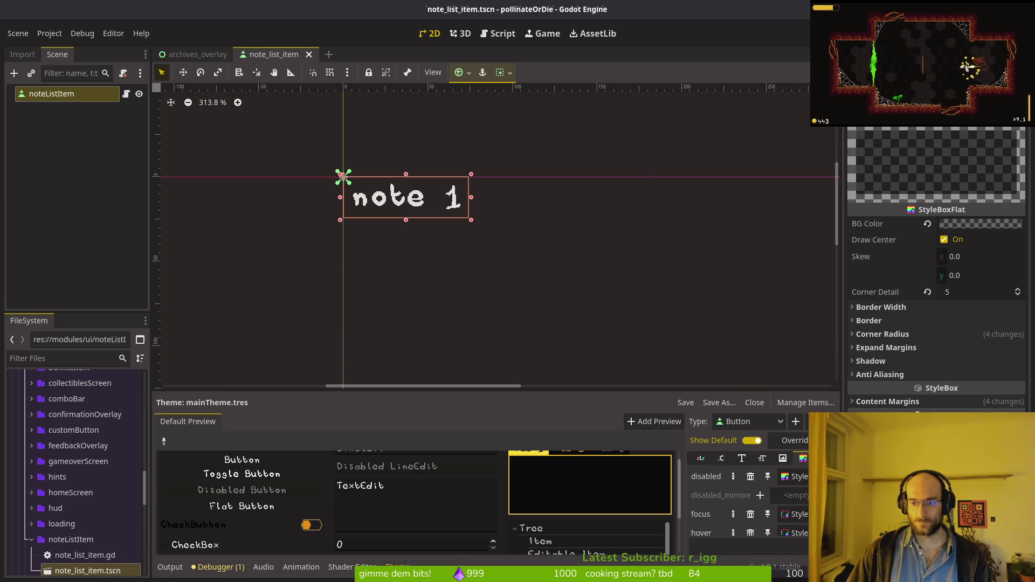
Step: Dismiss the stylebox options and save the theme
{"action": "right_click", "coordinate": [795, 477]}
{"action": "left_click", "coordinate": [707, 496]}
{"action": "key", "text": "ctrl+s"}
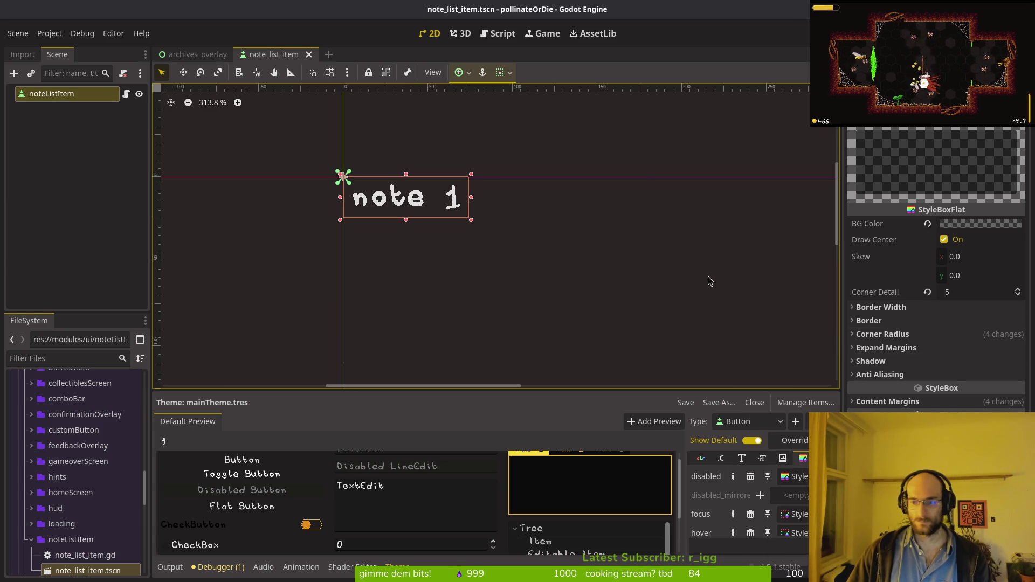
Step: Collapse the noteList tree in archives_overlay and quick-open game.controller.tscn
{"action": "left_click", "coordinate": [197, 54]}
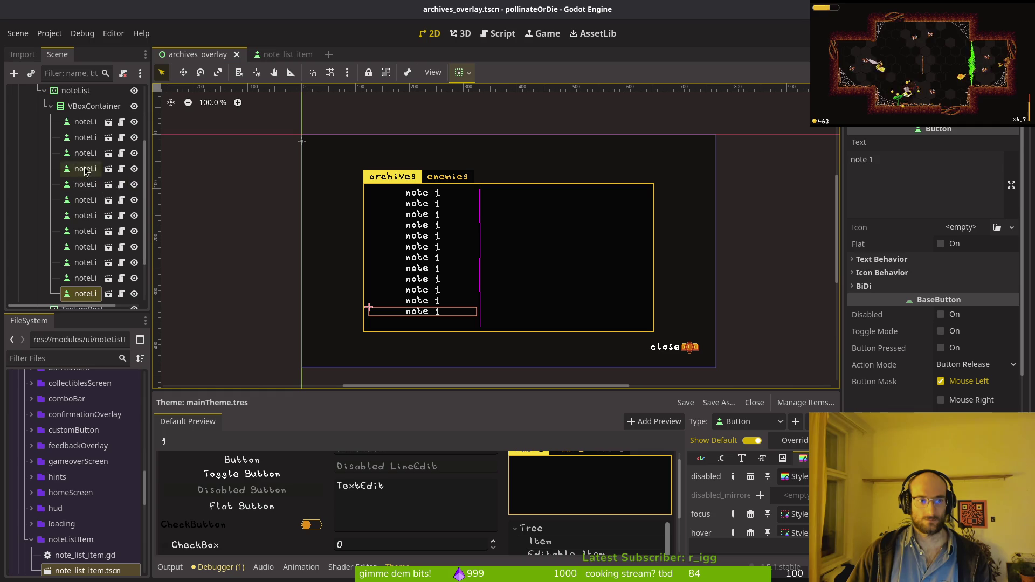
{"action": "left_click", "coordinate": [50, 206]}
{"action": "left_click", "coordinate": [44, 187]}
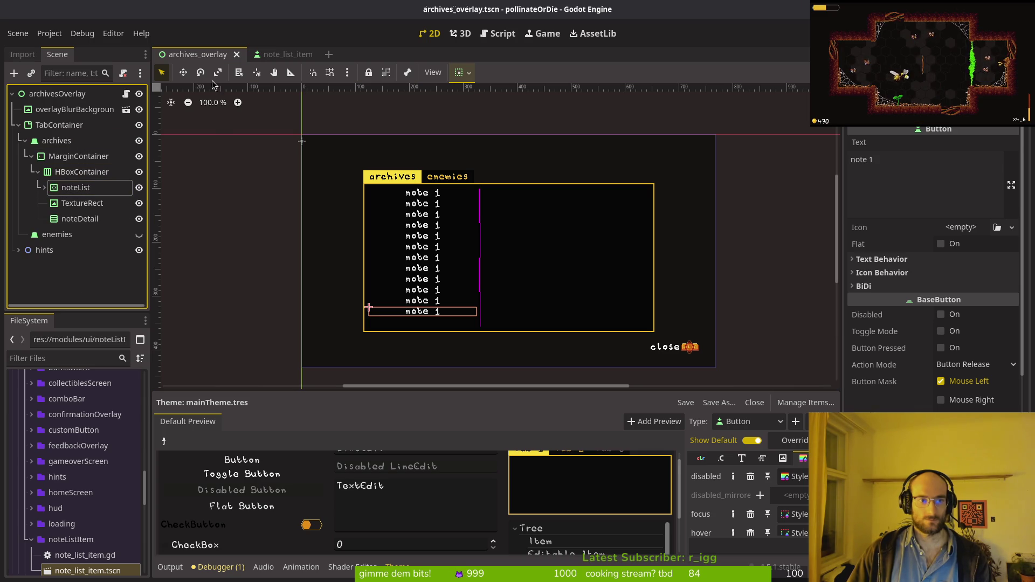
{"action": "key", "text": "shift+alt+o"}
{"action": "type", "text": "gamcontr"}
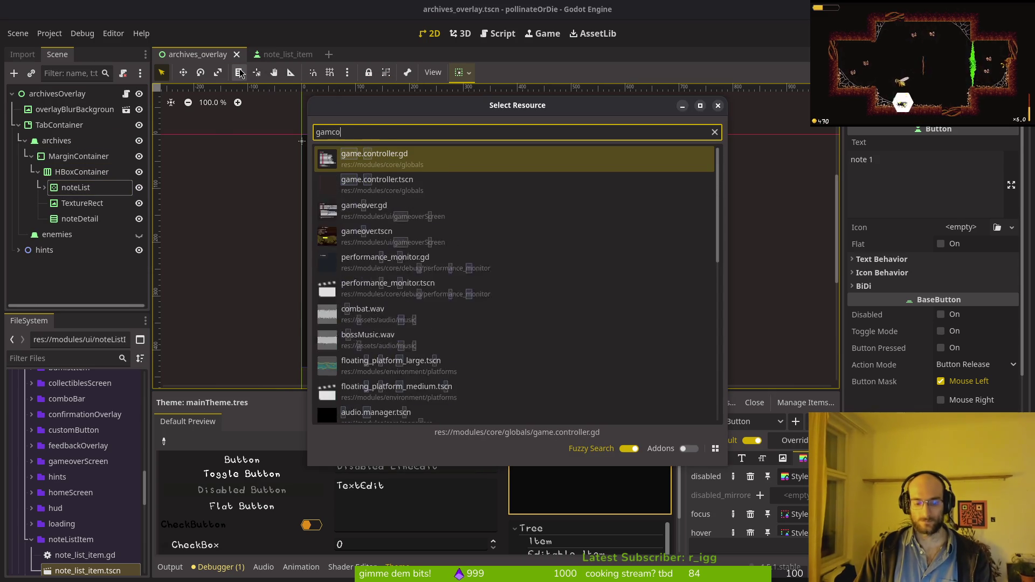
{"action": "key", "text": "Down"}
{"action": "key", "text": "Return"}
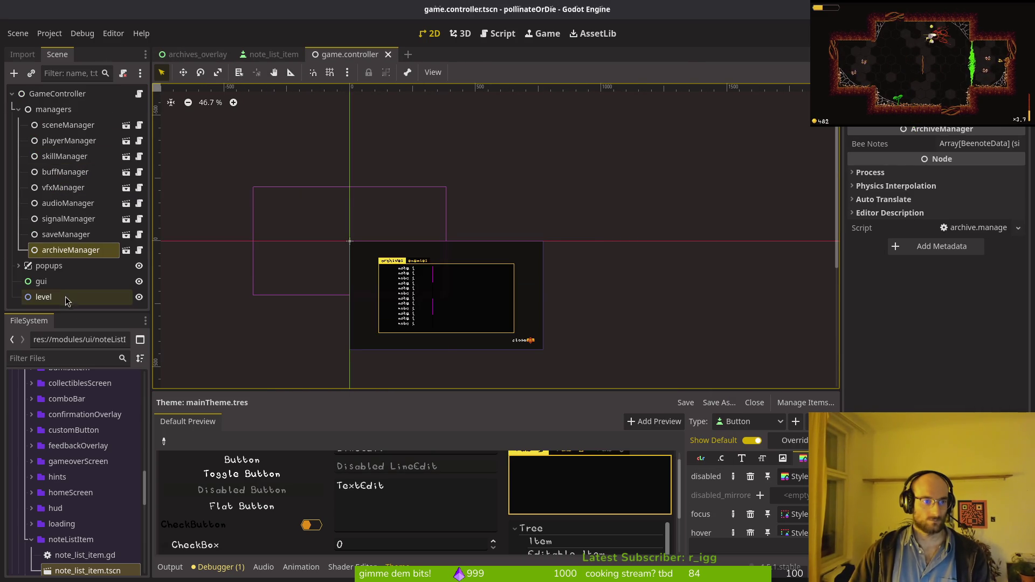
Step: Set the gui node's Theme property to mainTheme.tres and save the game controller scene
{"action": "left_click", "coordinate": [41, 281]}
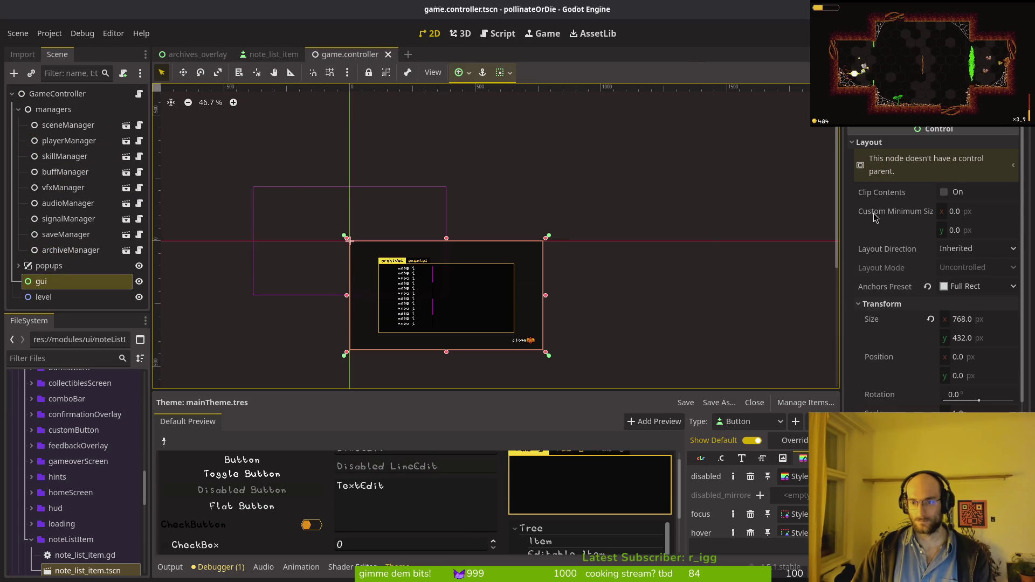
{"action": "left_click", "coordinate": [879, 304]}
{"action": "left_click", "coordinate": [889, 319]}
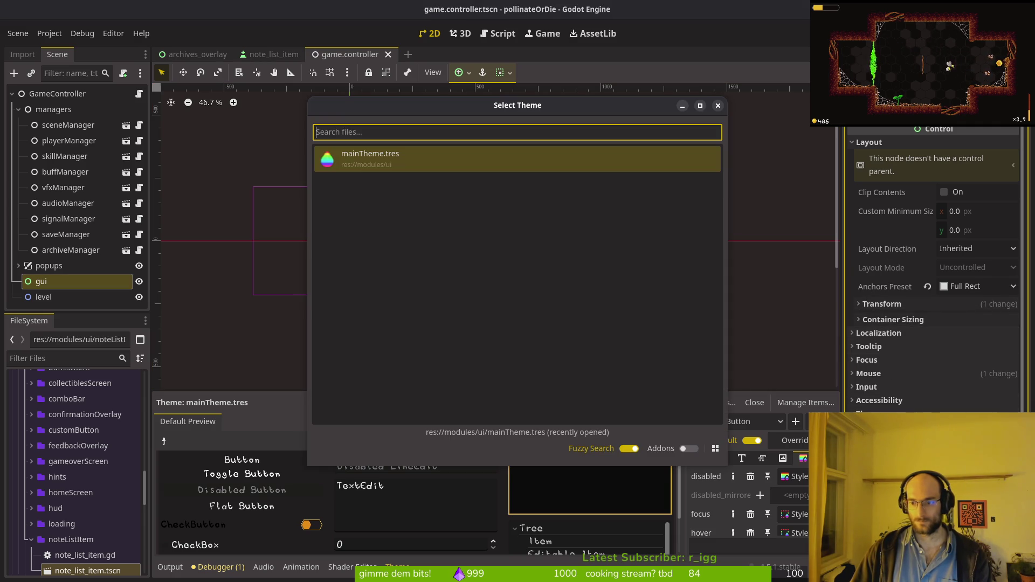
{"action": "double_click", "coordinate": [434, 162]}
{"action": "key", "text": "ctrl+s"}
{"action": "scroll", "coordinate": [416, 288], "scroll_direction": "up", "scroll_amount": 9}
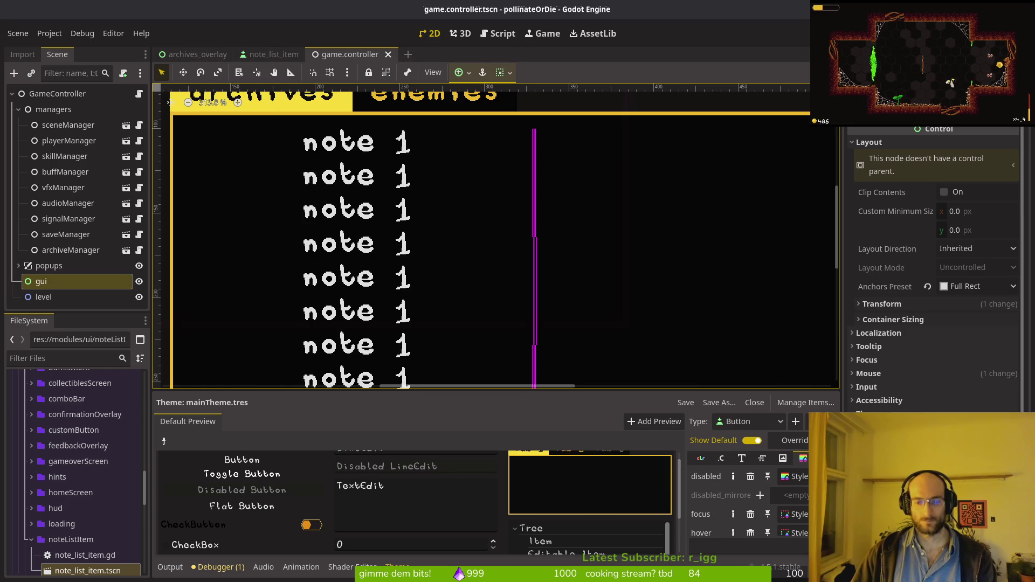
{"action": "scroll", "coordinate": [792, 502], "scroll_direction": "down", "scroll_amount": 5}
Step: Give mainTheme's Button normal style a new StyleBoxFlat with a pink BG Color, then save
{"action": "scroll", "coordinate": [795, 506], "scroll_direction": "down", "scroll_amount": 2}
{"action": "left_click", "coordinate": [795, 508]}
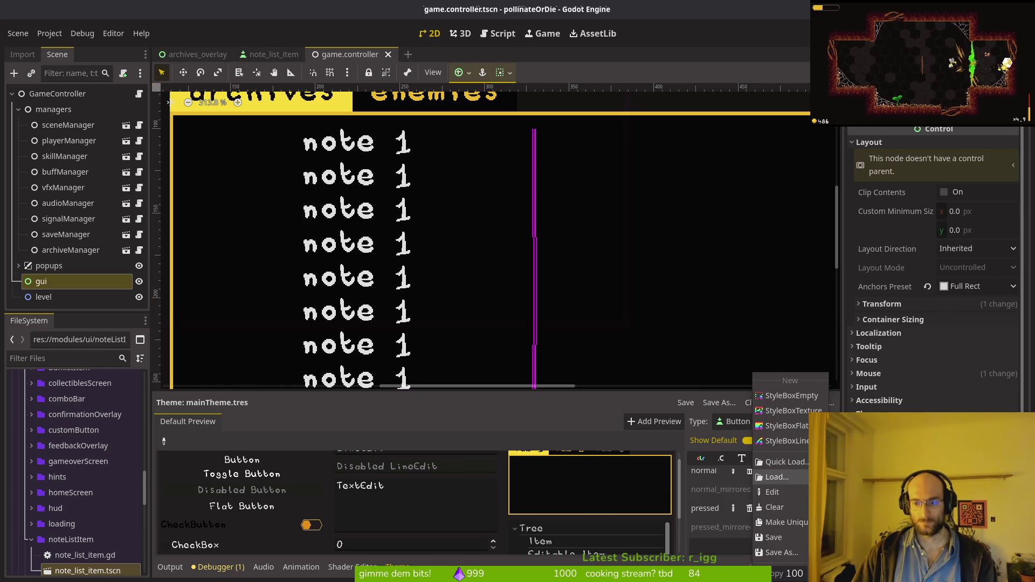
{"action": "left_click", "coordinate": [807, 431]}
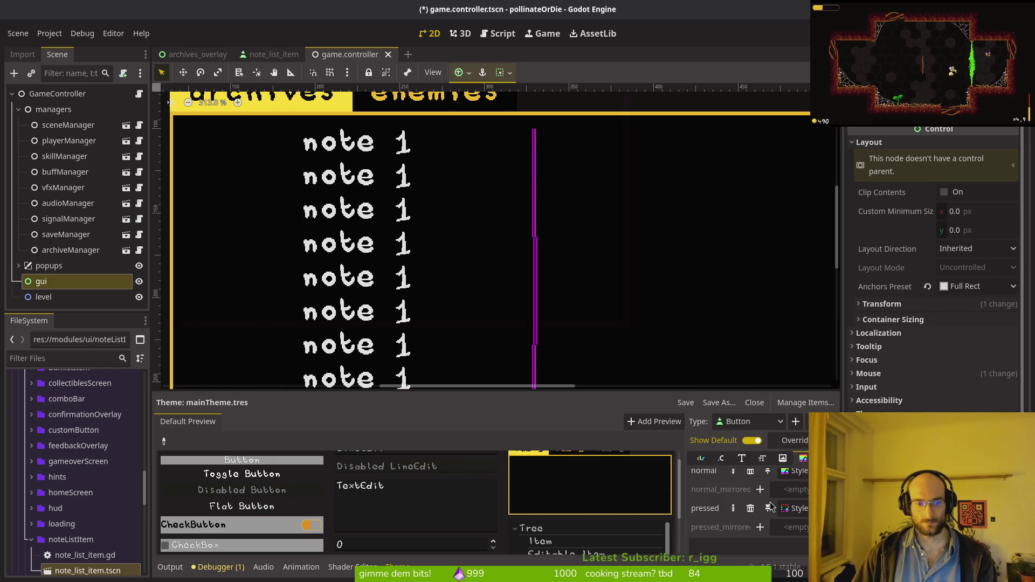
{"action": "left_click", "coordinate": [805, 472]}
{"action": "left_click", "coordinate": [975, 222]}
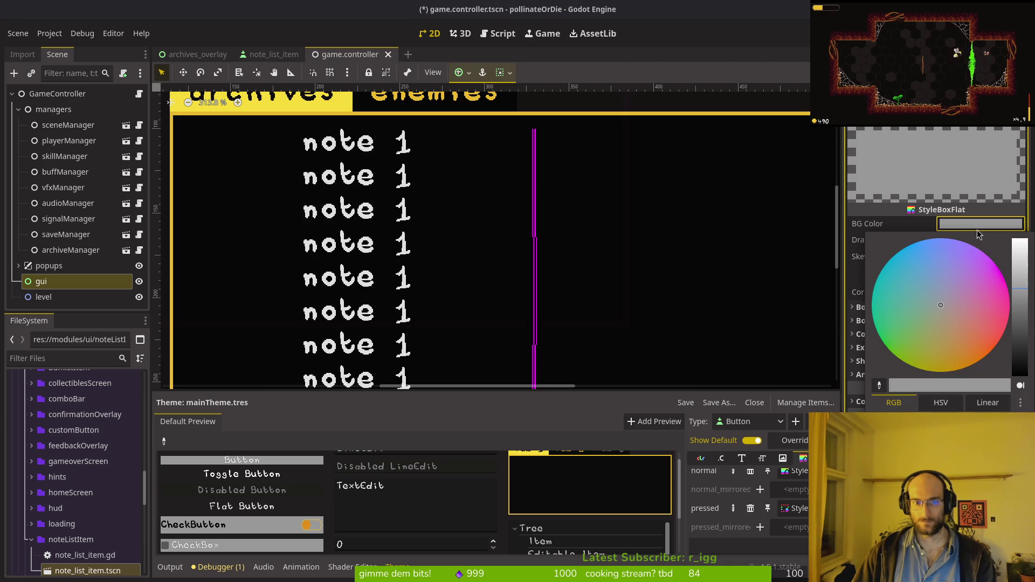
{"action": "left_click", "coordinate": [998, 307]}
{"action": "key", "text": "ctrl+s"}
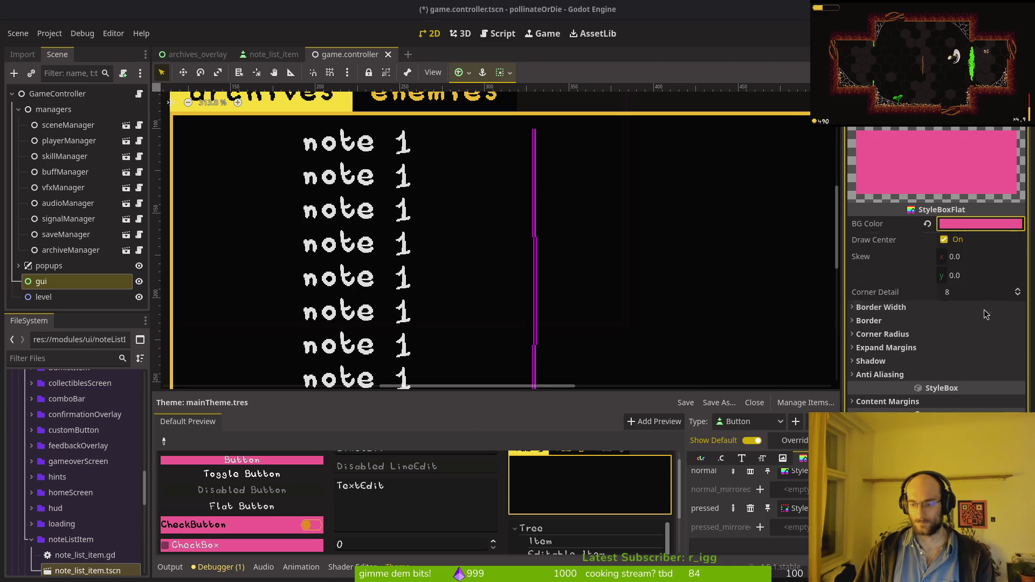
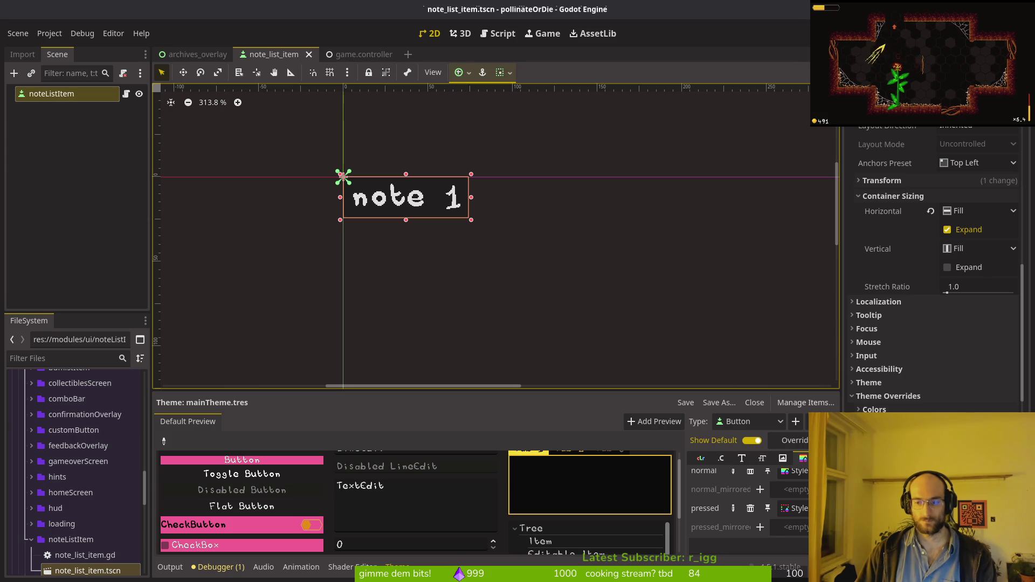
Step: Load mainTheme.tres into the note list item's Theme property
{"action": "scroll", "coordinate": [937, 270], "scroll_direction": "down", "scroll_amount": 6}
{"action": "left_click", "coordinate": [869, 176]}
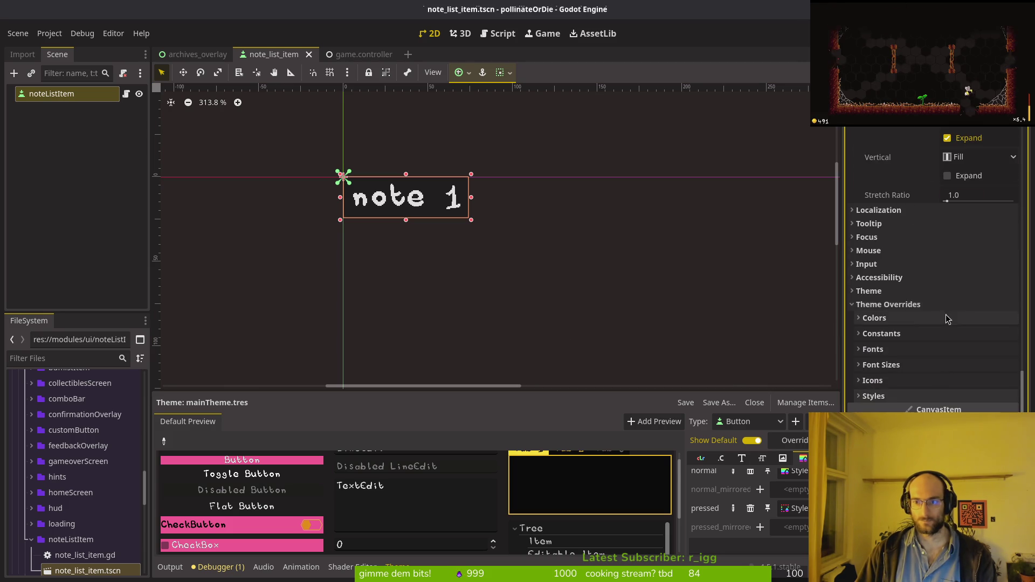
{"action": "scroll", "coordinate": [915, 377], "scroll_direction": "up", "scroll_amount": 5}
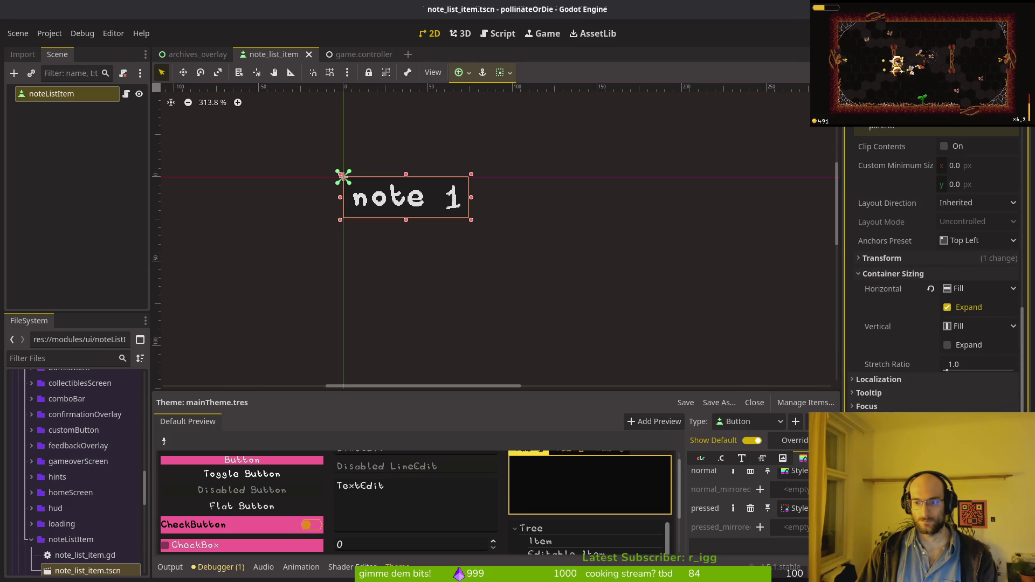
{"action": "key", "text": "Return"}
{"action": "key", "text": "ctrl+s"}
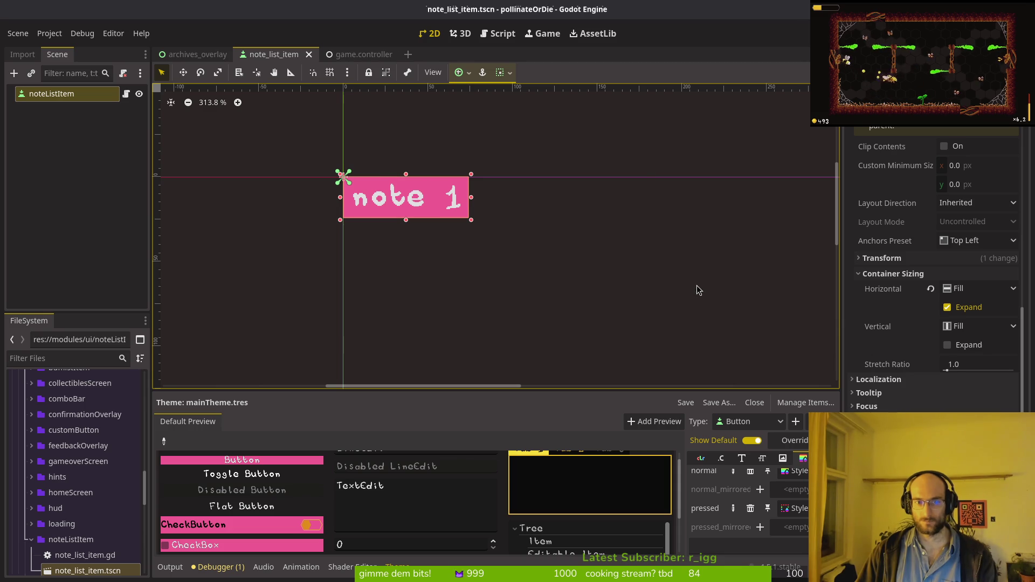
Step: Inspect the pink StyleBoxFlat resource and save the note list item scene
{"action": "scroll", "coordinate": [454, 236], "scroll_direction": "up", "scroll_amount": 9}
{"action": "scroll", "coordinate": [474, 251], "scroll_direction": "down", "scroll_amount": 10}
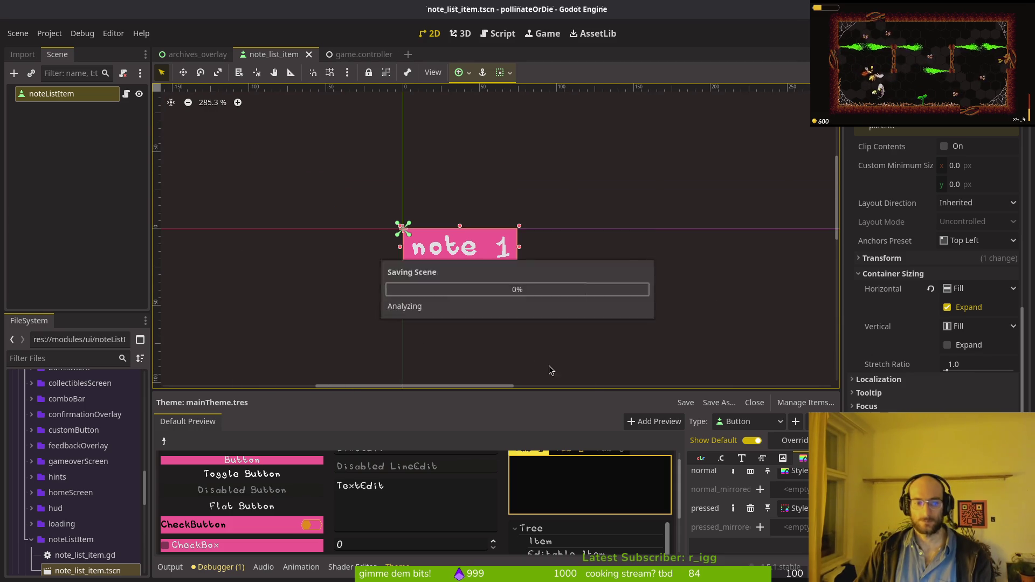
{"action": "left_click", "coordinate": [803, 479]}
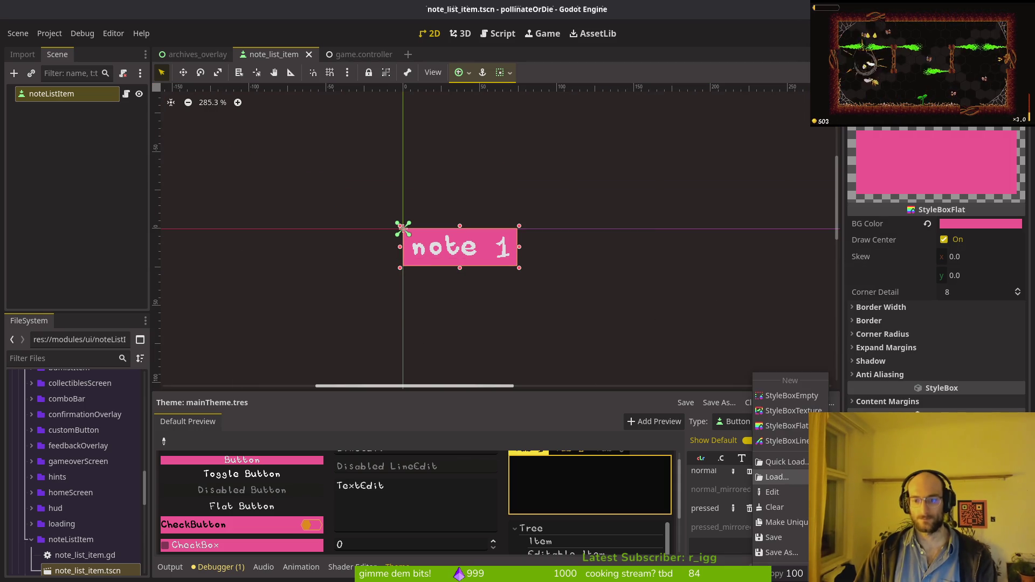
{"action": "key", "text": "ctrl+s"}
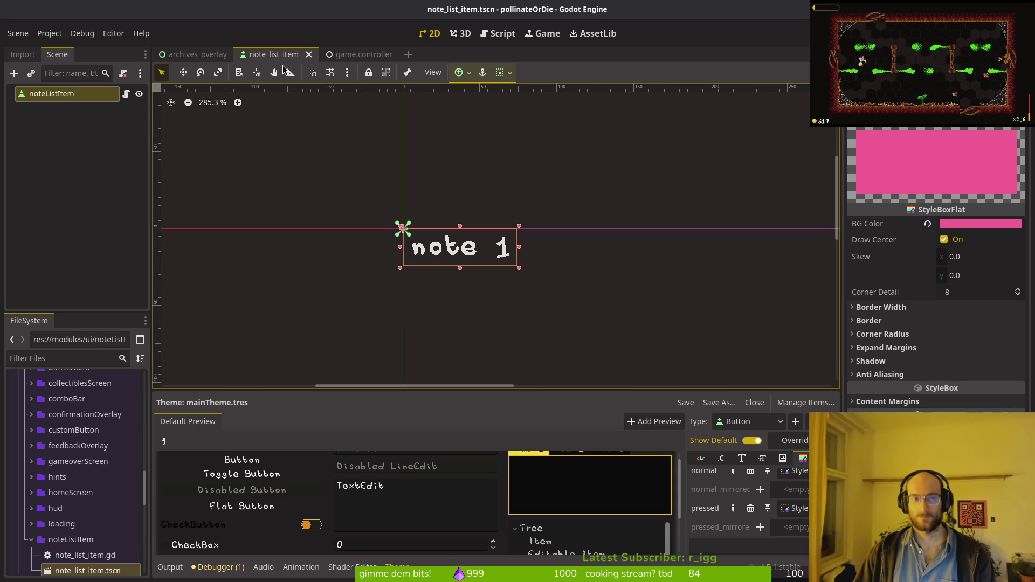
{"action": "left_click", "coordinate": [356, 54]}
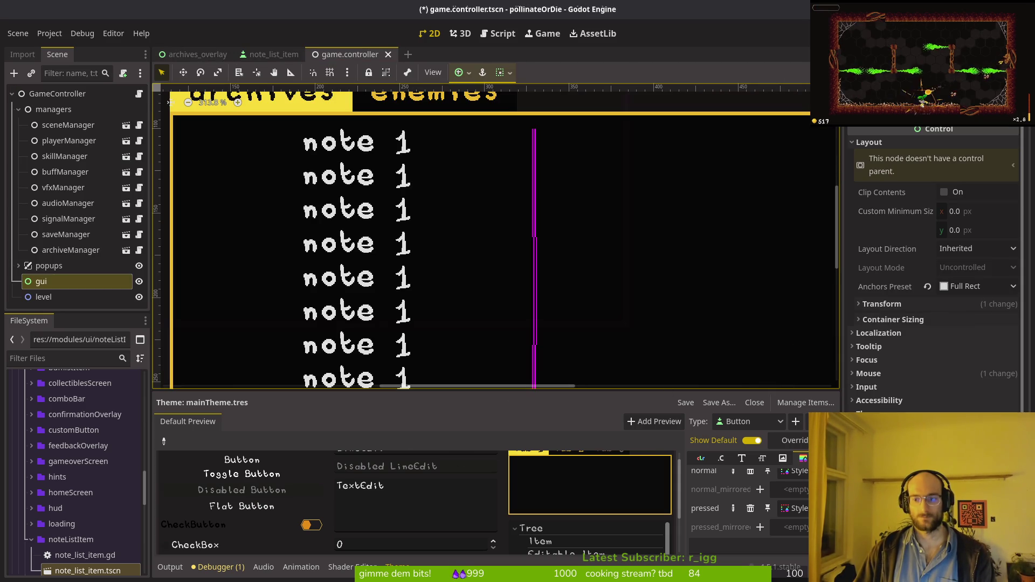
Step: Save the game controller scene and zoom in to preview the pink notes
{"action": "key", "text": "F5"}
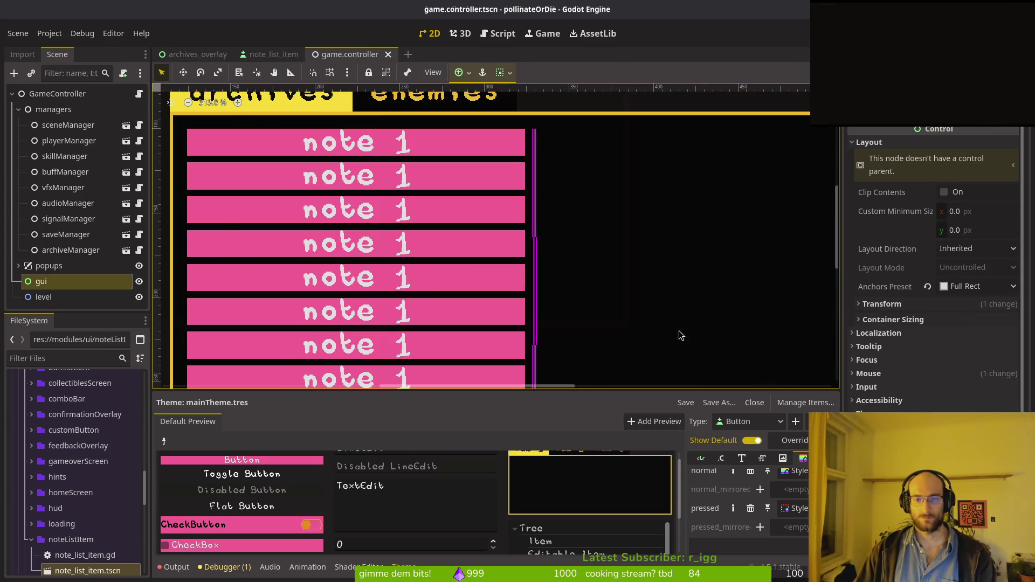
{"action": "scroll", "coordinate": [681, 301], "scroll_direction": "down", "scroll_amount": 5}
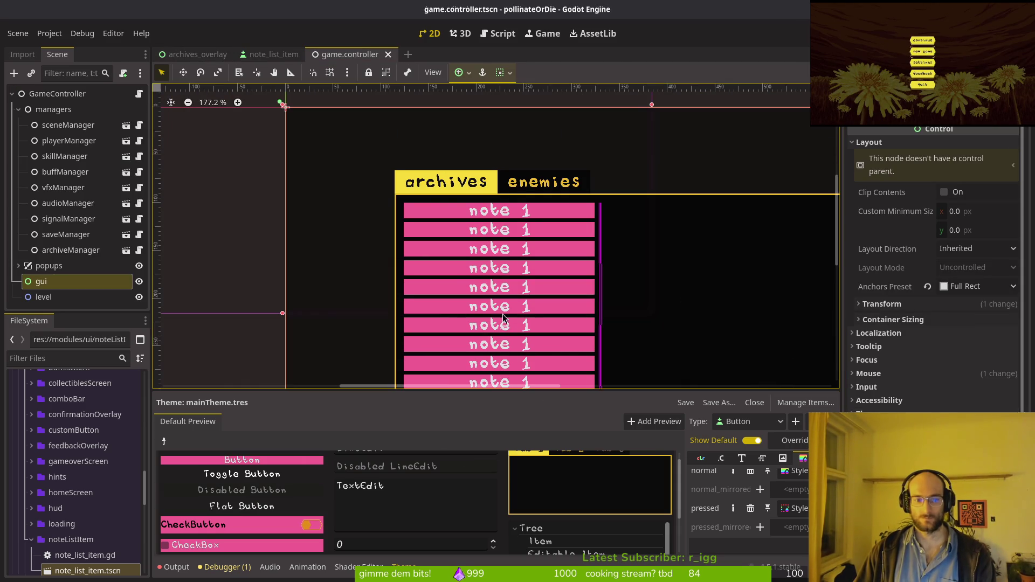
{"action": "scroll", "coordinate": [333, 204], "scroll_direction": "down", "scroll_amount": 3}
{"action": "scroll", "coordinate": [333, 203], "scroll_direction": "right", "scroll_amount": 4}
{"action": "scroll", "coordinate": [414, 290], "scroll_direction": "down", "scroll_amount": 2}
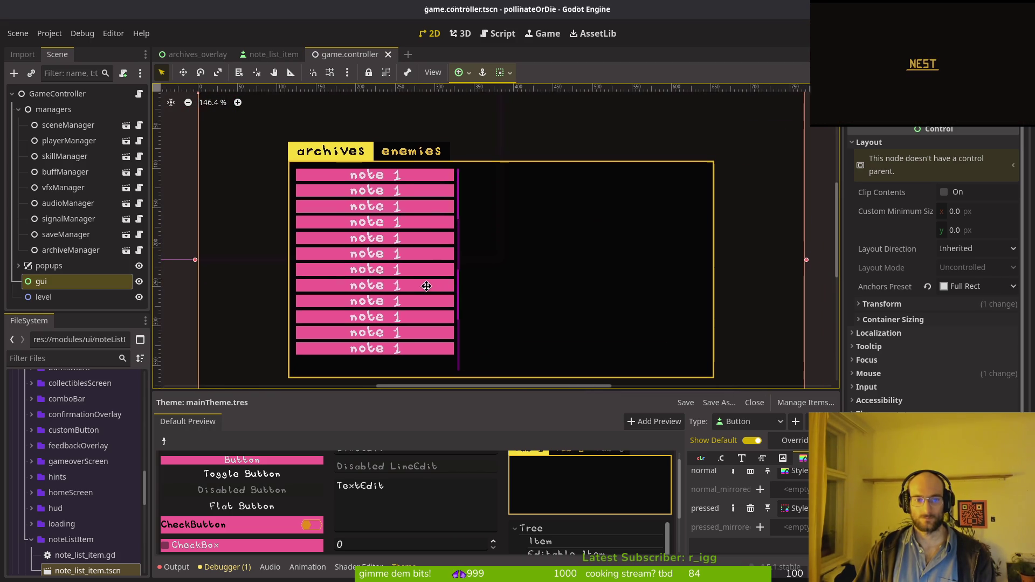
Step: In note_list_item, expand and collapse the Transform properties to check its size
{"action": "left_click", "coordinate": [272, 57]}
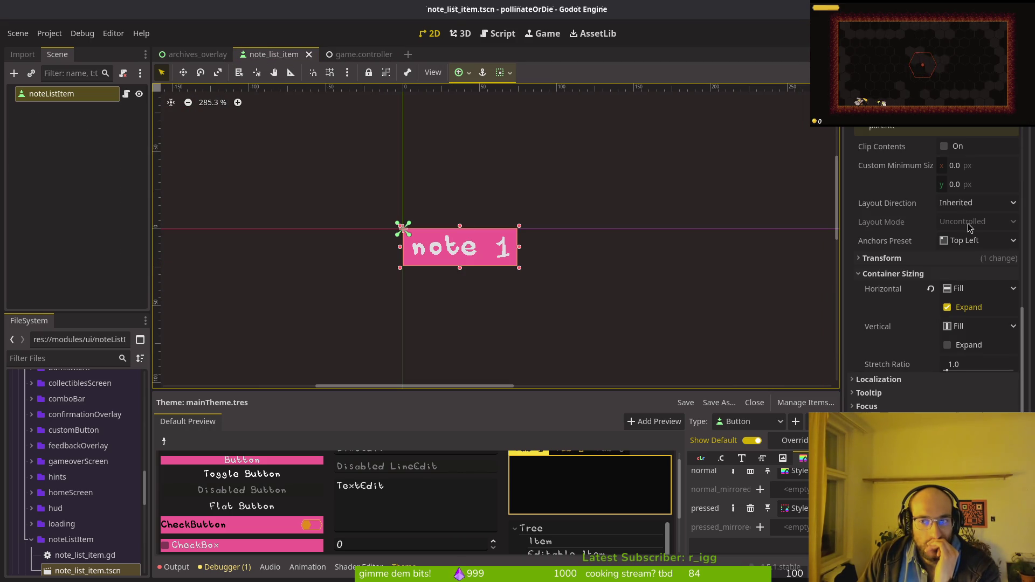
{"action": "left_click", "coordinate": [904, 262]}
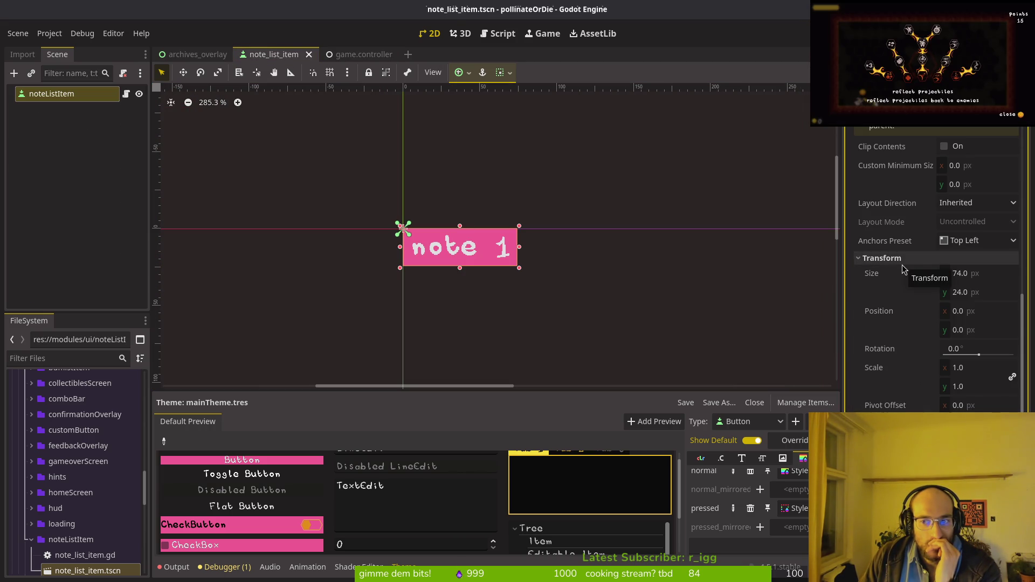
{"action": "left_click", "coordinate": [903, 262]}
{"action": "scroll", "coordinate": [451, 260], "scroll_direction": "up", "scroll_amount": 9}
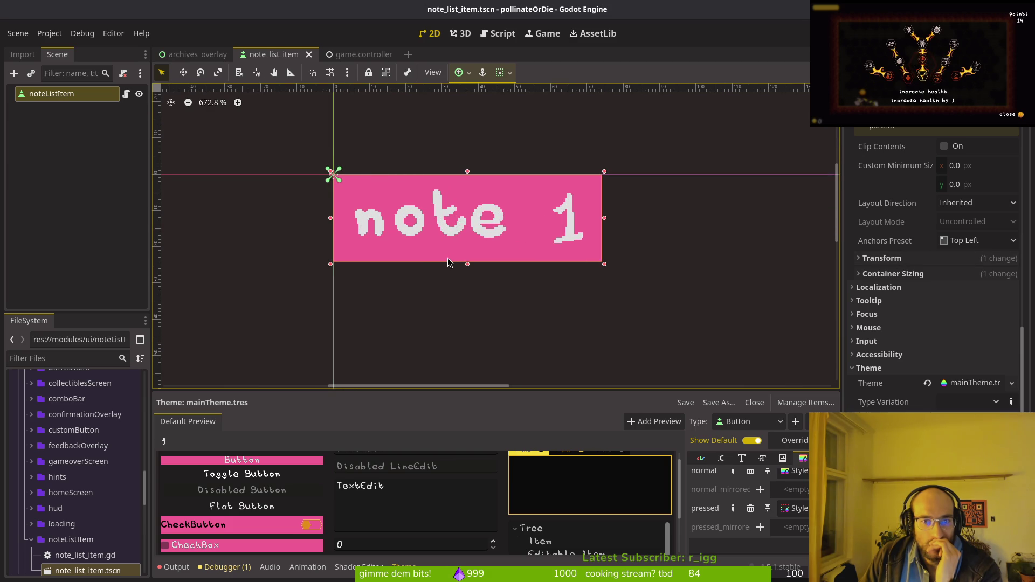
{"action": "scroll", "coordinate": [449, 257], "scroll_direction": "down", "scroll_amount": 6}
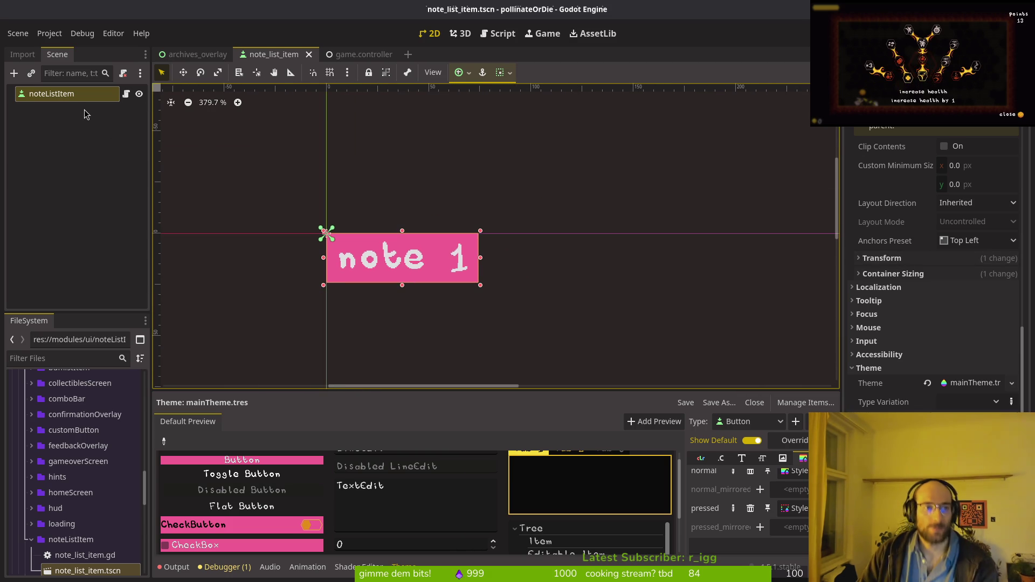
Step: Preview the pink notes in archives_overlay, then select note_list_item's button Text field
{"action": "left_click", "coordinate": [197, 54]}
{"action": "scroll", "coordinate": [458, 272], "scroll_direction": "up", "scroll_amount": 3}
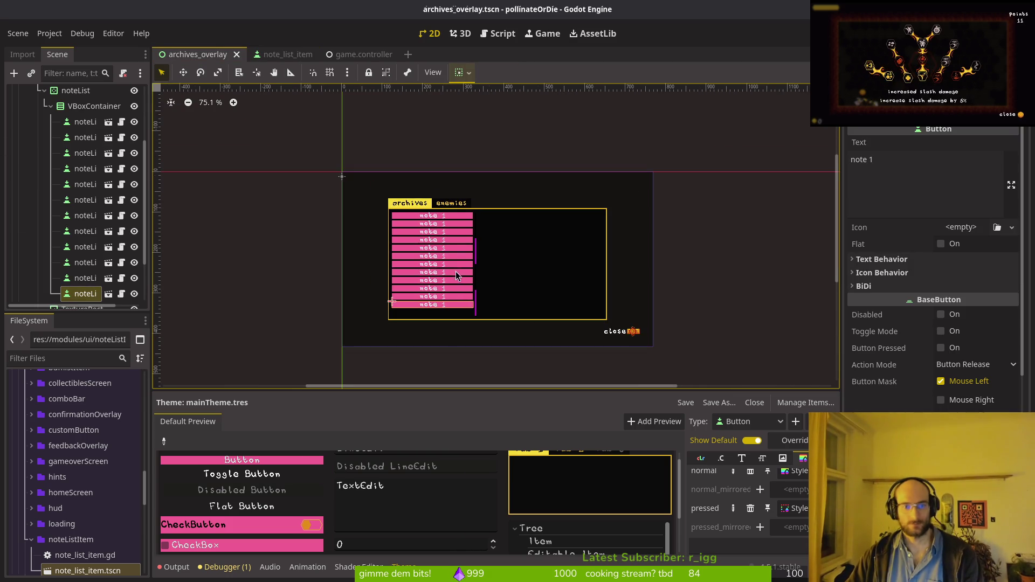
{"action": "left_click", "coordinate": [286, 56]}
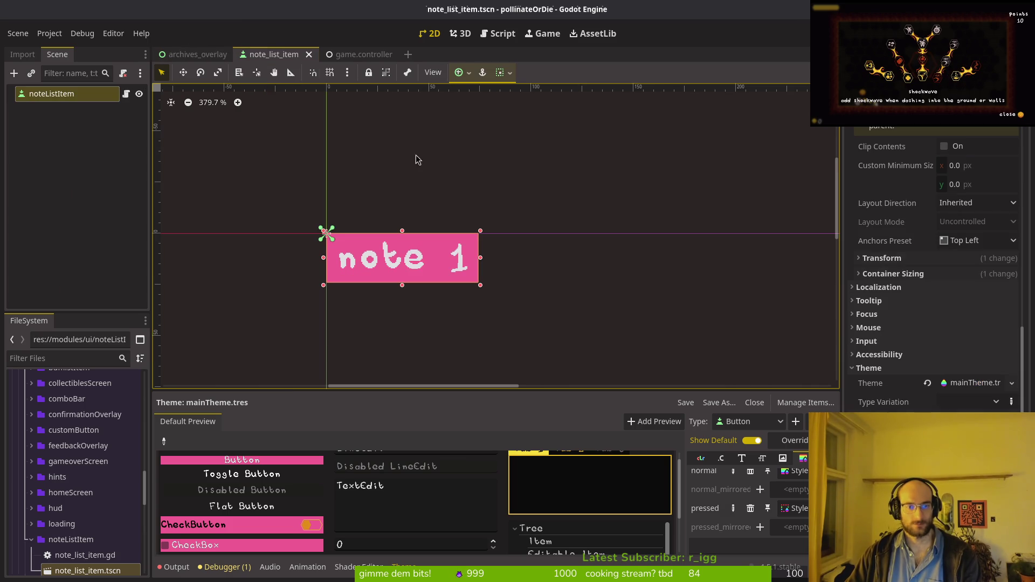
{"action": "scroll", "coordinate": [977, 198], "scroll_direction": "up", "scroll_amount": 5}
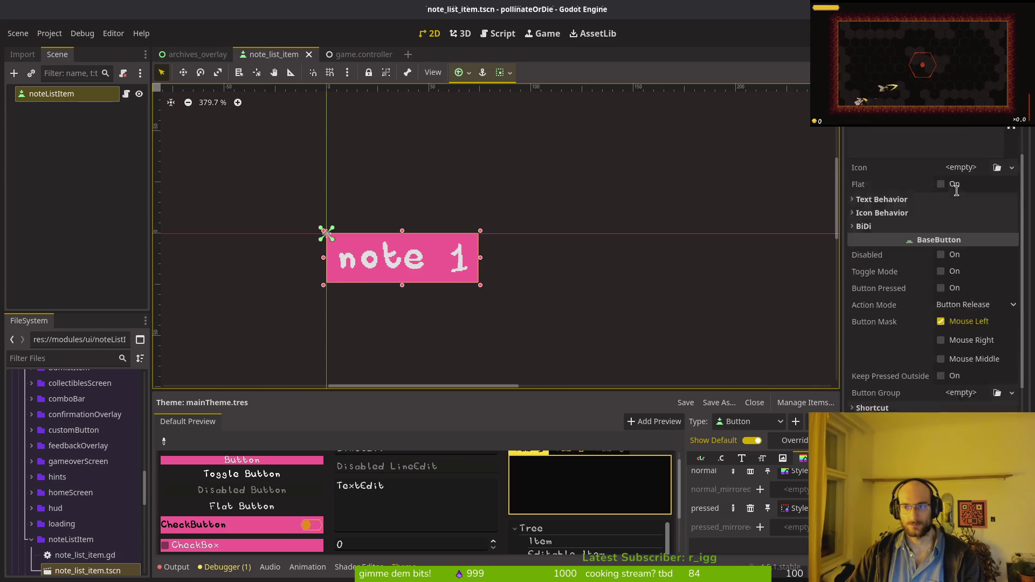
{"action": "left_click", "coordinate": [931, 180]}
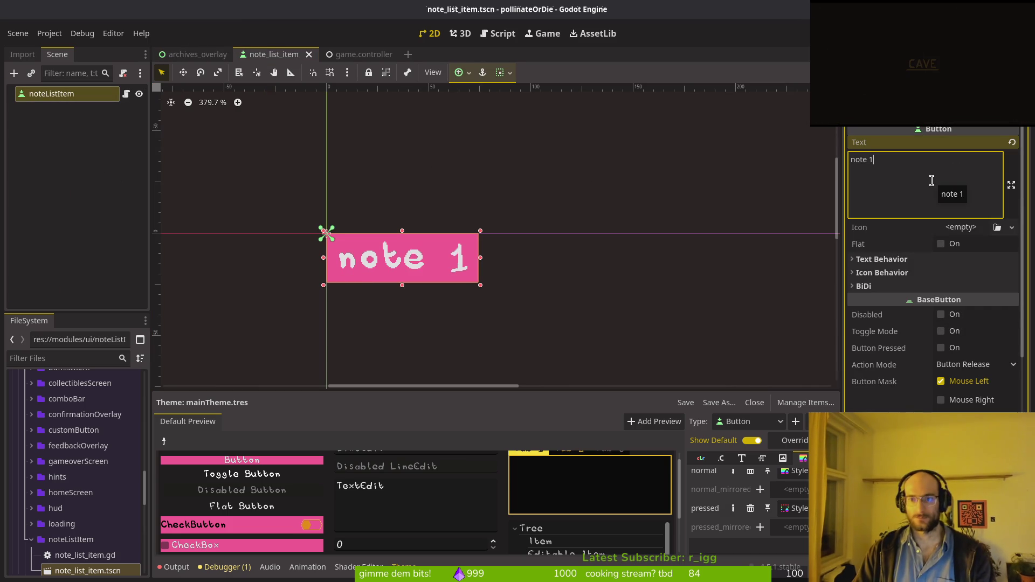
Step: Replace the button text 'note 1' with 'tattered note', save, and check archives_overlay
{"action": "key", "text": "BackSpace"}
{"action": "key", "text": "BackSpace"}
{"action": "key", "text": "BackSpace"}
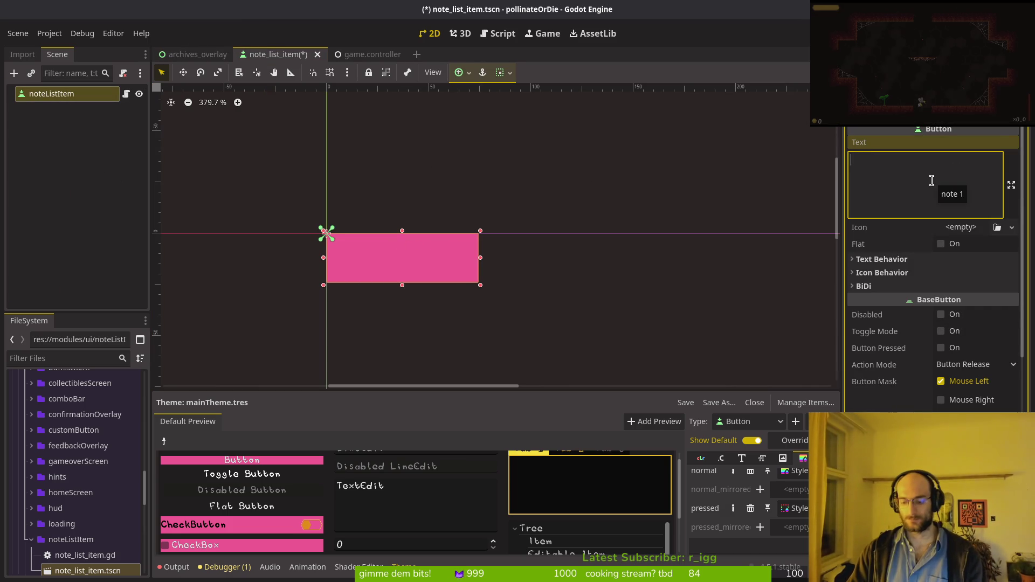
{"action": "type", "text": "tattered note"}
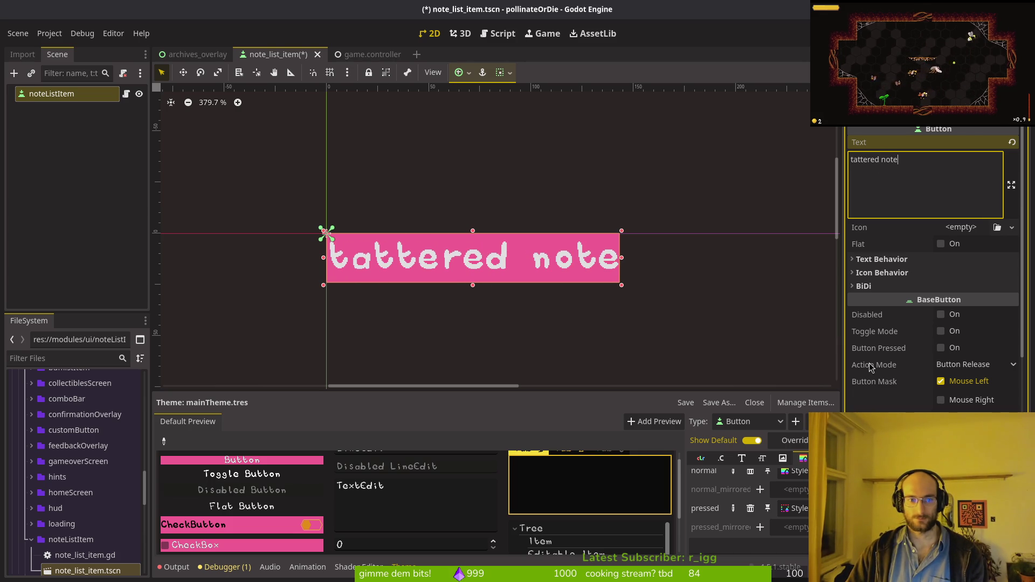
{"action": "key", "text": "ctrl+s"}
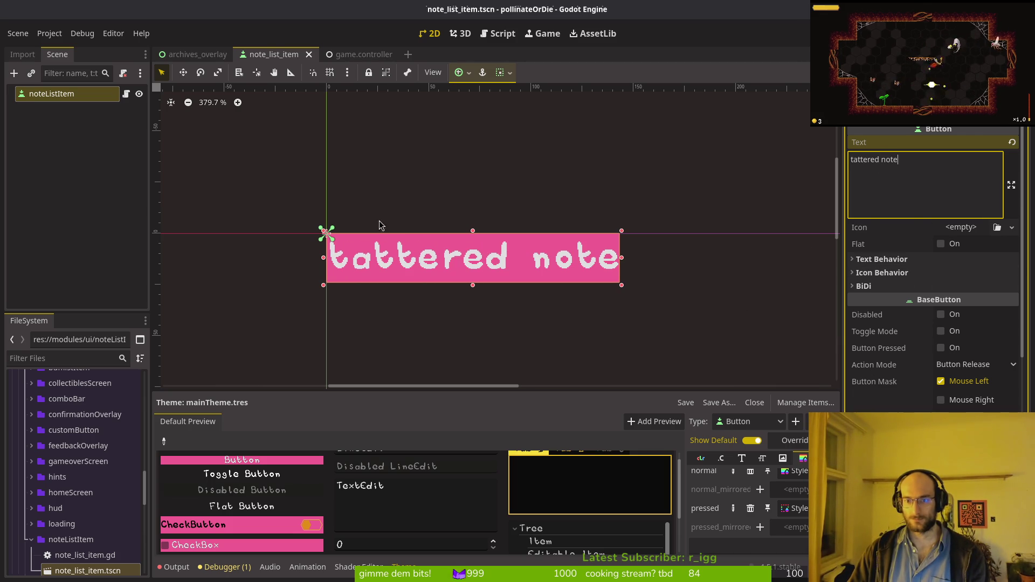
{"action": "left_click", "coordinate": [229, 59]}
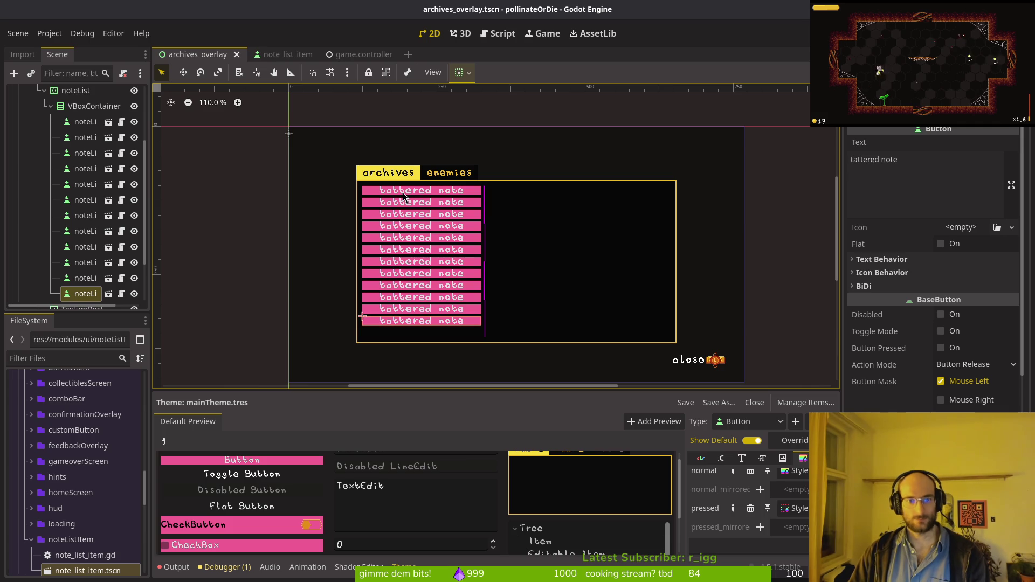
Step: Append '#1' so the label reads 'tattered note #1', and save
{"action": "left_click", "coordinate": [280, 55]}
{"action": "left_click", "coordinate": [931, 172]}
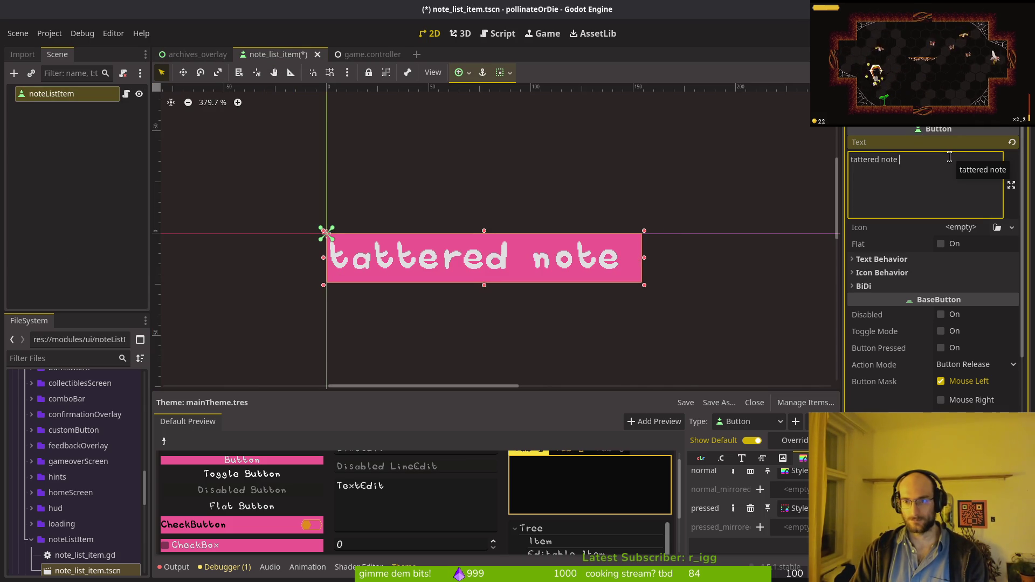
{"action": "type", "text": "#1"}
{"action": "key", "text": "ctrl+s"}
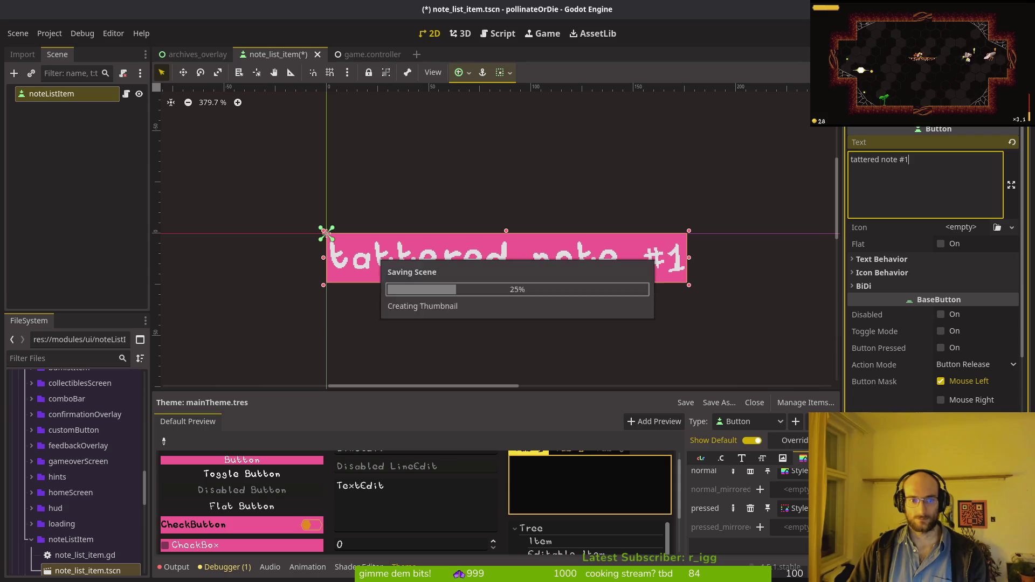
Step: Review the 'tattered note #1' entries in archives_overlay and select the first note
{"action": "left_click", "coordinate": [187, 56]}
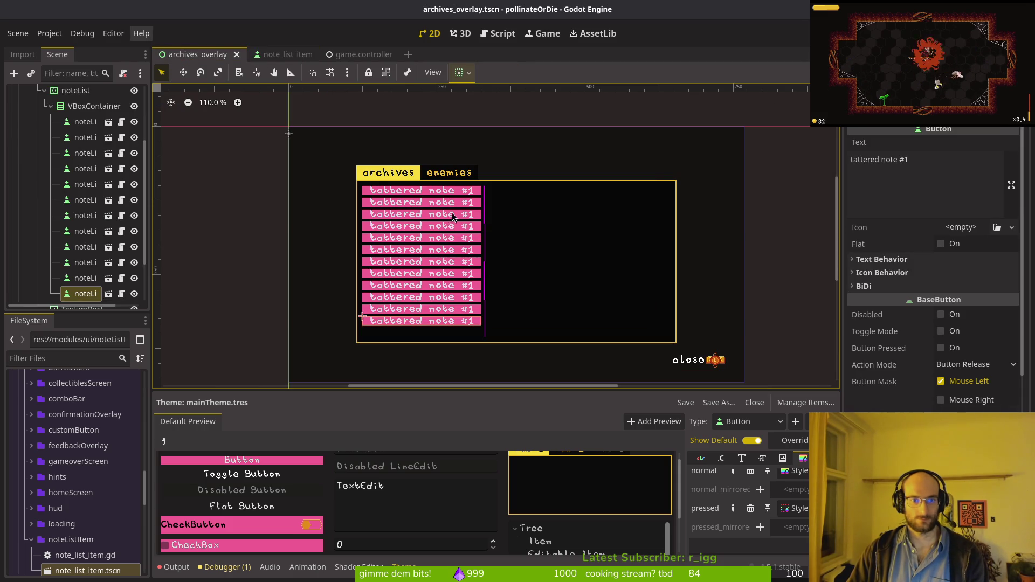
{"action": "scroll", "coordinate": [419, 206], "scroll_direction": "up", "scroll_amount": 5}
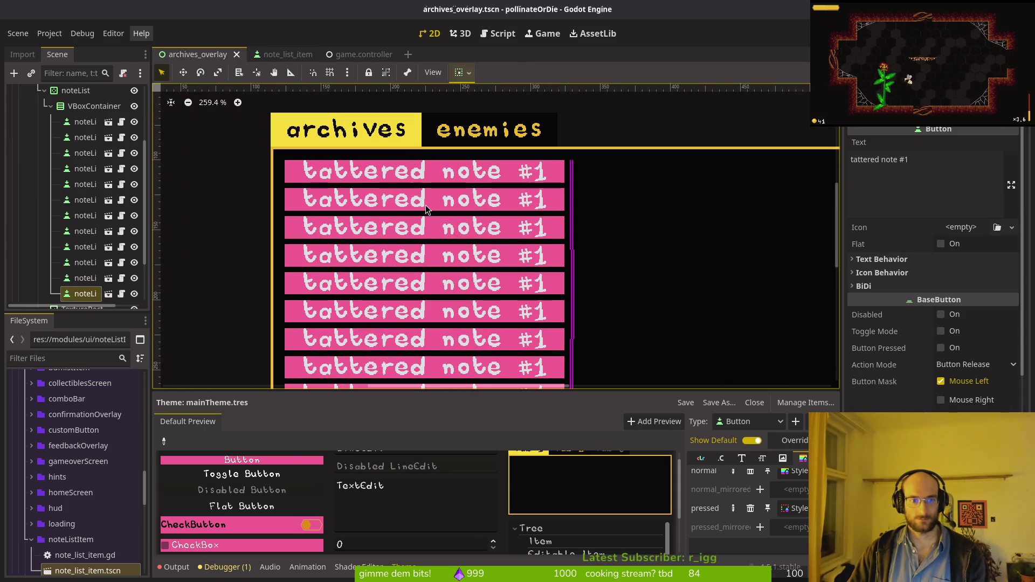
{"action": "scroll", "coordinate": [432, 203], "scroll_direction": "up", "scroll_amount": 5}
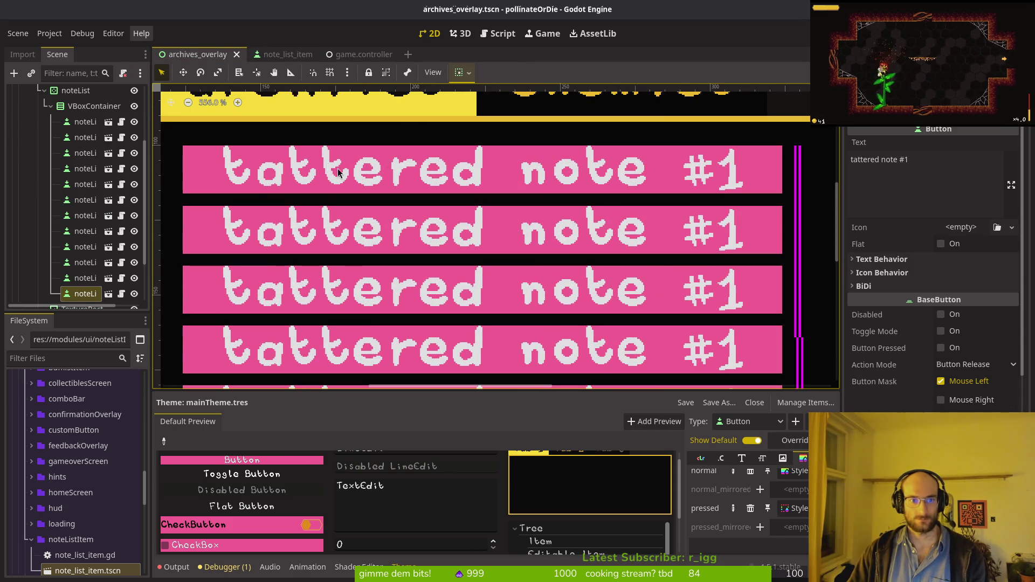
{"action": "left_click", "coordinate": [283, 55]}
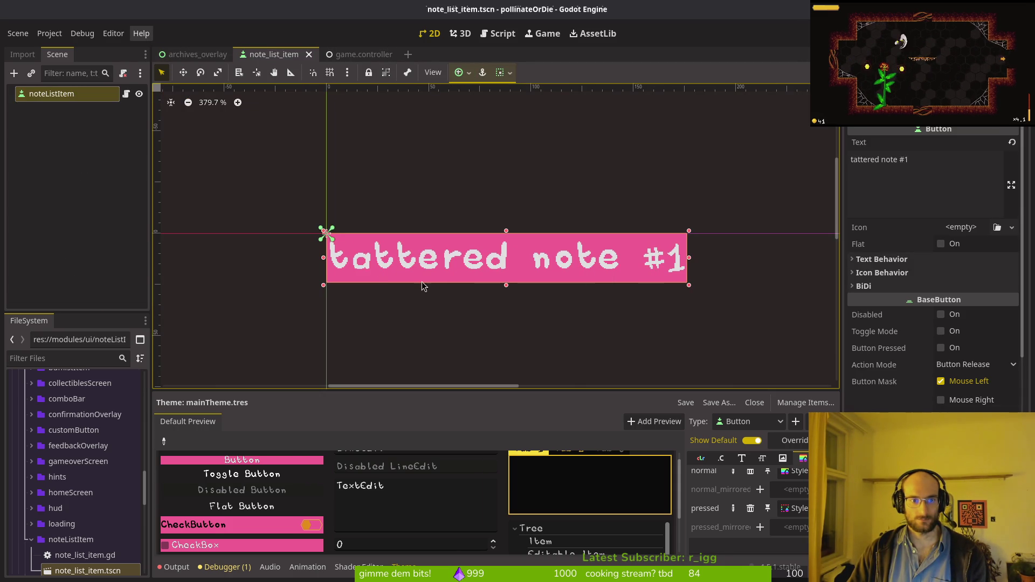
{"action": "left_click", "coordinate": [194, 55]}
{"action": "scroll", "coordinate": [400, 229], "scroll_direction": "down", "scroll_amount": 3}
{"action": "scroll", "coordinate": [392, 197], "scroll_direction": "up", "scroll_amount": 5}
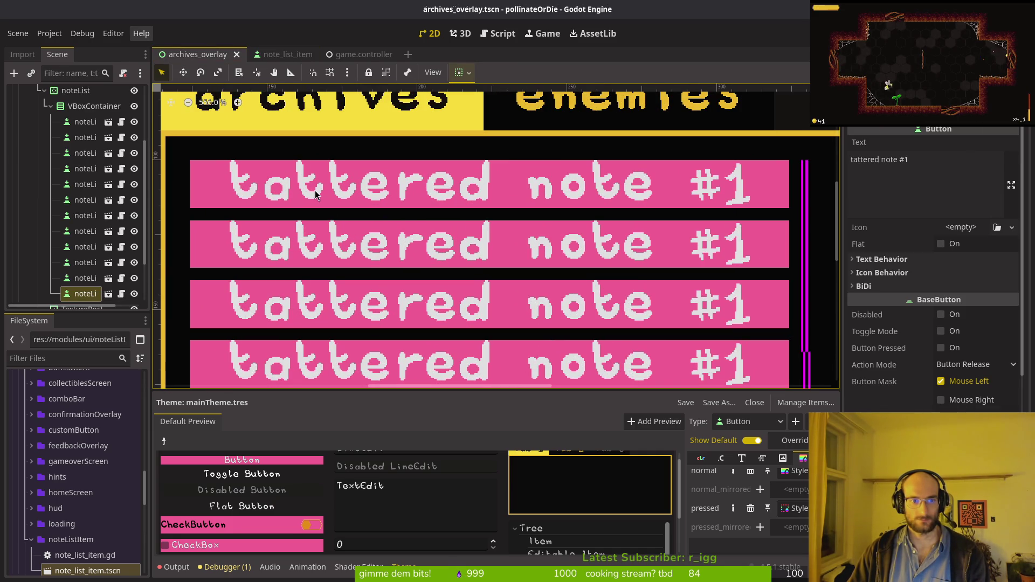
{"action": "left_click", "coordinate": [315, 190]}
{"action": "left_click", "coordinate": [274, 54]}
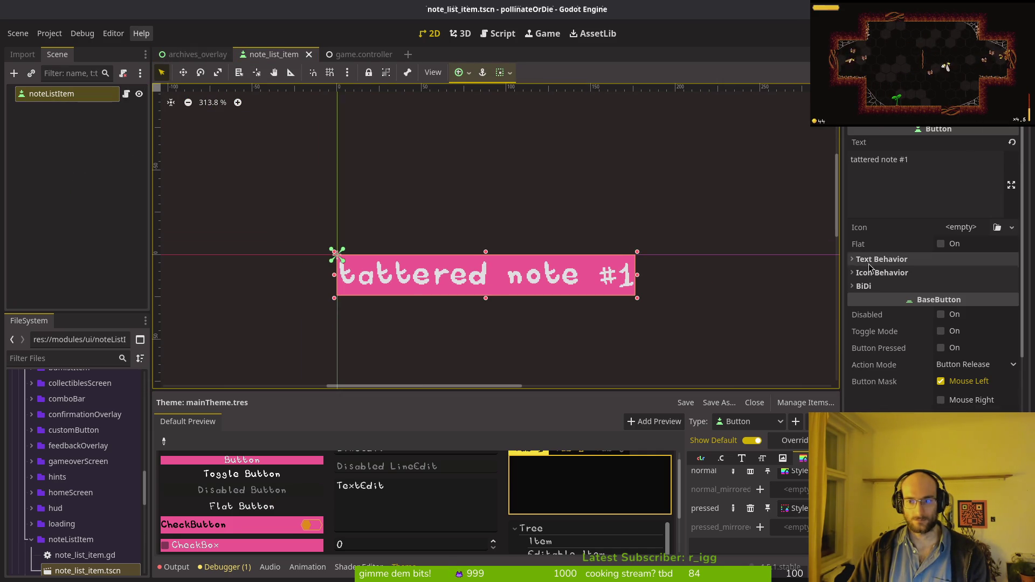
Step: Enable Vertical Expand in the note item's Container Sizing layout properties
{"action": "left_click", "coordinate": [887, 286]}
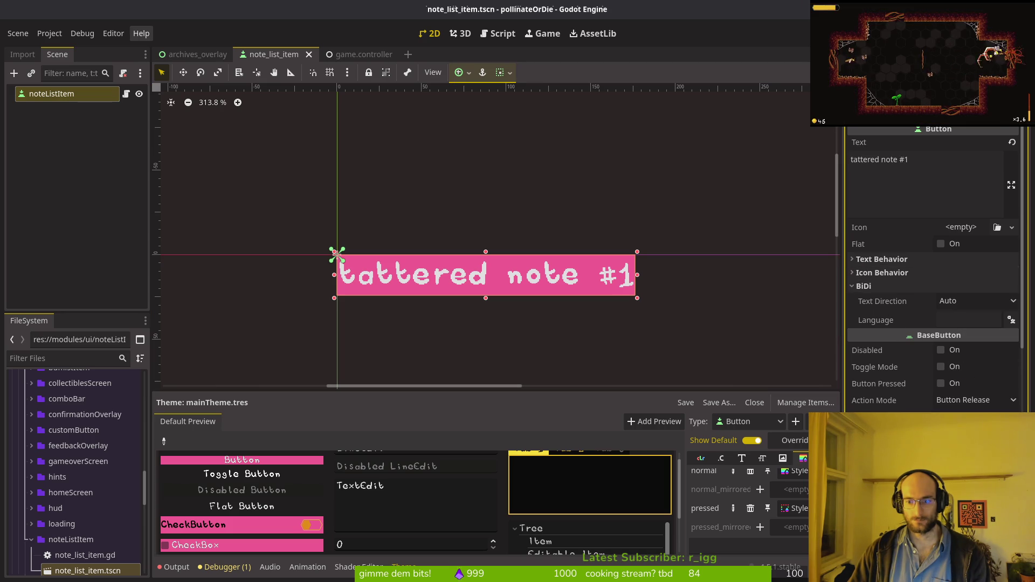
{"action": "scroll", "coordinate": [868, 293], "scroll_direction": "down", "scroll_amount": 5}
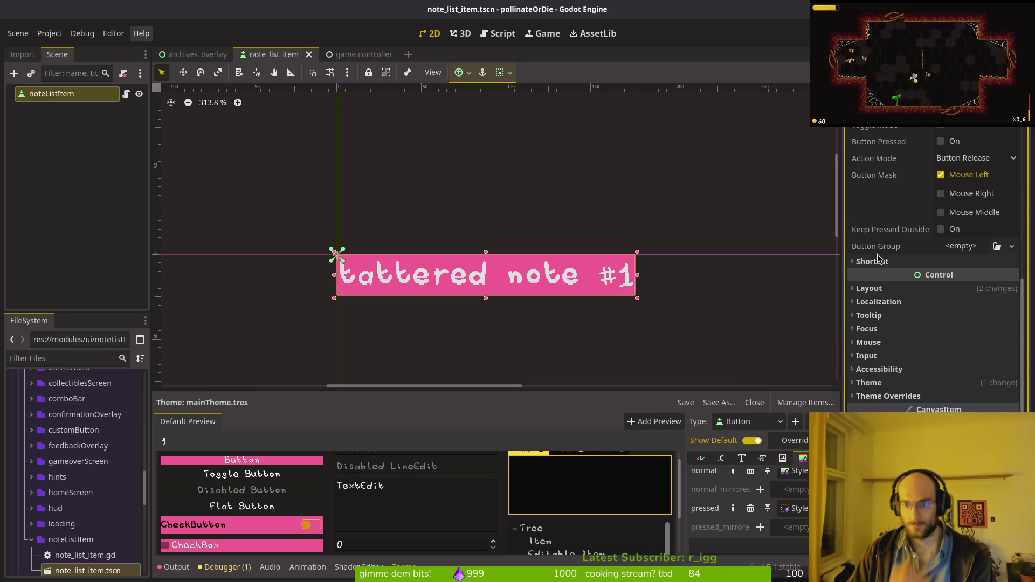
{"action": "left_click", "coordinate": [867, 288]}
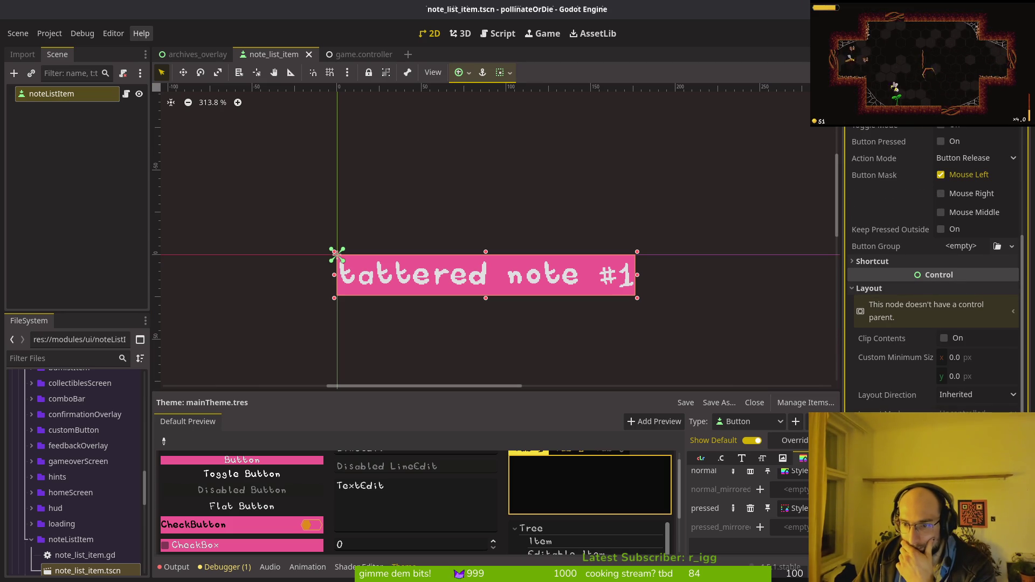
{"action": "scroll", "coordinate": [868, 293], "scroll_direction": "down", "scroll_amount": 3}
{"action": "left_click", "coordinate": [957, 367]}
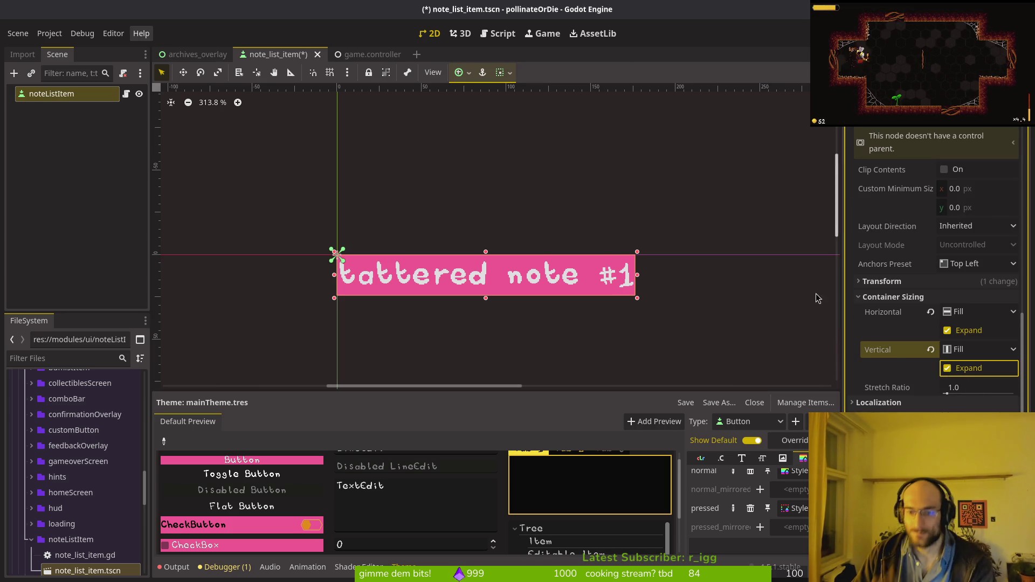
Step: In archives_overlay, delete the extra note items, then undo the deletion
{"action": "left_click", "coordinate": [198, 54]}
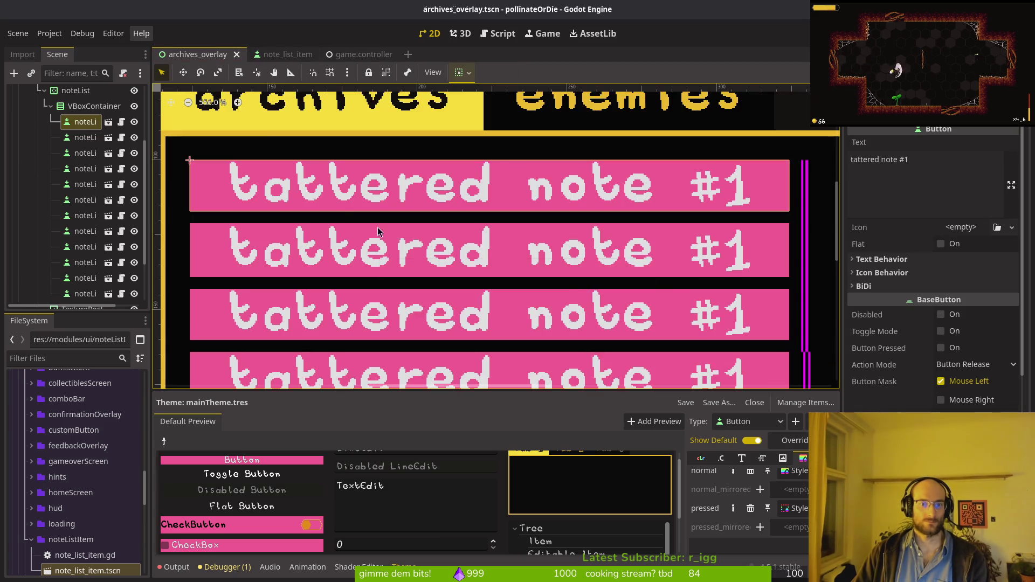
{"action": "scroll", "coordinate": [419, 235], "scroll_direction": "down", "scroll_amount": 5}
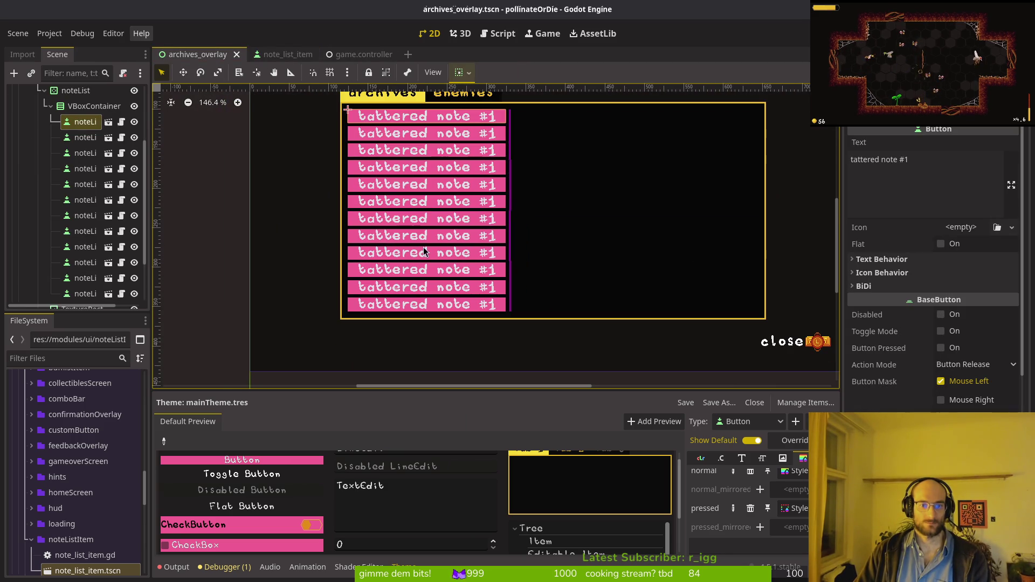
{"action": "left_click", "coordinate": [74, 112]}
{"action": "left_click", "coordinate": [85, 231]}
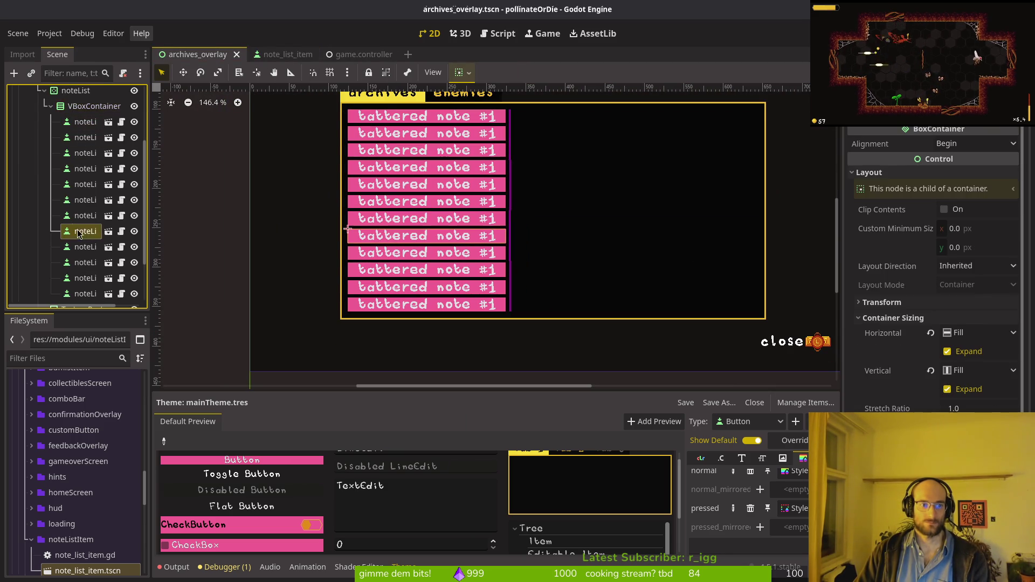
{"action": "scroll", "coordinate": [89, 232], "scroll_direction": "down", "scroll_amount": 3}
{"action": "left_click", "coordinate": [85, 230], "text": "shift"}
{"action": "key", "text": "Delete"}
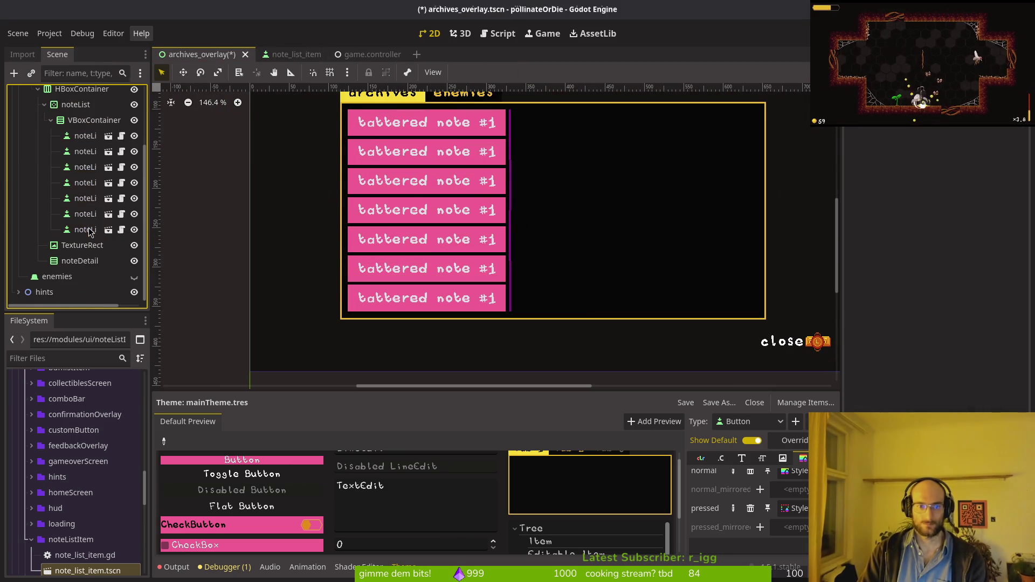
{"action": "scroll", "coordinate": [481, 278], "scroll_direction": "down", "scroll_amount": 1}
{"action": "scroll", "coordinate": [481, 278], "scroll_direction": "down", "scroll_amount": 2}
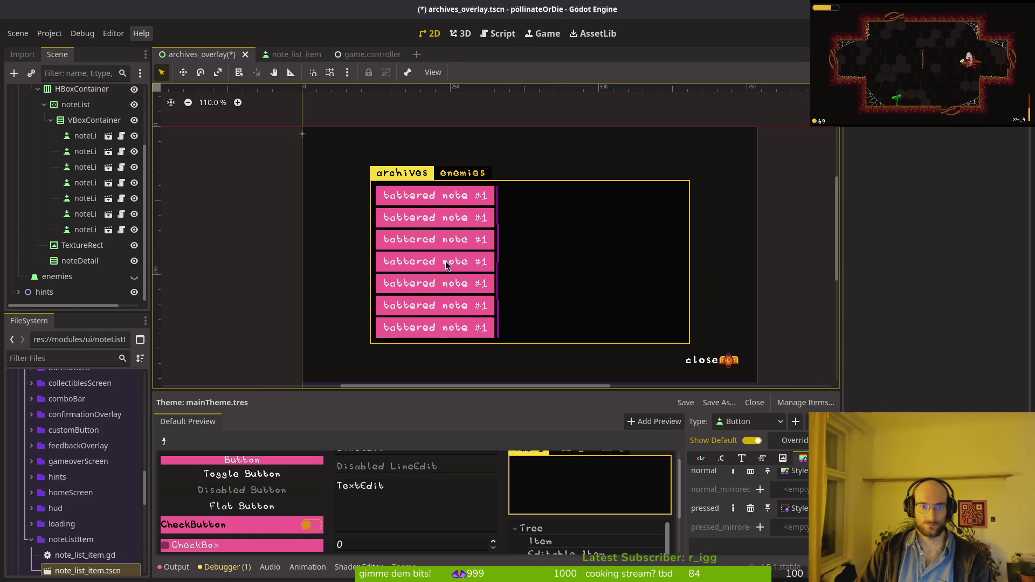
{"action": "key", "text": "ctrl+z"}
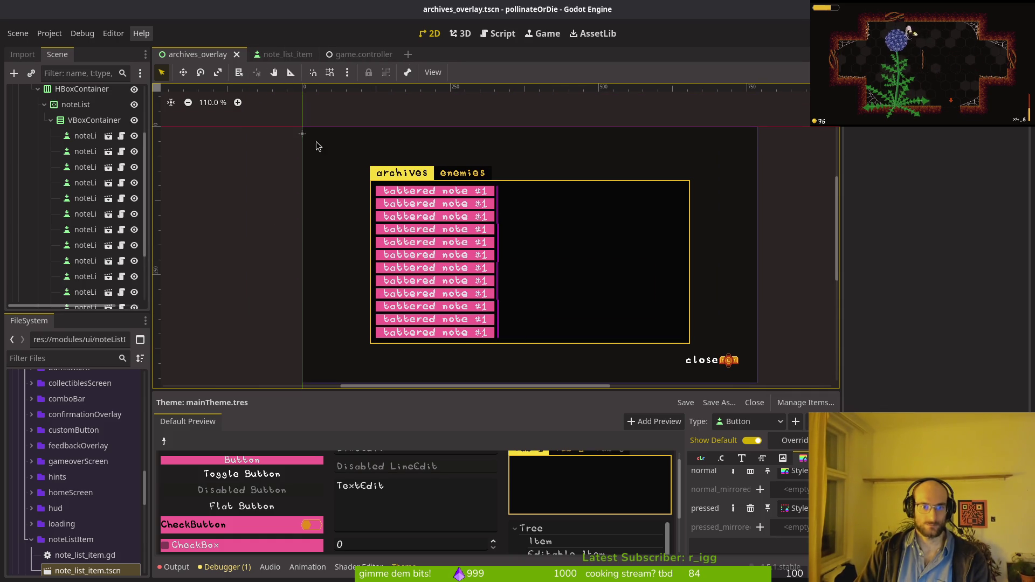
Step: Set the note item's Custom Minimum Size height to 30 and save
{"action": "left_click", "coordinate": [285, 54]}
{"action": "scroll", "coordinate": [969, 306], "scroll_direction": "up", "scroll_amount": 2}
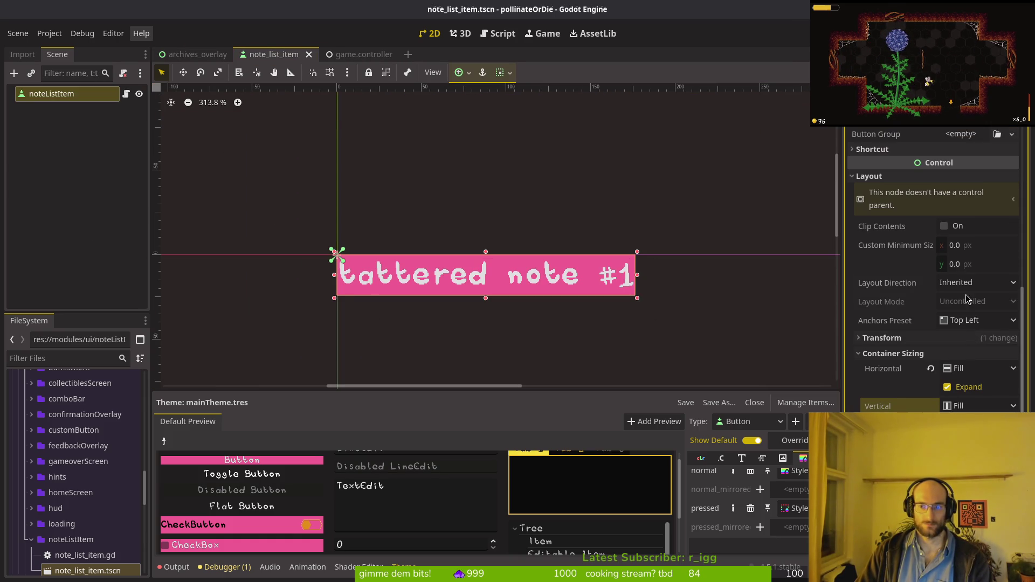
{"action": "left_click", "coordinate": [970, 264]}
{"action": "type", "text": "30"}
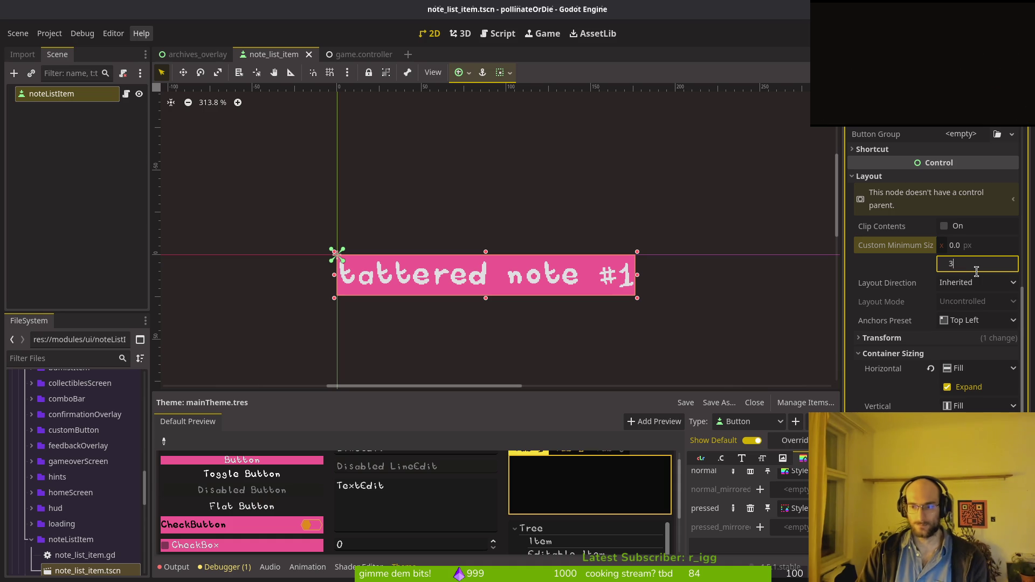
{"action": "key", "text": "Return"}
{"action": "key", "text": "ctrl+s"}
Step: Back in archives_overlay, select the Tree preview sample and enlarge the theme editor panel
{"action": "left_click", "coordinate": [197, 54]}
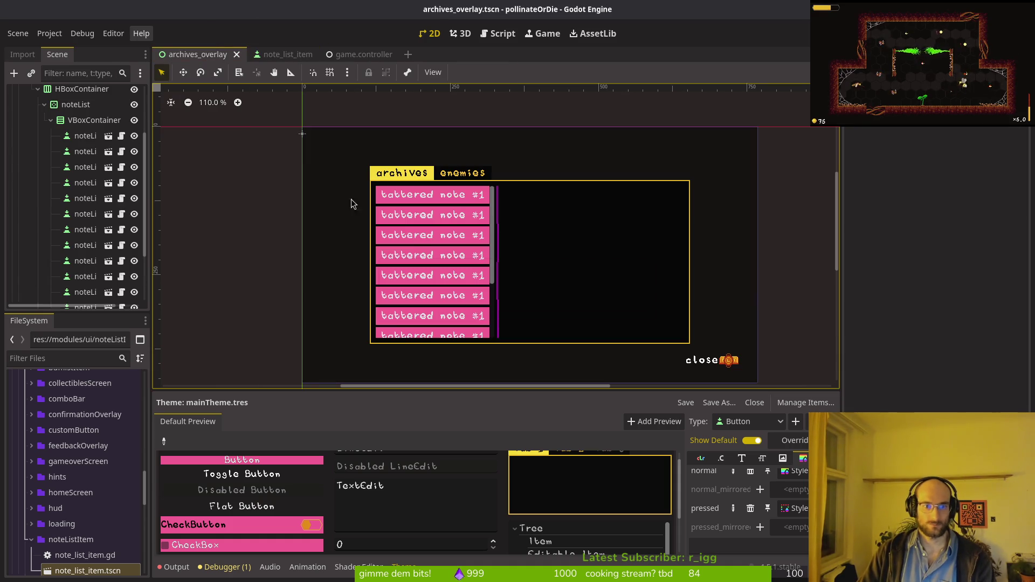
{"action": "scroll", "coordinate": [437, 254], "scroll_direction": "up", "scroll_amount": 6}
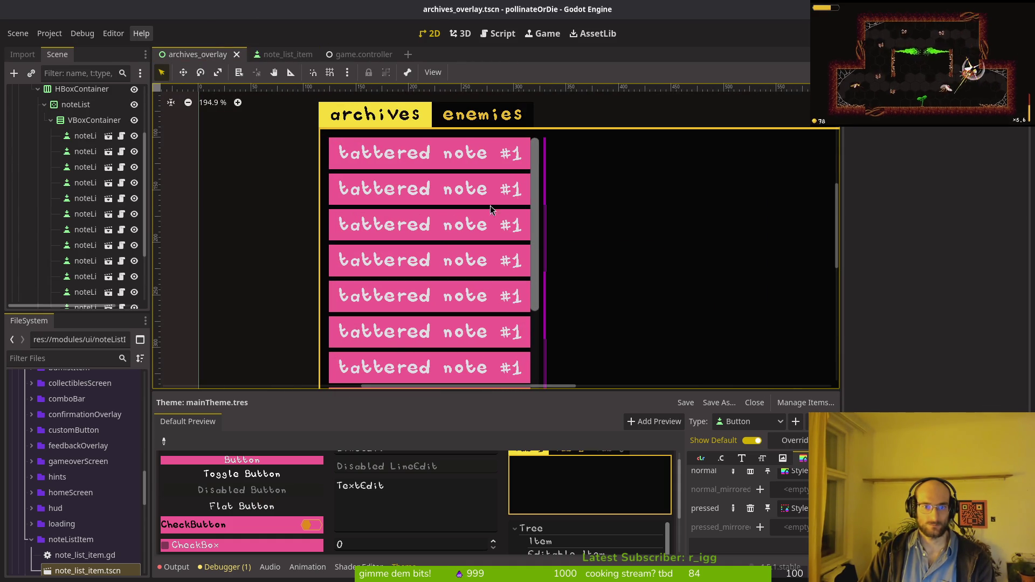
{"action": "scroll", "coordinate": [402, 185], "scroll_direction": "down", "scroll_amount": 4}
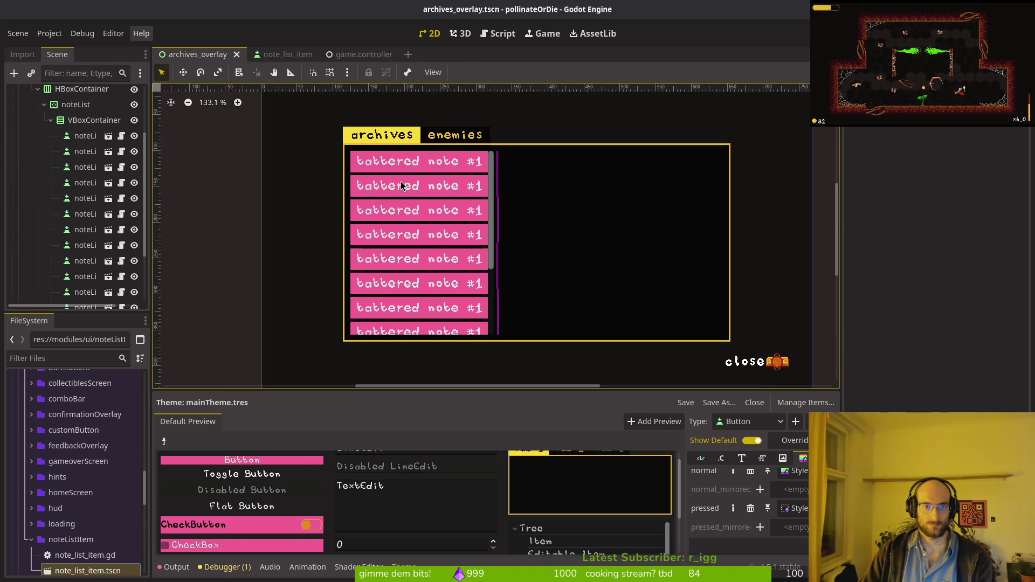
{"action": "scroll", "coordinate": [638, 534], "scroll_direction": "down", "scroll_amount": 1}
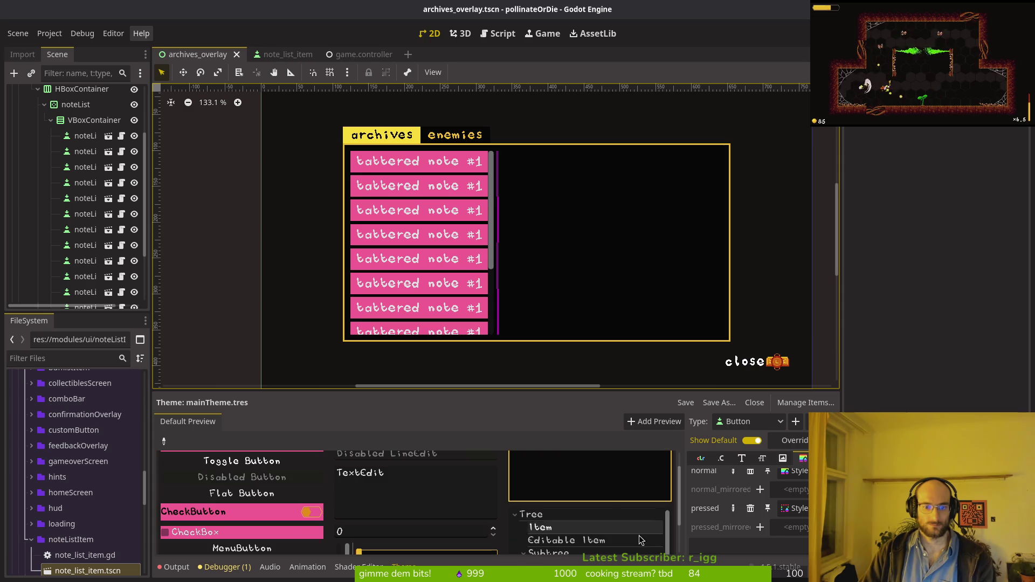
{"action": "left_click", "coordinate": [614, 517]}
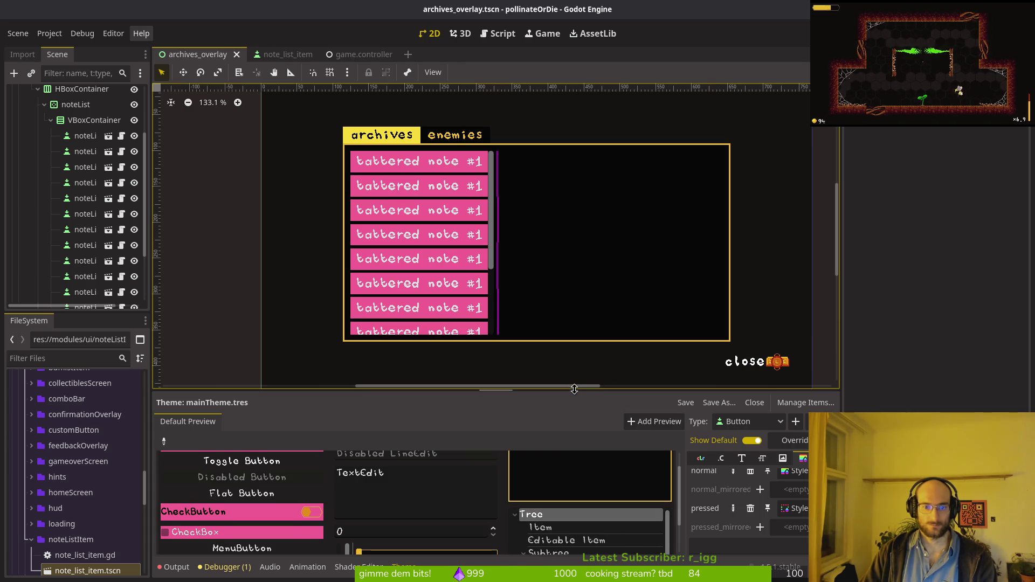
{"action": "left_click_drag", "start_coordinate": [573, 390], "coordinate": [573, 159]}
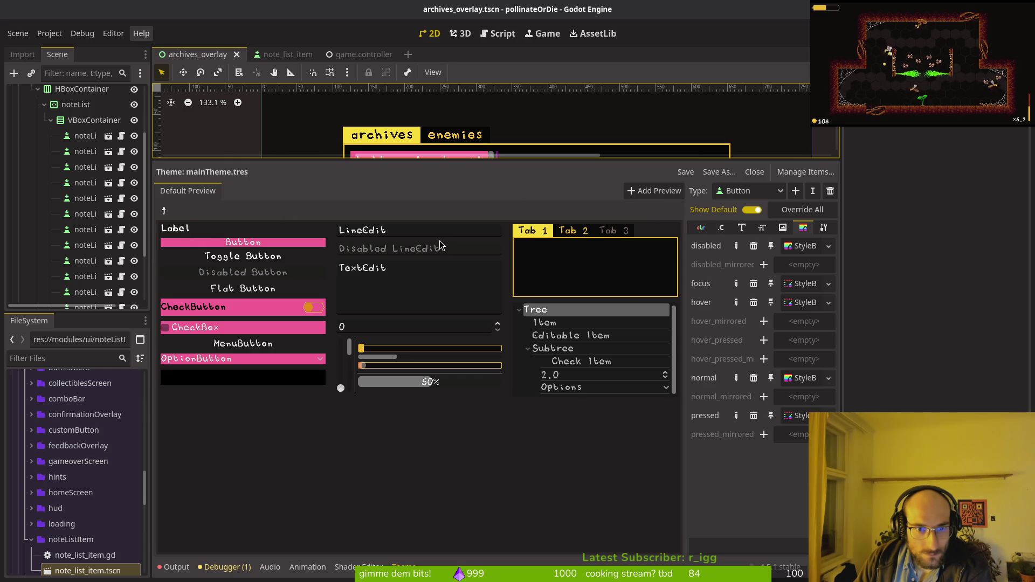
Step: Collapse and re-expand the Tree sample in the theme preview
{"action": "left_click", "coordinate": [519, 311]}
{"action": "left_click", "coordinate": [519, 311]}
{"action": "left_click", "coordinate": [519, 311]}
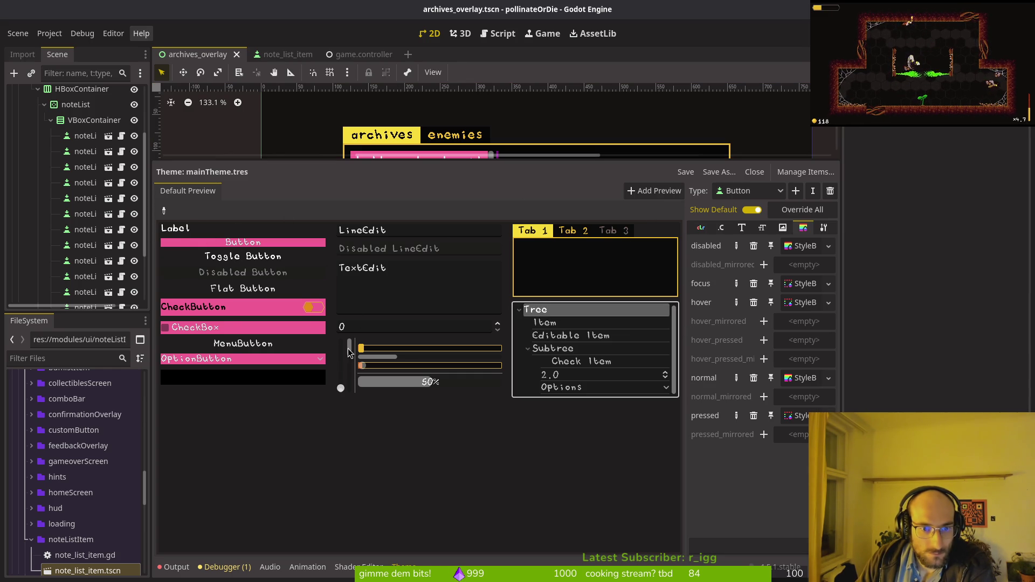
{"action": "left_click_drag", "start_coordinate": [347, 386], "coordinate": [348, 348]}
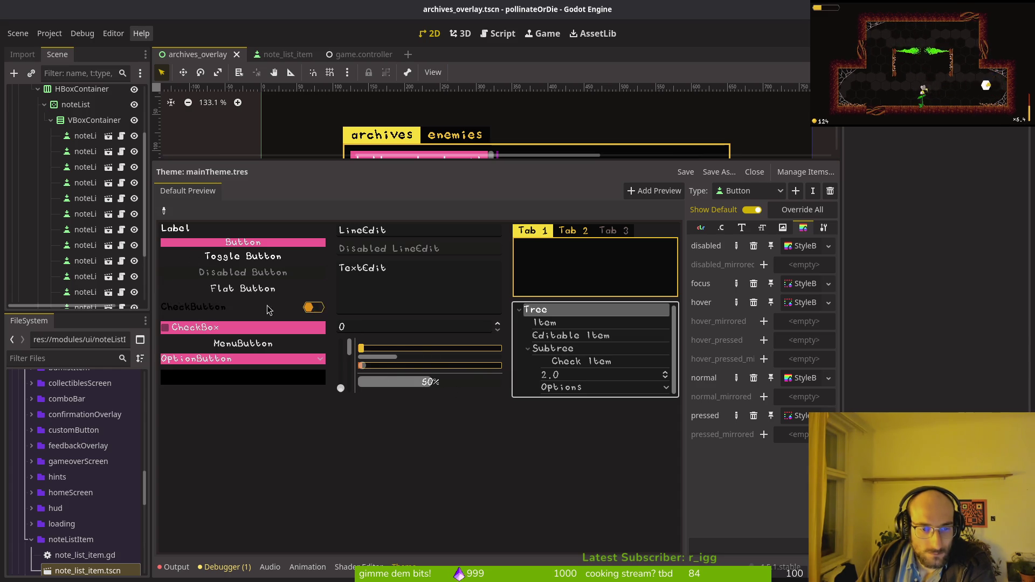
Step: Change the normal button StyleBoxFlat background colour to dark brown and save
{"action": "left_click", "coordinate": [796, 249]}
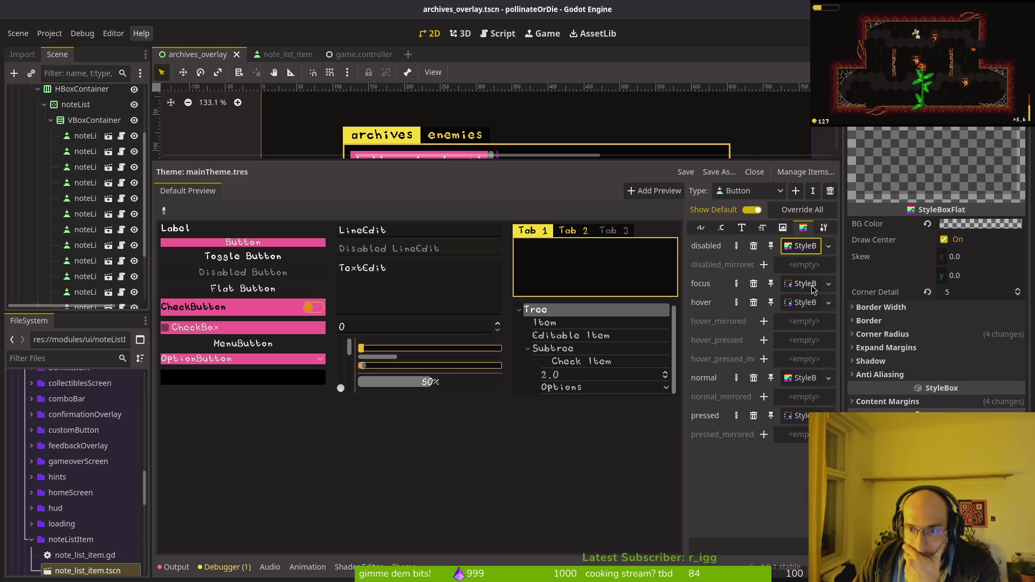
{"action": "left_click", "coordinate": [802, 379]}
{"action": "left_click", "coordinate": [988, 224]}
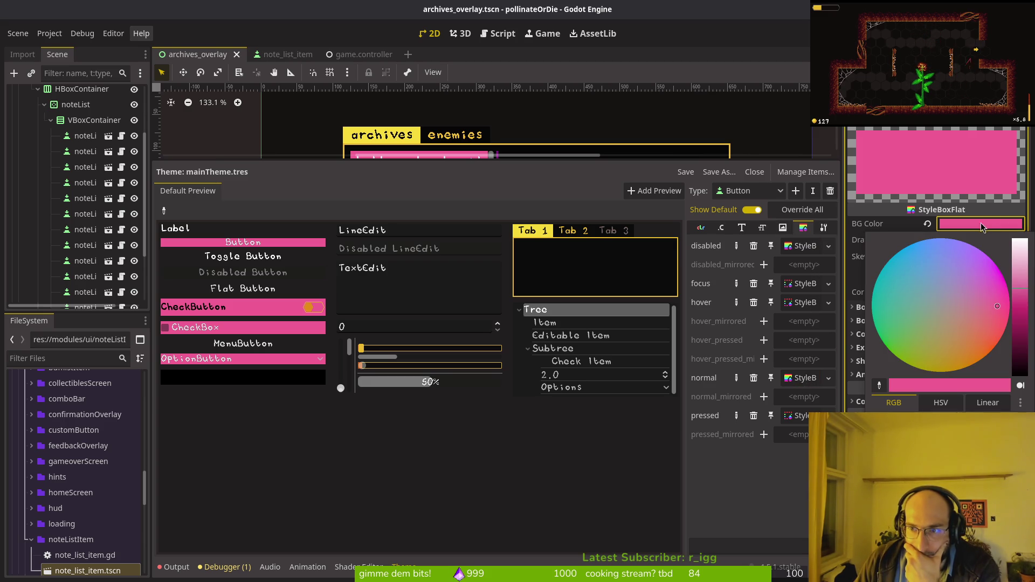
{"action": "mouse_move", "coordinate": [965, 339]}
{"action": "left_mouse_down"}
{"action": "mouse_move", "coordinate": [984, 361]}
{"action": "mouse_move", "coordinate": [973, 370]}
{"action": "left_mouse_up"}
{"action": "left_click", "coordinate": [1019, 347]}
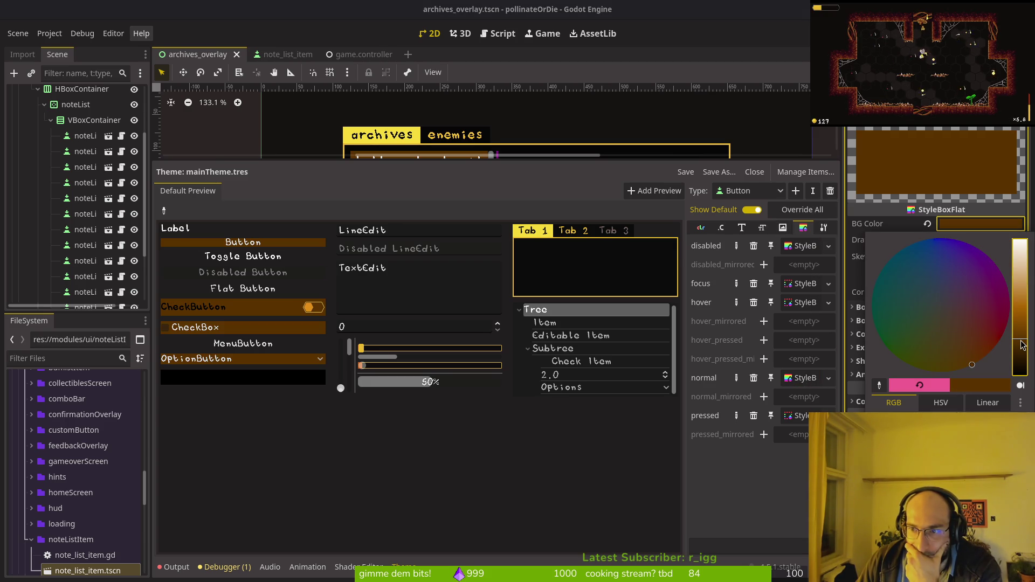
{"action": "key", "text": "Escape"}
{"action": "key", "text": "ctrl+s"}
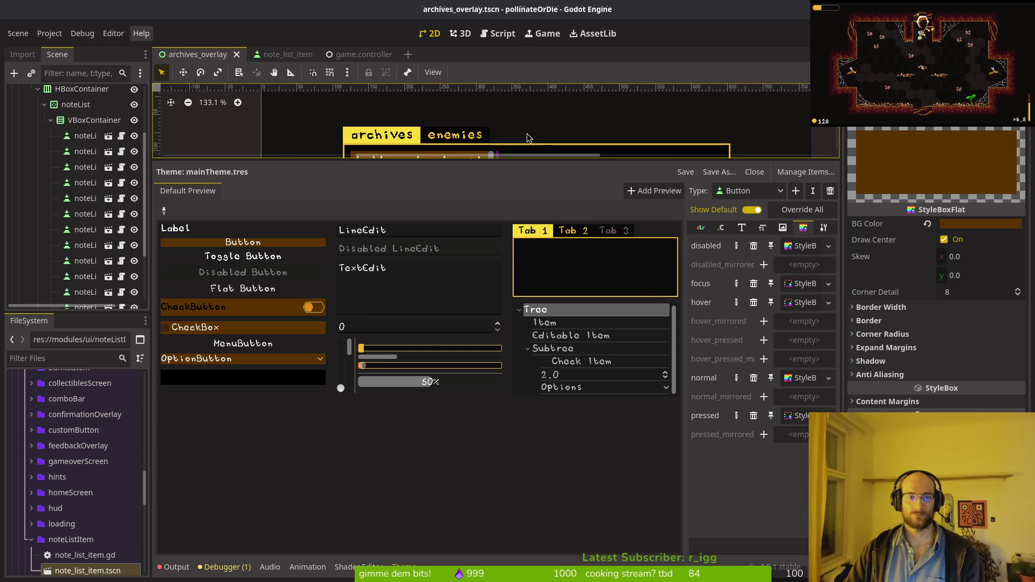
Step: Enlarge the canvas to show the whole overlay and select the first note item
{"action": "scroll", "coordinate": [502, 127], "scroll_direction": "down", "scroll_amount": 2}
{"action": "left_click_drag", "start_coordinate": [506, 162], "coordinate": [507, 362]}
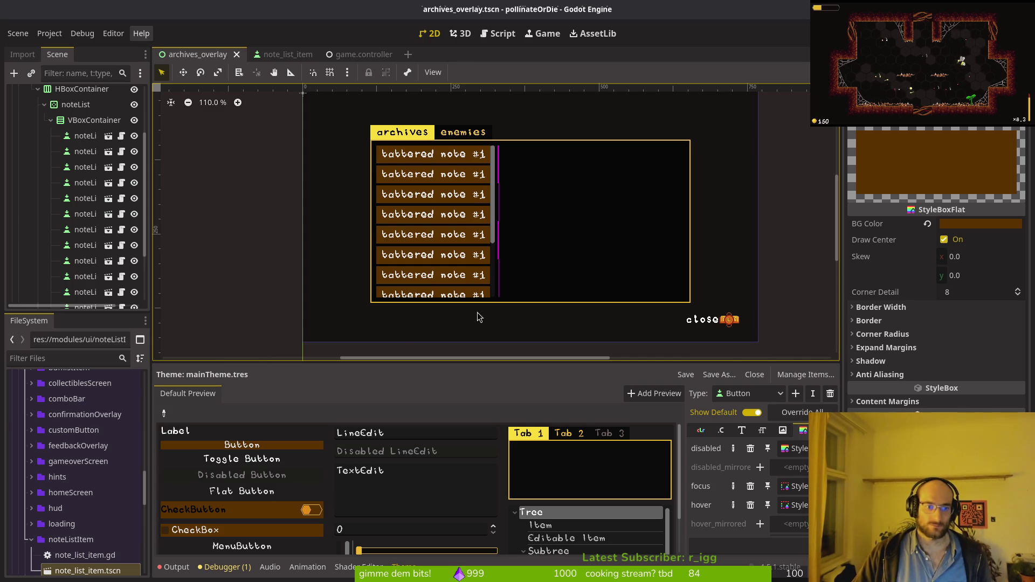
{"action": "left_click", "coordinate": [85, 136]}
Step: Check note_list_item, select noteDetail in archives_overlay, then create a new empty scene
{"action": "left_click", "coordinate": [109, 135]}
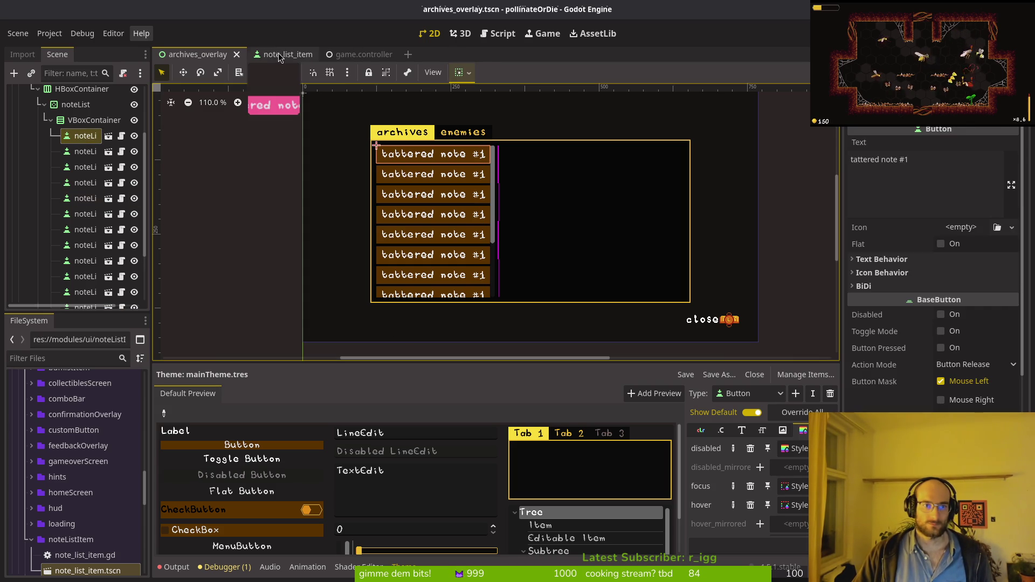
{"action": "scroll", "coordinate": [938, 236], "scroll_direction": "up", "scroll_amount": 5}
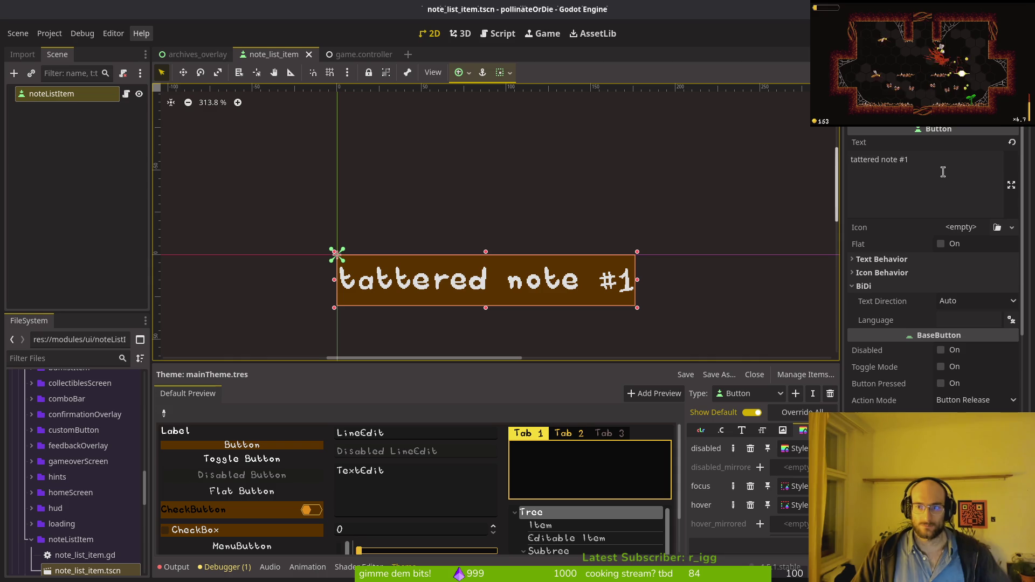
{"action": "left_click", "coordinate": [194, 55]}
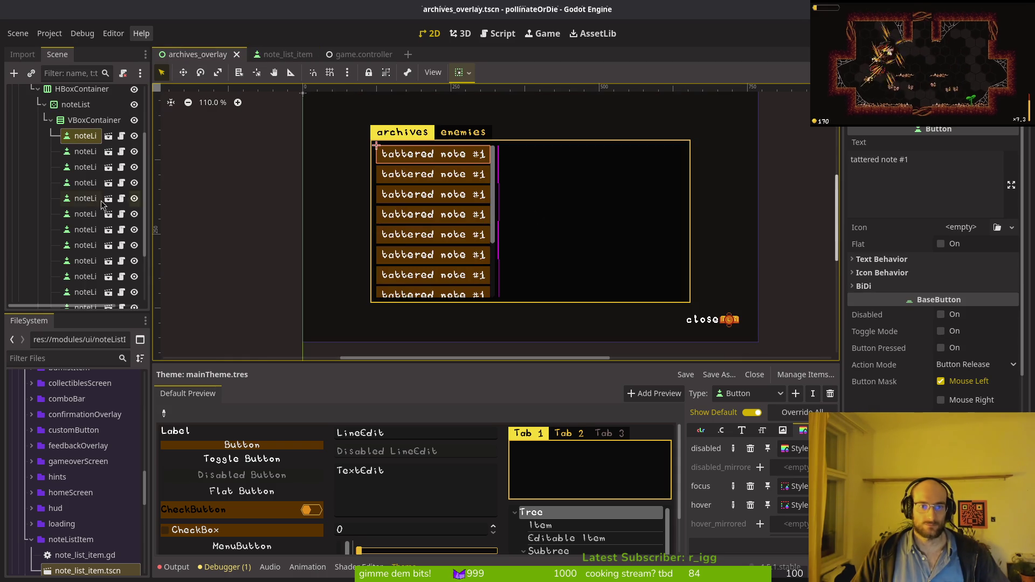
{"action": "left_click", "coordinate": [63, 235]}
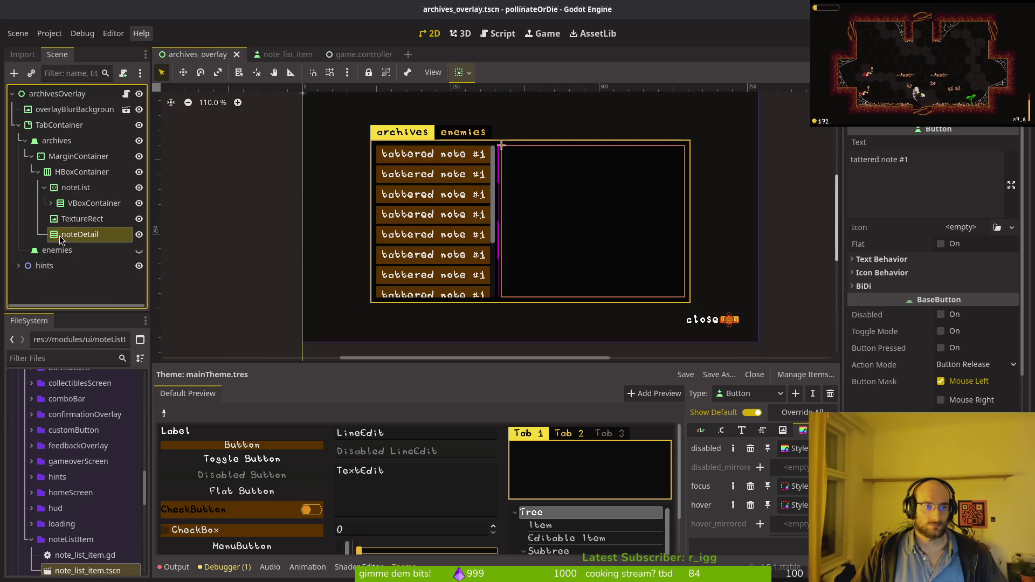
{"action": "left_click", "coordinate": [18, 33]}
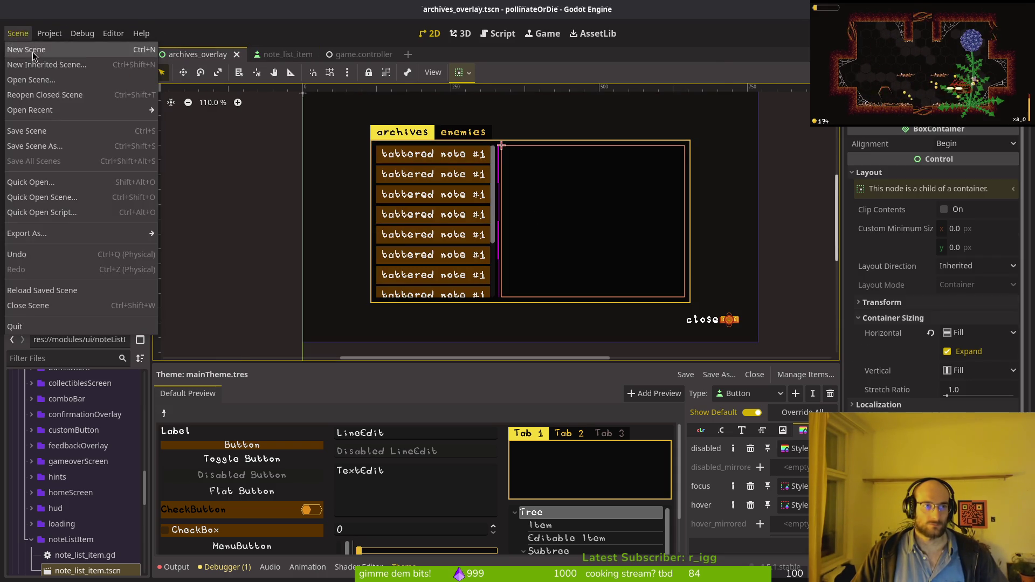
{"action": "left_click", "coordinate": [32, 47]}
Step: Create a User Interface root node and name it noteDetail
{"action": "left_click", "coordinate": [73, 151]}
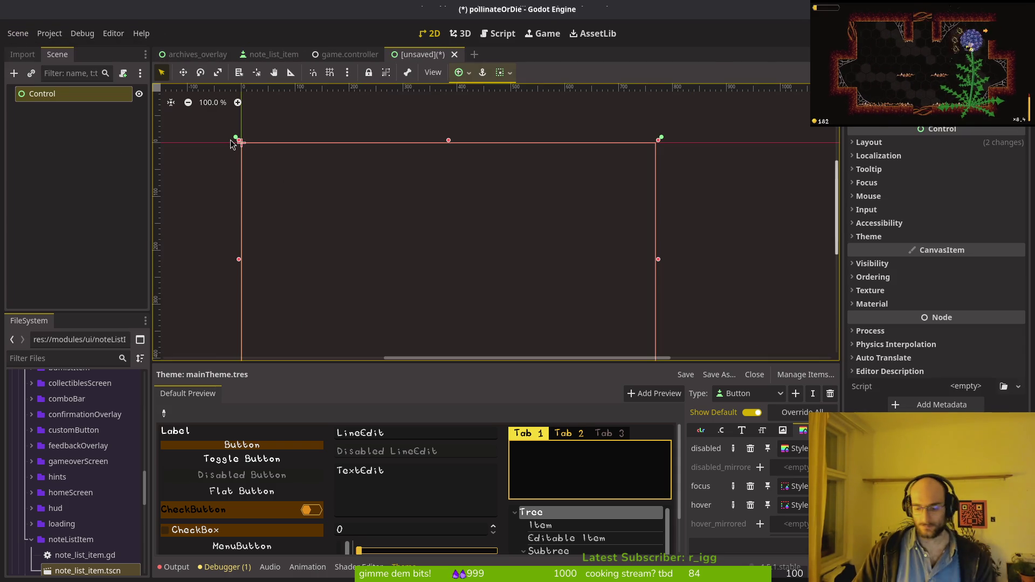
{"action": "key", "text": "F2"}
{"action": "type", "text": "notes"}
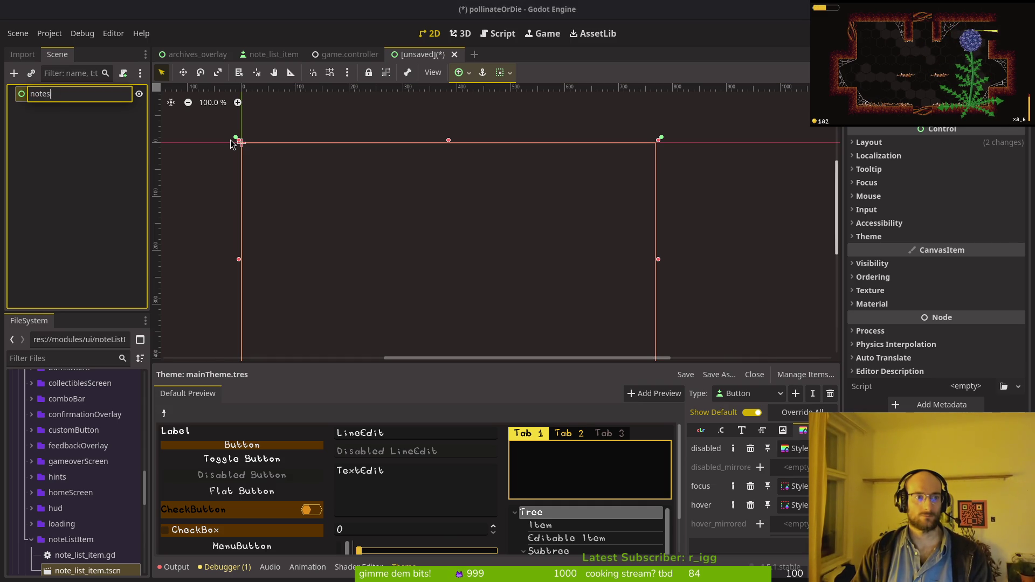
{"action": "key", "text": "BackSpace"}
{"action": "type", "text": "Detail"}
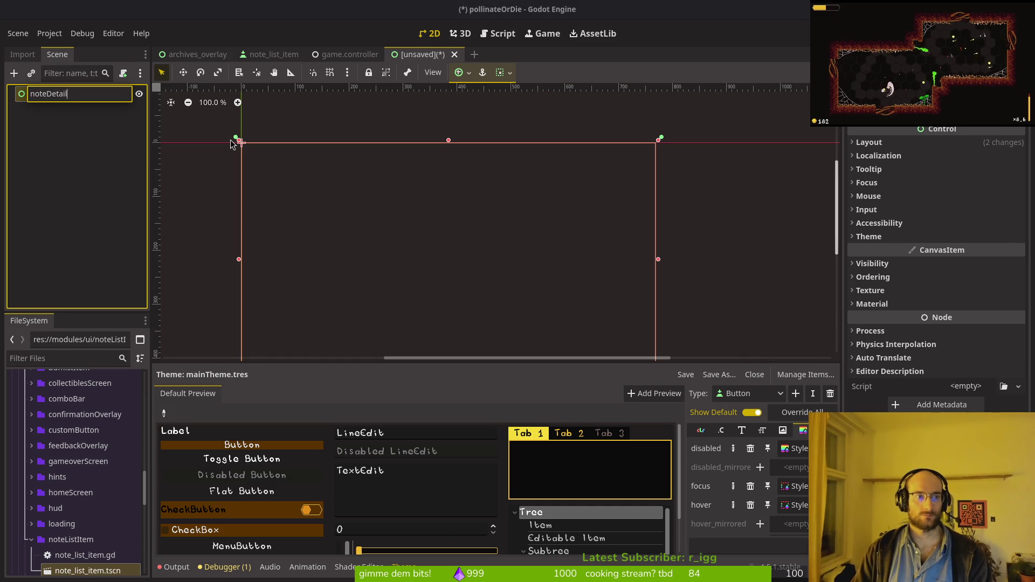
{"action": "key", "text": "Return"}
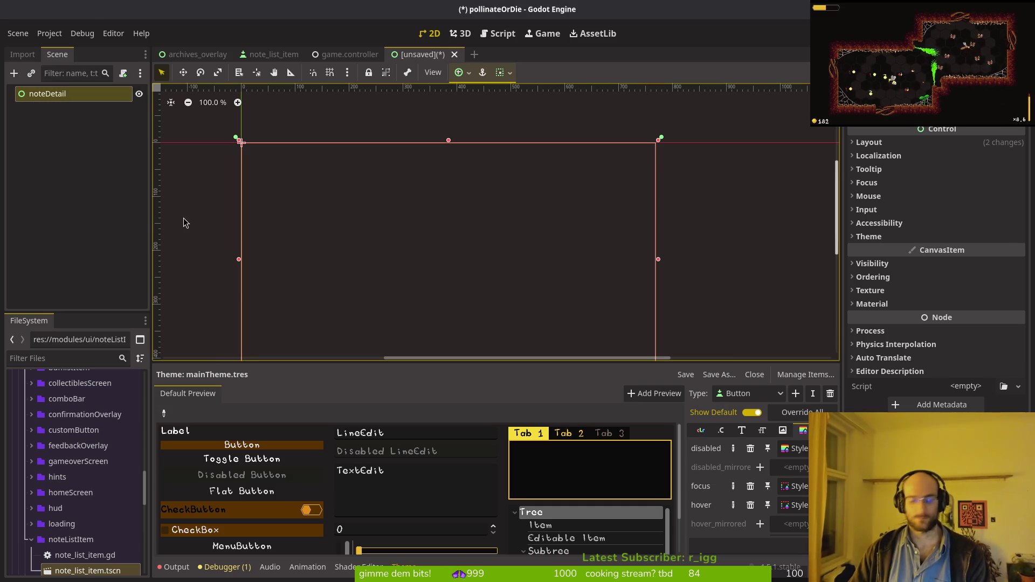
Step: Add two Label children and move Label2 above the first Label
{"action": "key", "text": "ctrl+a"}
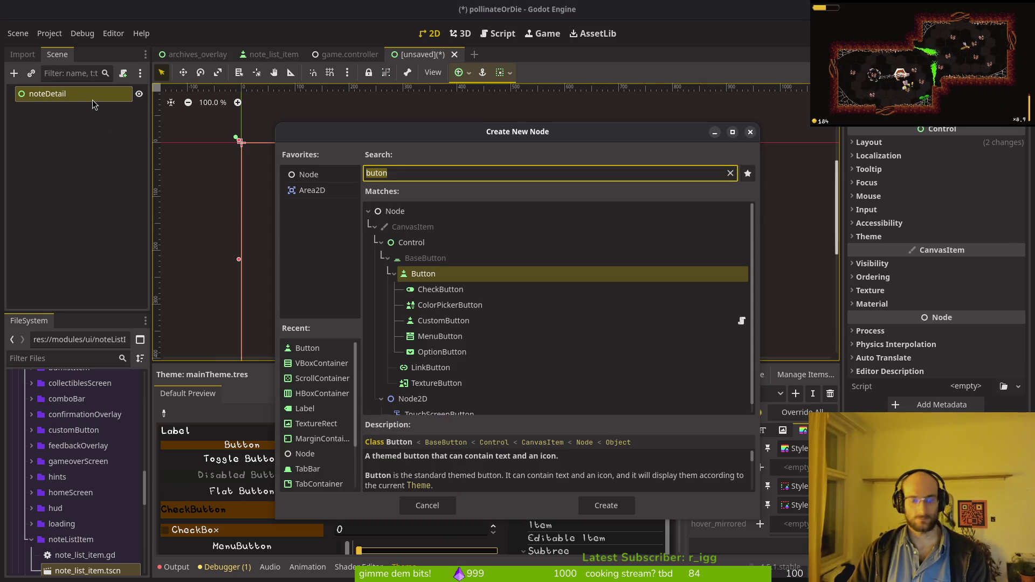
{"action": "type", "text": "label"}
{"action": "key", "text": "Return"}
{"action": "key", "text": "ctrl+a"}
{"action": "type", "text": "label"}
{"action": "key", "text": "Return"}
{"action": "left_click_drag", "start_coordinate": [47, 126], "coordinate": [54, 108]}
Step: Rename the labels title and content, then begin saving the scene
{"action": "left_click", "coordinate": [48, 110]}
{"action": "left_click", "coordinate": [49, 109]}
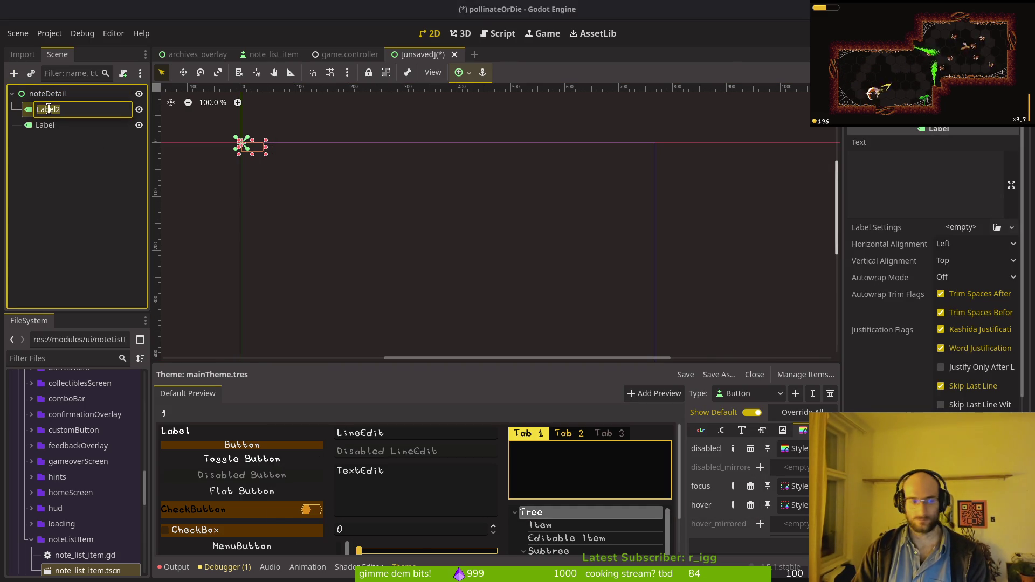
{"action": "type", "text": "e"}
{"action": "key", "text": "Return"}
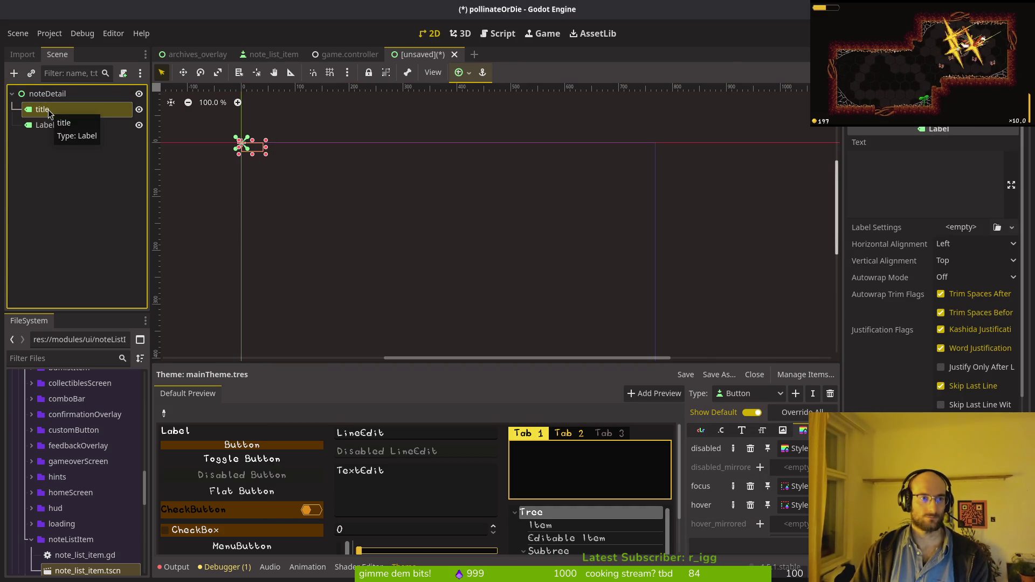
{"action": "left_click", "coordinate": [60, 128]}
{"action": "left_click", "coordinate": [60, 129]}
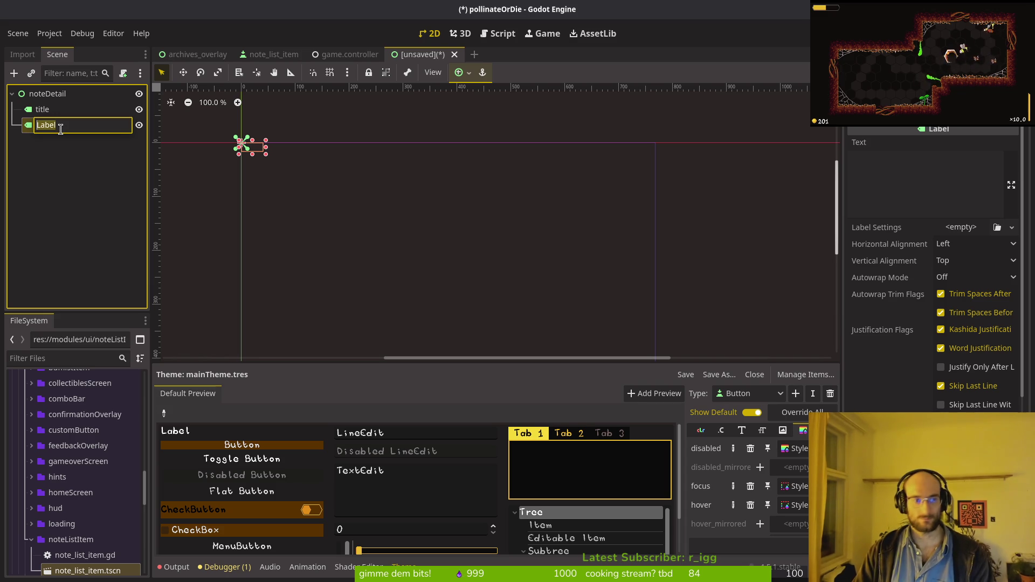
{"action": "type", "text": "conten"}
{"action": "key", "text": "Return"}
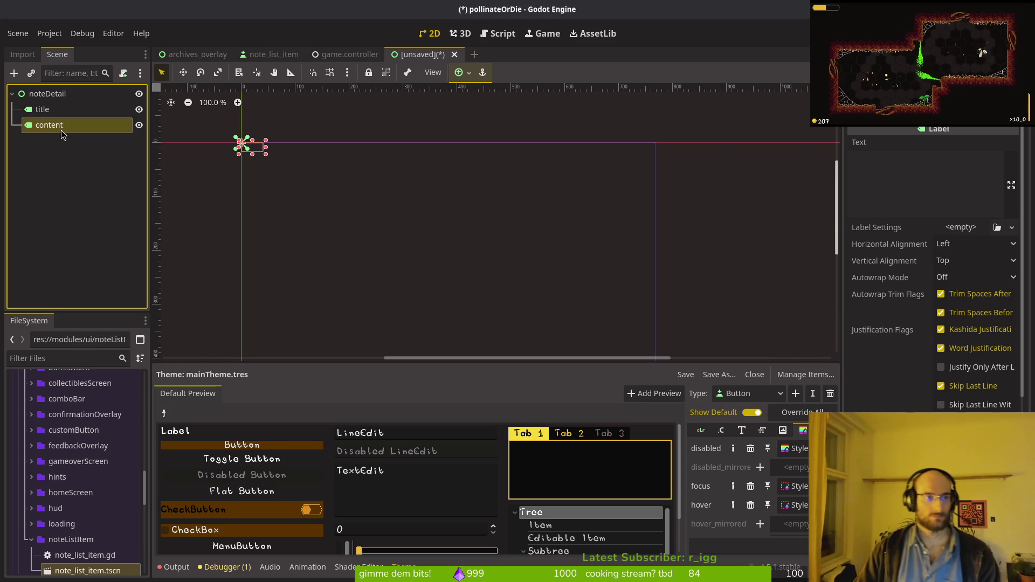
{"action": "key", "text": "ctrl+s"}
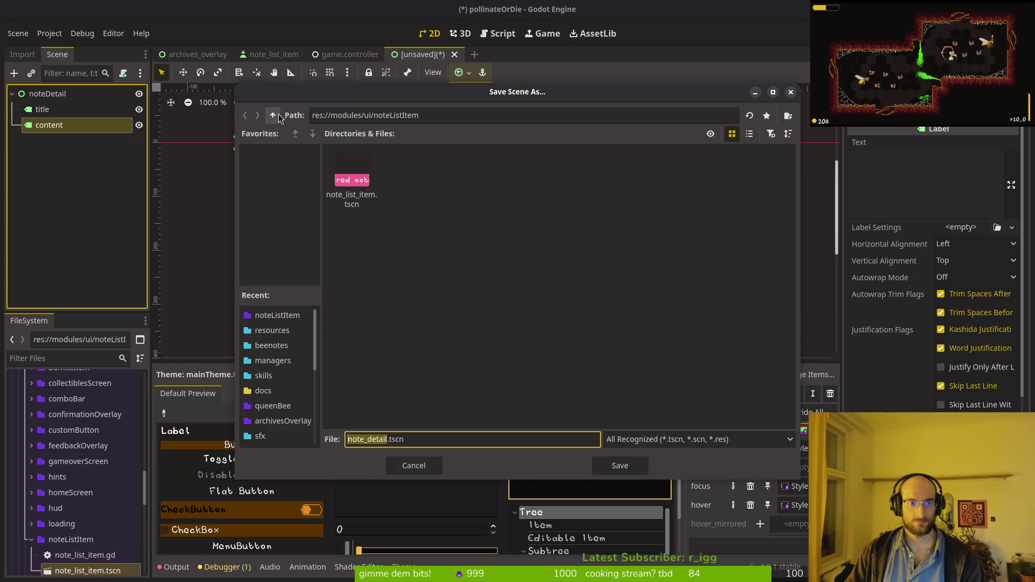
Step: Save the scene as note_detail.tscn in a new archive folder under modules/ui
{"action": "left_click", "coordinate": [272, 115]}
{"action": "key", "text": "ctrl+n"}
{"action": "type", "text": "note"}
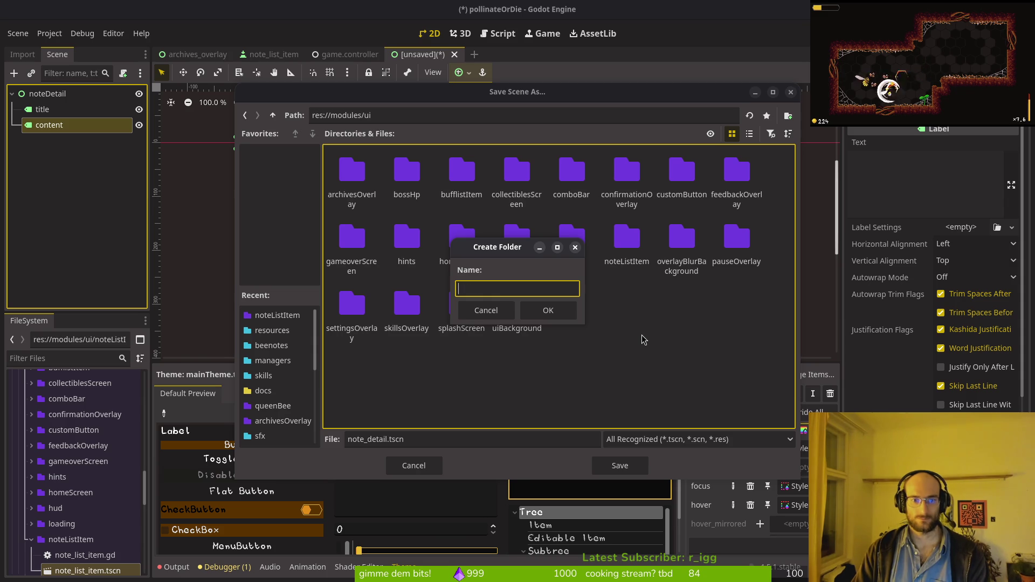
{"action": "type", "text": "chives"}
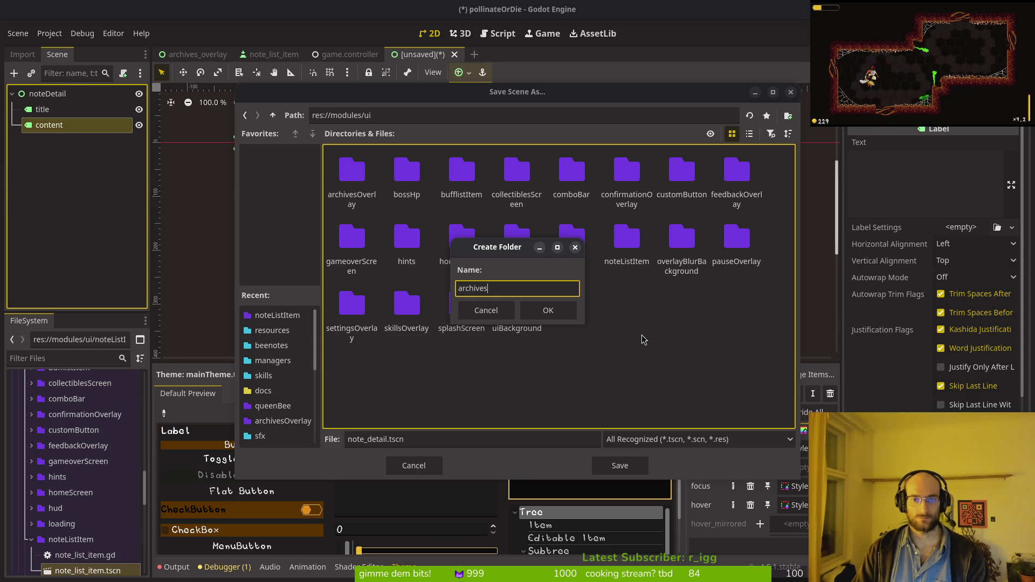
{"action": "key", "text": "Return"}
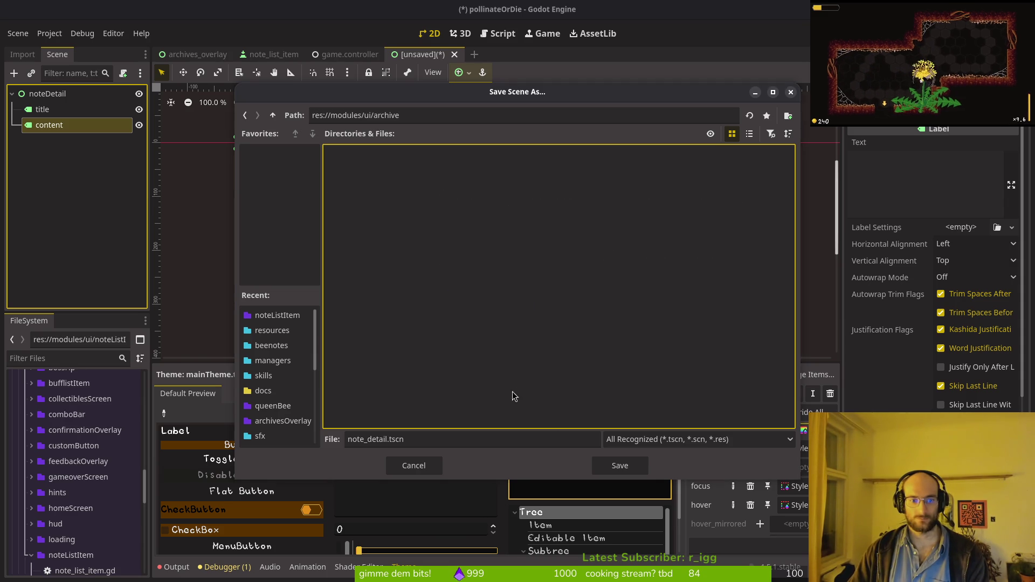
{"action": "left_click", "coordinate": [642, 467]}
Step: Attach a new note_detail.gd script to the noteDetail root node
{"action": "left_click", "coordinate": [47, 93]}
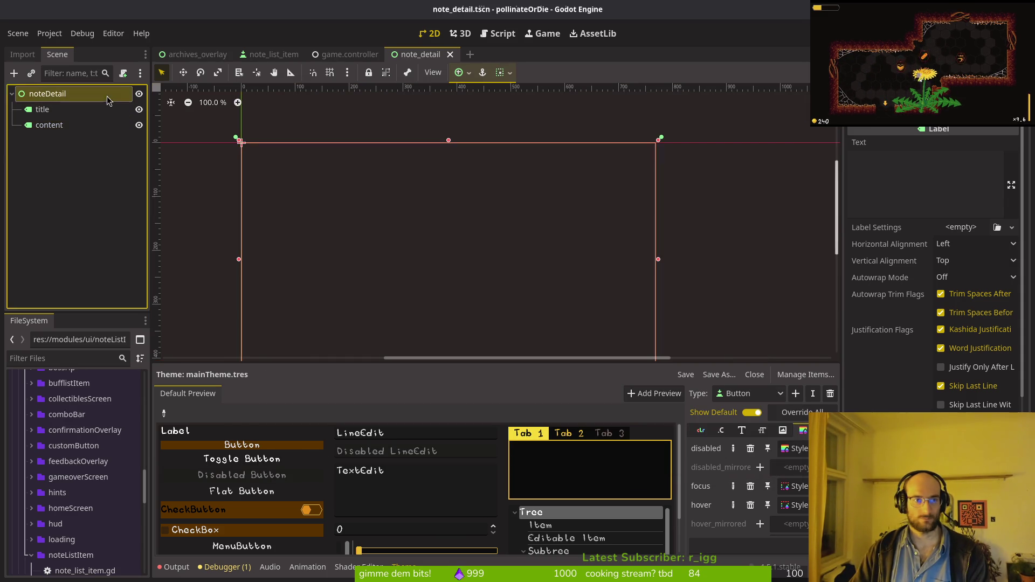
{"action": "left_click", "coordinate": [122, 73]}
{"action": "left_click", "coordinate": [567, 378]}
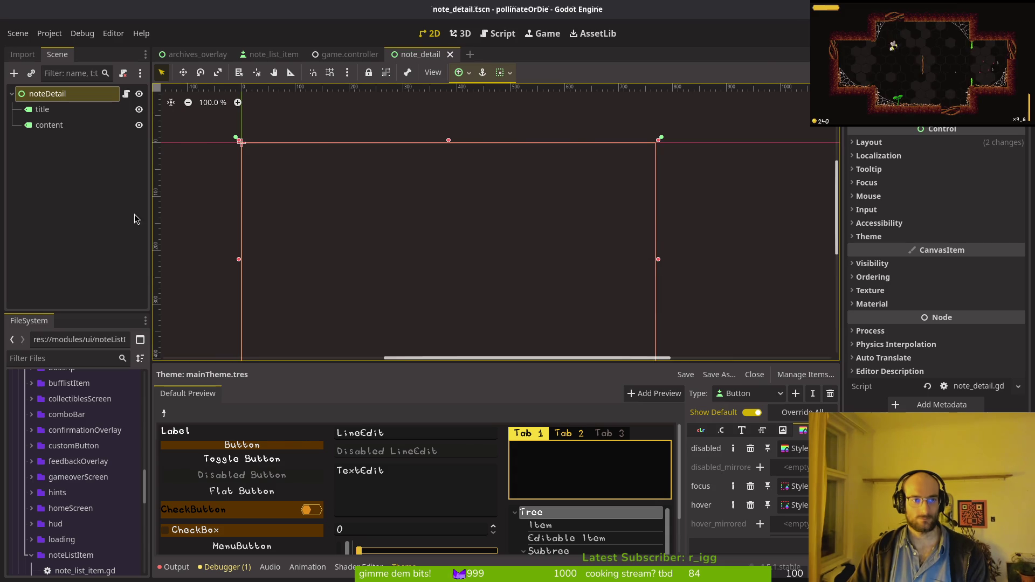
{"action": "key", "text": "alt+Tab"}
{"action": "key", "text": "alt+Tab"}
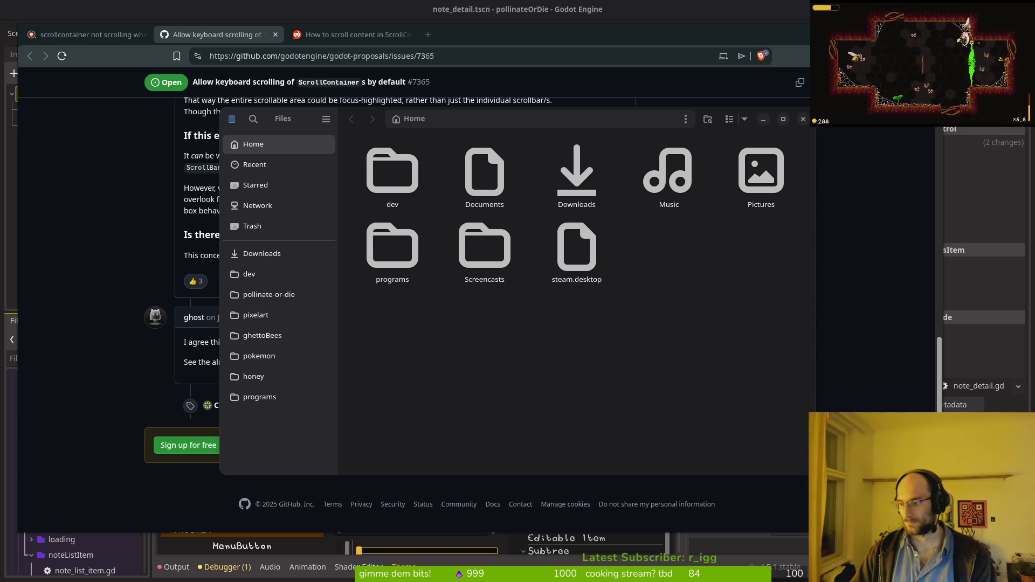
Step: Close the file manager and the GitHub issue tab, then return to the Godot editor
{"action": "key", "text": "ctrl+w"}
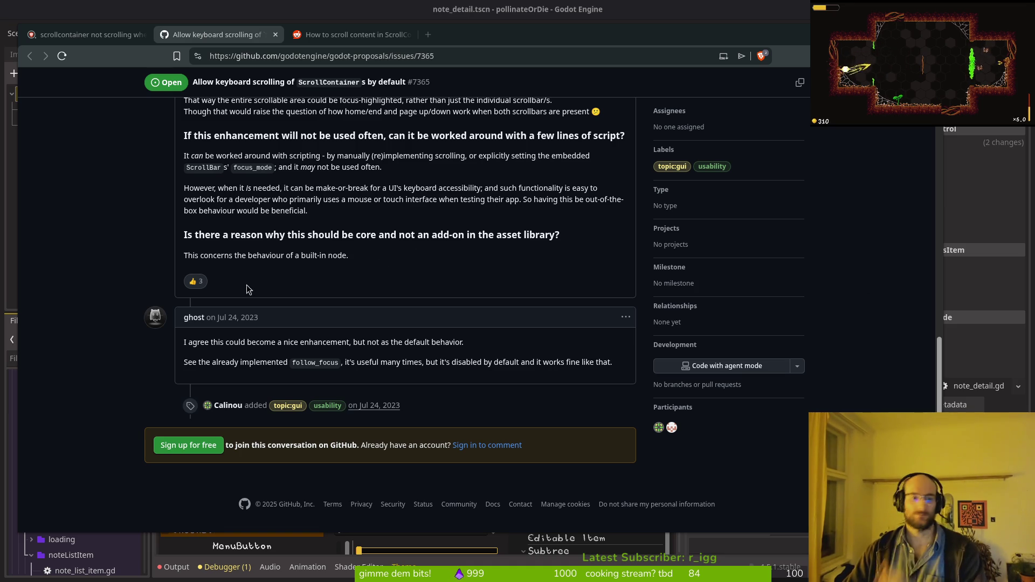
{"action": "middle_click", "coordinate": [243, 41]}
{"action": "key", "text": "ctrl+w"}
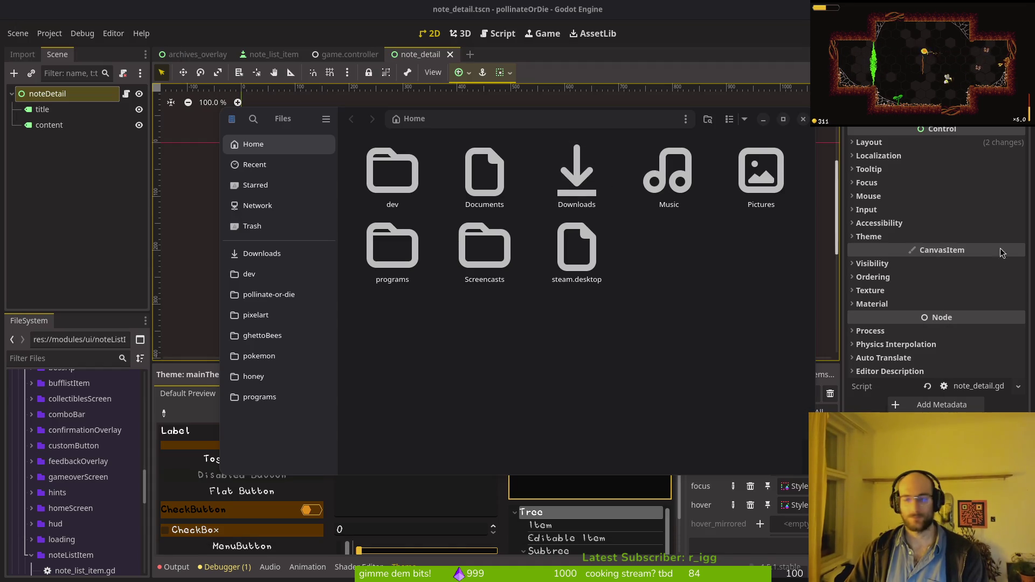
{"action": "left_click", "coordinate": [269, 294]}
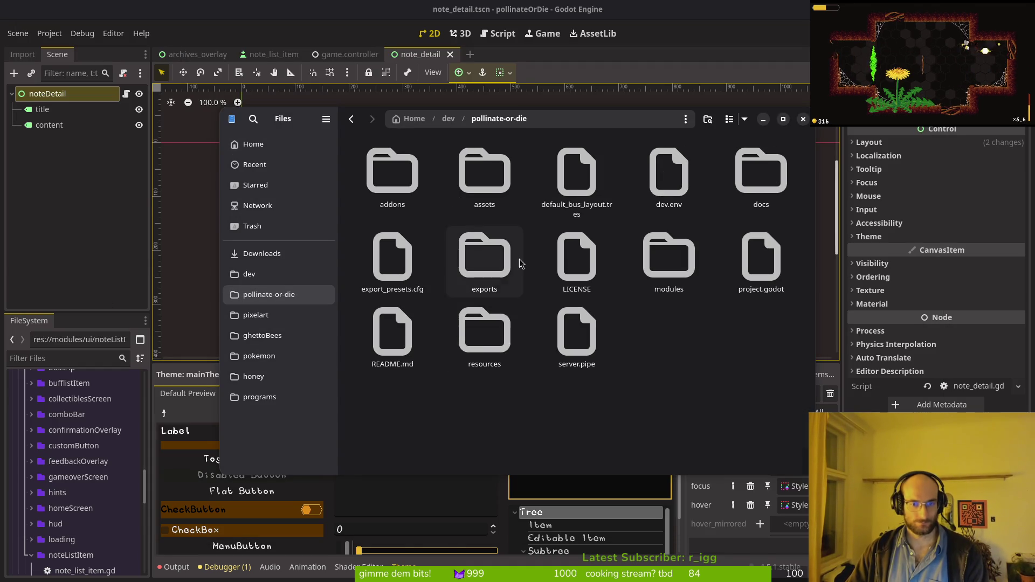
{"action": "key", "text": "ctrl+w"}
{"action": "left_click", "coordinate": [43, 555]}
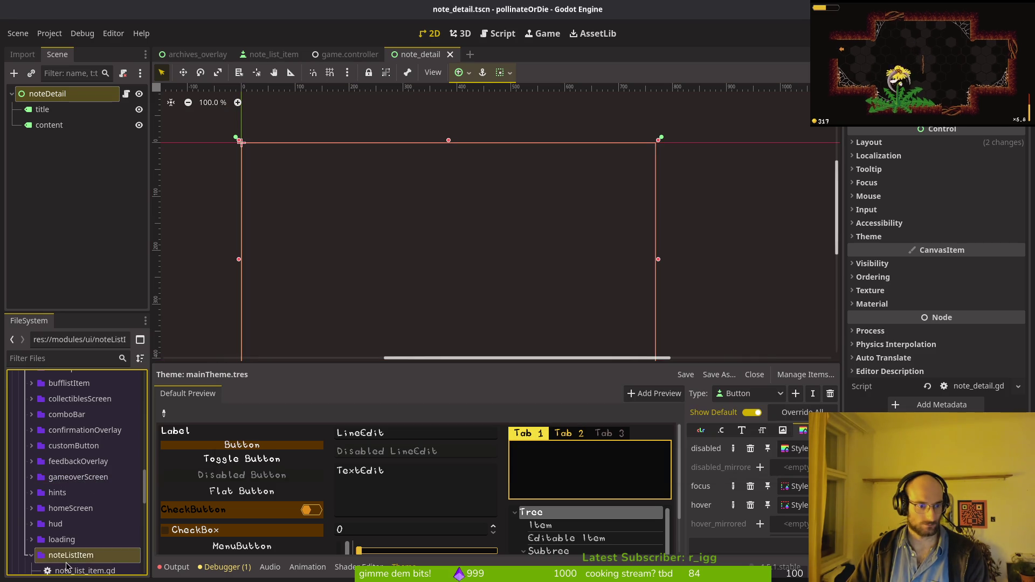
Step: Move note_list_item.gd and note_list_item.tscn from noteListItem into the archive folder
{"action": "scroll", "coordinate": [34, 455], "scroll_direction": "down", "scroll_amount": 2}
{"action": "left_click", "coordinate": [28, 455]}
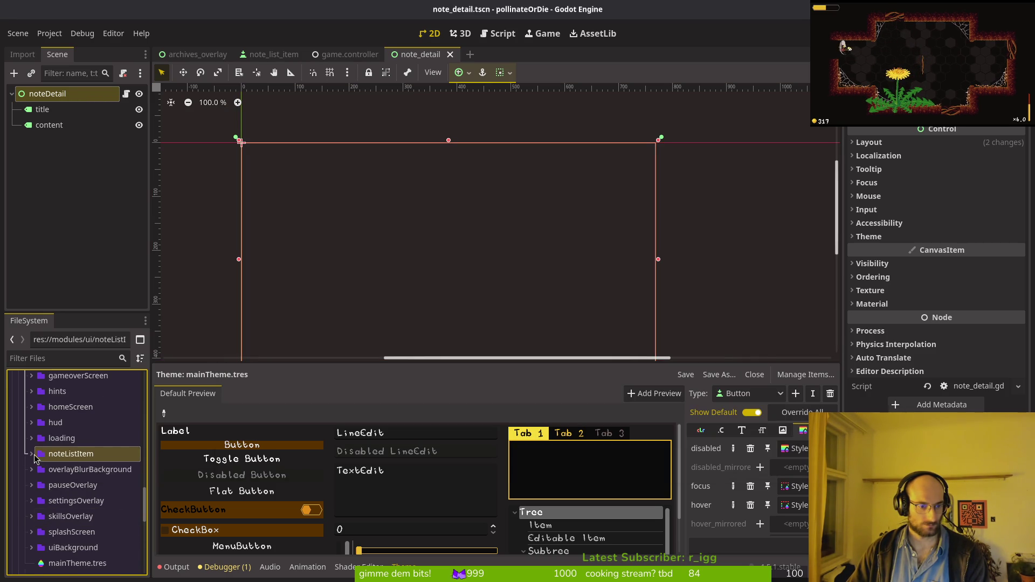
{"action": "left_click", "coordinate": [32, 453]}
{"action": "left_click", "coordinate": [86, 469]}
{"action": "left_click", "coordinate": [86, 485], "text": "shift"}
{"action": "mouse_move", "coordinate": [86, 485]}
{"action": "left_mouse_down"}
{"action": "mouse_move", "coordinate": [116, 422]}
{"action": "mouse_move", "coordinate": [103, 428]}
{"action": "mouse_move", "coordinate": [94, 488]}
{"action": "mouse_move", "coordinate": [92, 473]}
{"action": "mouse_move", "coordinate": [81, 500]}
{"action": "mouse_move", "coordinate": [69, 488]}
{"action": "left_mouse_up"}
Step: Delete the now-empty noteListItem folder
{"action": "scroll", "coordinate": [95, 488], "scroll_direction": "up", "scroll_amount": 5}
{"action": "scroll", "coordinate": [65, 512], "scroll_direction": "down", "scroll_amount": 5}
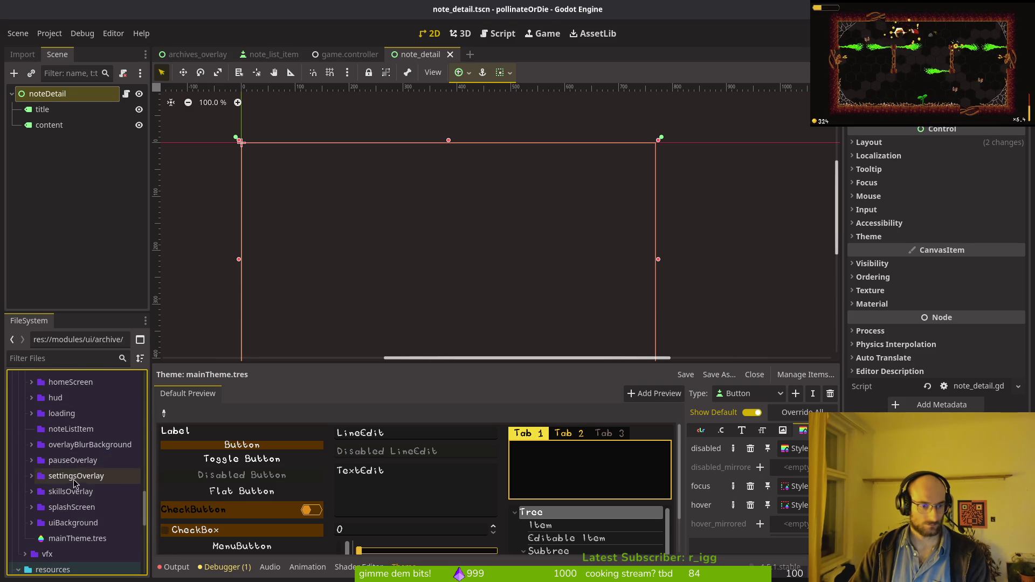
{"action": "left_click", "coordinate": [58, 432]}
{"action": "key", "text": "Delete"}
{"action": "left_click", "coordinate": [597, 342]}
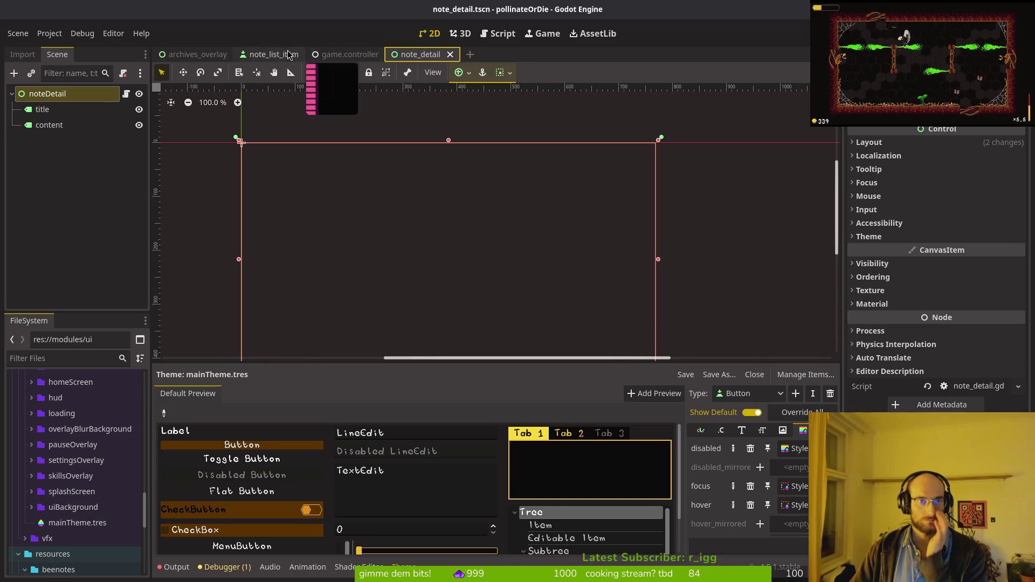
Step: Check the note_list_item scene, return to note_detail, then get a fresh terminal prompt
{"action": "left_click", "coordinate": [274, 54]}
{"action": "left_click", "coordinate": [43, 97]}
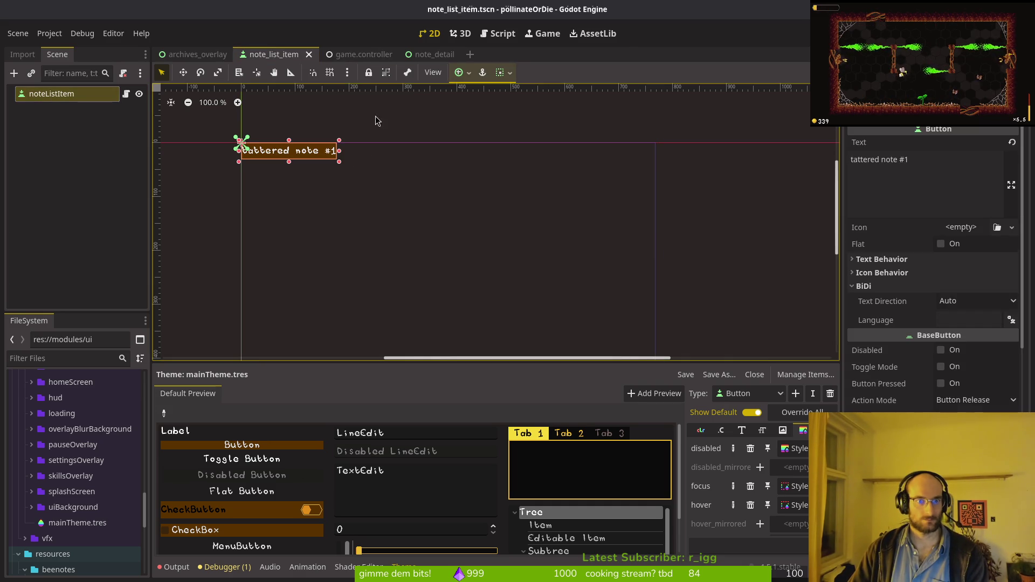
{"action": "left_click", "coordinate": [420, 54]}
{"action": "key", "text": "alt+Tab"}
{"action": "key", "text": "alt+Tab"}
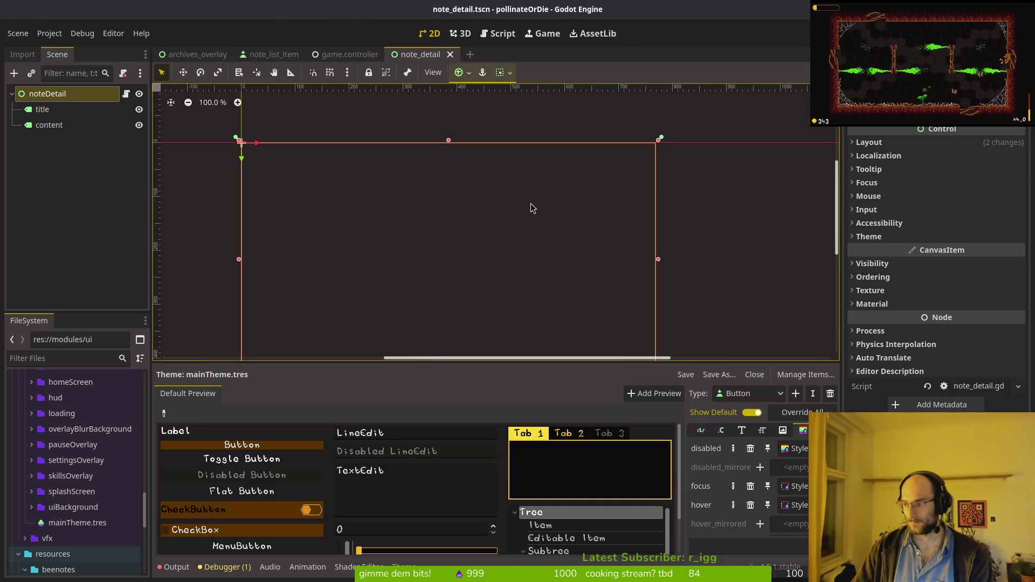
{"action": "key", "text": "alt+Tab"}
{"action": "key", "text": "Return"}
Step: Launch Vim in the project and open note_list_item.gd with the file finder
{"action": "type", "text": "vim"}
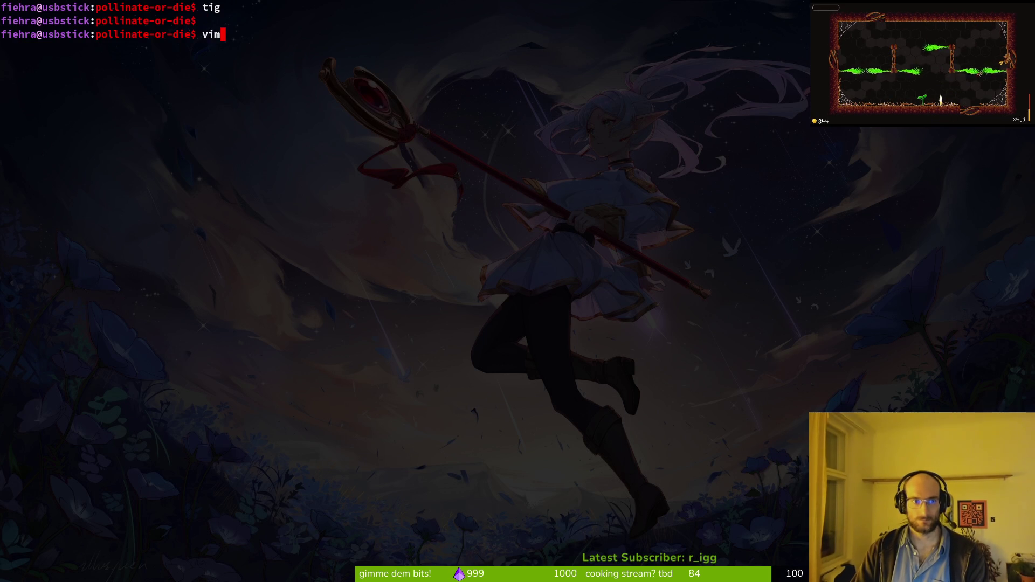
{"action": "key", "text": "Return"}
{"action": "key", "text": "ctrl+p"}
{"action": "type", "text": "notedeta"}
{"action": "key", "text": "BackSpace"}
{"action": "key", "text": "BackSpace"}
{"action": "key", "text": "BackSpace"}
{"action": "type", "text": "lsitit"}
{"action": "key", "text": "Return"}
{"action": "key", "text": "ctrl+p"}
{"action": "type", "text": "notli"}
{"action": "key", "text": "Return"}
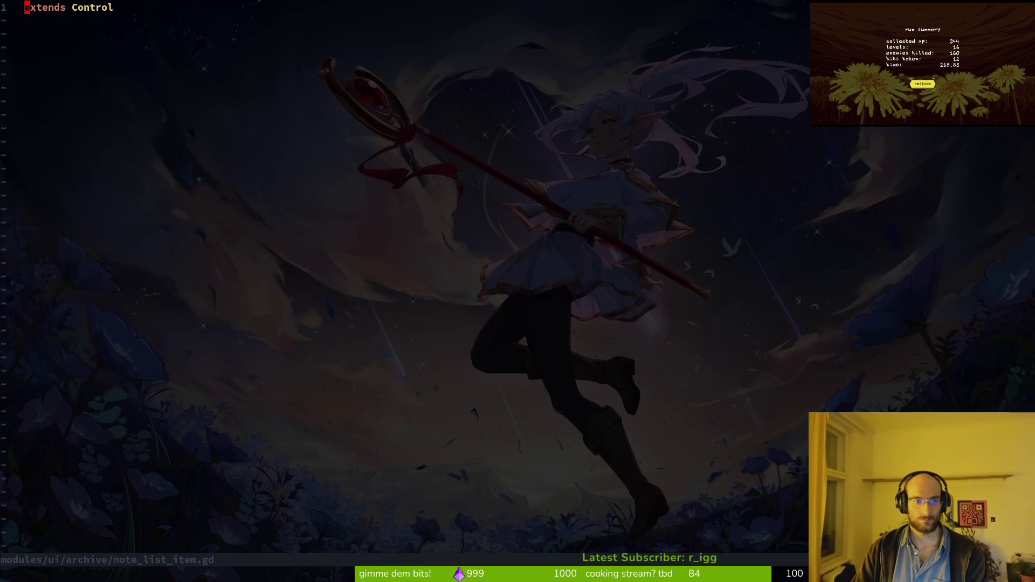
Step: Declare class_name NoteListItem in note_list_item.gd
{"action": "type", "text": "class"}
{"action": "key", "text": "Down"}
{"action": "type", "text": "\""}
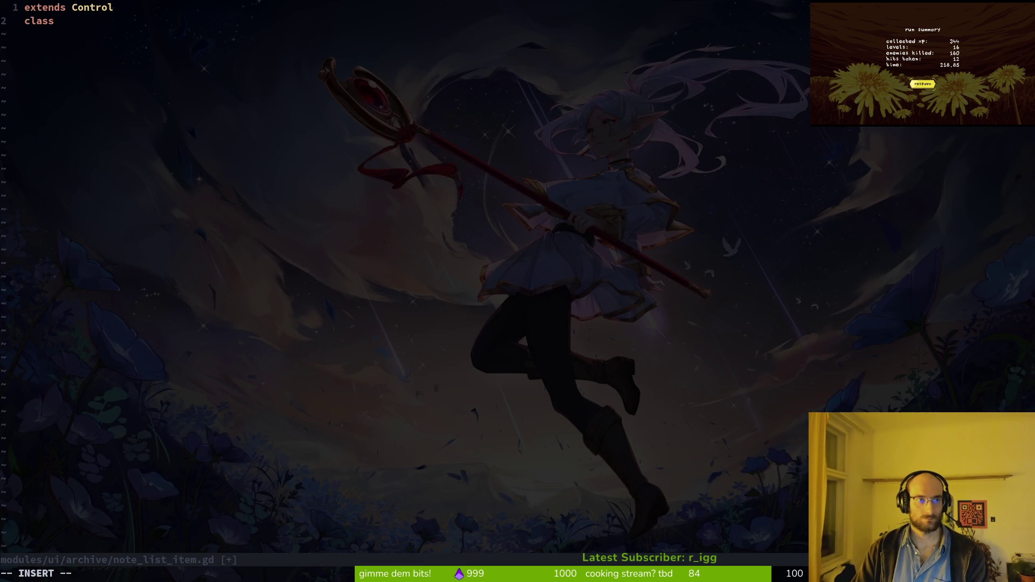
{"action": "type", "text": "_name"}
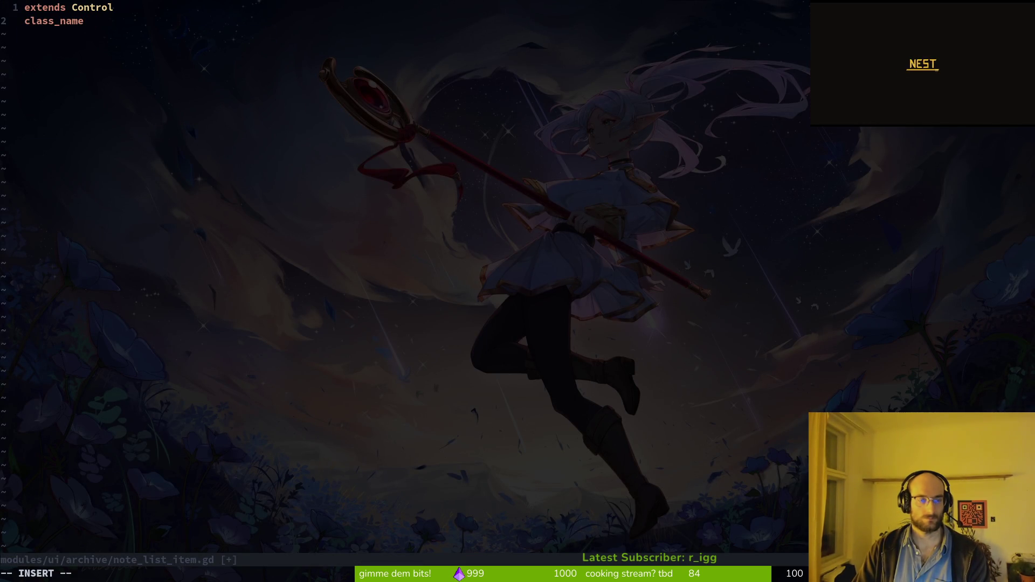
{"action": "type", "text": "NoteL"}
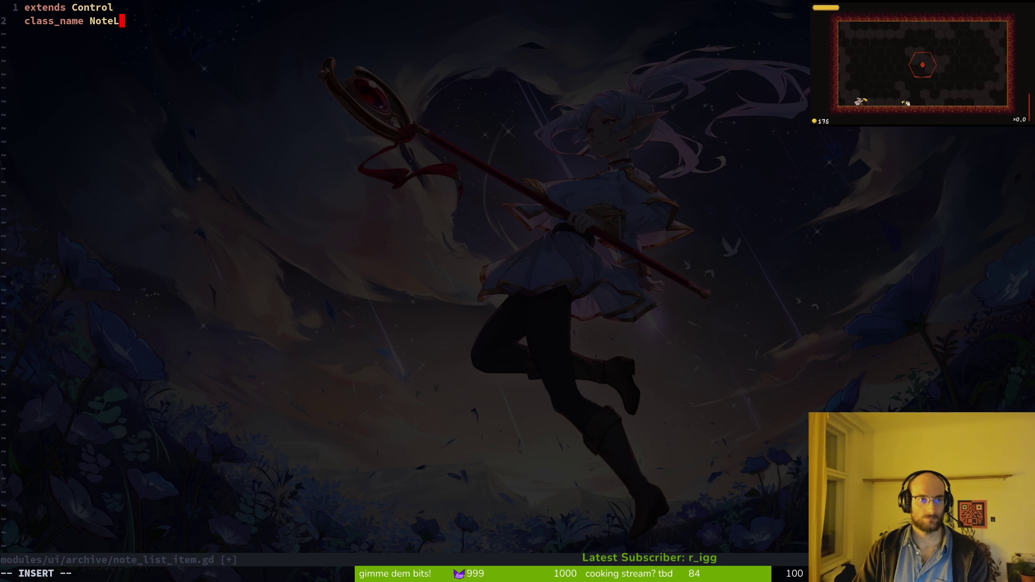
{"action": "key", "text": "BackSpace"}
{"action": "key", "text": "BackSpace"}
{"action": "type", "text": "istItem"}
{"action": "key", "text": "Return"}
Step: Add 'export var bee_note_data: BeenoteData' and save the script
{"action": "key", "text": "BackSpace"}
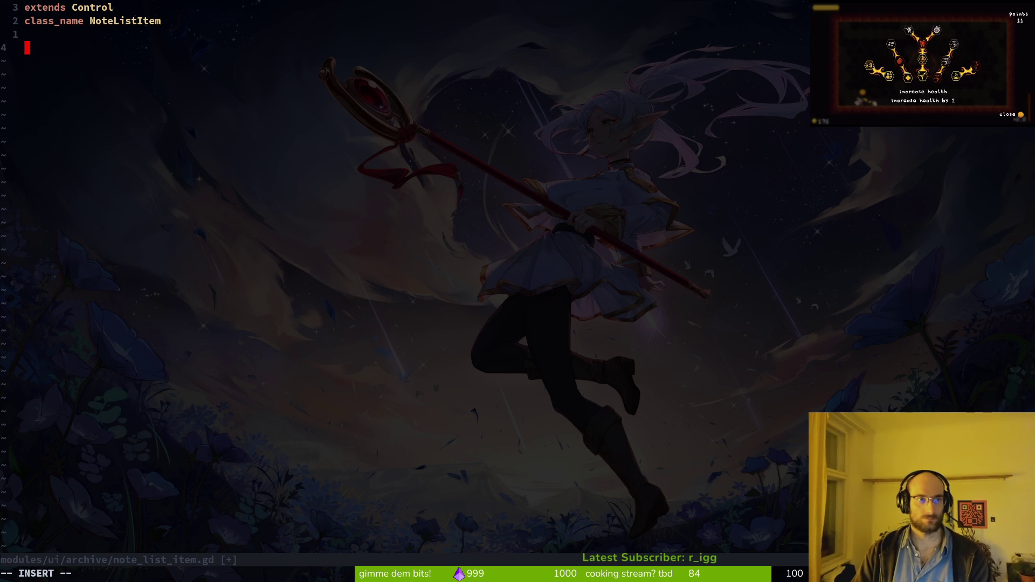
{"action": "type", "text": "@export v"}
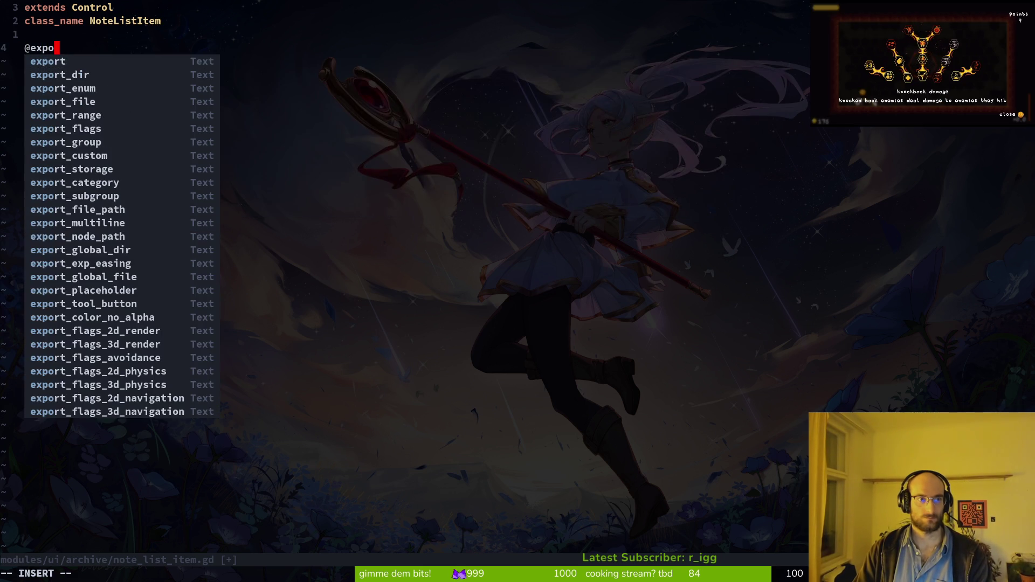
{"action": "type", "text": "ar bee"}
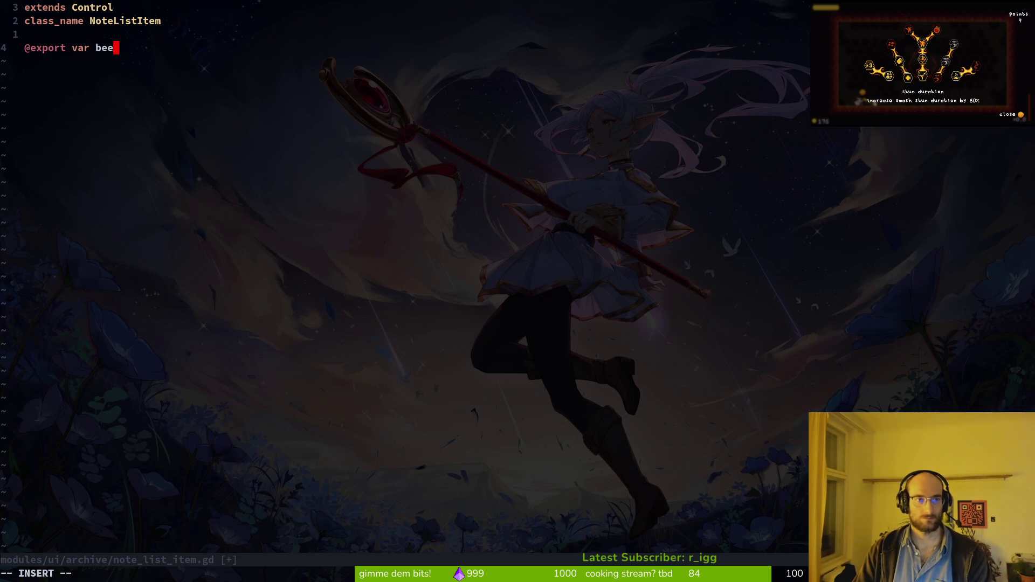
{"action": "key", "text": "BackSpace"}
{"action": "key", "text": "BackSpace"}
{"action": "key", "text": "BackSpace"}
{"action": "type", "text": "_note_dat"}
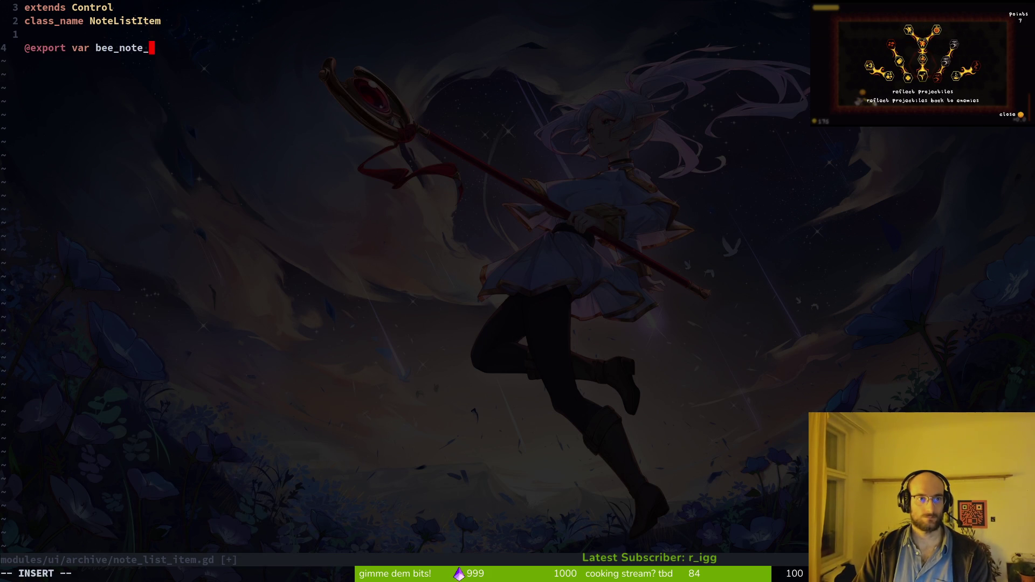
{"action": "type", "text": "a: B"}
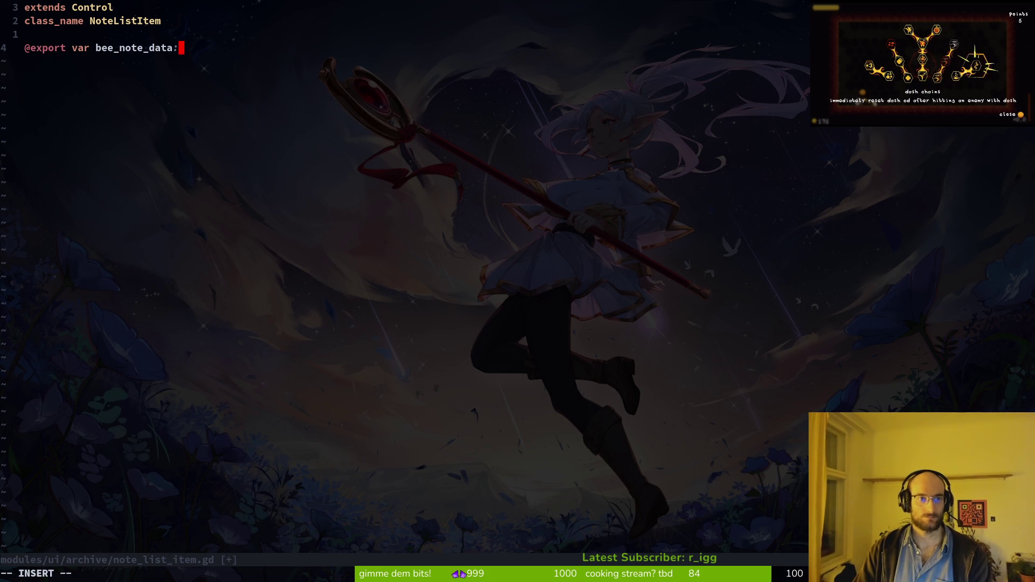
{"action": "type", "text": "e"}
{"action": "key", "text": "Tab"}
{"action": "key", "text": "Return"}
{"action": "key", "text": "Return"}
{"action": "key", "text": "Return"}
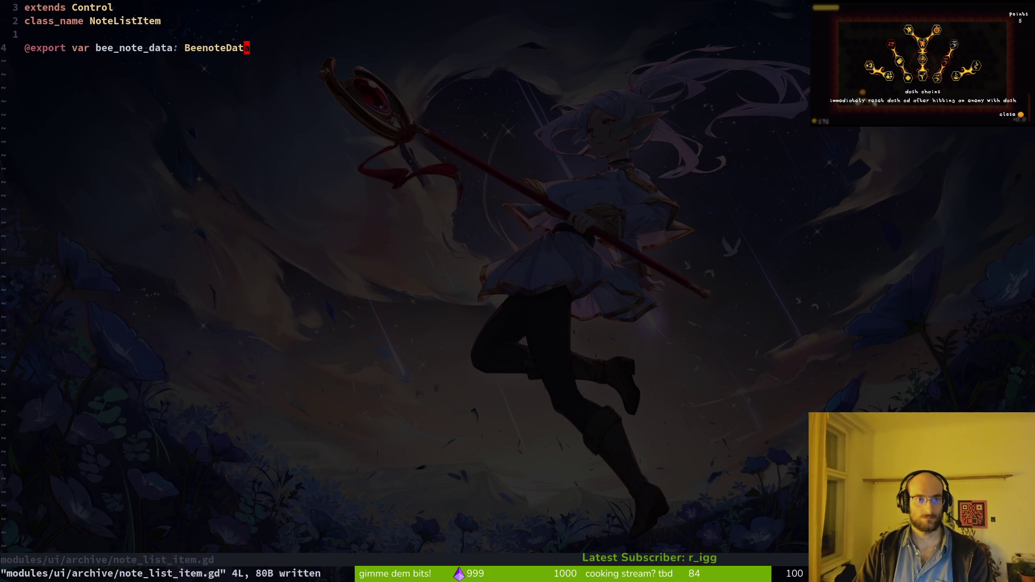
{"action": "key", "text": "Escape"}
{"action": "type", "text": ":w"}
{"action": "key", "text": "Return"}
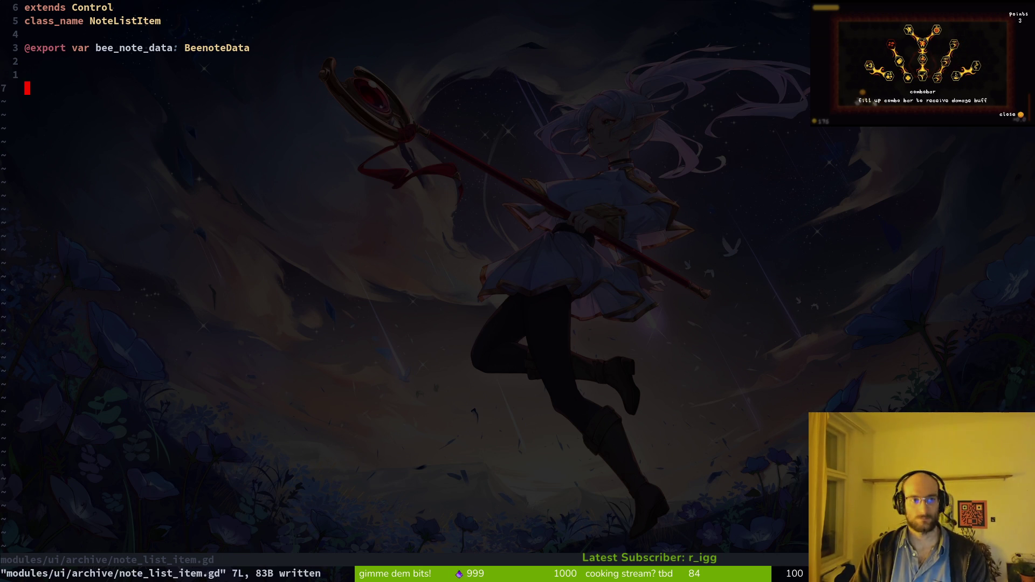
Step: Find and open note_detail.gd with Telescope Find Files
{"action": "key", "text": "space"}
{"action": "key", "text": "f"}
{"action": "key", "text": "f"}
{"action": "type", "text": "eetail"}
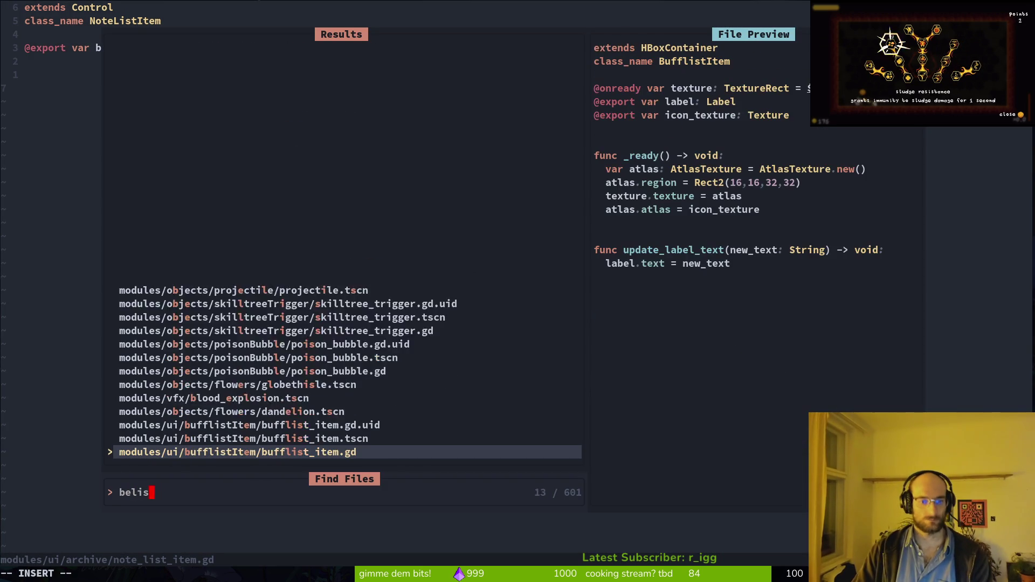
{"action": "key", "text": "BackSpace"}
{"action": "key", "text": "BackSpace"}
{"action": "key", "text": "BackSpace"}
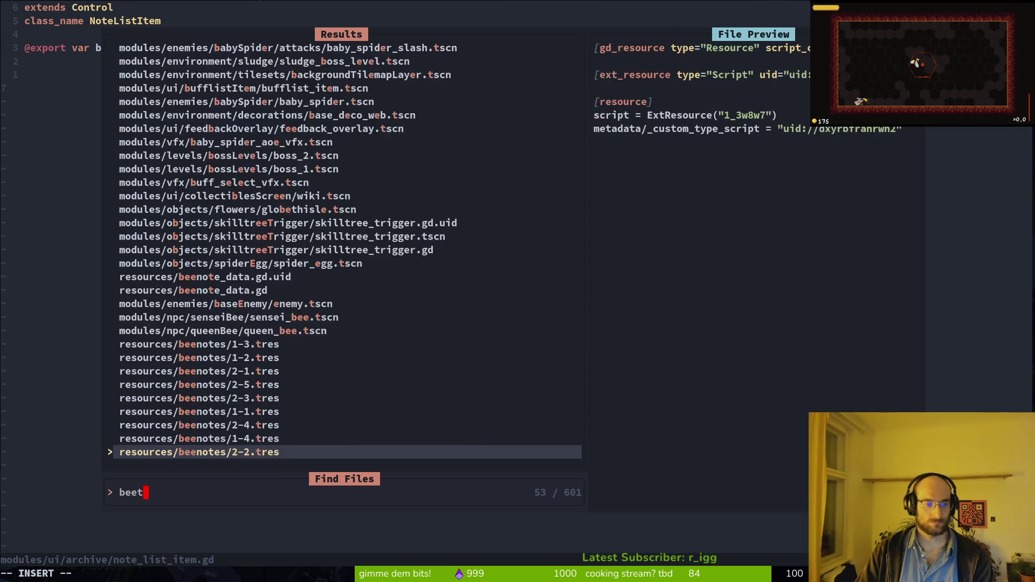
{"action": "type", "text": "ntoed"}
{"action": "key", "text": "BackSpace"}
{"action": "key", "text": "BackSpace"}
{"action": "key", "text": "BackSpace"}
{"action": "type", "text": "ote"}
{"action": "key", "text": "Return"}
Step: Add class_name NoteDetail to note_detail.gd and save it
{"action": "type", "text": "oclas"}
{"action": "key", "text": "Return"}
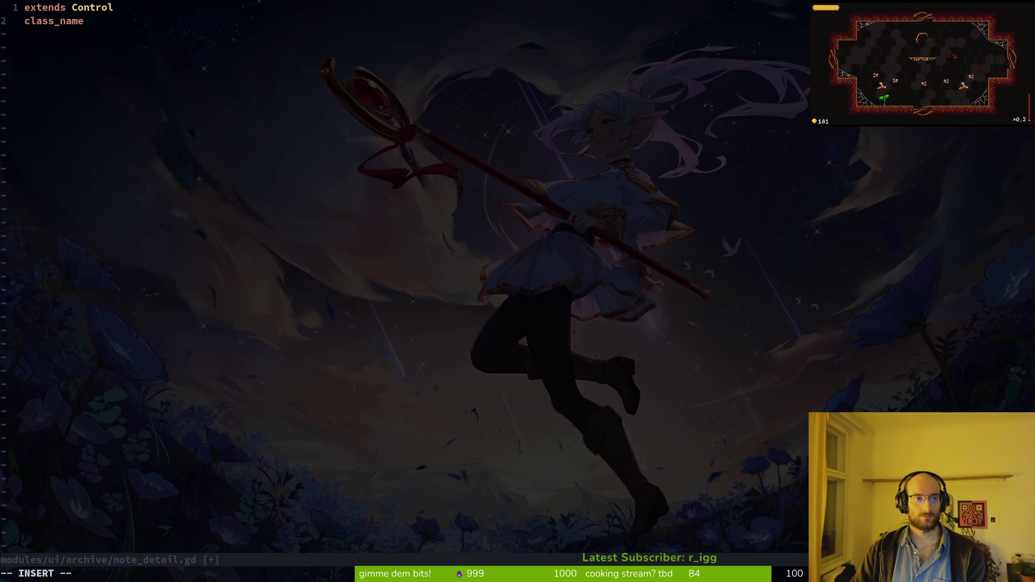
{"action": "type", "text": "eDt"}
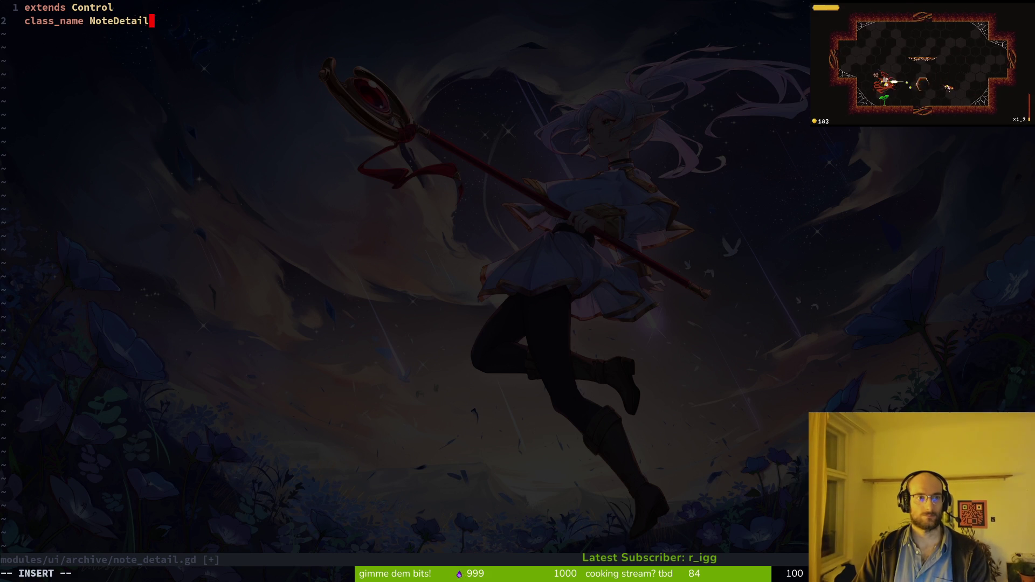
{"action": "key", "text": "Escape"}
{"action": "type", "text": ":w"}
{"action": "key", "text": "Return"}
{"action": "key", "text": "alt+Tab"}
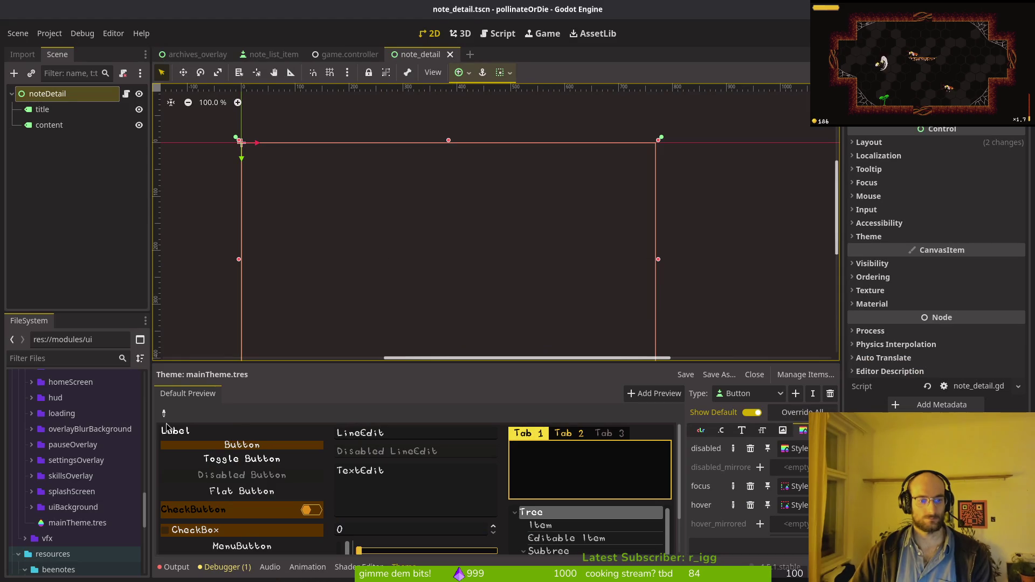
Step: Rename the root node from noteDetail to noteDetails and save the scene
{"action": "left_click", "coordinate": [92, 96]}
{"action": "key", "text": "Return"}
{"action": "key", "text": "ctrl+s"}
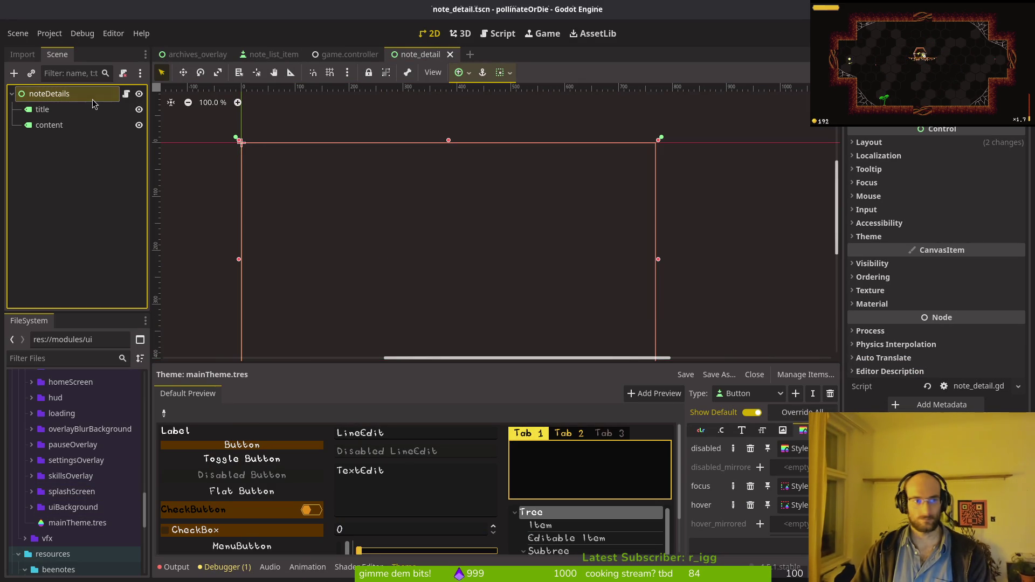
Step: Rename note_detail.tscn to note_details.tscn in the FileSystem dock
{"action": "right_click", "coordinate": [435, 56]}
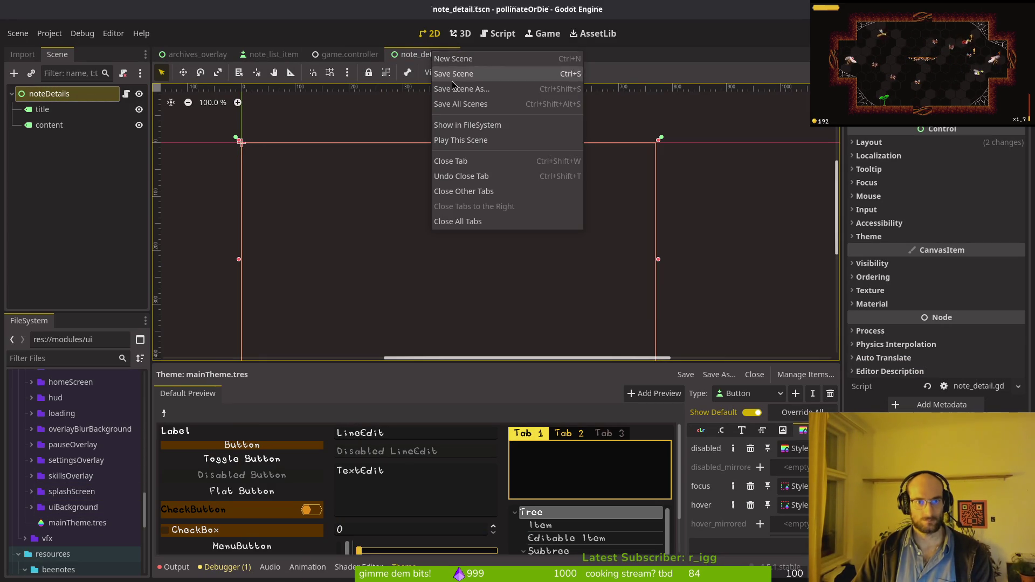
{"action": "left_click", "coordinate": [474, 122]}
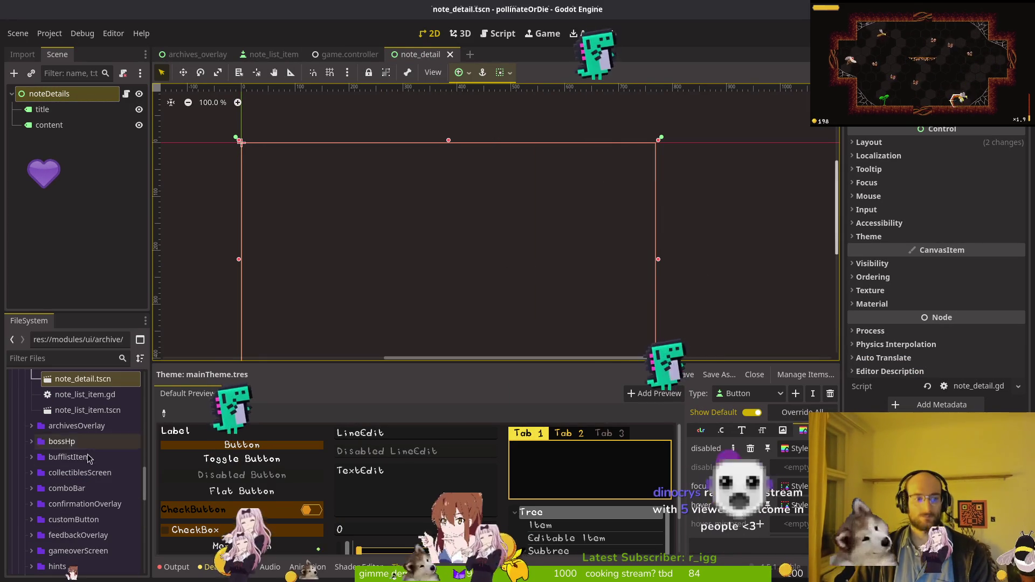
{"action": "scroll", "coordinate": [102, 437], "scroll_direction": "up", "scroll_amount": 1}
{"action": "right_click", "coordinate": [97, 431]}
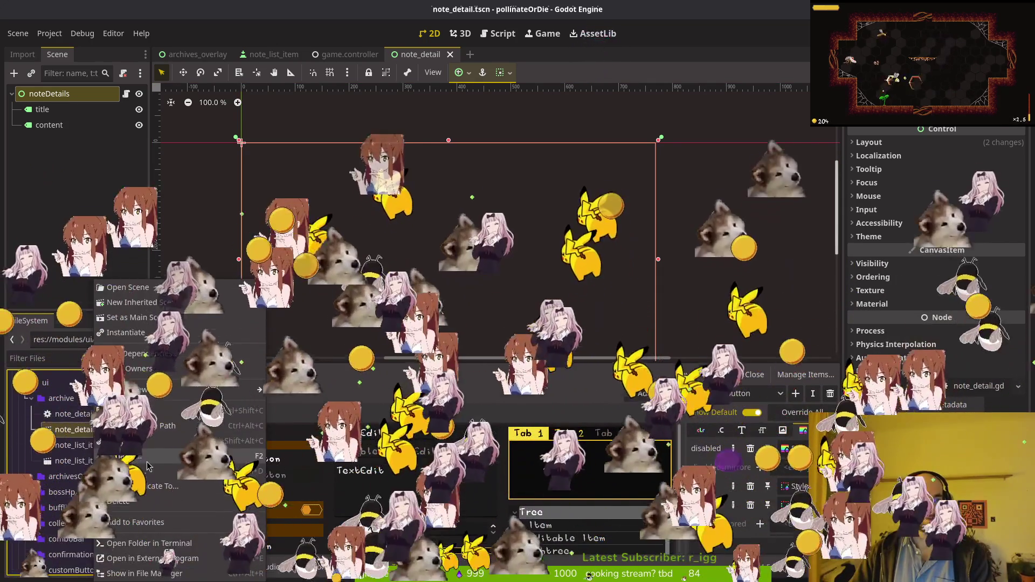
{"action": "left_click", "coordinate": [146, 457]}
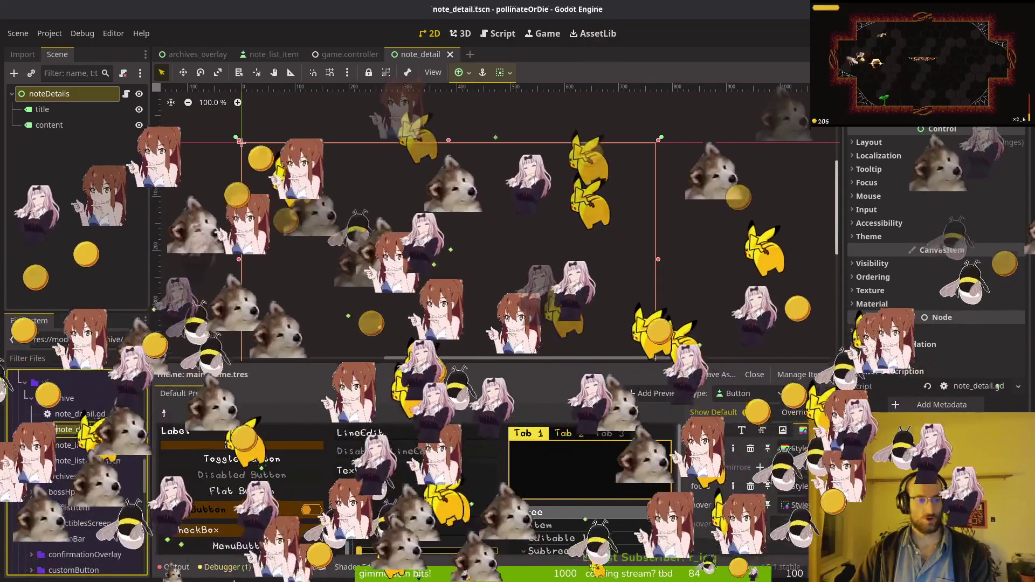
{"action": "type", "text": "scn"}
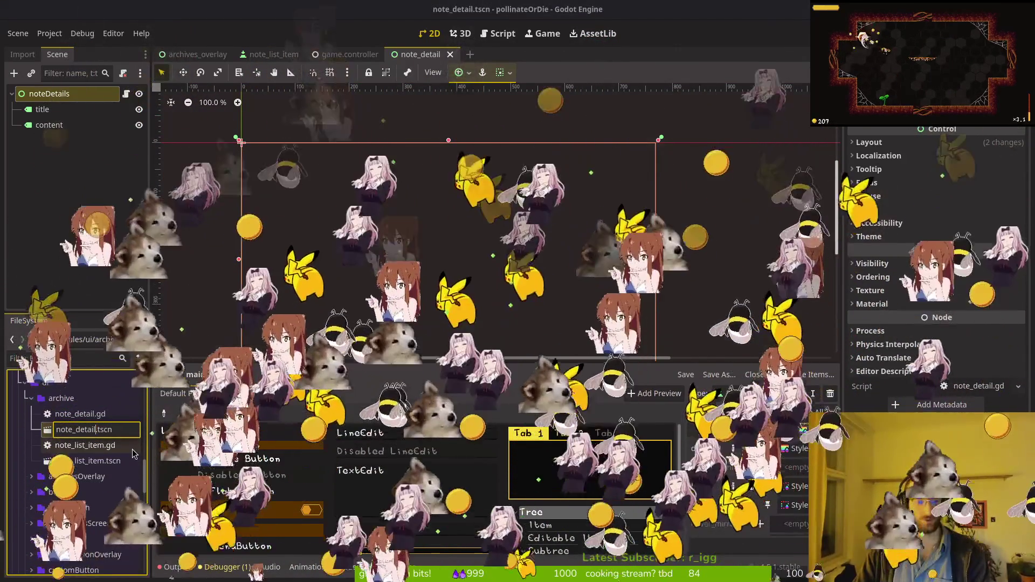
{"action": "type", "text": "s"}
{"action": "key", "text": "Return"}
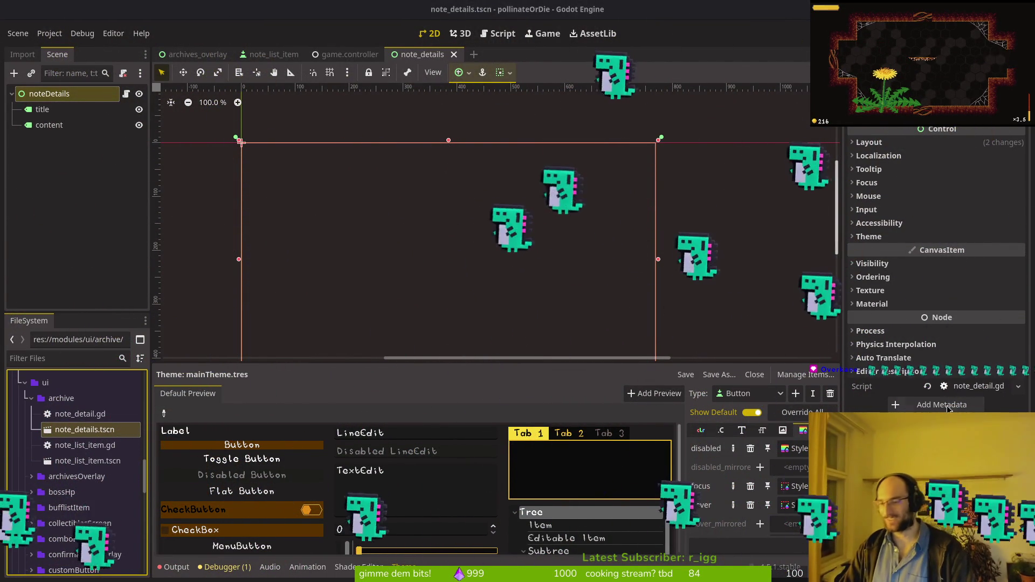
Step: Leave note_detail.gd's name unchanged, collapse the archive folder, and enlarge the 2D canvas
{"action": "left_click", "coordinate": [70, 415]}
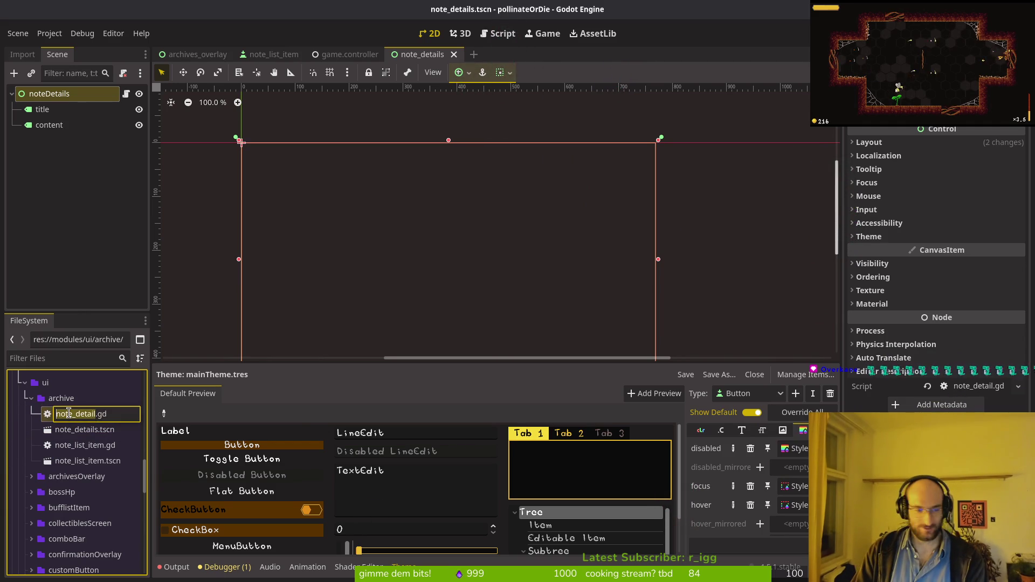
{"action": "key", "text": "F2"}
{"action": "key", "text": "Escape"}
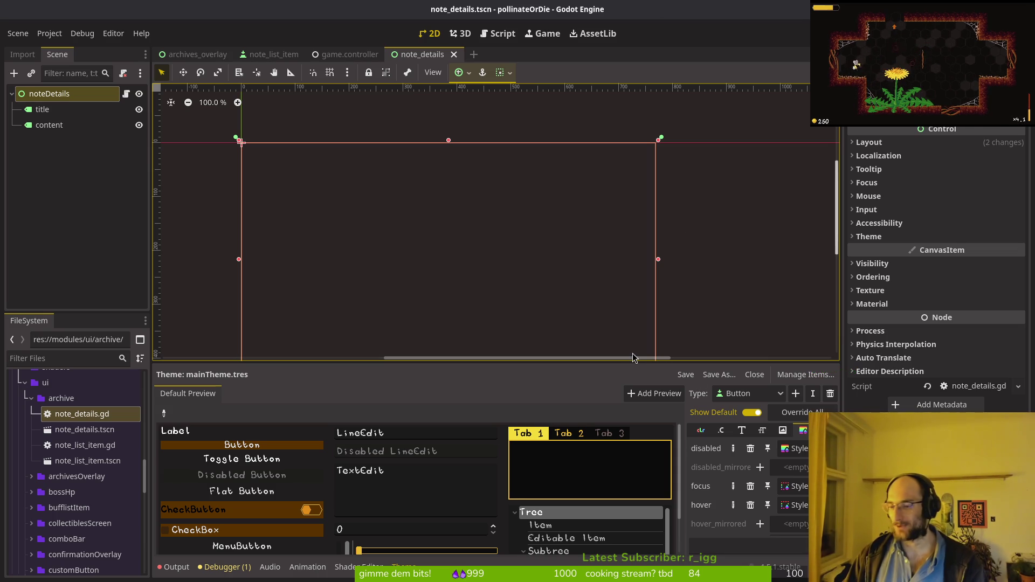
{"action": "left_click", "coordinate": [32, 398]}
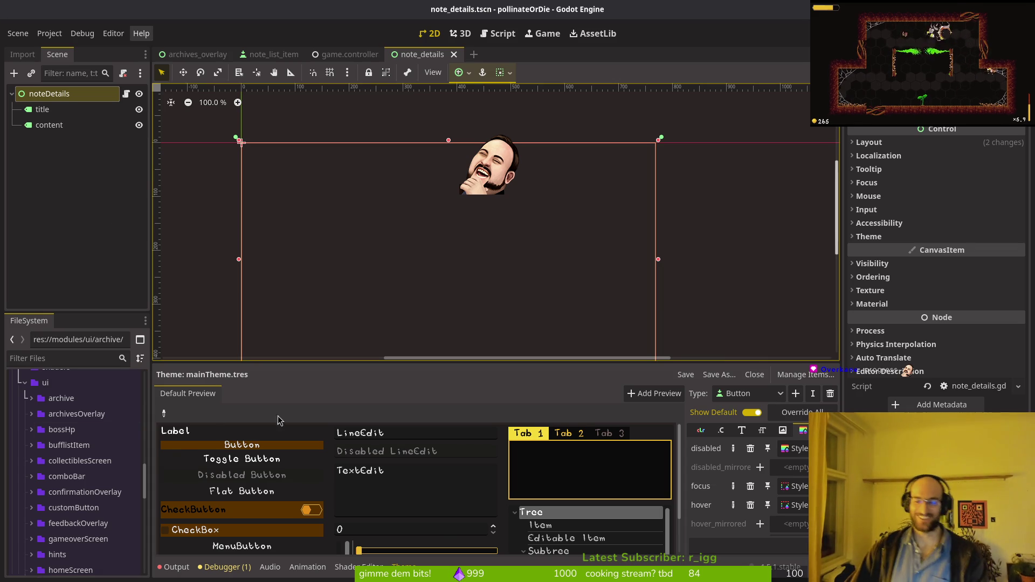
{"action": "left_click_drag", "start_coordinate": [501, 369], "coordinate": [500, 396]}
{"action": "left_click", "coordinate": [243, 143]}
{"action": "left_click", "coordinate": [482, 223]}
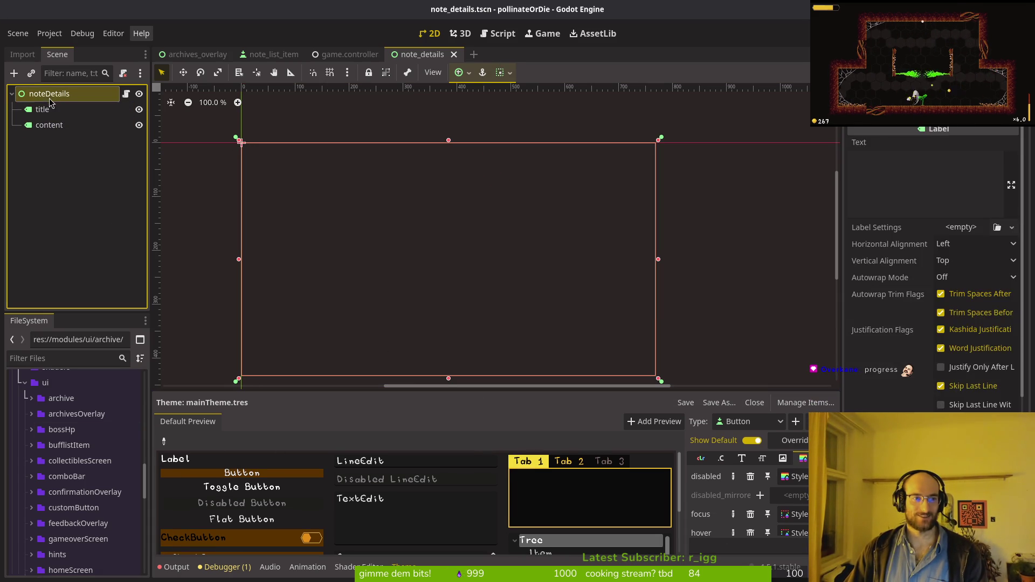
Step: Save the NoteDetails class_name edit in Vim, then clear Godot's node selection
{"action": "key", "text": "alt+Tab"}
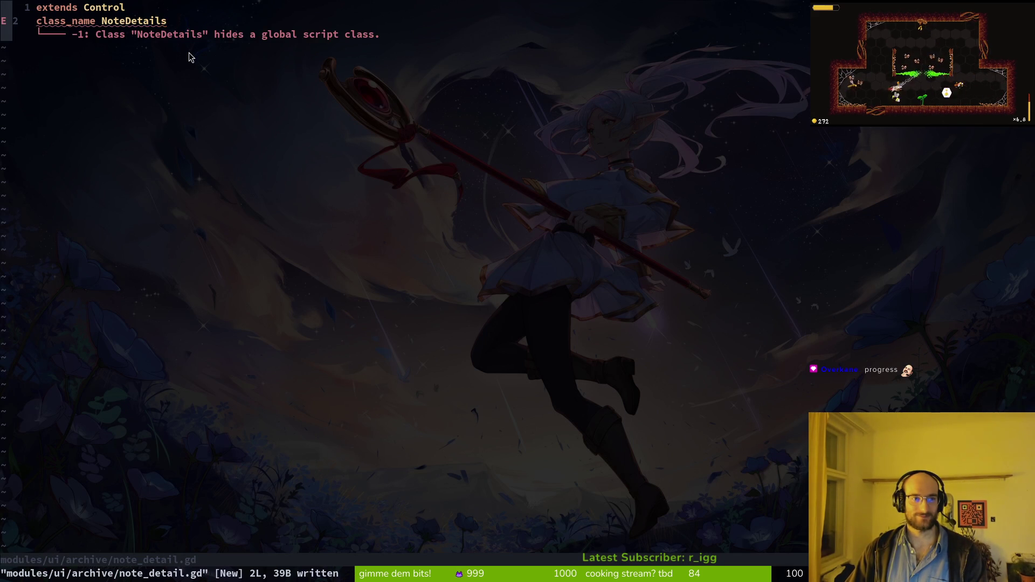
{"action": "key", "text": "o"}
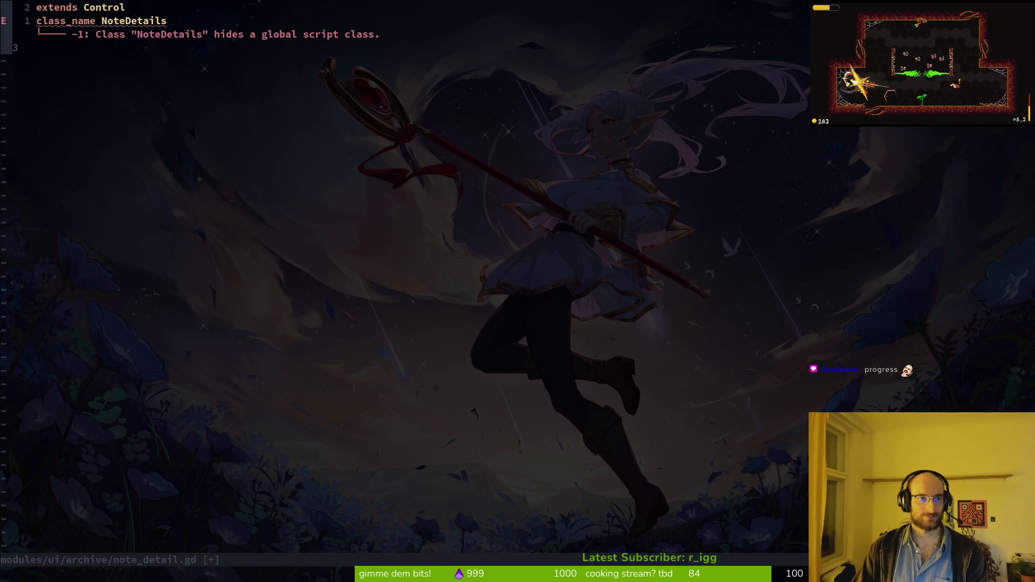
{"action": "type", "text": ":w"}
{"action": "key", "text": "Return"}
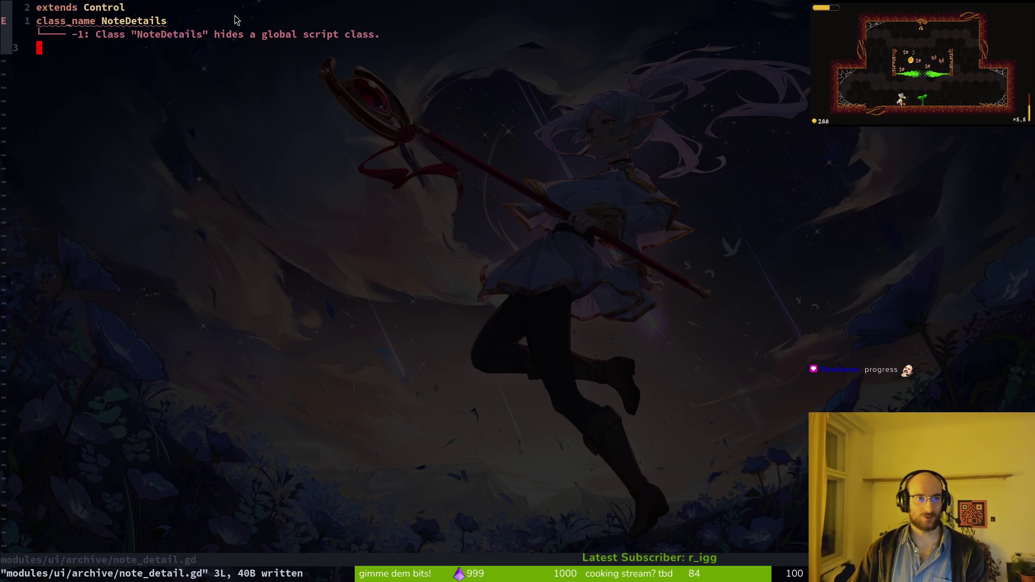
{"action": "key", "text": "alt+Tab"}
{"action": "left_click", "coordinate": [93, 273]}
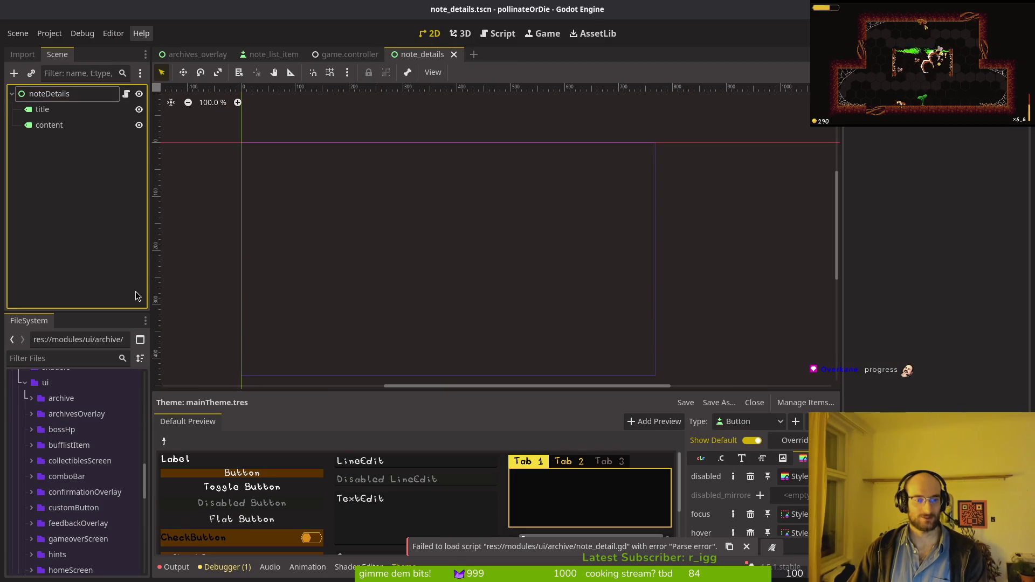
Step: Dismiss Vim's file finder and save note_detail.gd
{"action": "key", "text": "alt+Tab"}
{"action": "key", "text": "space"}
{"action": "key", "text": "f"}
{"action": "key", "text": "f"}
{"action": "key", "text": "Escape"}
{"action": "key", "text": "Return"}
{"action": "key", "text": "space"}
{"action": "key", "text": "f"}
{"action": "key", "text": "f"}
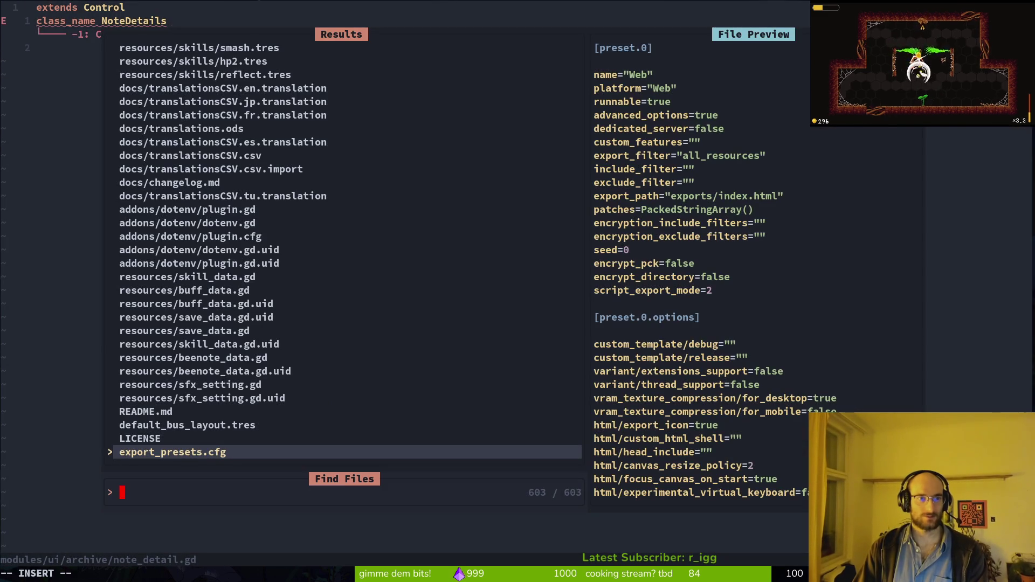
{"action": "key", "text": "Return"}
{"action": "key", "text": "Escape"}
Step: Grep the project for NoteDetails and inspect the note_detail.gd and note_details.gd matches
{"action": "key", "text": "space"}
{"action": "key", "text": "p"}
{"action": "key", "text": "s"}
{"action": "type", "text": "NoteDetails"}
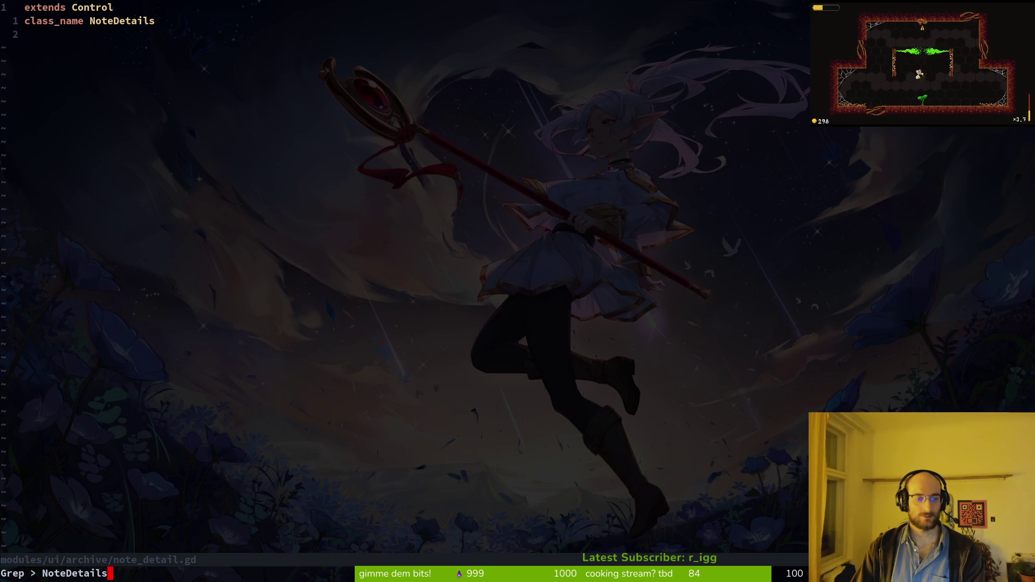
{"action": "key", "text": "Return"}
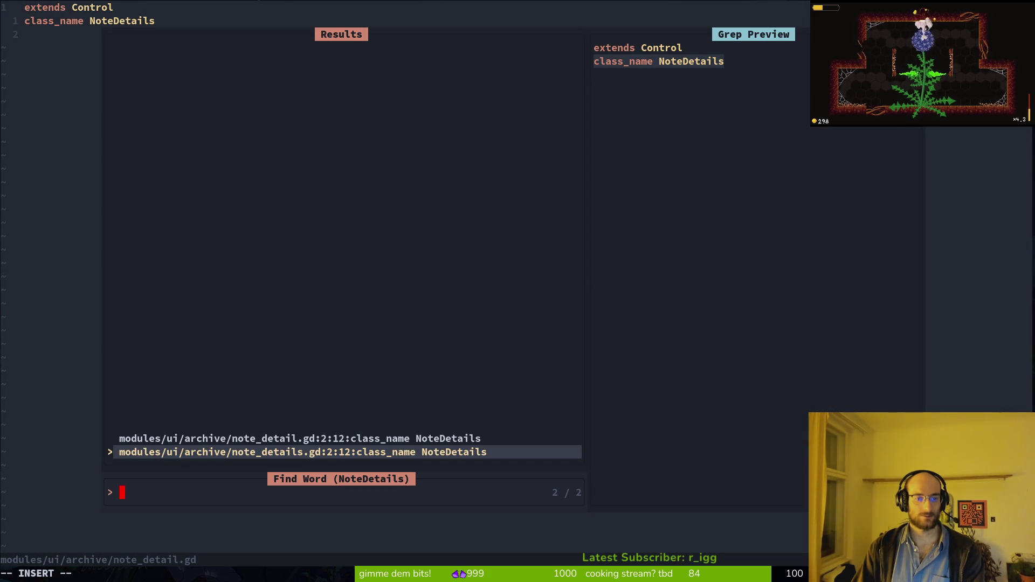
{"action": "key", "text": "Up"}
{"action": "key", "text": "Down"}
{"action": "key", "text": "Escape"}
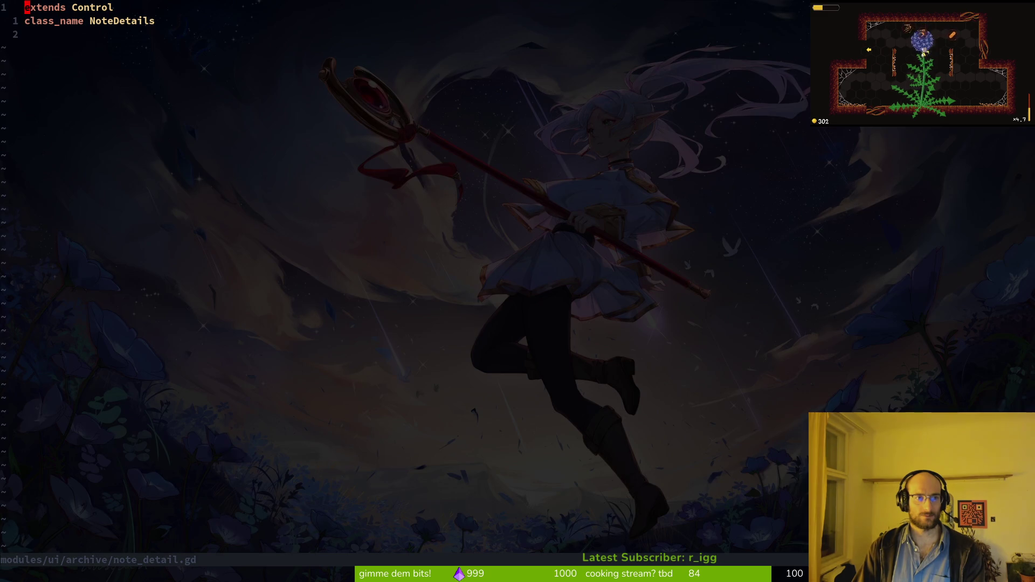
Step: Save and quit Vim
{"action": "type", "text": ":wq"}
{"action": "key", "text": "Return"}
{"action": "type", "text": ":q"}
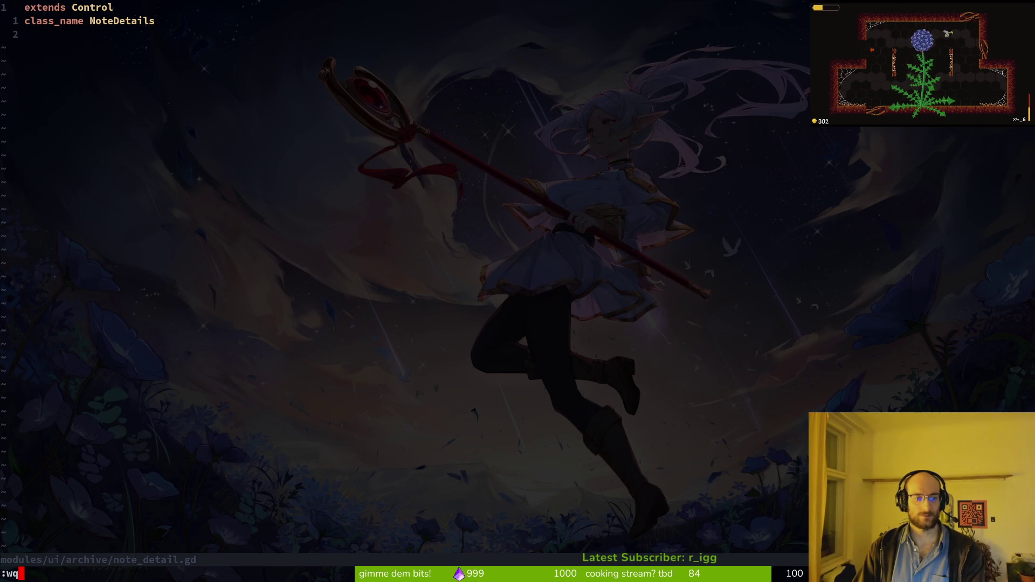
{"action": "key", "text": "Return"}
Step: Delete the stale note_detail.gd from the archive folder and show the game.controller scene
{"action": "key", "text": "alt+Tab"}
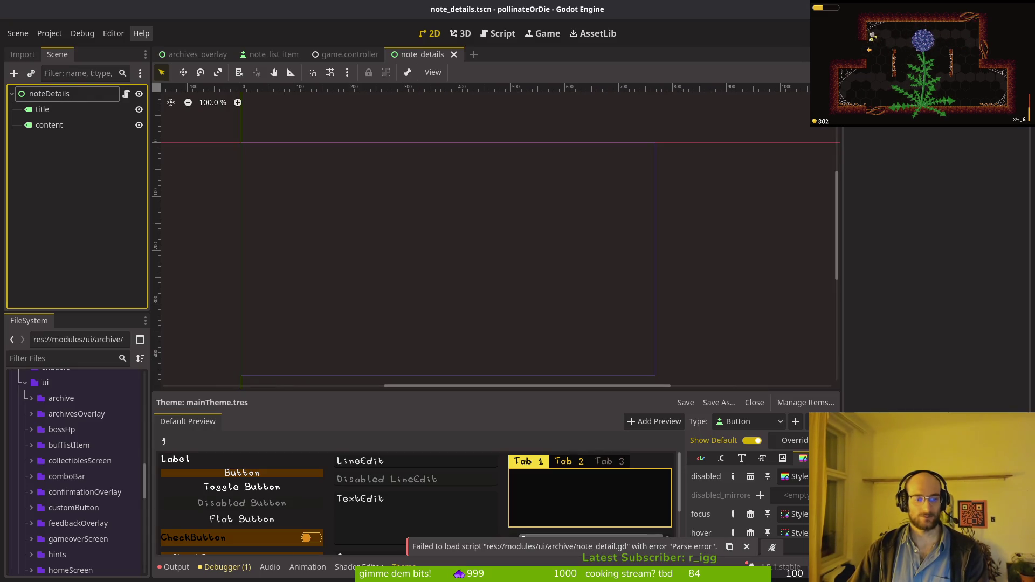
{"action": "left_click", "coordinate": [422, 58]}
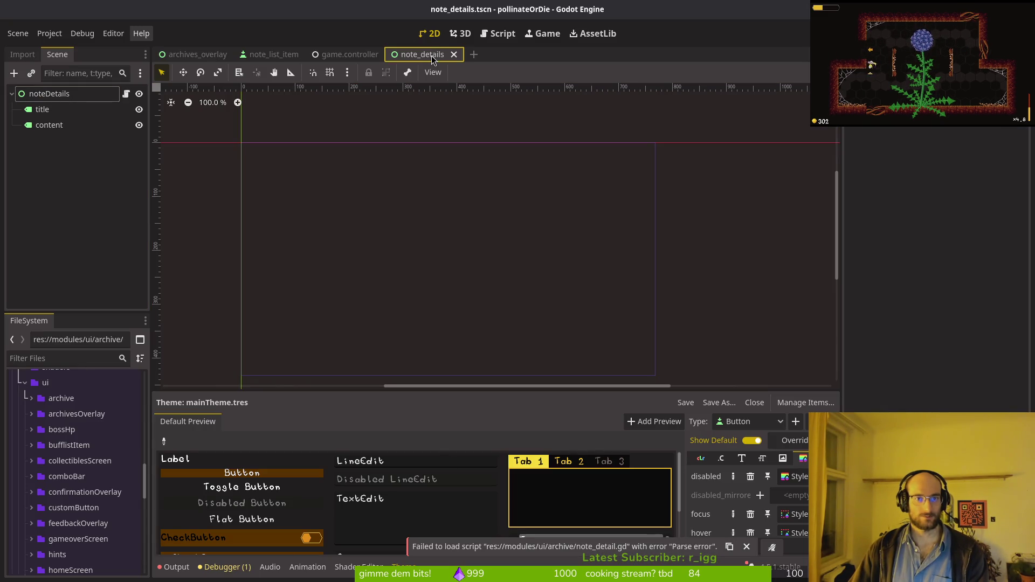
{"action": "right_click", "coordinate": [422, 62]}
{"action": "left_click", "coordinate": [478, 128]}
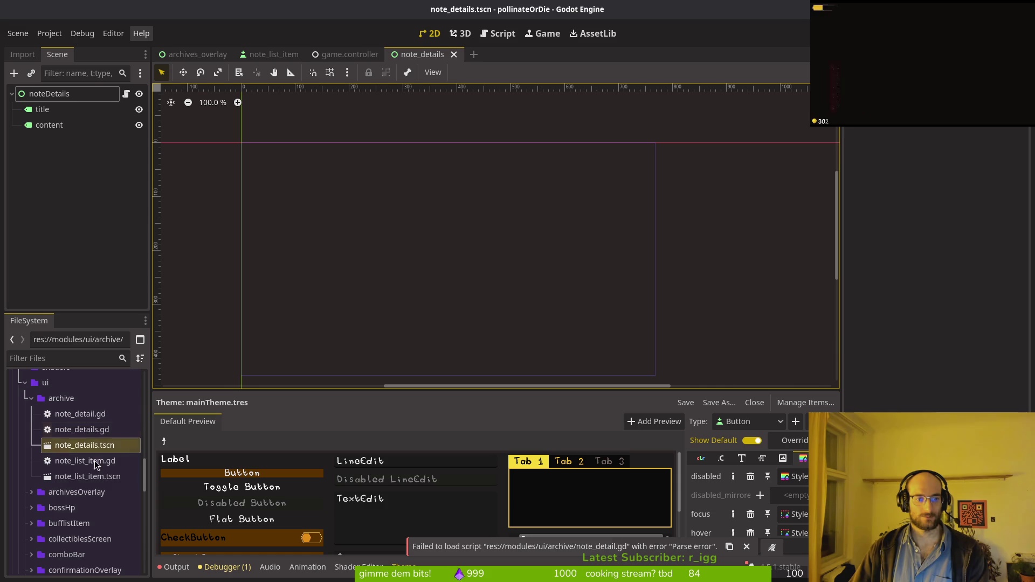
{"action": "left_click", "coordinate": [89, 414]}
{"action": "key", "text": "Delete"}
{"action": "key", "text": "Return"}
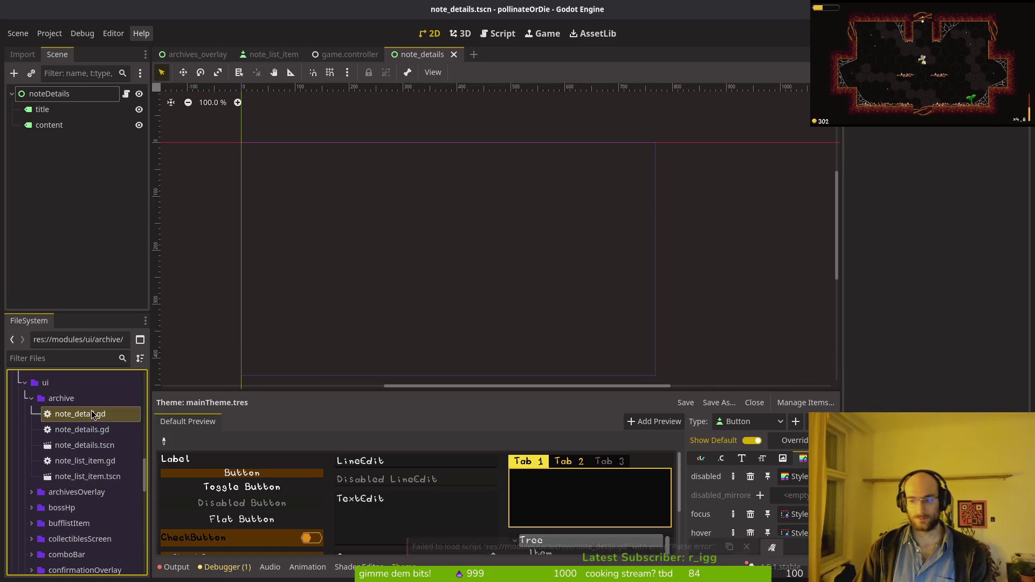
{"action": "left_click", "coordinate": [153, 174]}
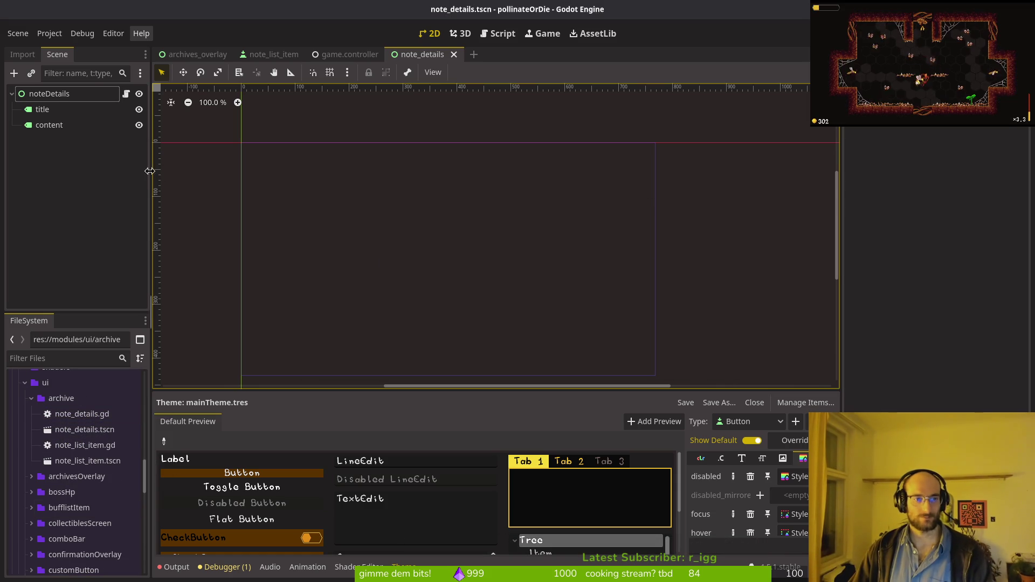
{"action": "left_click", "coordinate": [346, 55]}
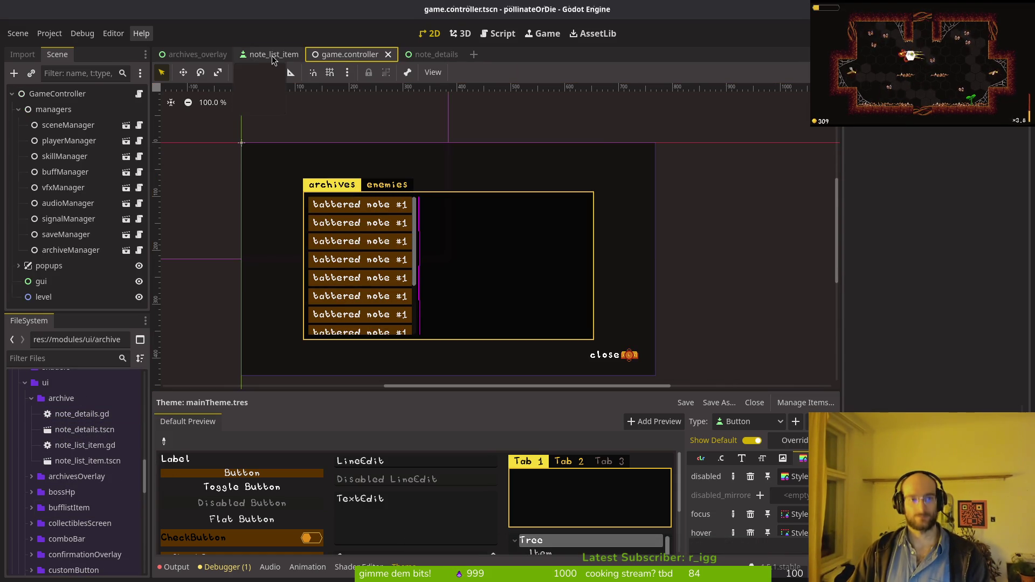
Step: Cancel the half-typed shell command, run 'vim .' to list the pollinate-or-die root
{"action": "left_click", "coordinate": [274, 54]}
{"action": "key", "text": "super+1"}
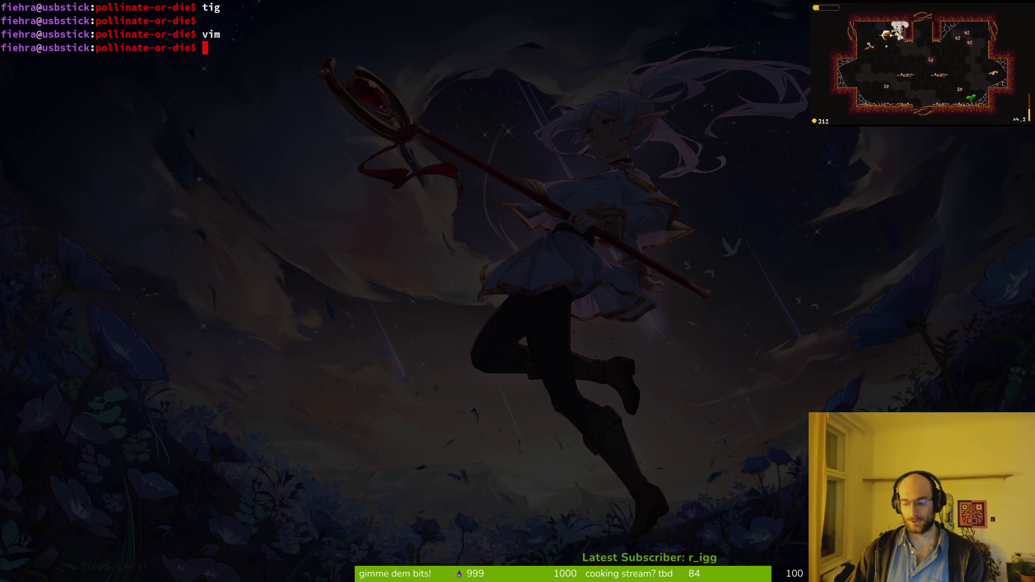
{"action": "type", "text": "^"}
{"action": "key", "text": "ctrl+c"}
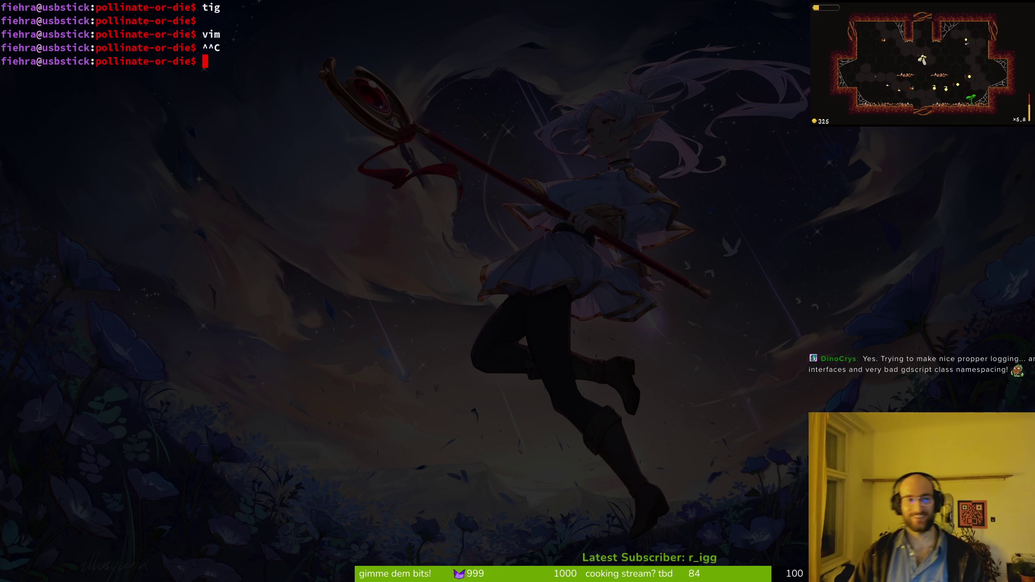
{"action": "type", "text": "vim."}
{"action": "key", "text": "Return"}
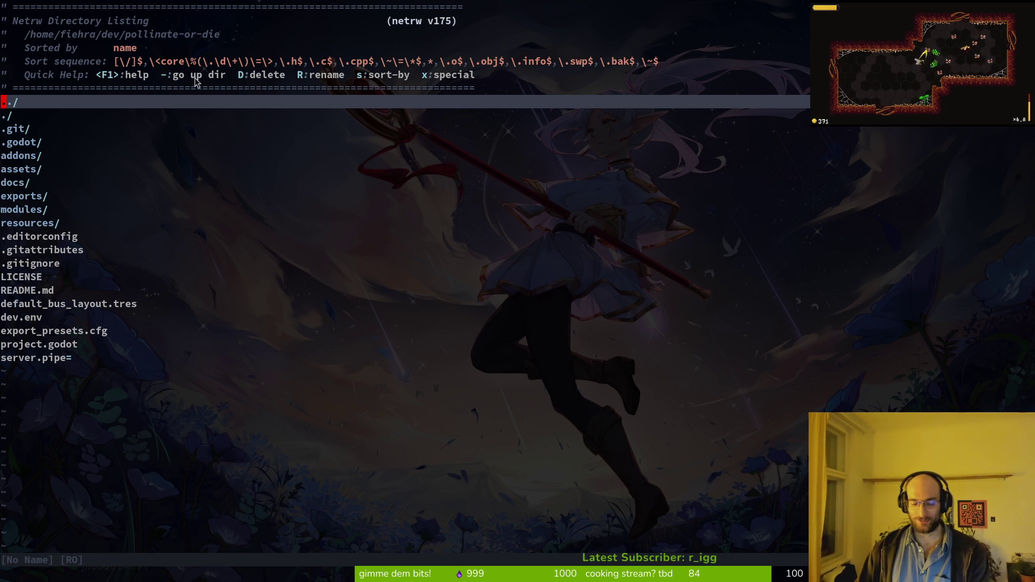
{"action": "type", "text": ":w"}
{"action": "key", "text": "Return"}
{"action": "key", "text": "alt+Tab"}
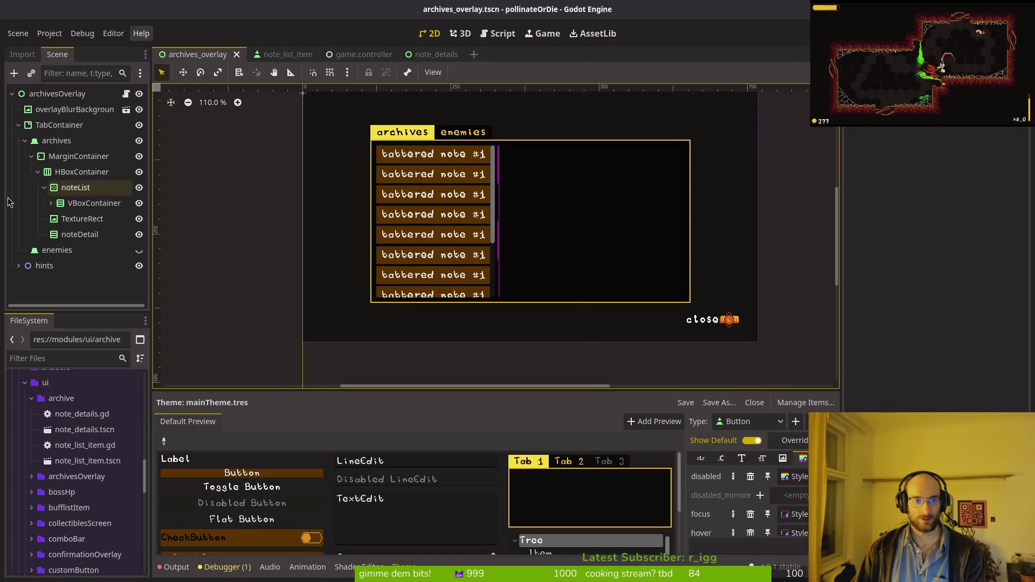
Step: Collapse HBoxContainer in the archives overlay tree, clear the selection, and move to the Neovim workspace
{"action": "left_click", "coordinate": [38, 173]}
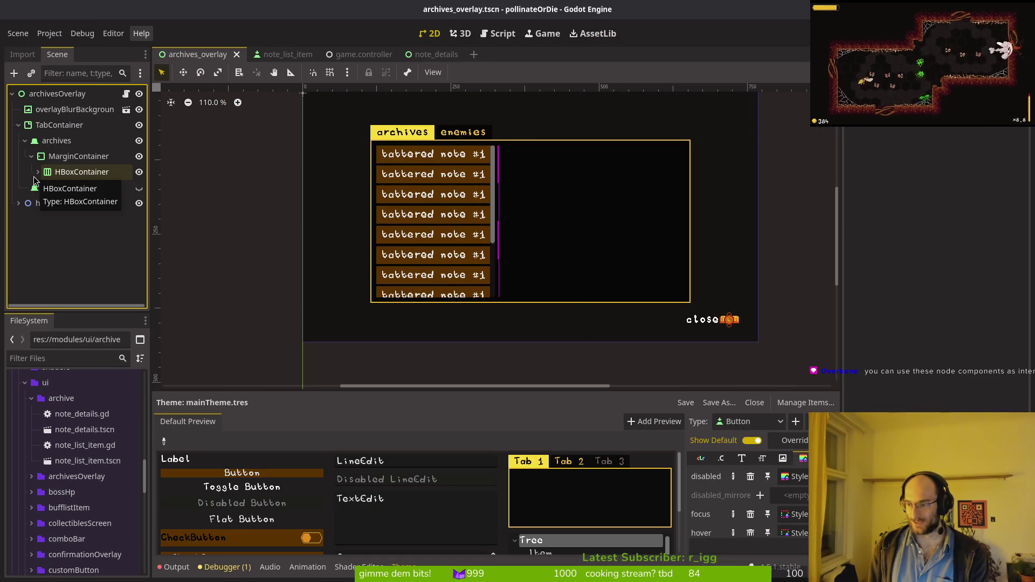
{"action": "key", "text": "super+2"}
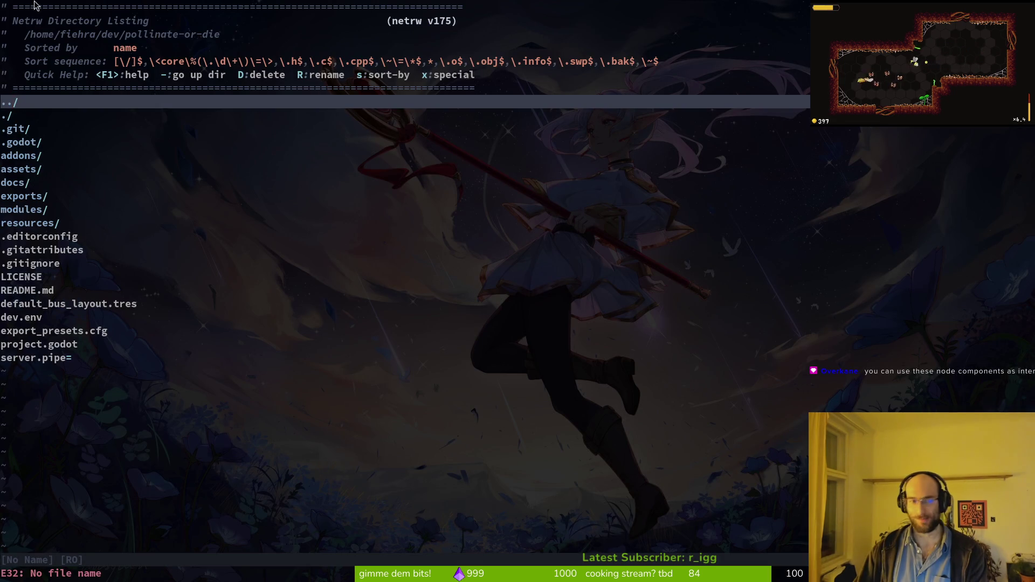
{"action": "key", "text": "super+1"}
{"action": "left_click", "coordinate": [244, 310]}
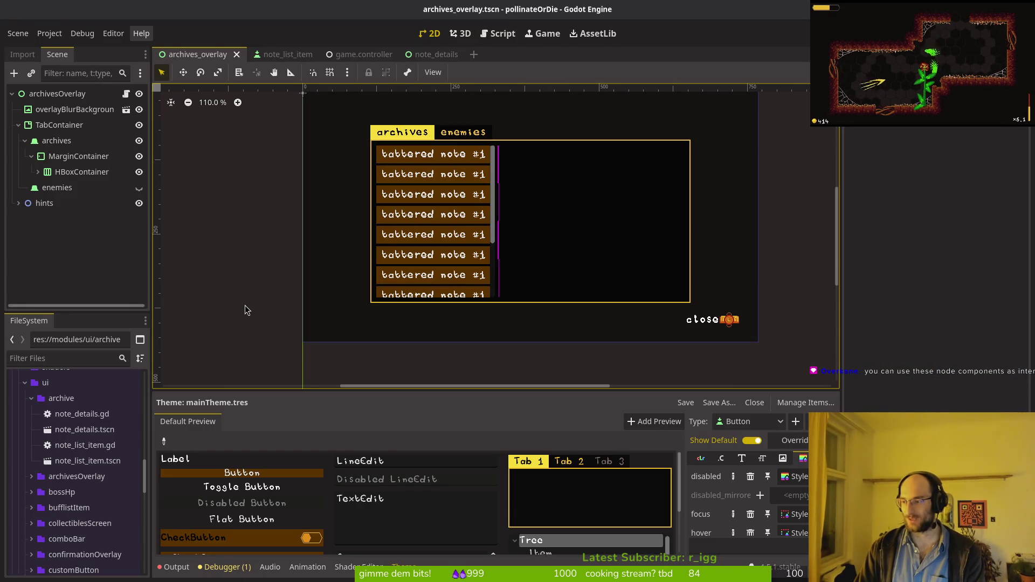
{"action": "key", "text": "super+2"}
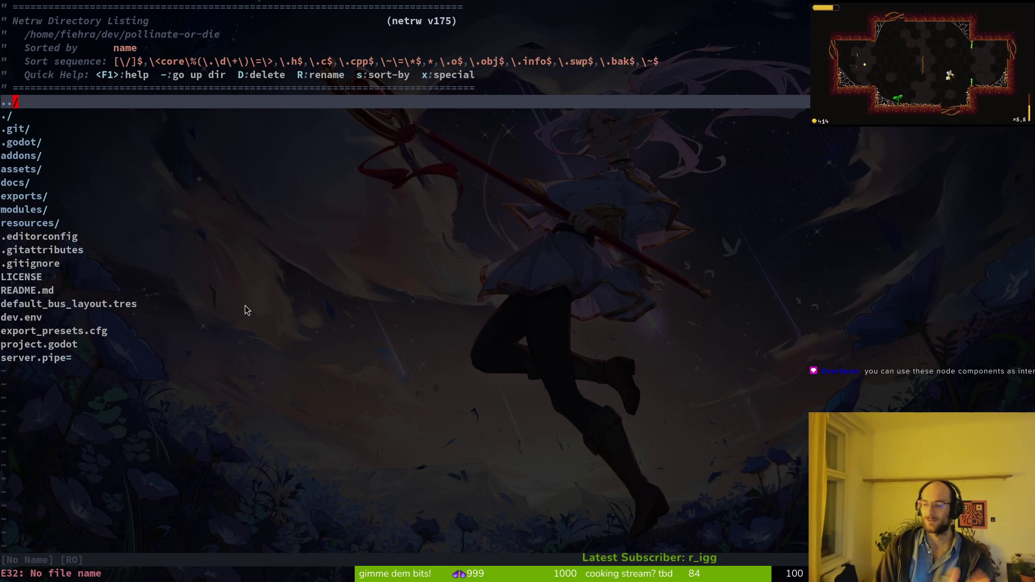
Step: Open skill_data.gd through Telescope Find Files
{"action": "key", "text": "space"}
{"action": "key", "text": "f"}
{"action": "key", "text": "f"}
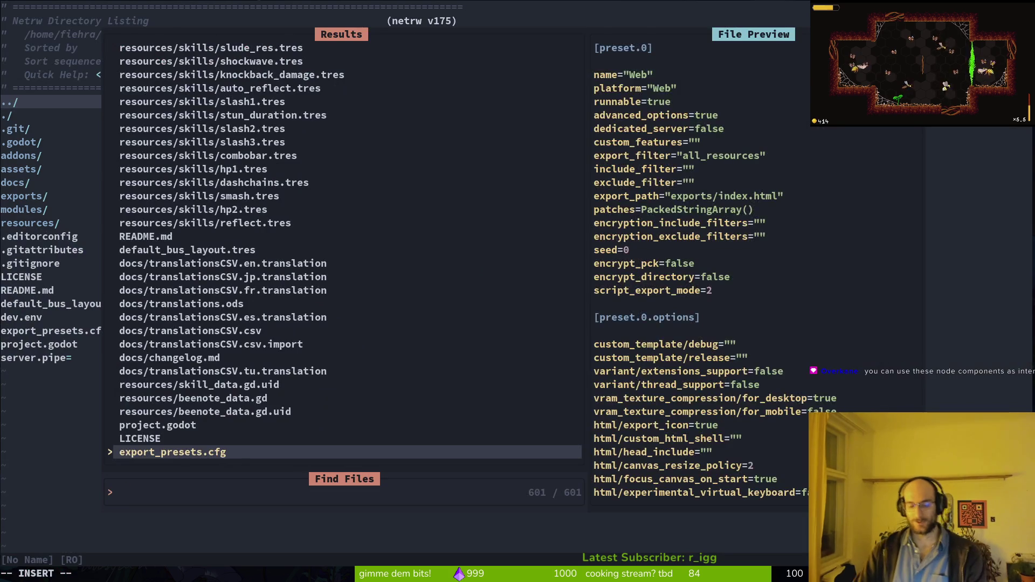
{"action": "type", "text": "s"}
{"action": "key", "text": "Up"}
{"action": "key", "text": "Return"}
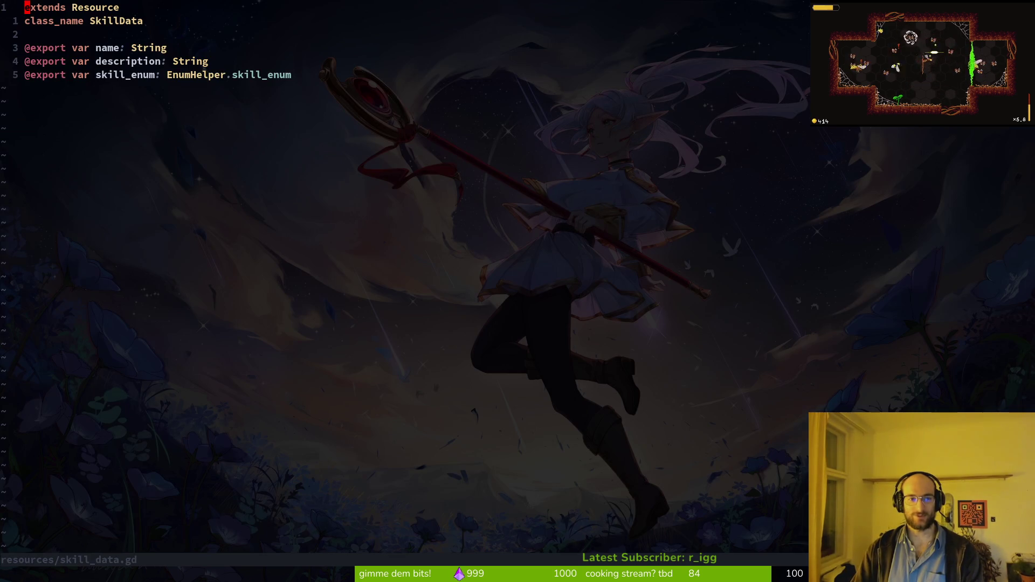
{"action": "key", "text": "V"}
{"action": "key", "text": "G"}
{"action": "key", "text": "Escape"}
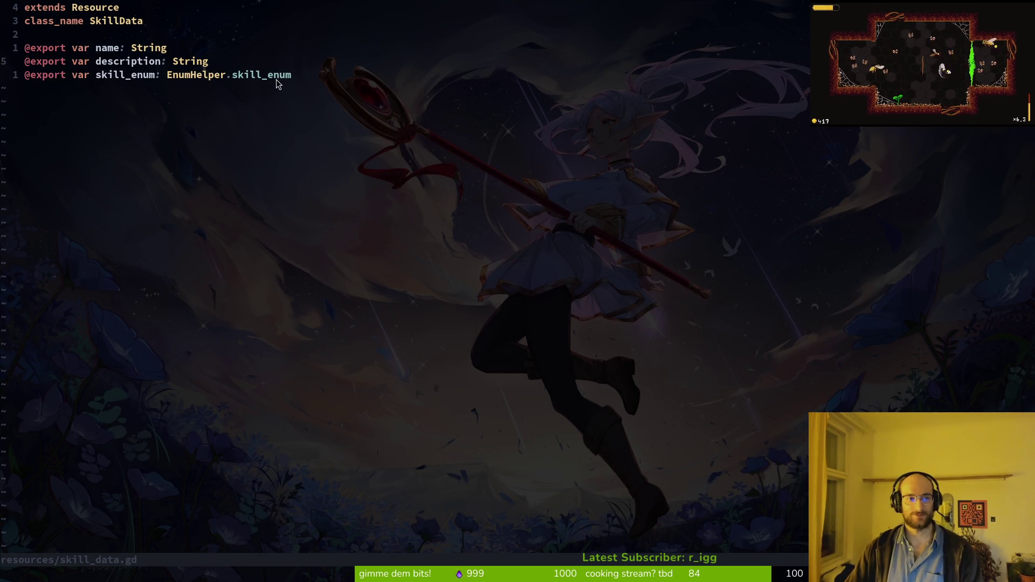
{"action": "key", "text": "k"}
{"action": "key", "text": "V"}
{"action": "key", "text": "j"}
{"action": "key", "text": "j"}
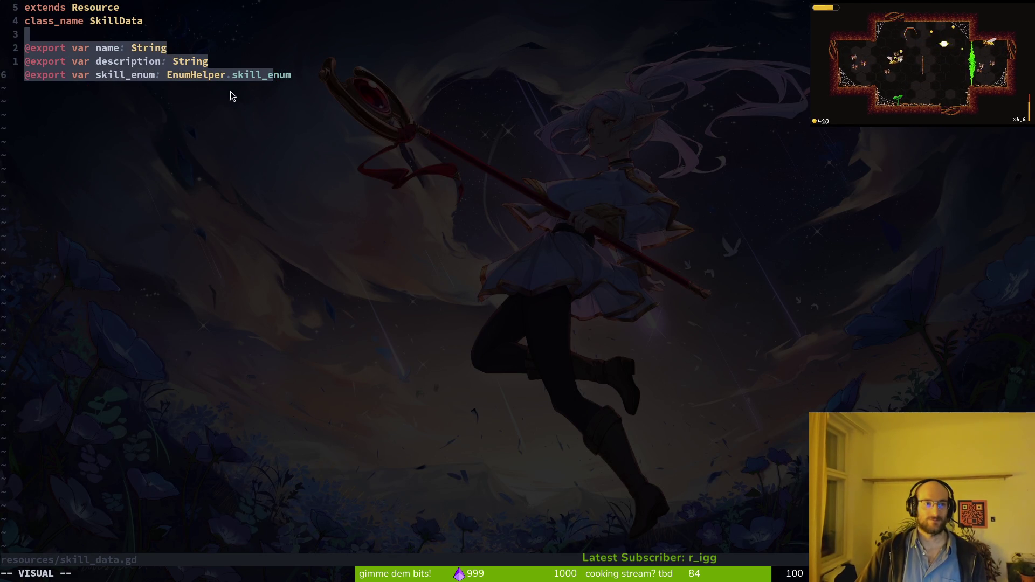
{"action": "key", "text": "Escape"}
{"action": "key", "text": "k"}
{"action": "key", "text": "f"}
{"action": "key", "text": "i"}
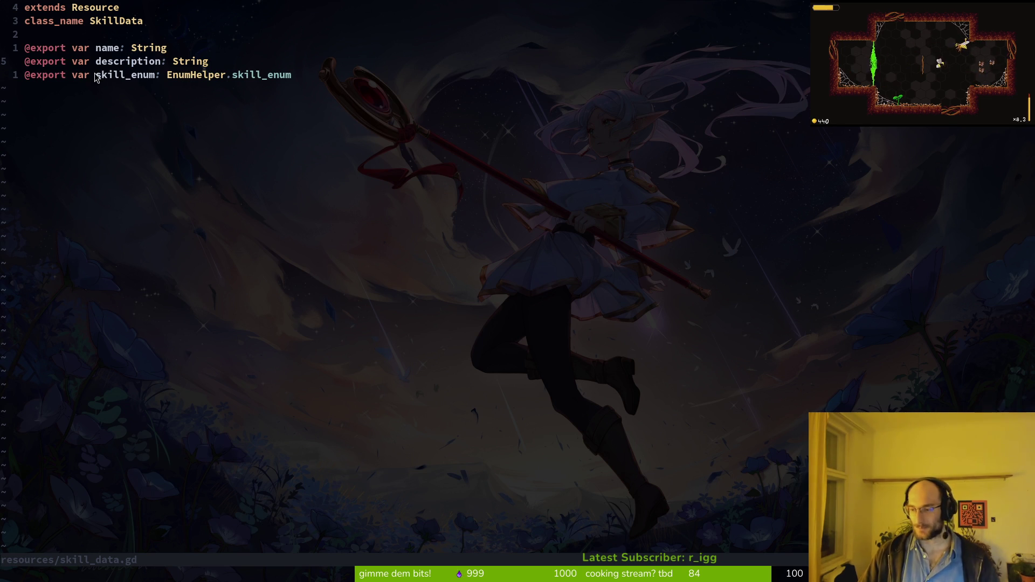
Step: Expand HBoxContainer in Godot, then open health_component.gd in Neovim by searching 'health'
{"action": "key", "text": "alt+Tab"}
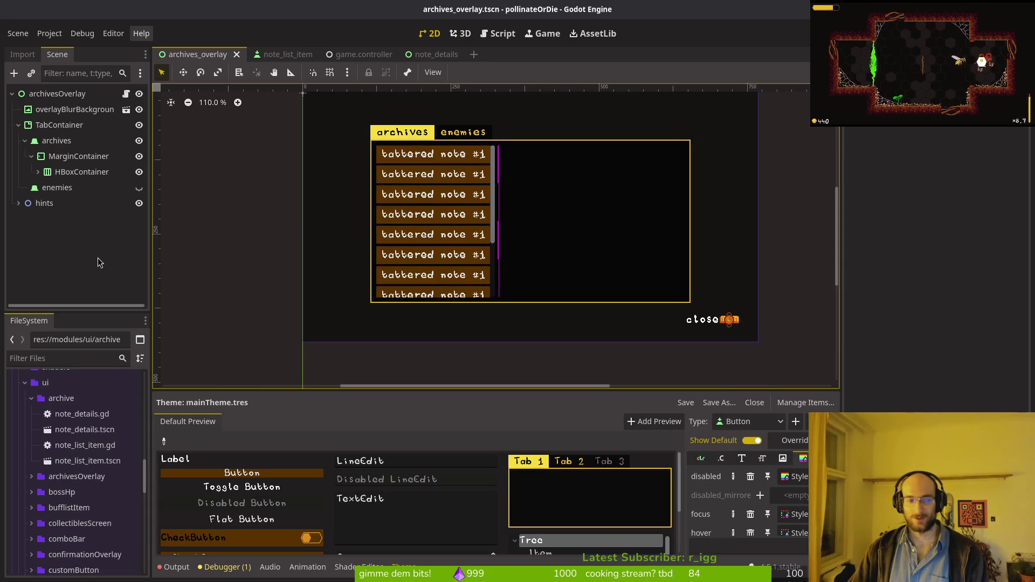
{"action": "left_click", "coordinate": [39, 172]}
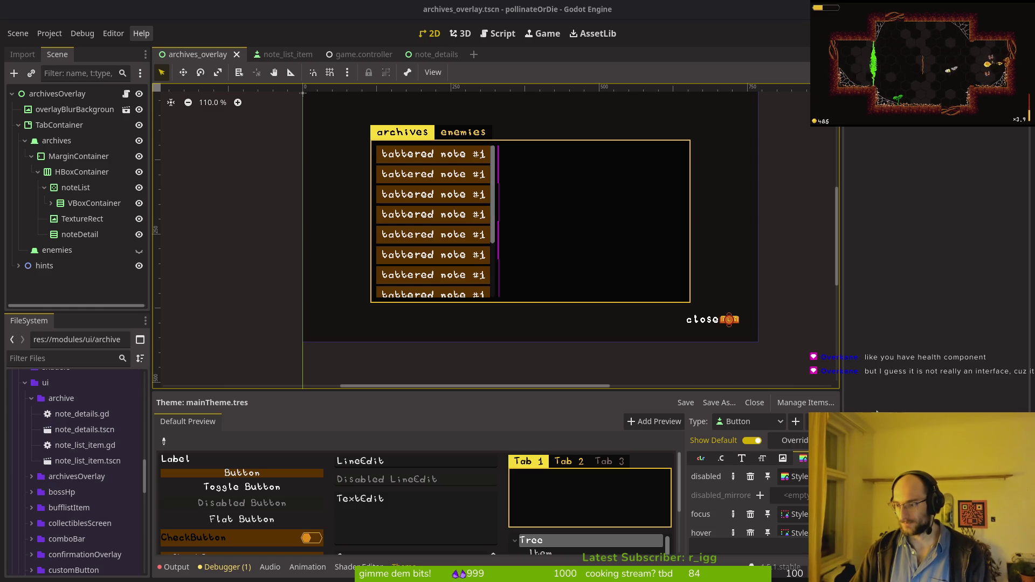
{"action": "key", "text": "super+2"}
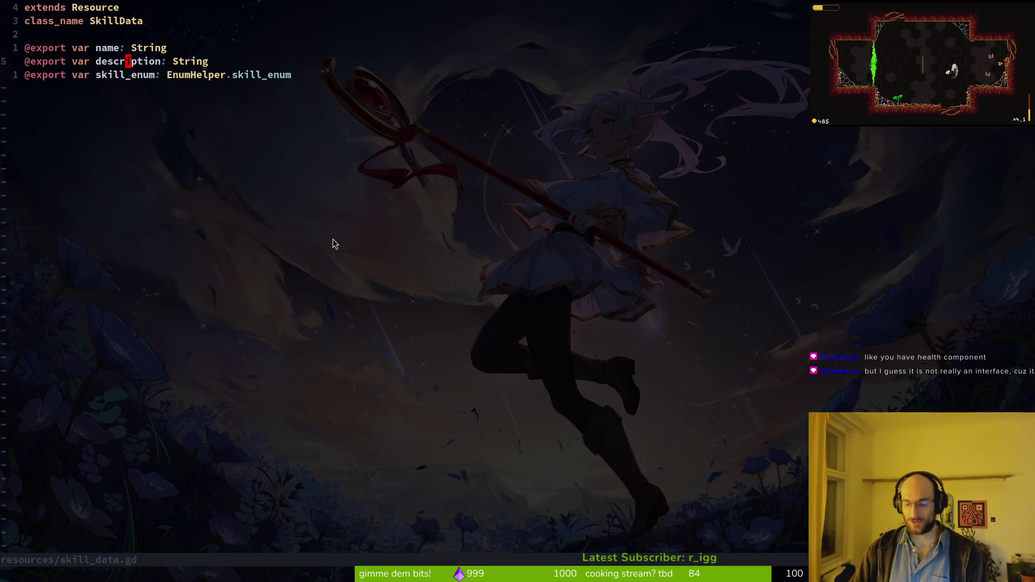
{"action": "key", "text": "space"}
{"action": "key", "text": "f"}
{"action": "key", "text": "f"}
{"action": "type", "text": "health"}
{"action": "key", "text": "Return"}
{"action": "left_click_drag", "start_coordinate": [180, 7], "coordinate": [28, 7]}
{"action": "key", "text": "Escape"}
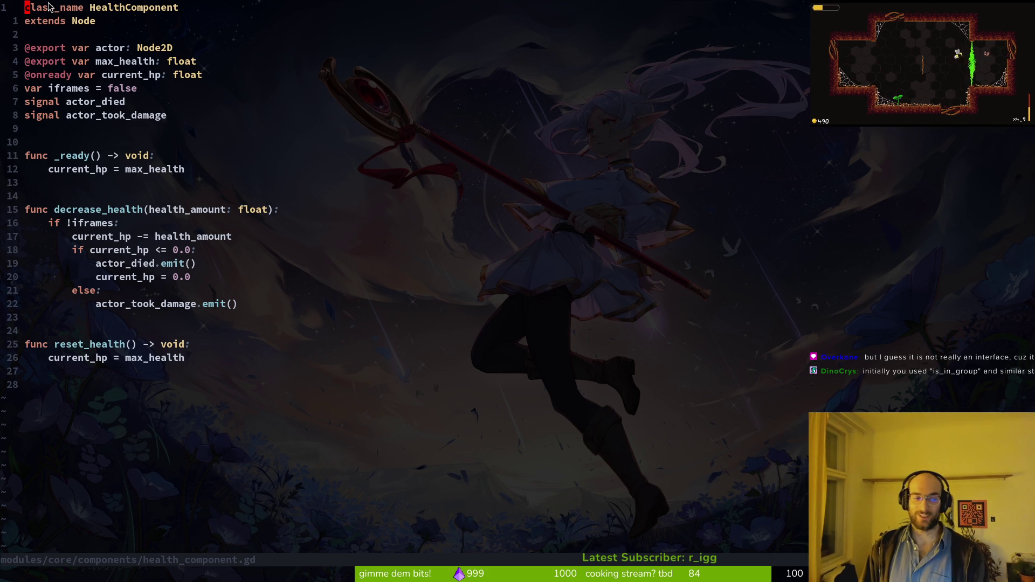
Step: Live-grep the project for is_in_group, which finds nothing, and return to the HealthComponent class
{"action": "key", "text": "space"}
{"action": "type", "text": "psis_"}
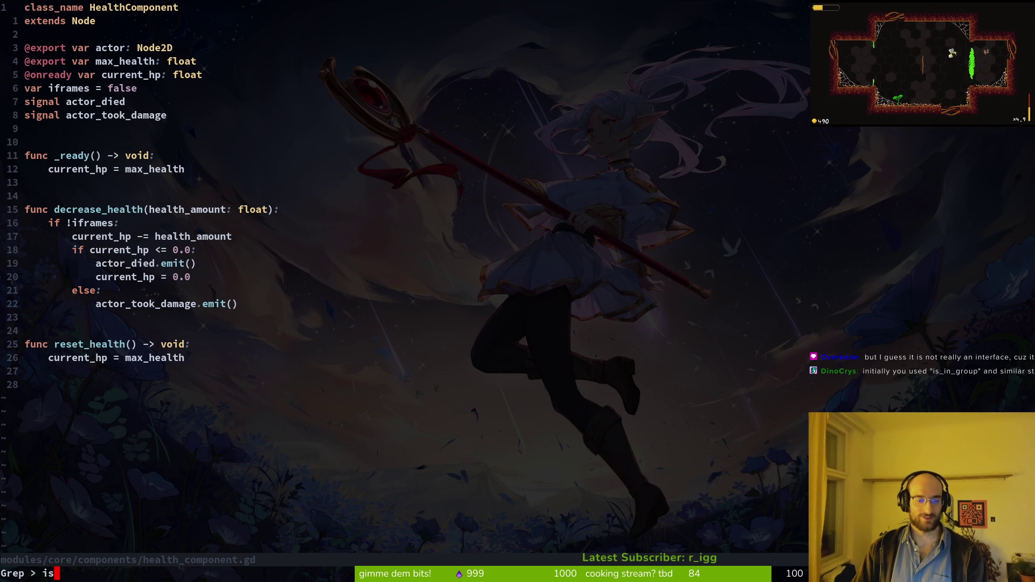
{"action": "type", "text": "in_group"}
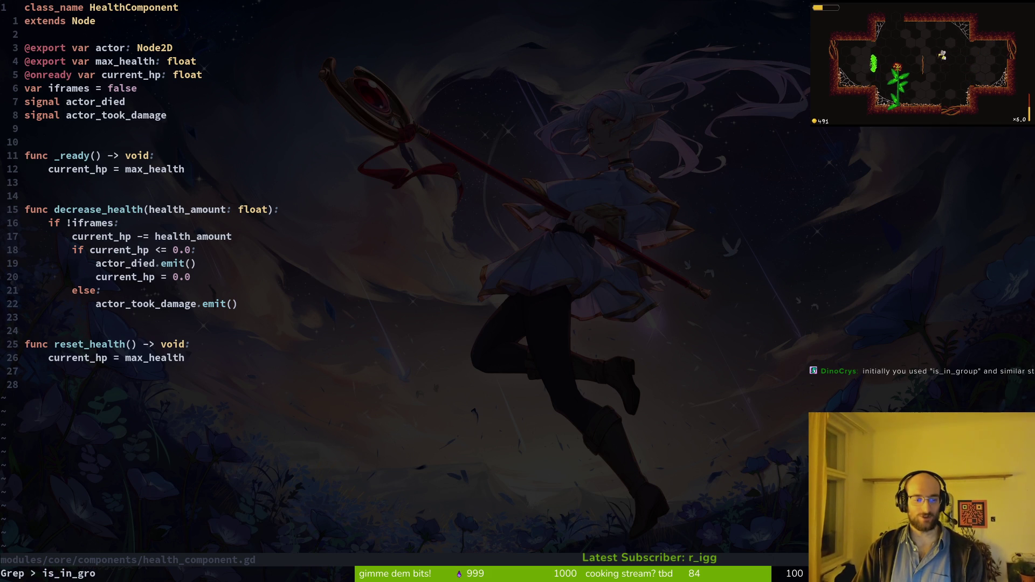
{"action": "key", "text": "Return"}
{"action": "key", "text": "Escape"}
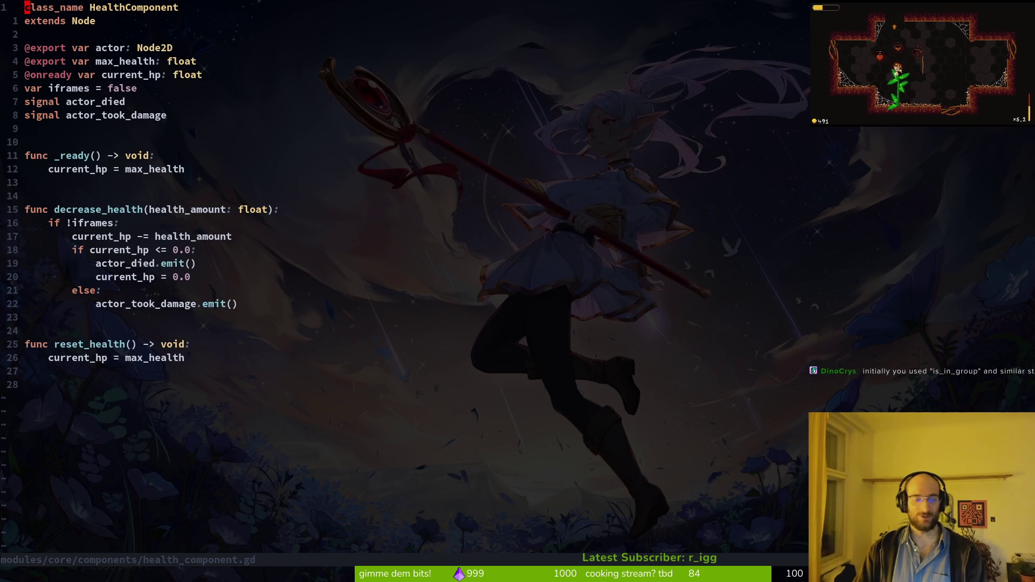
{"action": "key", "text": "e"}
{"action": "key", "text": "v"}
{"action": "key", "text": "e"}
{"action": "key", "text": "Escape"}
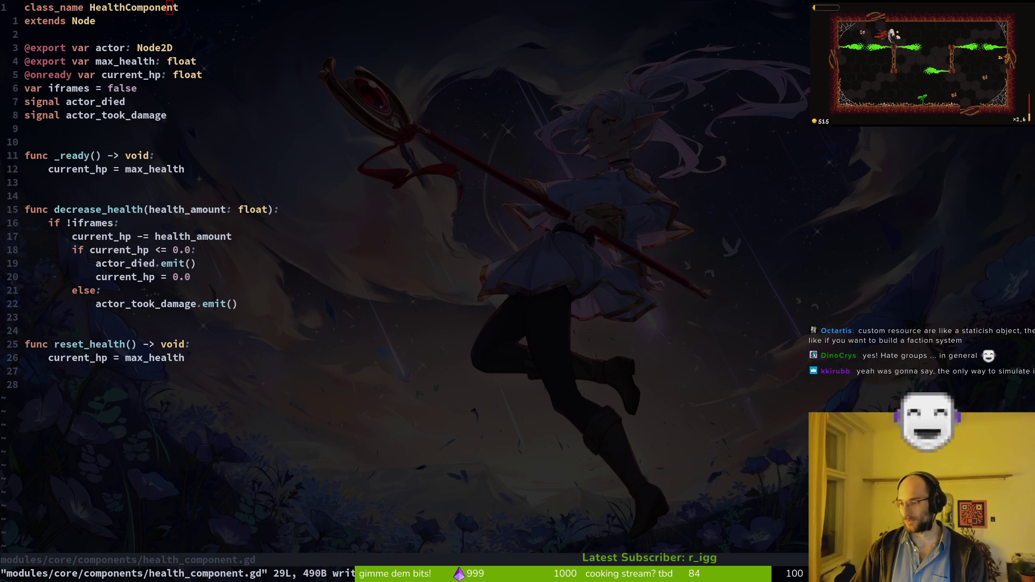
Step: Glance at the archives UI mockup, then return to the Godot archives overlay scene
{"action": "left_click", "coordinate": [635, 358]}
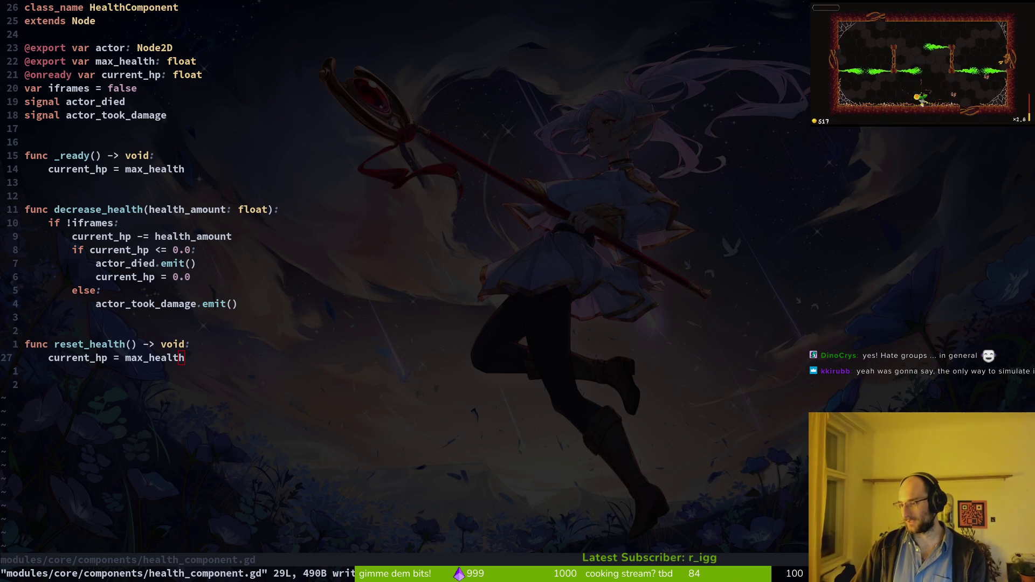
{"action": "key", "text": "alt+Tab"}
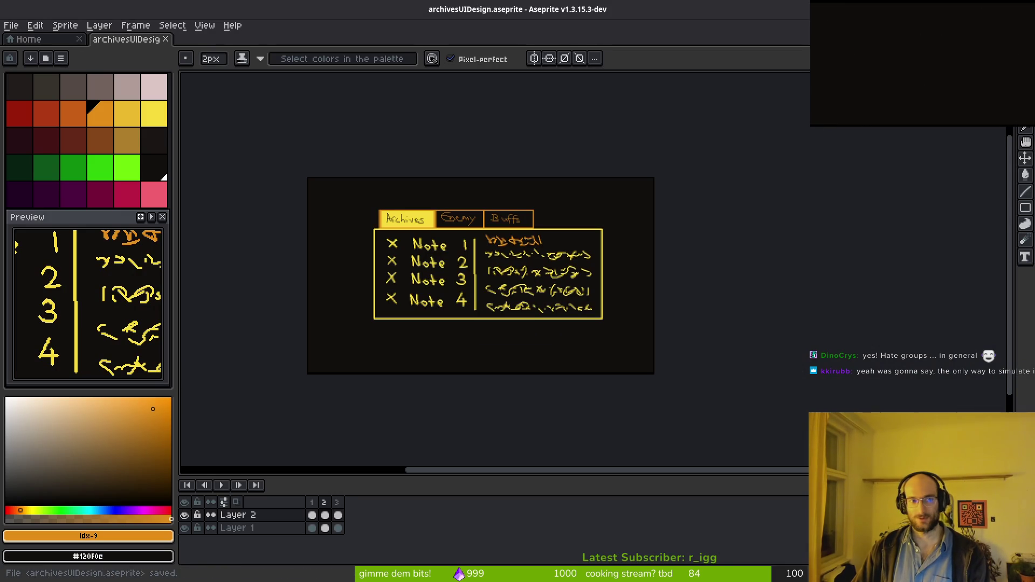
{"action": "key", "text": "alt+Tab"}
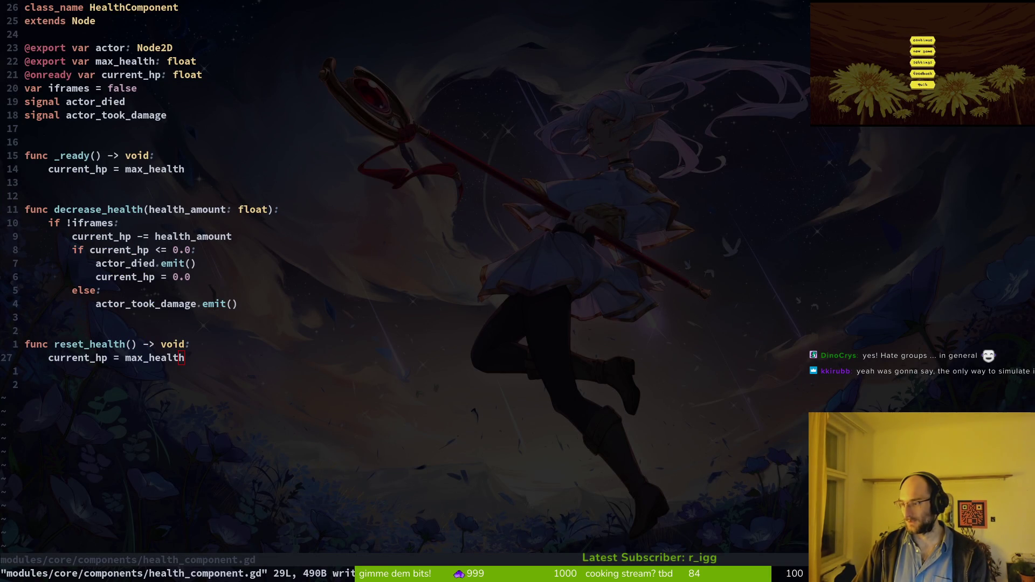
{"action": "key", "text": "alt+Tab"}
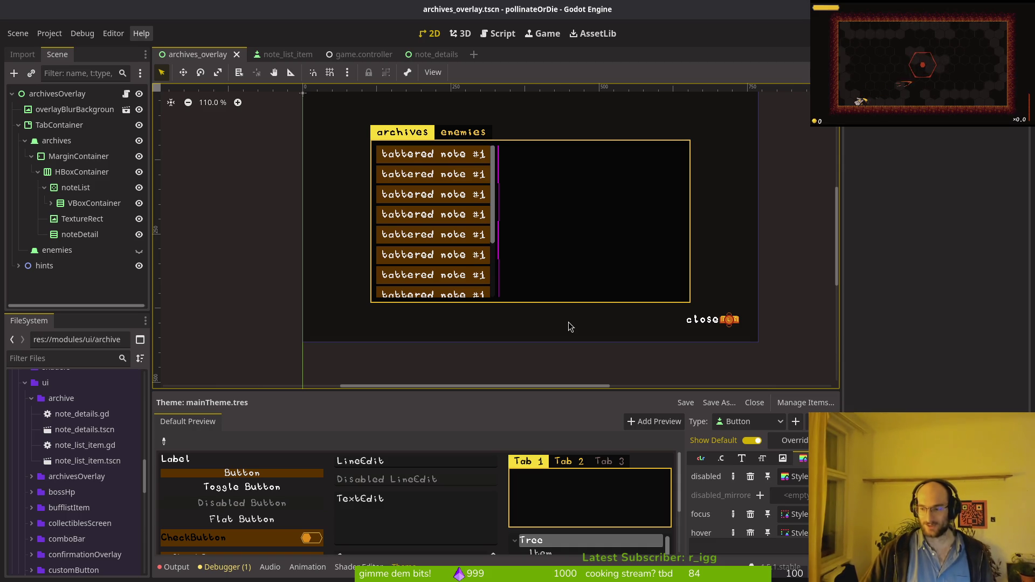
Step: Expand VBoxContainer, select the first noteListItem, widen the Scene dock, and open note_details
{"action": "left_click", "coordinate": [46, 190]}
{"action": "left_click", "coordinate": [562, 220]}
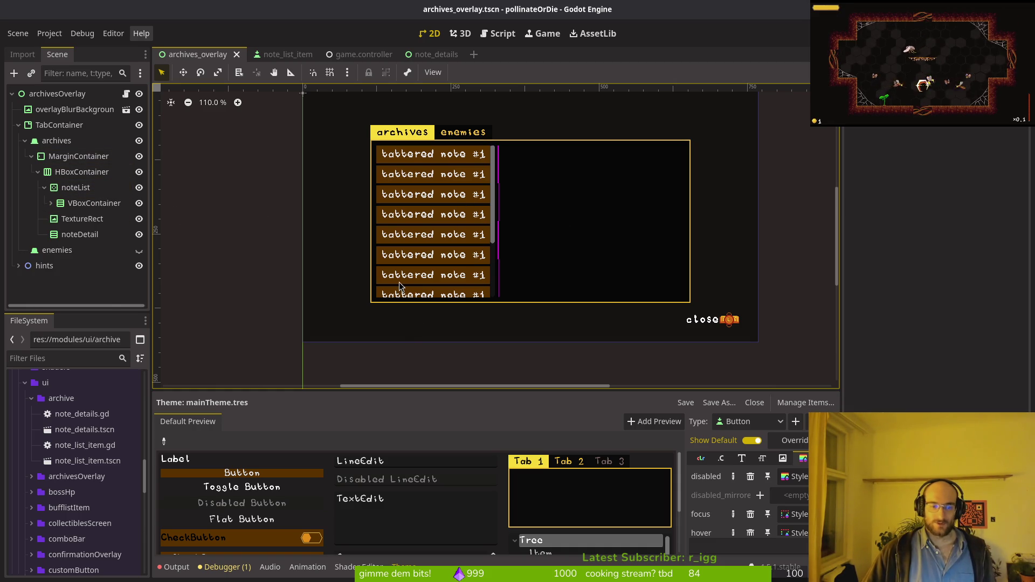
{"action": "left_click", "coordinate": [50, 204]}
{"action": "left_click", "coordinate": [81, 221]}
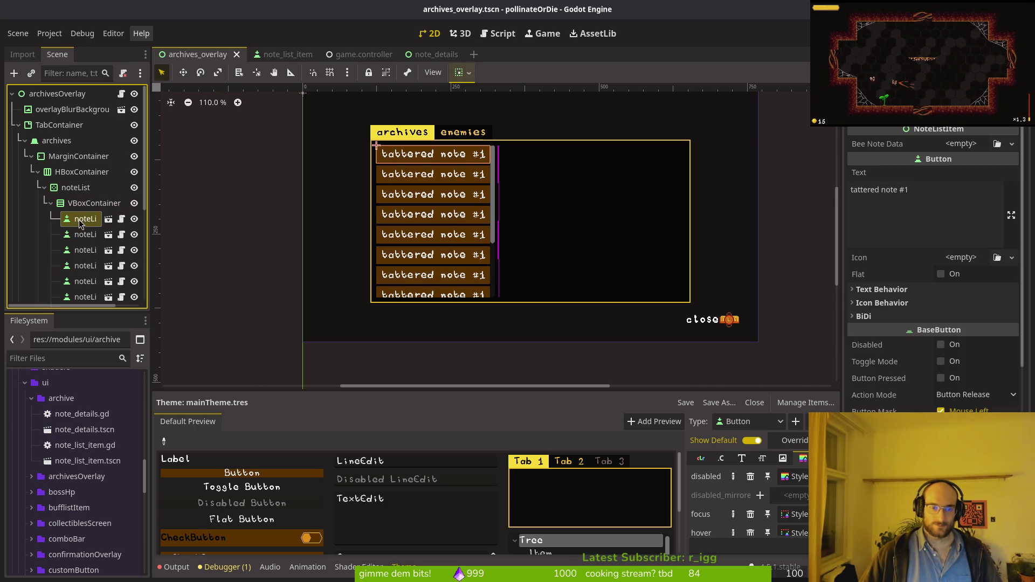
{"action": "mouse_move", "coordinate": [152, 200]}
{"action": "left_mouse_down"}
{"action": "mouse_move", "coordinate": [199, 202]}
{"action": "mouse_move", "coordinate": [189, 209]}
{"action": "left_mouse_up"}
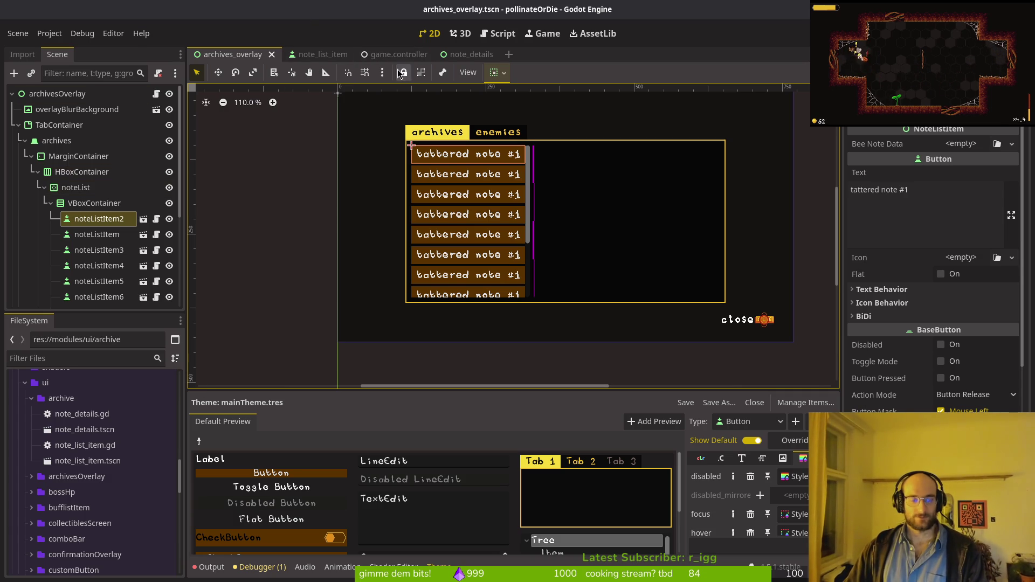
{"action": "left_click", "coordinate": [473, 60]}
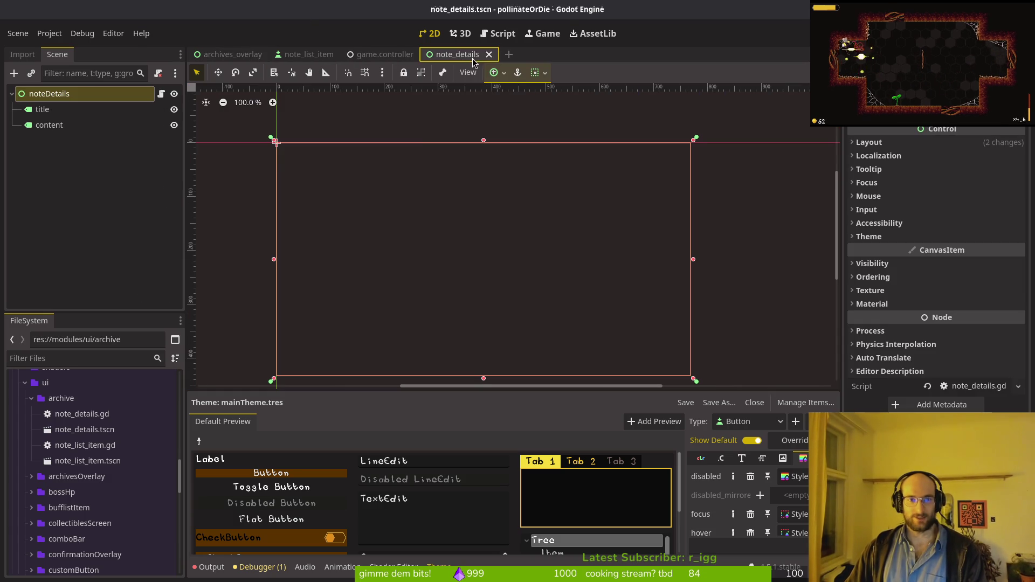
Step: Compare the note_details, note_list_item and archives_overlay scenes, selecting noteDetail as the target
{"action": "left_click", "coordinate": [69, 110]}
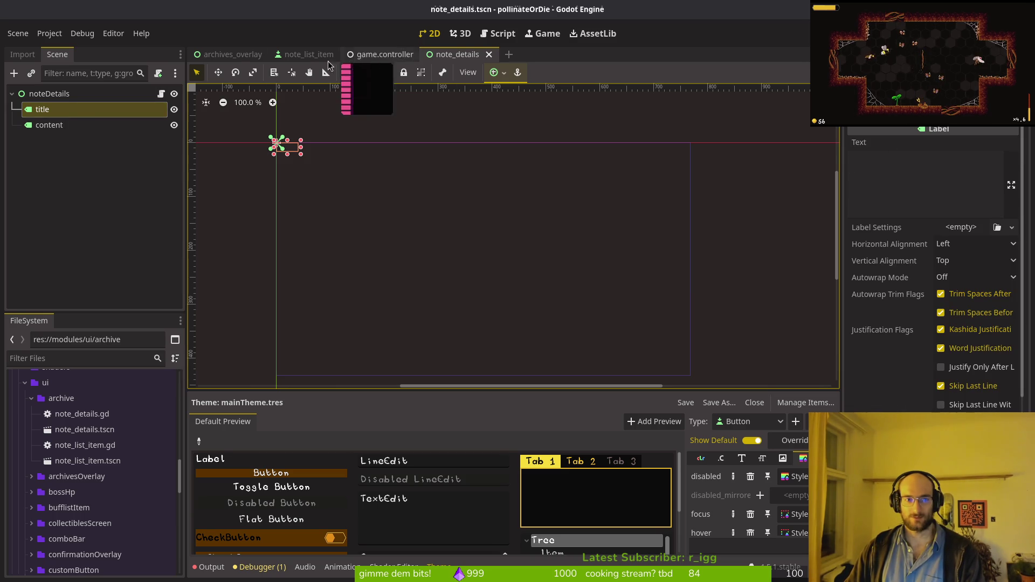
{"action": "left_click", "coordinate": [310, 54]}
{"action": "left_click", "coordinate": [234, 57]}
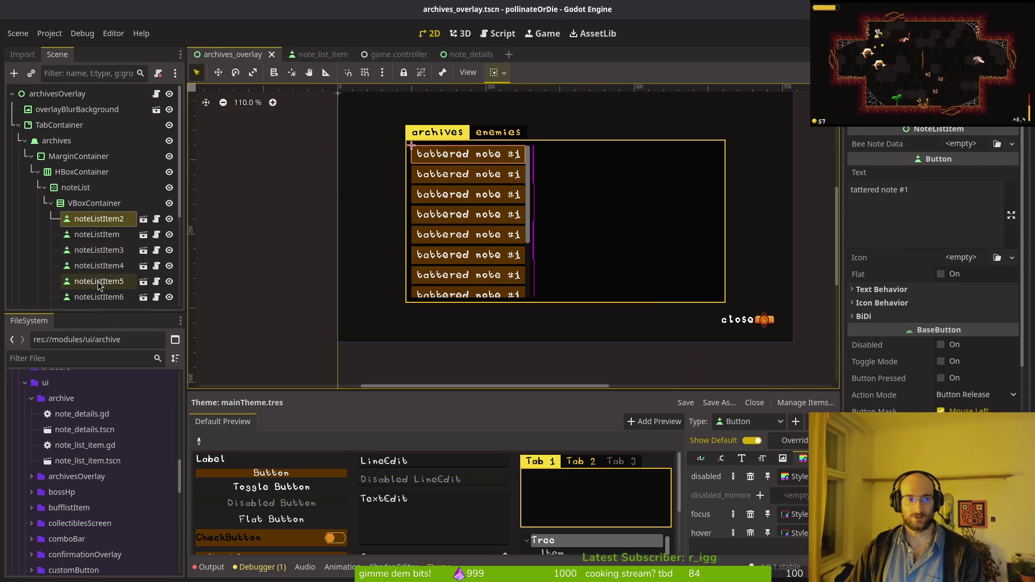
{"action": "left_click", "coordinate": [51, 203]}
{"action": "left_click", "coordinate": [69, 235]}
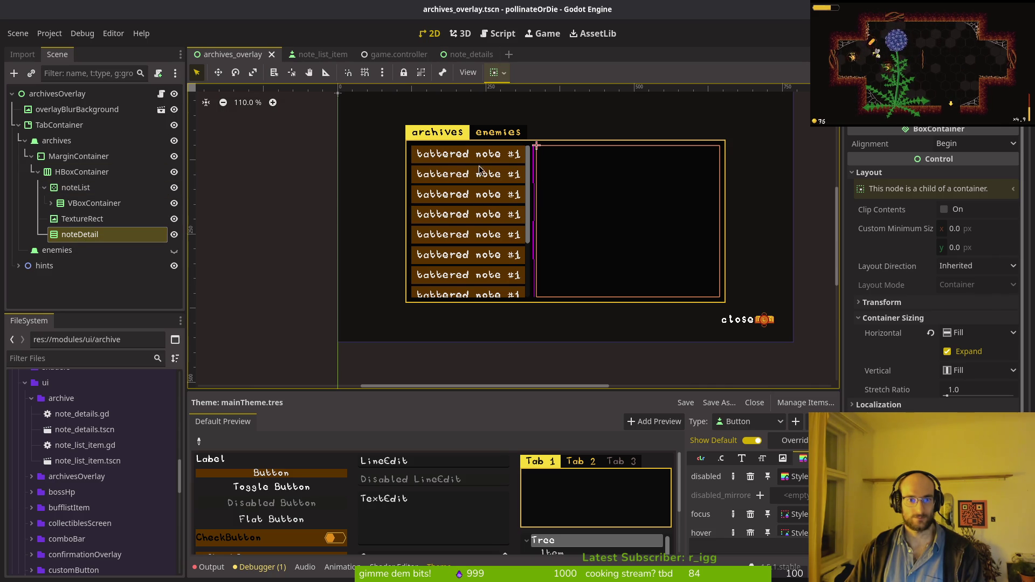
{"action": "scroll", "coordinate": [580, 189], "scroll_direction": "down", "scroll_amount": 1}
{"action": "scroll", "coordinate": [587, 186], "scroll_direction": "up", "scroll_amount": 6}
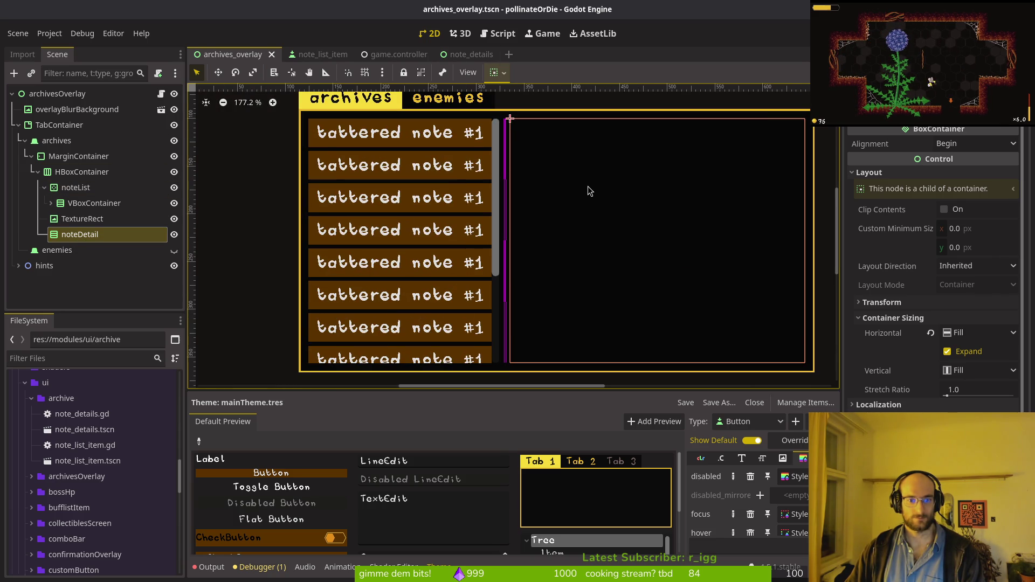
{"action": "scroll", "coordinate": [561, 161], "scroll_direction": "down", "scroll_amount": 4}
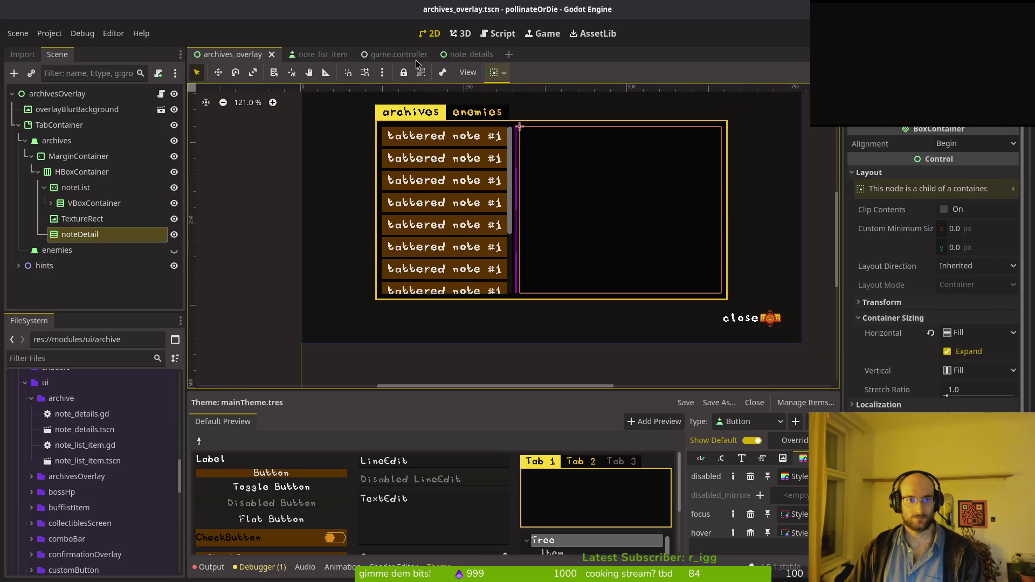
{"action": "left_click", "coordinate": [472, 54]}
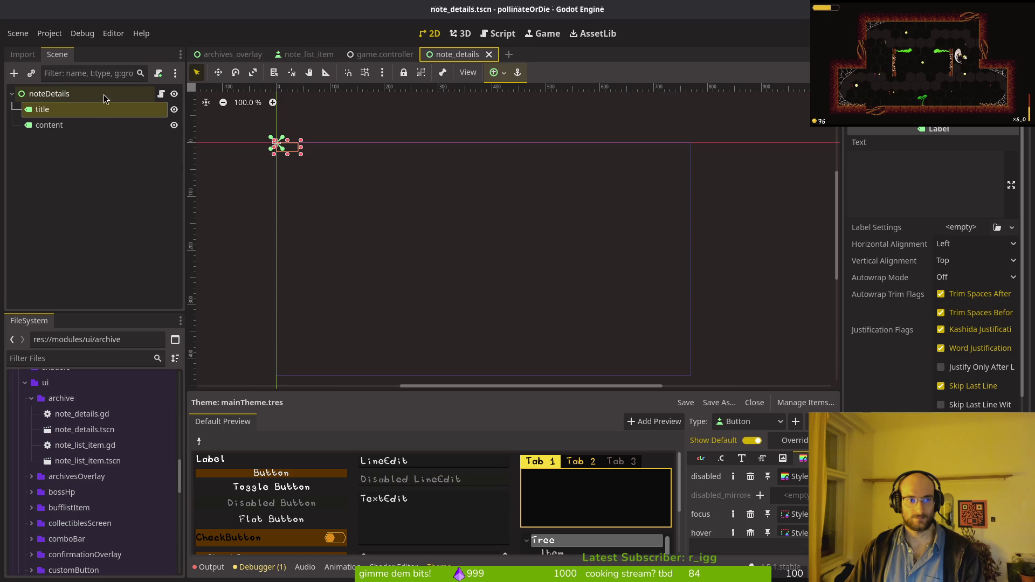
{"action": "left_click", "coordinate": [69, 96]}
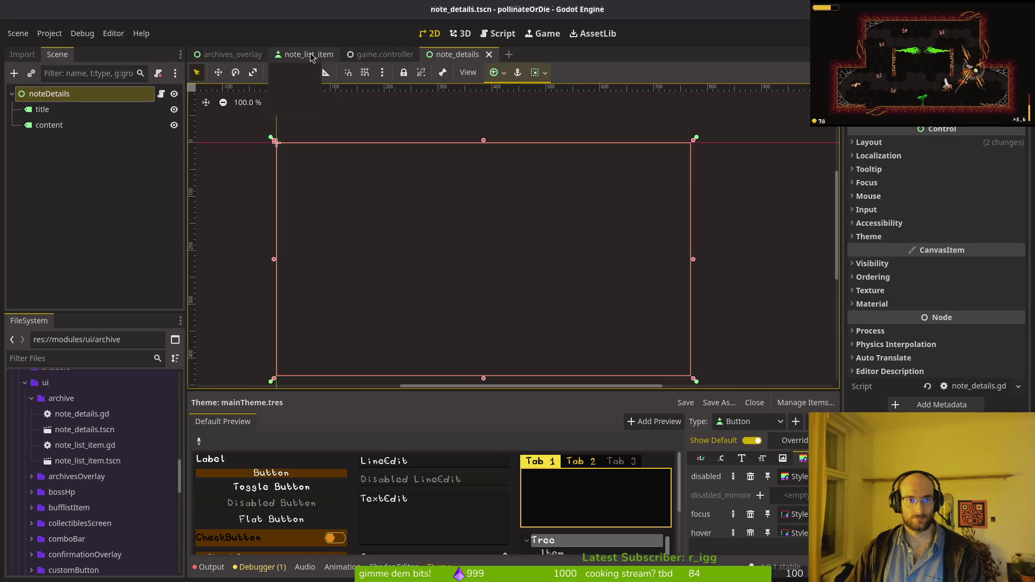
{"action": "left_click", "coordinate": [308, 54]}
{"action": "left_click", "coordinate": [231, 54]}
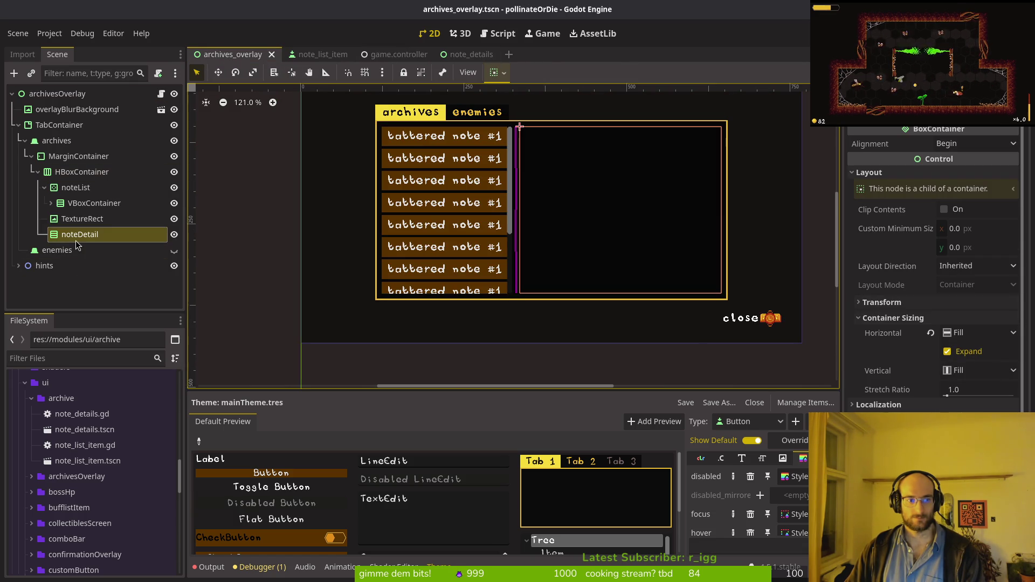
{"action": "left_click", "coordinate": [458, 54]}
Step: Cut title and content from note_details, paste them under noteDetail in archives_overlay, and save
{"action": "left_click", "coordinate": [53, 110]}
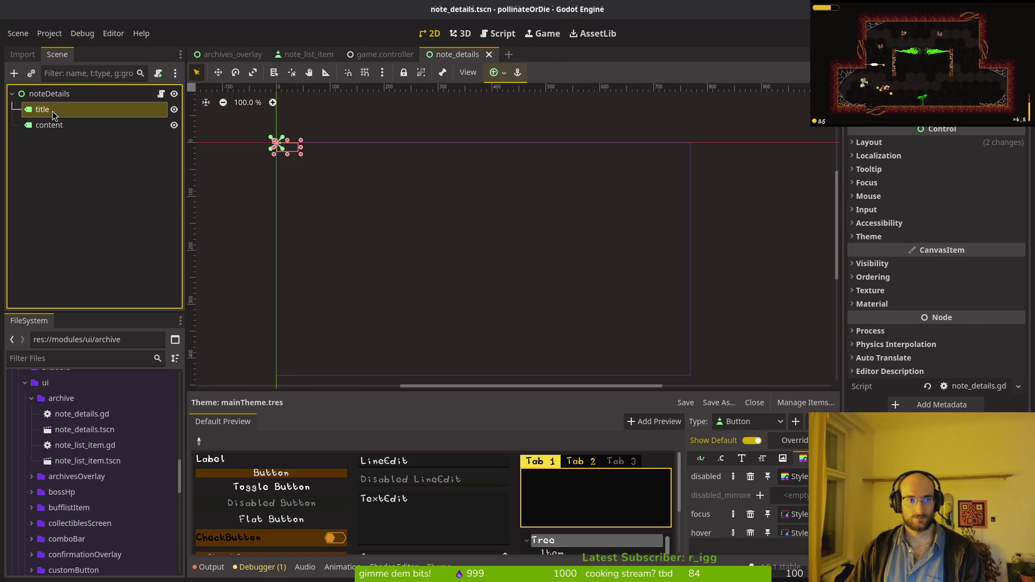
{"action": "left_click", "coordinate": [115, 123], "text": "shift"}
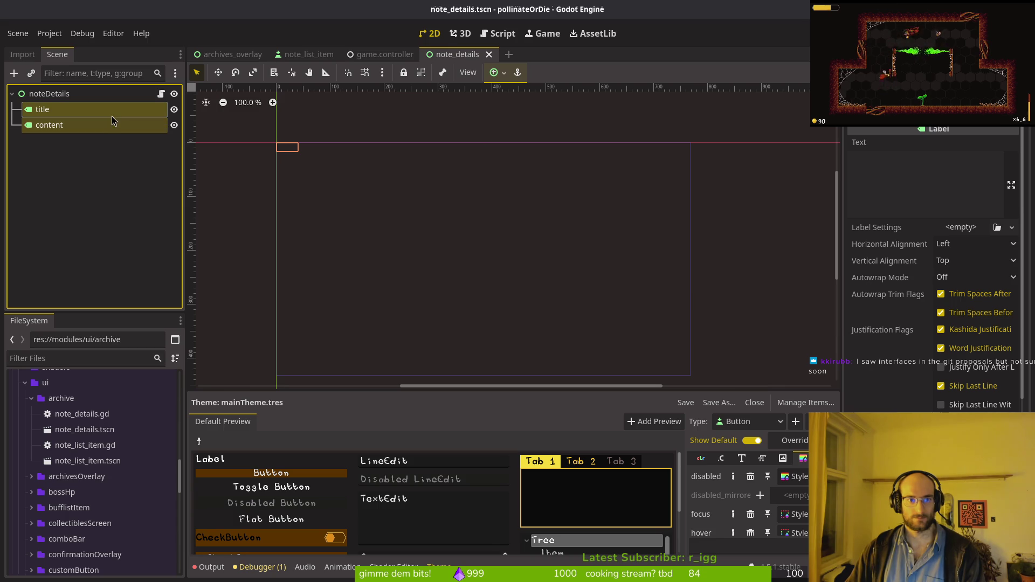
{"action": "key", "text": "Delete"}
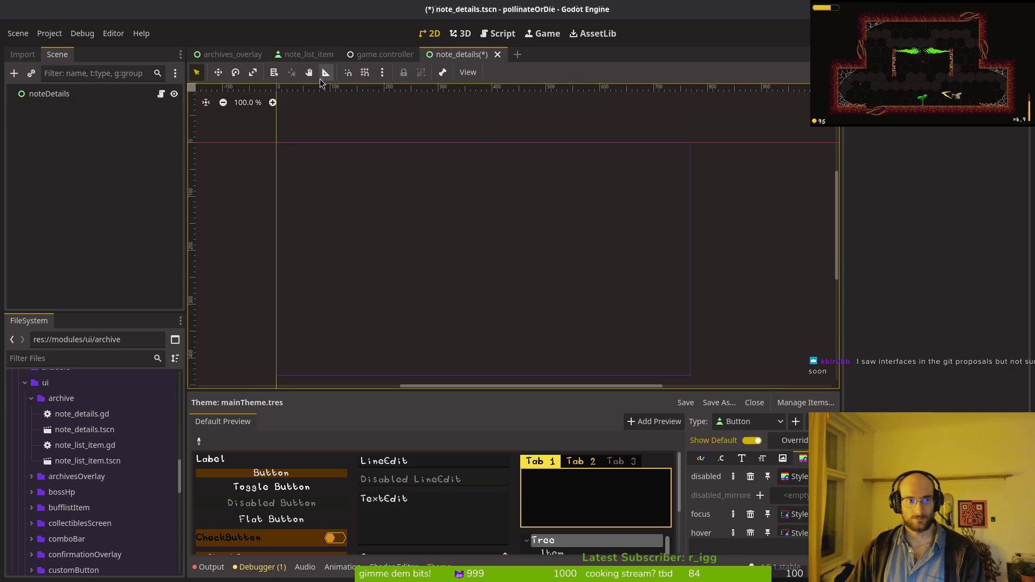
{"action": "left_click", "coordinate": [227, 55]}
{"action": "key", "text": "ctrl+v"}
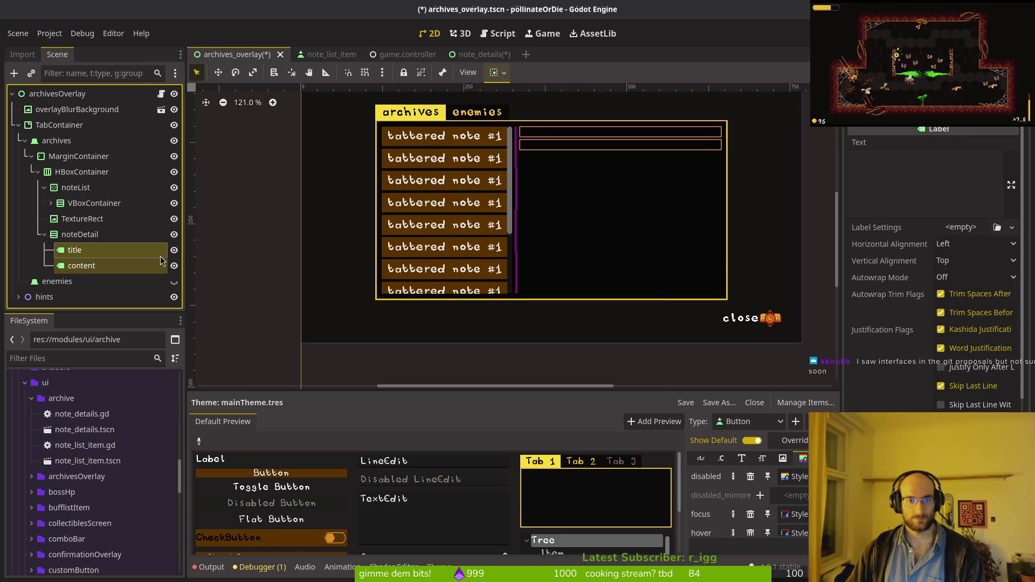
{"action": "key", "text": "ctrl+s"}
{"action": "left_click", "coordinate": [87, 265]}
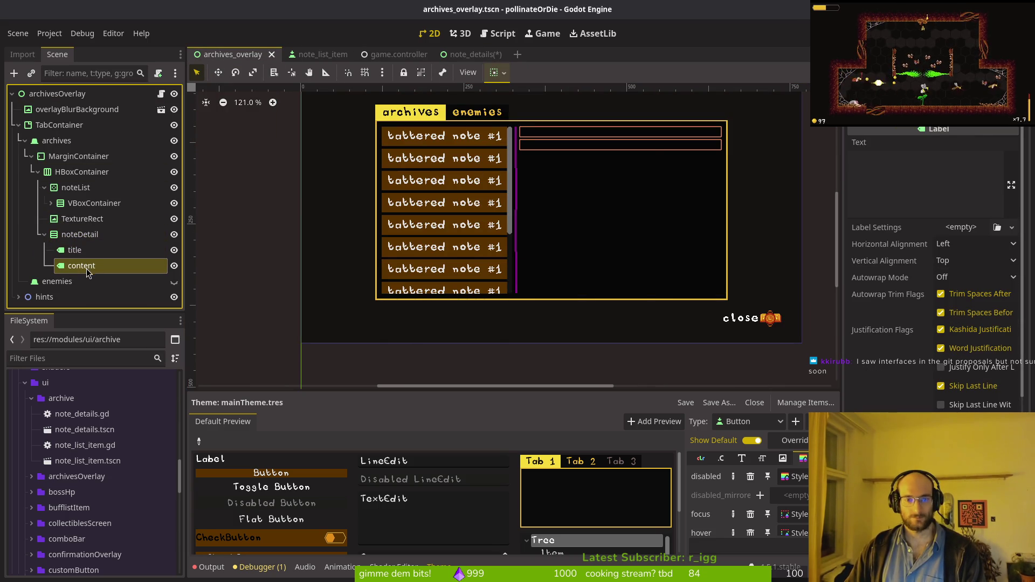
{"action": "left_click", "coordinate": [81, 250]}
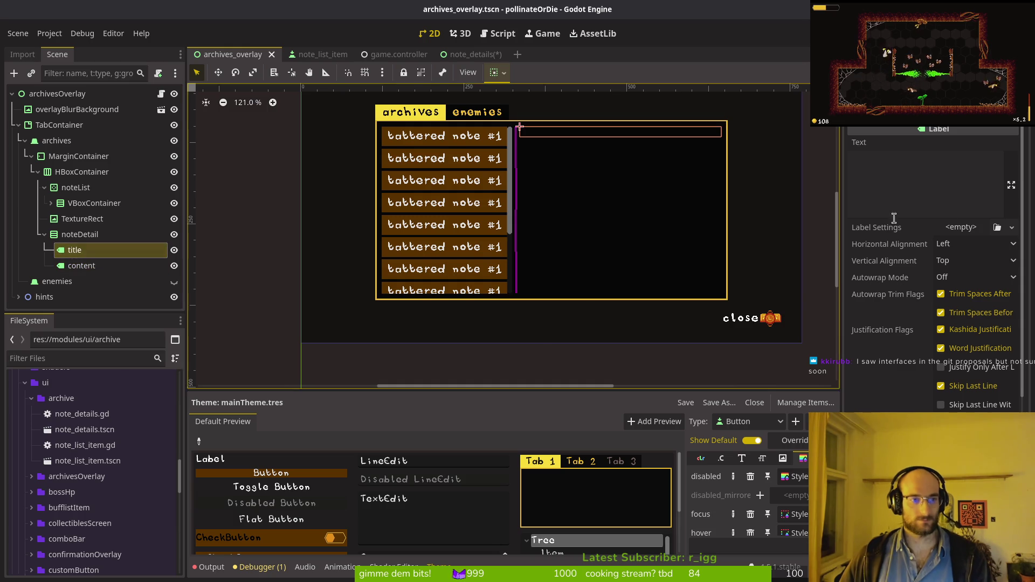
Step: Set the title label's text to 'title' and give content placeholder text with Word autowrap
{"action": "left_click", "coordinate": [884, 163]}
{"action": "type", "text": "title"}
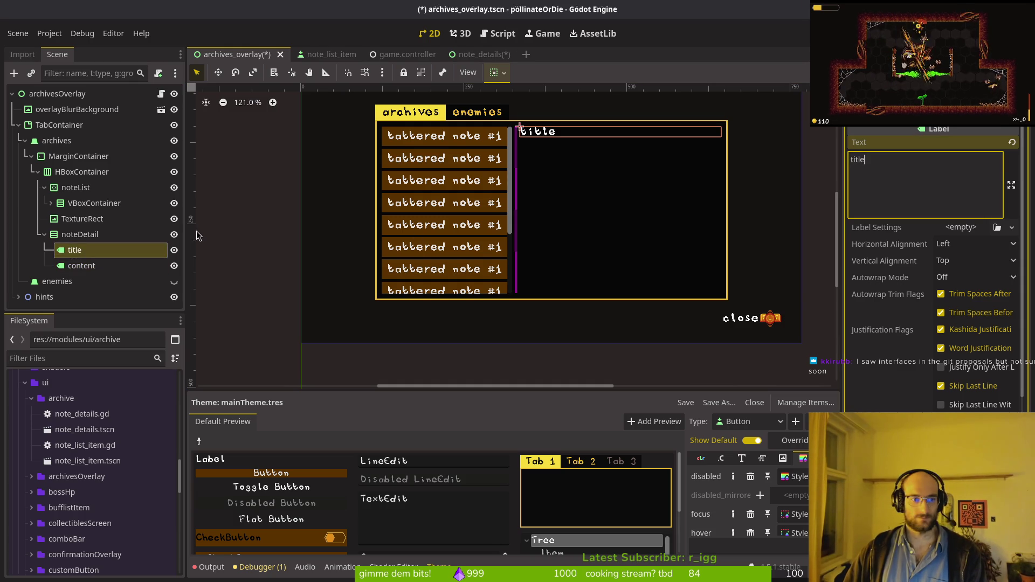
{"action": "left_click", "coordinate": [97, 266]}
{"action": "left_click", "coordinate": [908, 190]}
{"action": "type", "text": "mroe conte"}
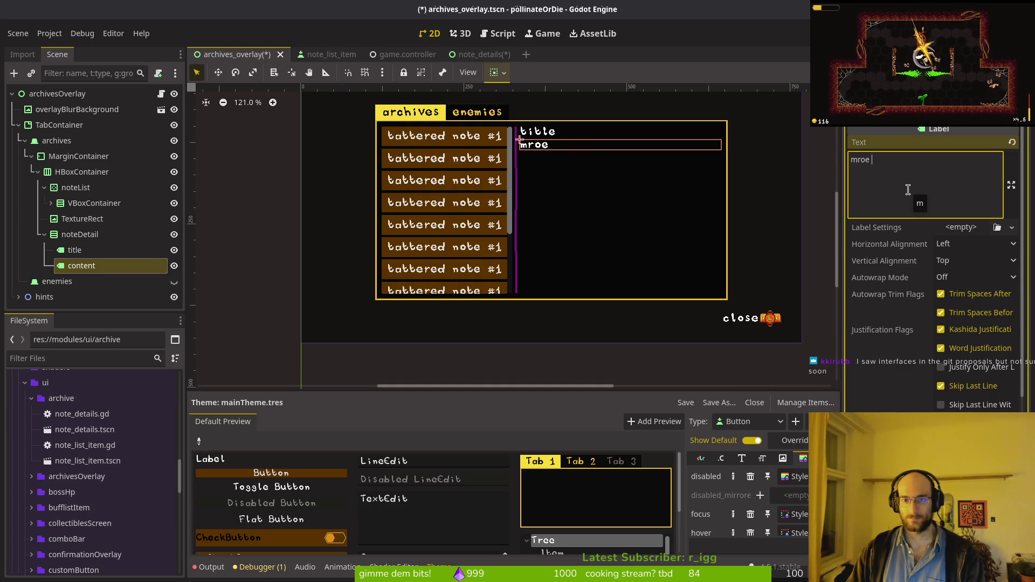
{"action": "key", "text": "BackSpace"}
{"action": "key", "text": "BackSpace"}
{"action": "key", "text": "BackSpace"}
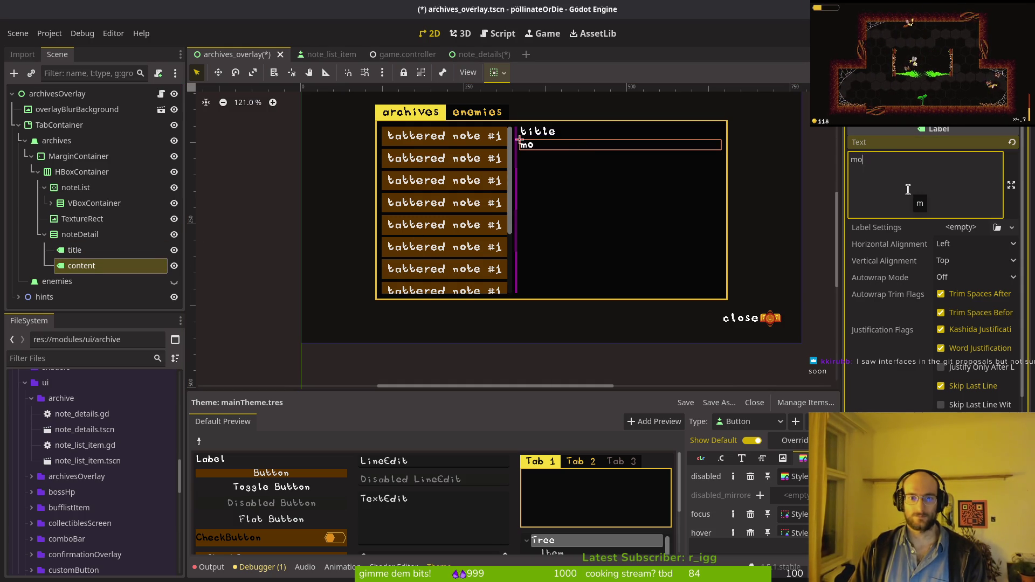
{"action": "type", "text": "re content andstuff text and what "}
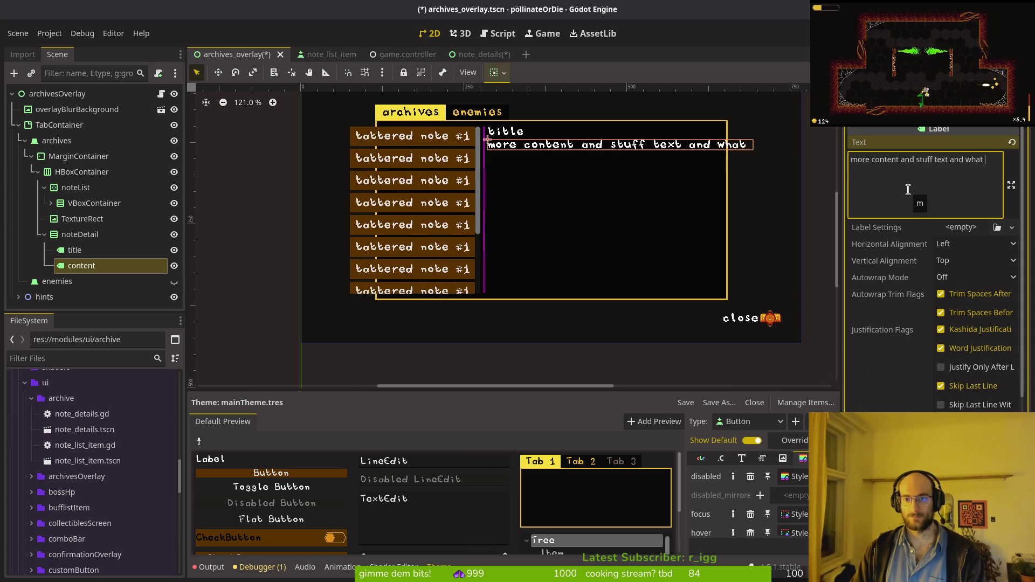
{"action": "type", "text": "not"}
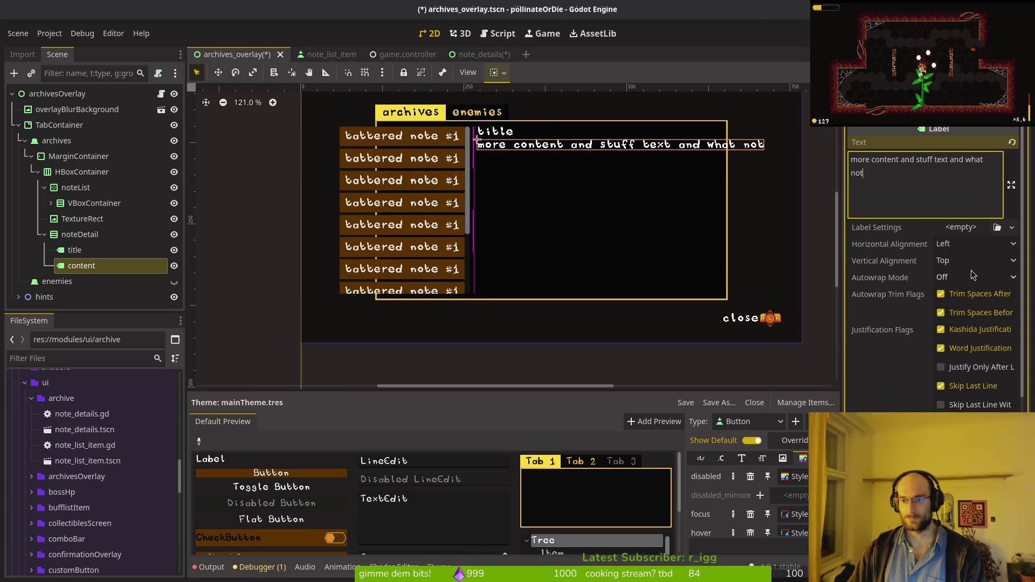
{"action": "left_click", "coordinate": [970, 277]}
{"action": "left_click", "coordinate": [965, 324]}
{"action": "key", "text": "ctrl+s"}
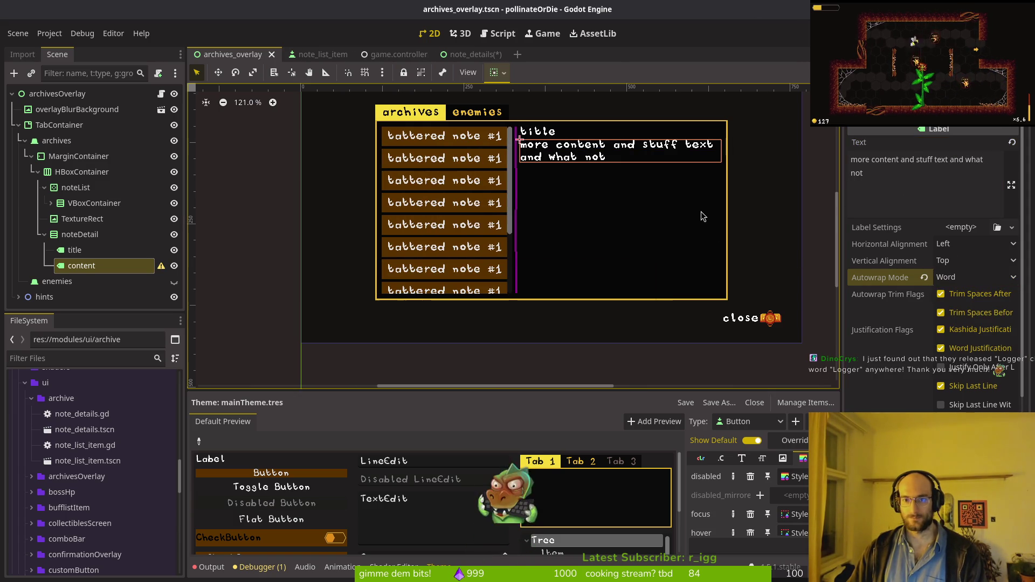
Step: Paste repeated copies of the placeholder text into the content label and save the overlay
{"action": "left_click", "coordinate": [897, 178]}
{"action": "key", "text": "ctrl+v"}
{"action": "key", "text": "ctrl+v"}
{"action": "key", "text": "ctrl+v"}
{"action": "key", "text": "ctrl+v"}
{"action": "key", "text": "ctrl+v"}
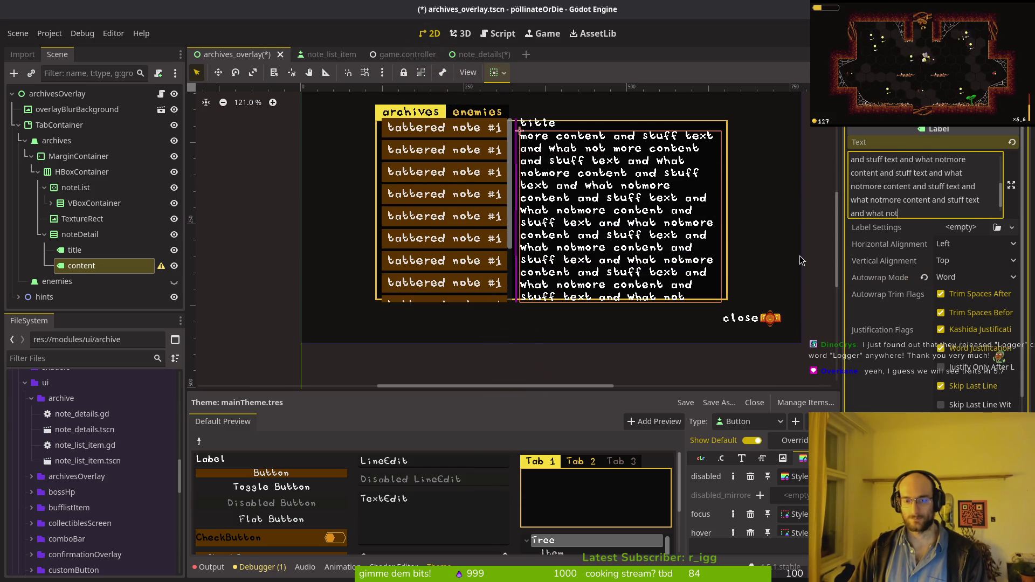
{"action": "key", "text": "ctrl+z"}
{"action": "key", "text": "ctrl+z"}
{"action": "key", "text": "ctrl+z"}
{"action": "key", "text": "ctrl+s"}
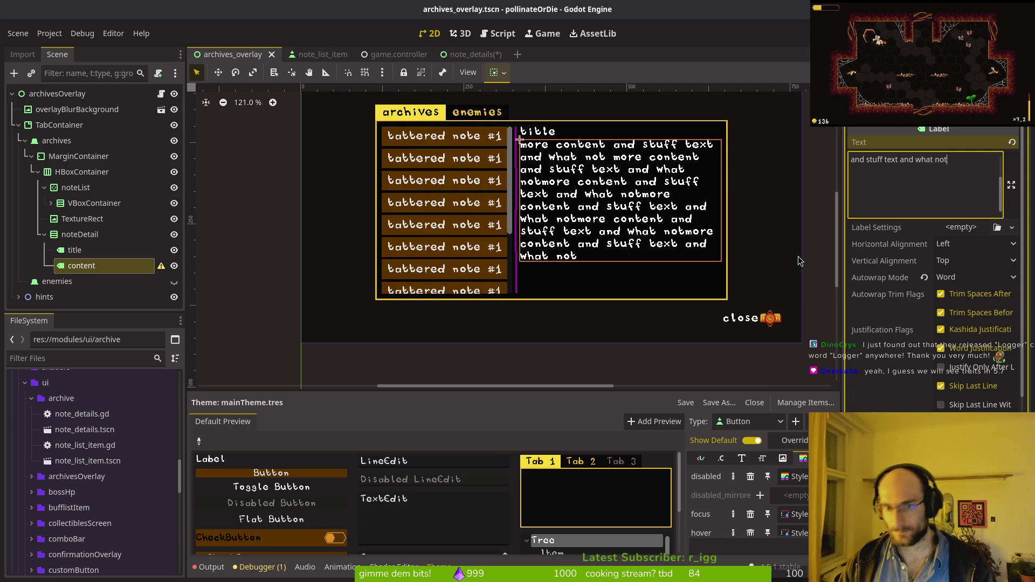
{"action": "key", "text": "ctrl+v"}
{"action": "key", "text": "ctrl+v"}
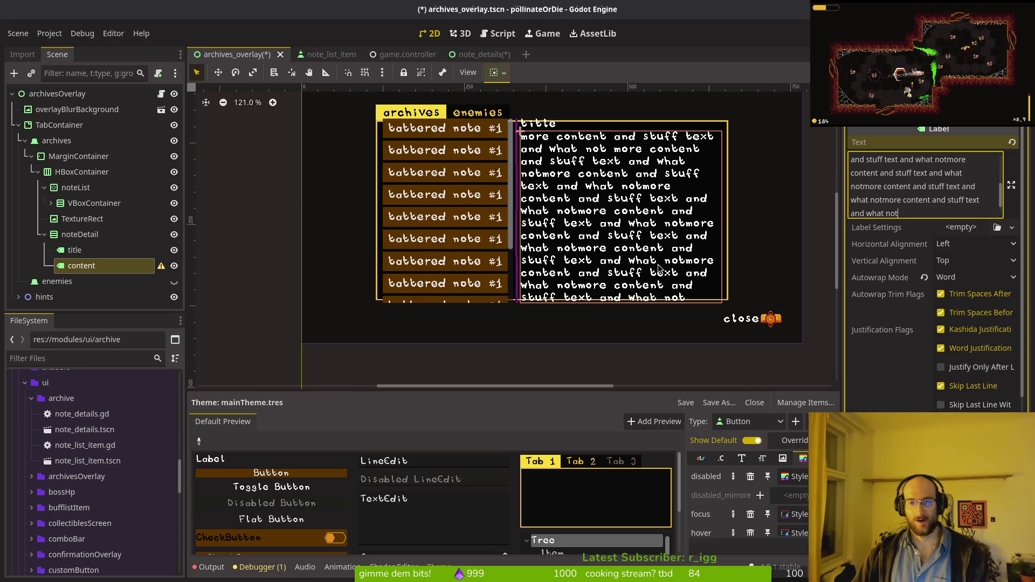
{"action": "key", "text": "ctrl+v"}
{"action": "key", "text": "ctrl+v"}
{"action": "key", "text": "ctrl+v"}
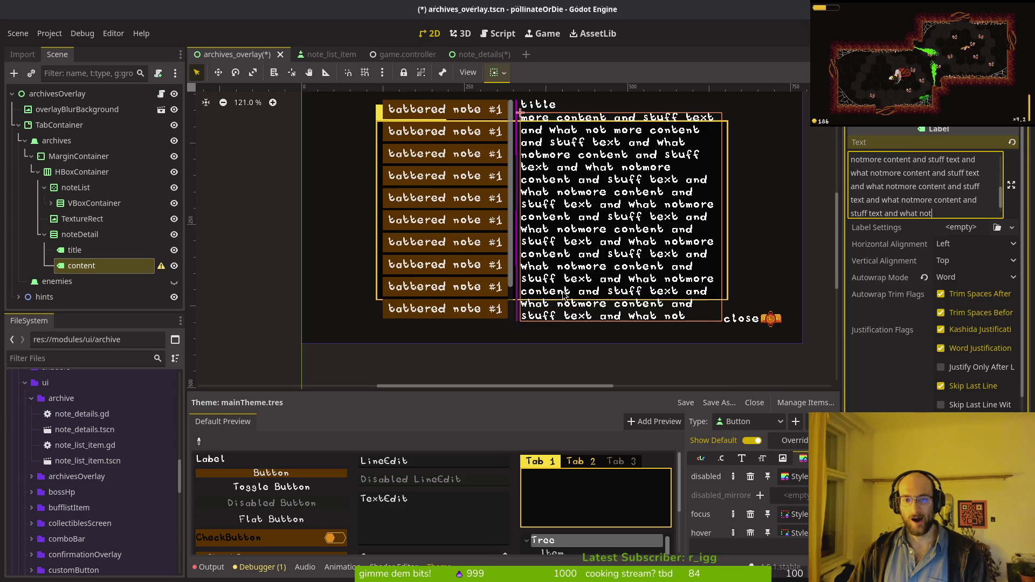
{"action": "scroll", "coordinate": [642, 231], "scroll_direction": "down", "scroll_amount": 1}
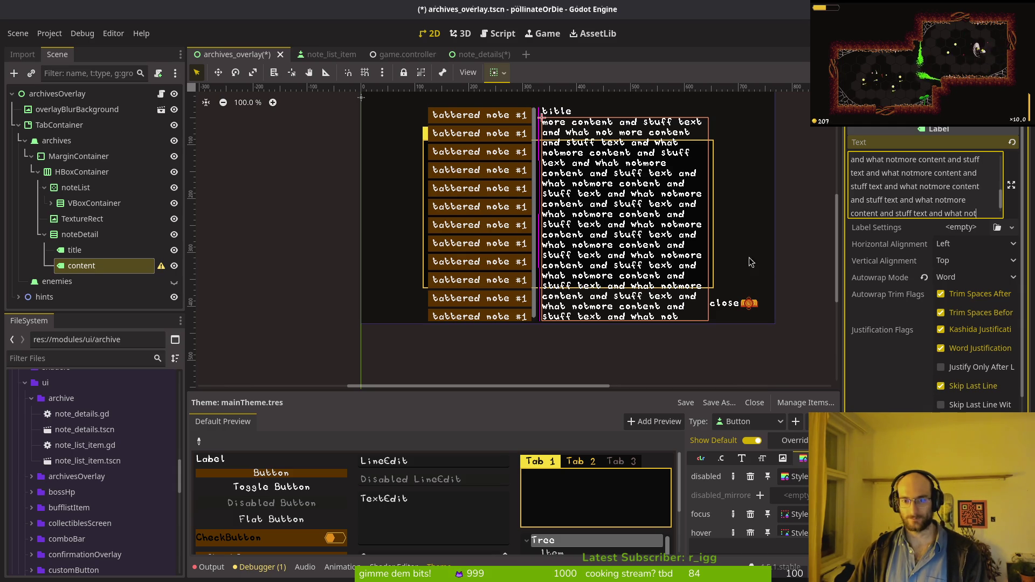
{"action": "key", "text": "ctrl+s"}
{"action": "left_click", "coordinate": [80, 234]}
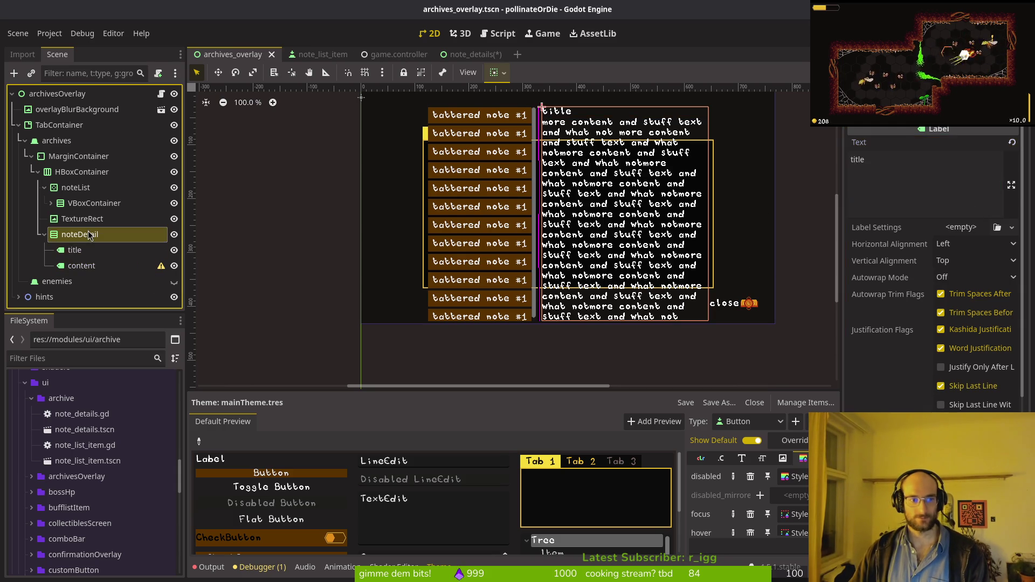
Step: Set noteDetail's horizontal container sizing to Expand and Fill
{"action": "left_click", "coordinate": [911, 317]}
{"action": "key", "text": "ctrl+s"}
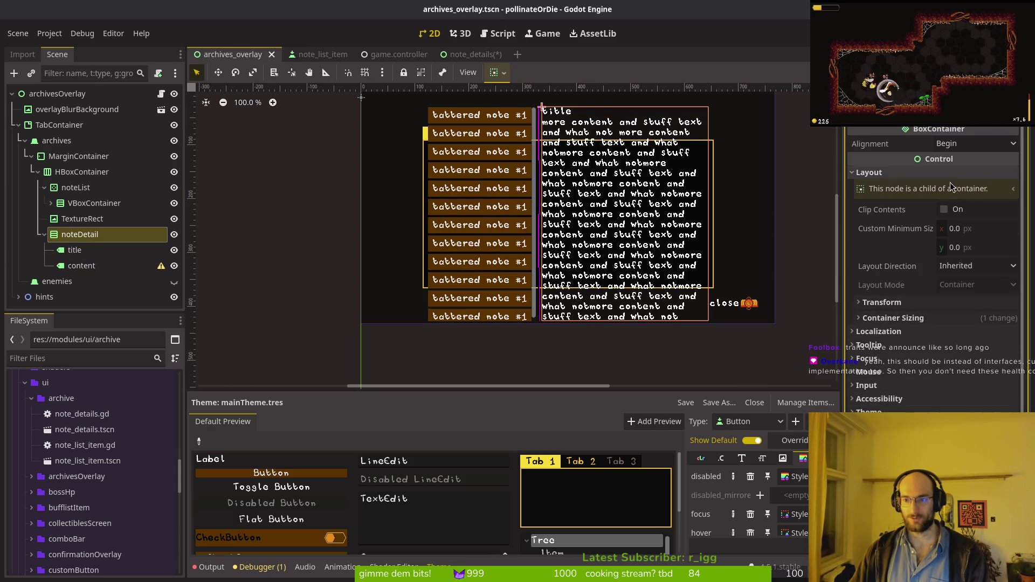
{"action": "left_click", "coordinate": [869, 172]}
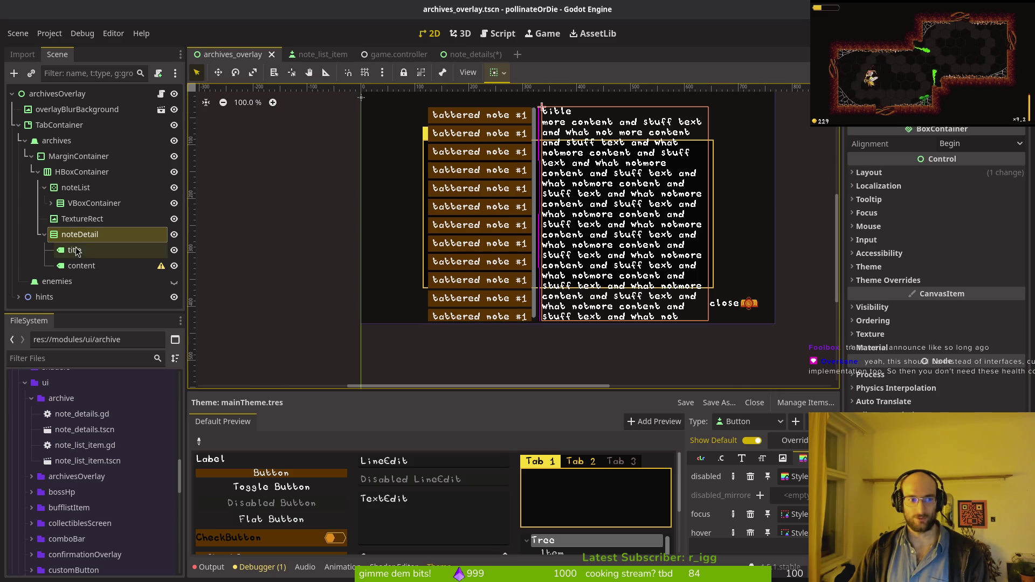
{"action": "left_click", "coordinate": [83, 265]}
{"action": "left_click", "coordinate": [83, 235]}
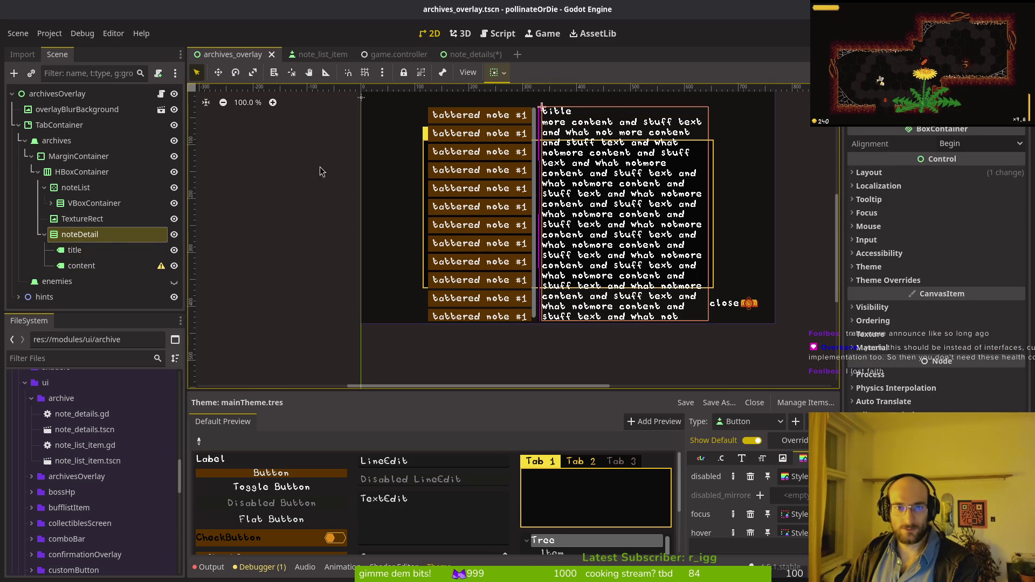
{"action": "left_click", "coordinate": [915, 173]}
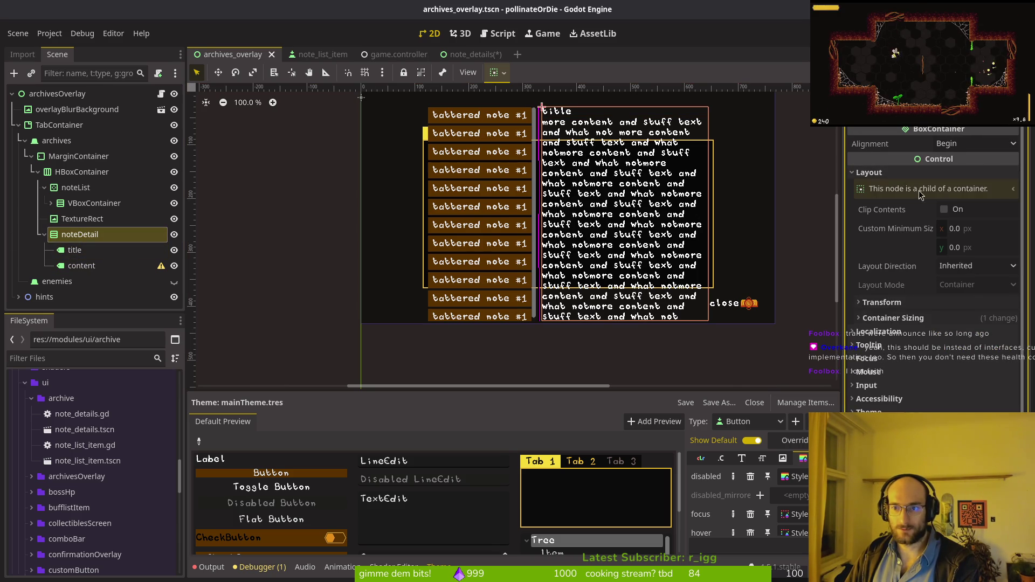
{"action": "left_click", "coordinate": [911, 318]}
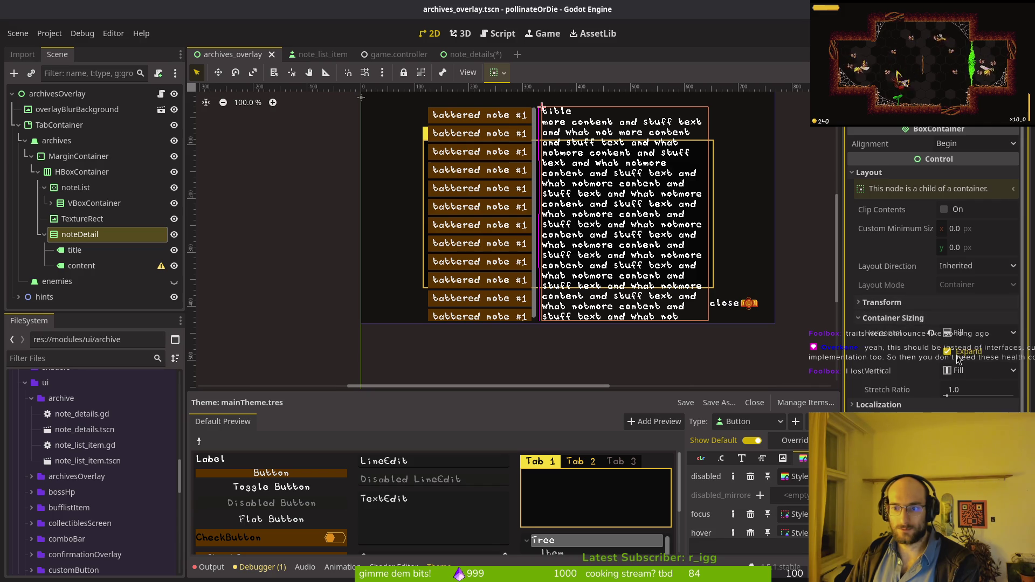
{"action": "left_click", "coordinate": [958, 360]}
{"action": "left_click", "coordinate": [947, 353]}
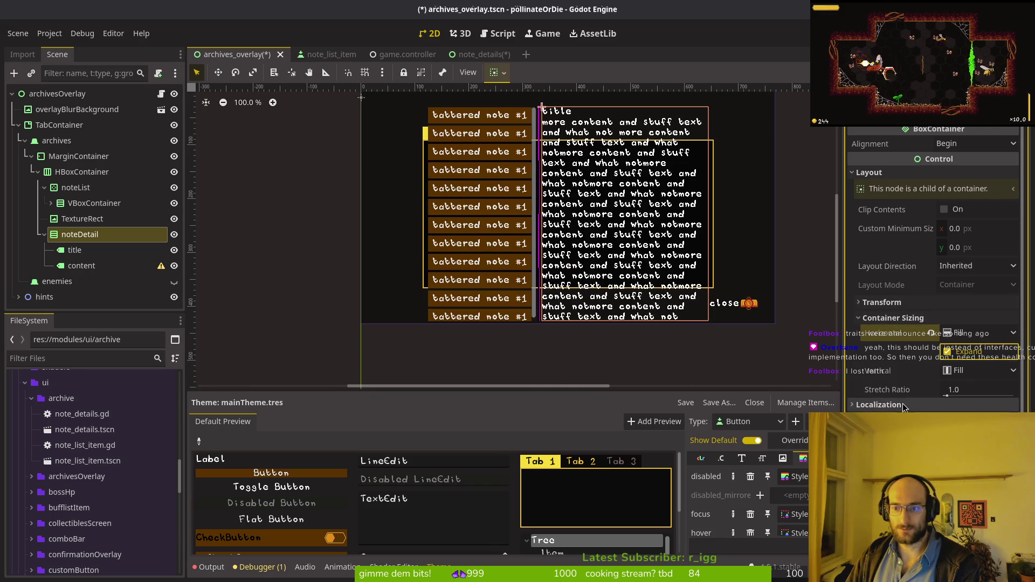
{"action": "left_click", "coordinate": [882, 303]}
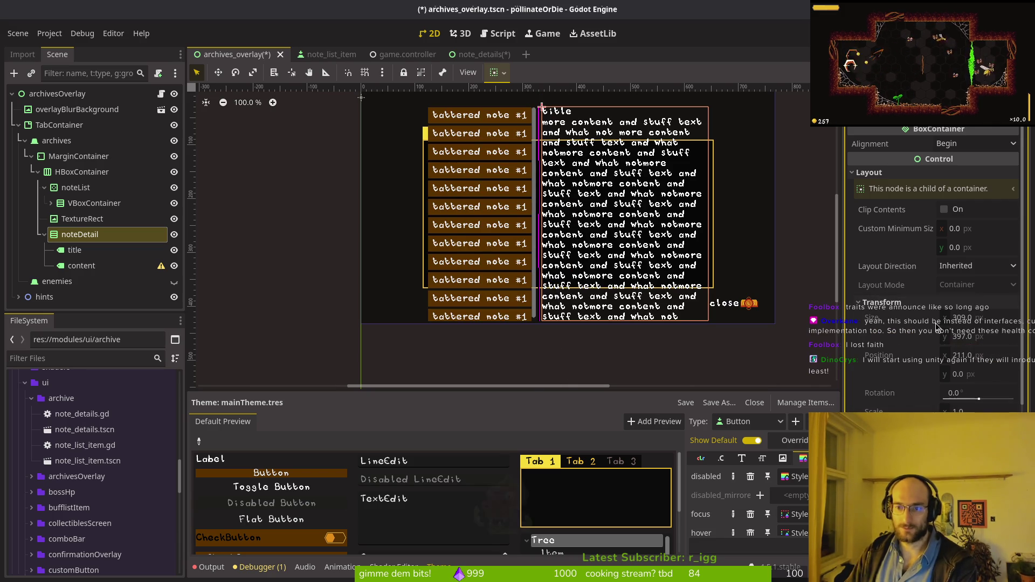
{"action": "left_click", "coordinate": [890, 302]}
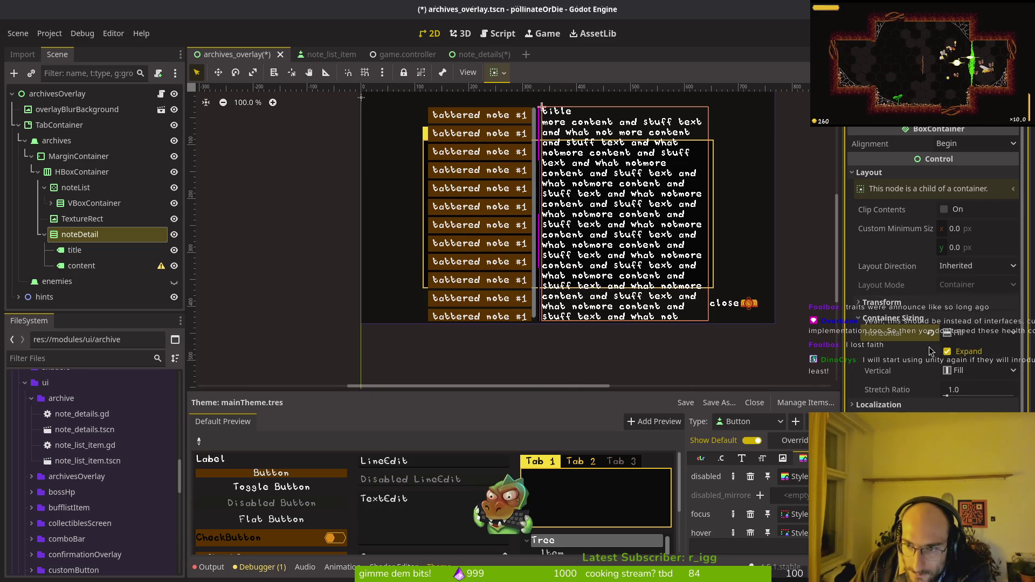
Step: Try noteDetail's layout direction options, leaving it on Inherited
{"action": "left_click", "coordinate": [957, 268]}
{"action": "left_click", "coordinate": [962, 283]}
{"action": "left_click", "coordinate": [965, 265]}
{"action": "left_click", "coordinate": [968, 298]}
{"action": "left_click", "coordinate": [970, 266]}
{"action": "left_click", "coordinate": [967, 298]}
{"action": "left_click", "coordinate": [970, 266]}
{"action": "left_click", "coordinate": [943, 283]}
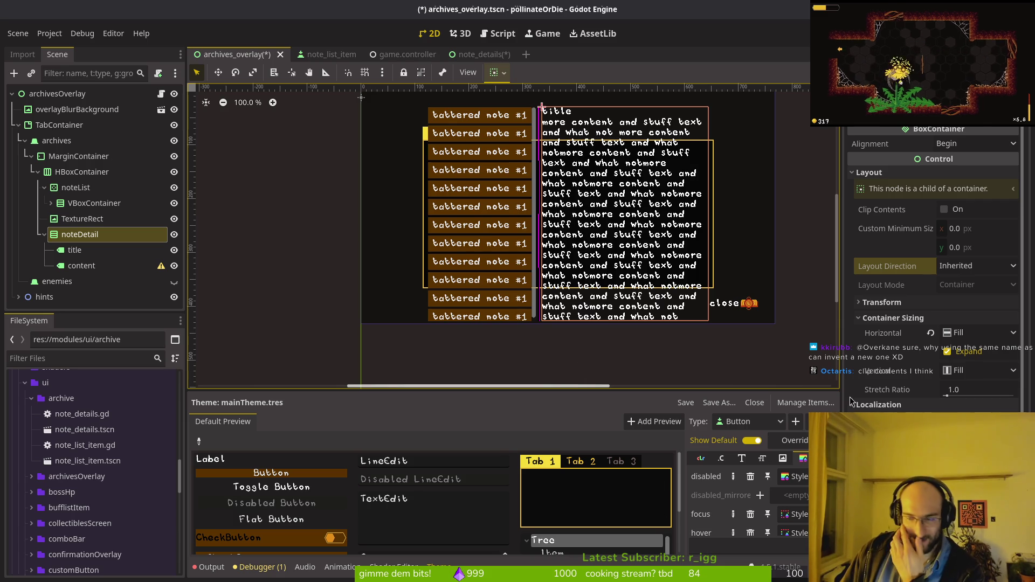
{"action": "left_click", "coordinate": [884, 318]}
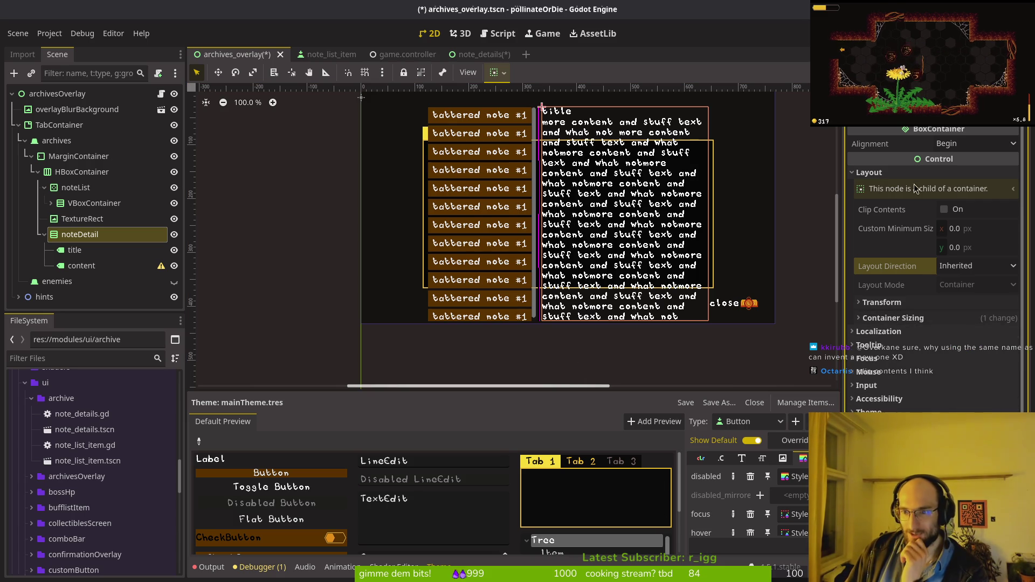
{"action": "left_click", "coordinate": [930, 173]}
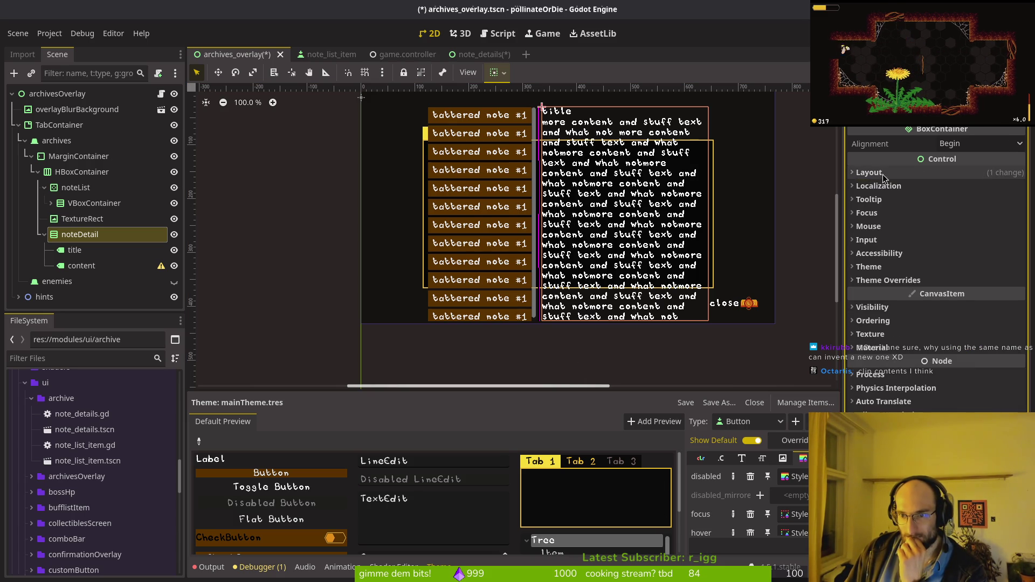
Step: Try clipping on the content label, comparing with undo and redo, and leave it unclipped
{"action": "left_click", "coordinate": [123, 267]}
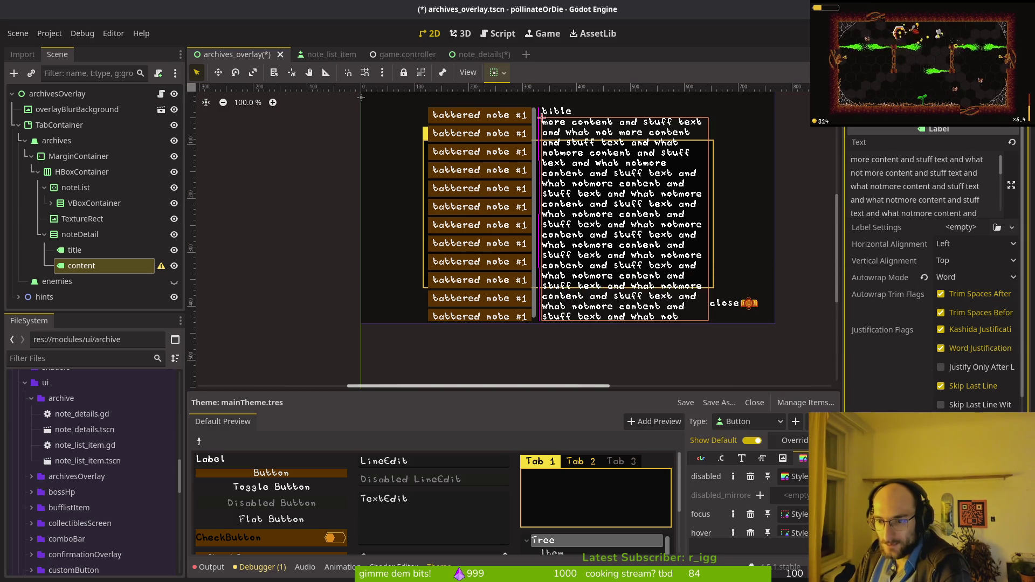
{"action": "left_click", "coordinate": [940, 461]}
{"action": "key", "text": "ctrl+z"}
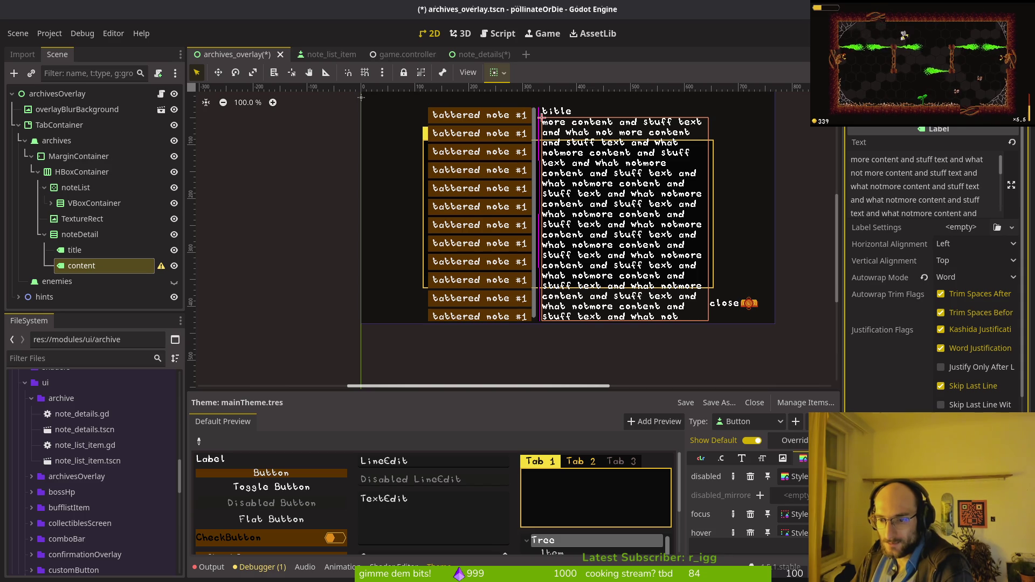
{"action": "key", "text": "ctrl+shift+z"}
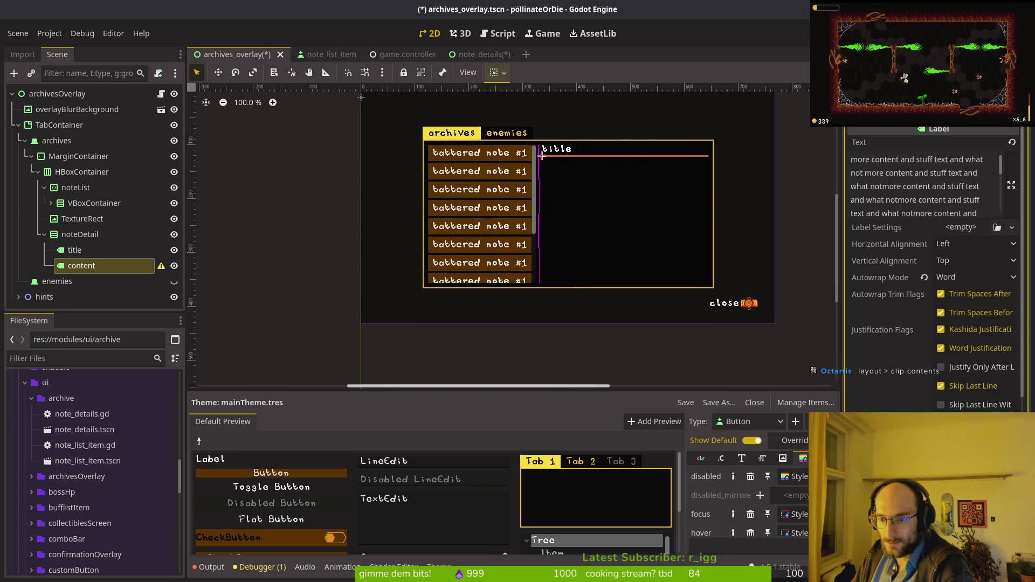
{"action": "key", "text": "ctrl+z"}
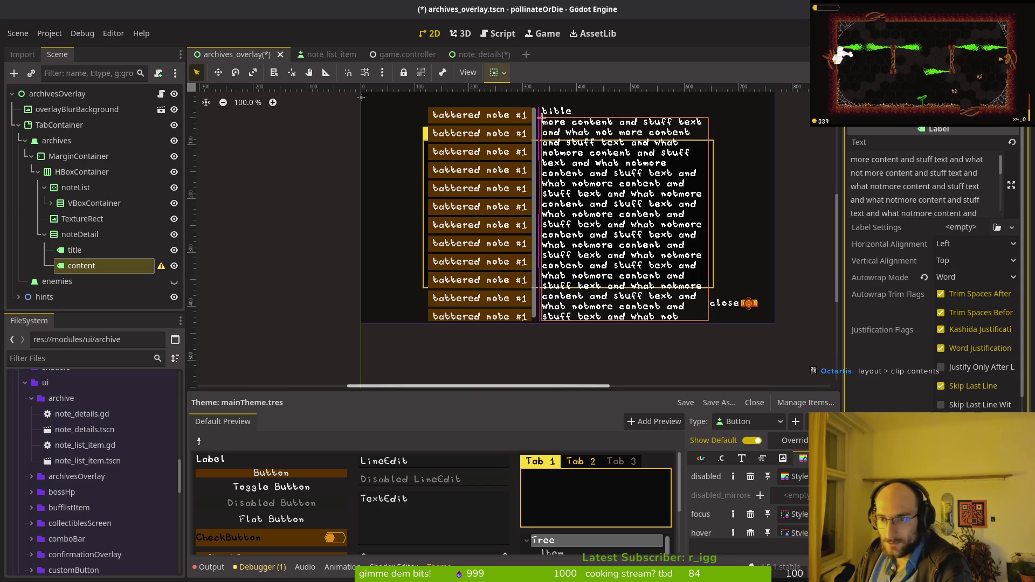
{"action": "scroll", "coordinate": [935, 403], "scroll_direction": "down", "scroll_amount": 4}
{"action": "scroll", "coordinate": [944, 342], "scroll_direction": "down", "scroll_amount": 6}
{"action": "left_click", "coordinate": [943, 335]}
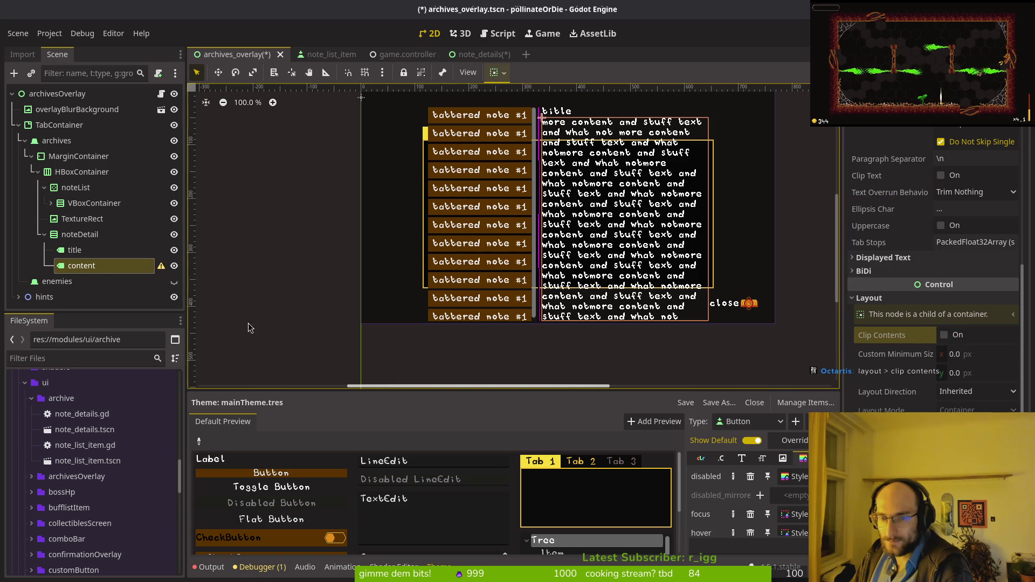
Step: Turn on Clip Contents in noteDetail's Layout properties, then recheck the content label
{"action": "left_click", "coordinate": [80, 233]}
{"action": "left_click", "coordinate": [869, 172]}
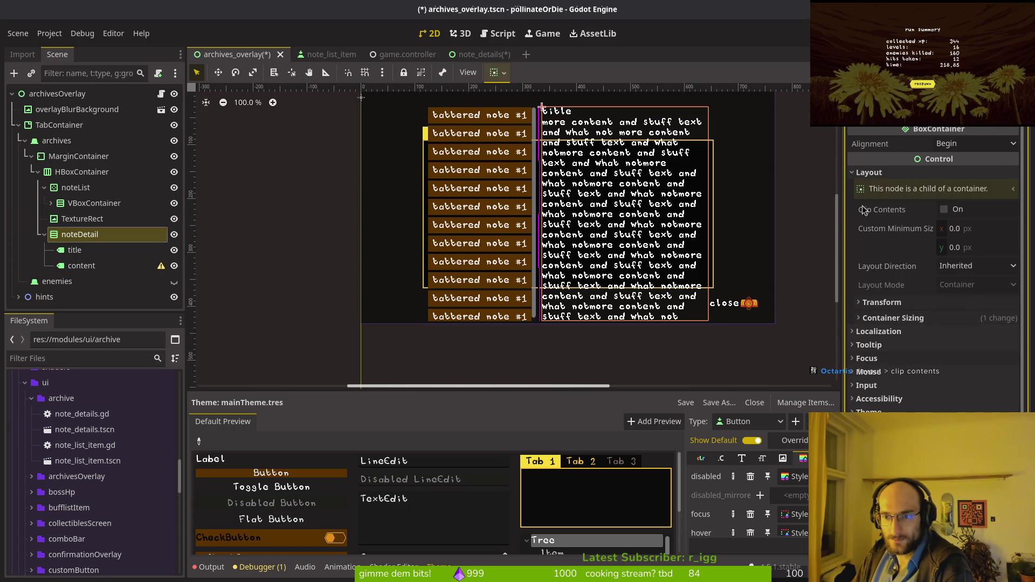
{"action": "left_click", "coordinate": [943, 209]}
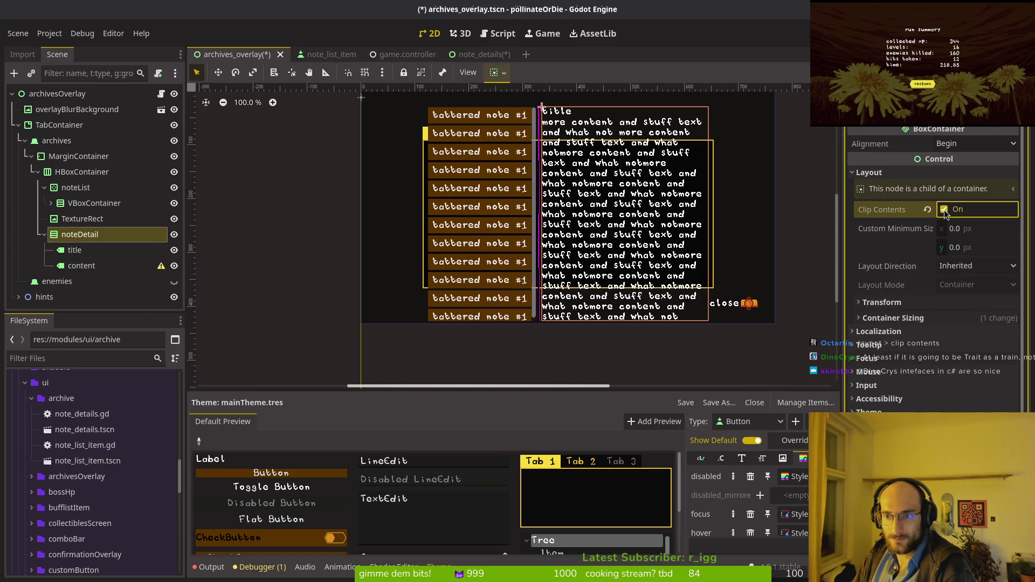
{"action": "left_click", "coordinate": [82, 266]}
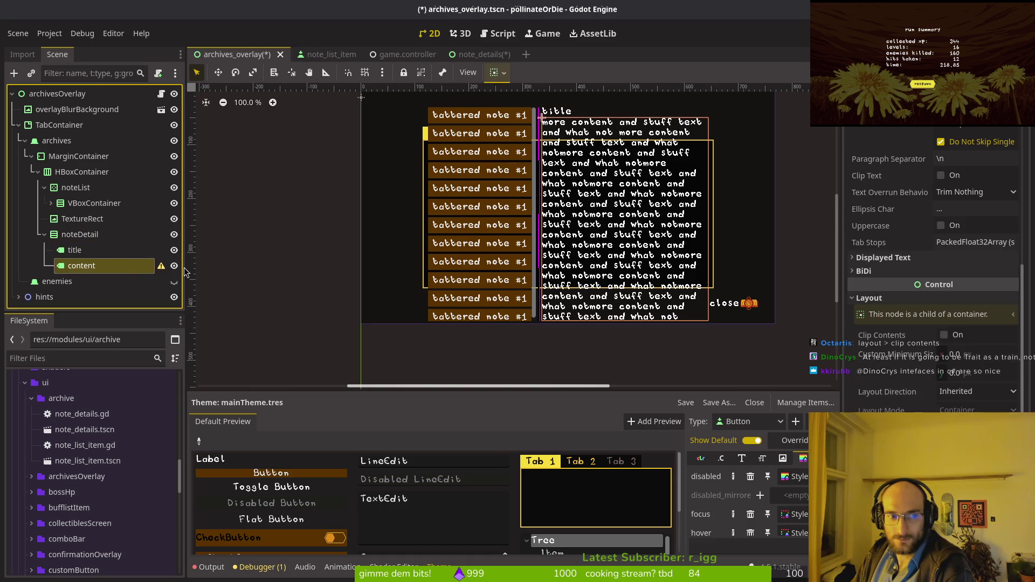
{"action": "mouse_move", "coordinate": [163, 270]}
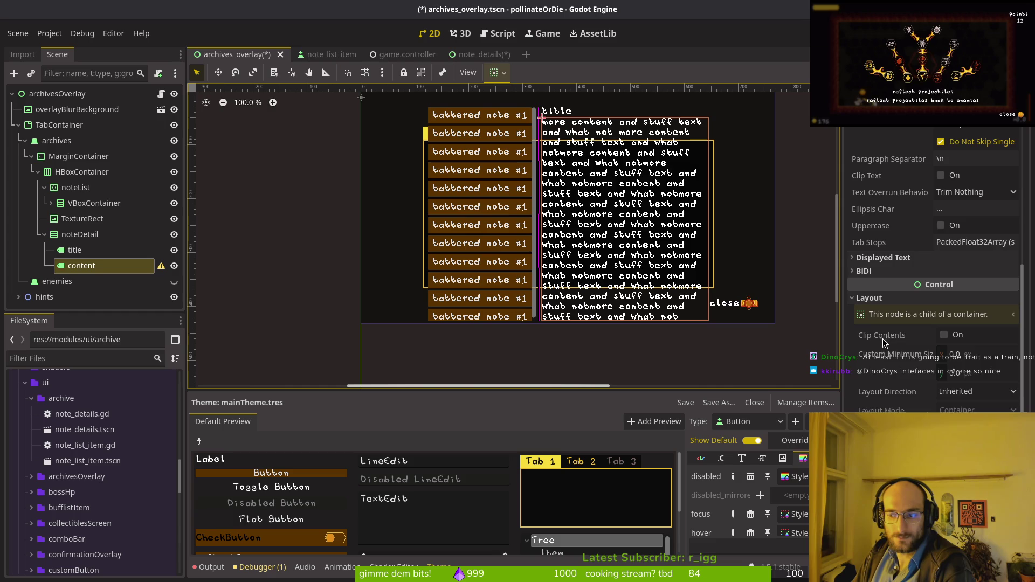
{"action": "scroll", "coordinate": [892, 328], "scroll_direction": "up", "scroll_amount": 3}
{"action": "scroll", "coordinate": [916, 286], "scroll_direction": "up", "scroll_amount": 3}
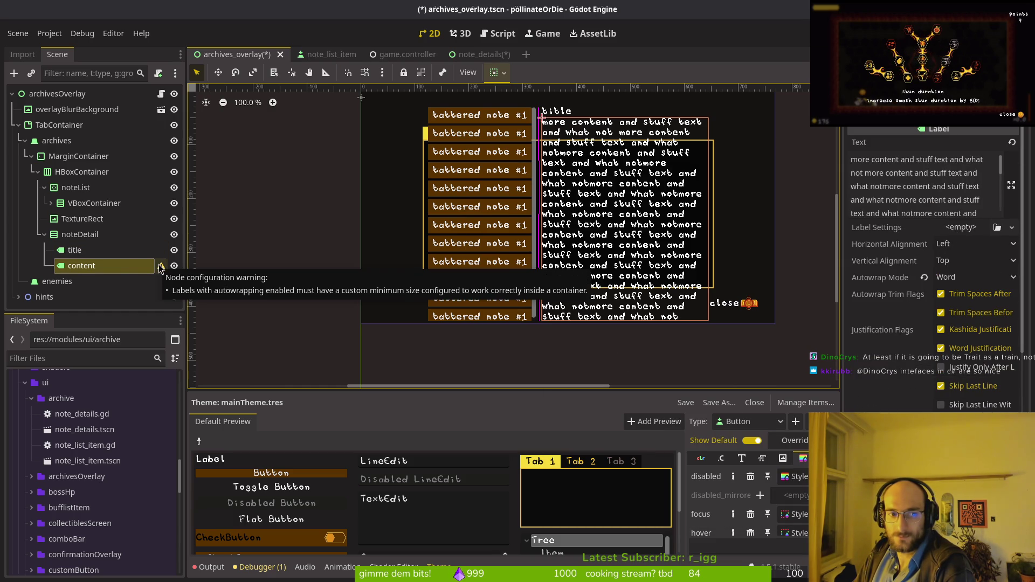
{"action": "scroll", "coordinate": [932, 402], "scroll_direction": "down", "scroll_amount": 5}
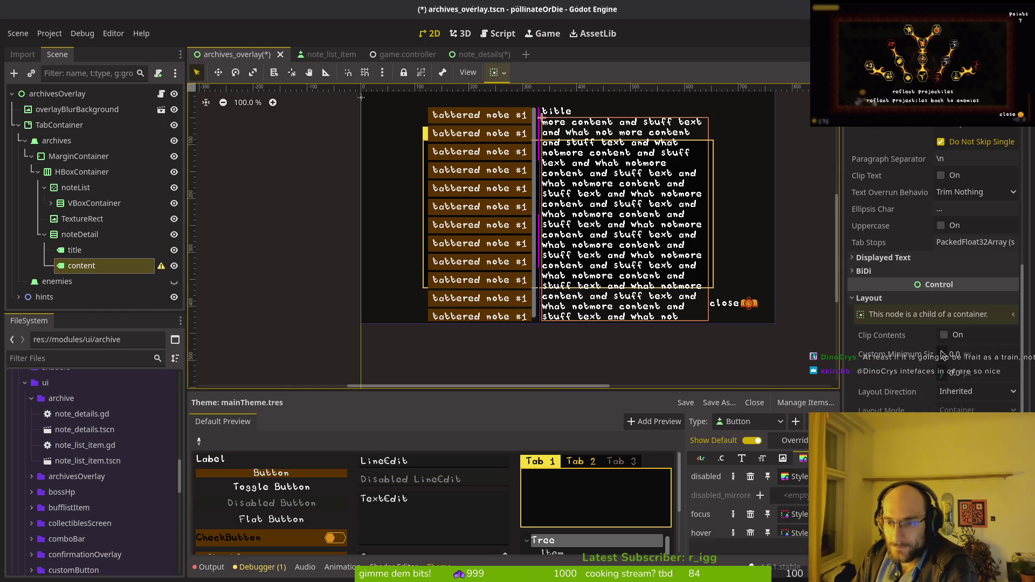
Step: Set the content label's custom minimum size to 100 × 200 px and save the scene
{"action": "left_click", "coordinate": [954, 372]}
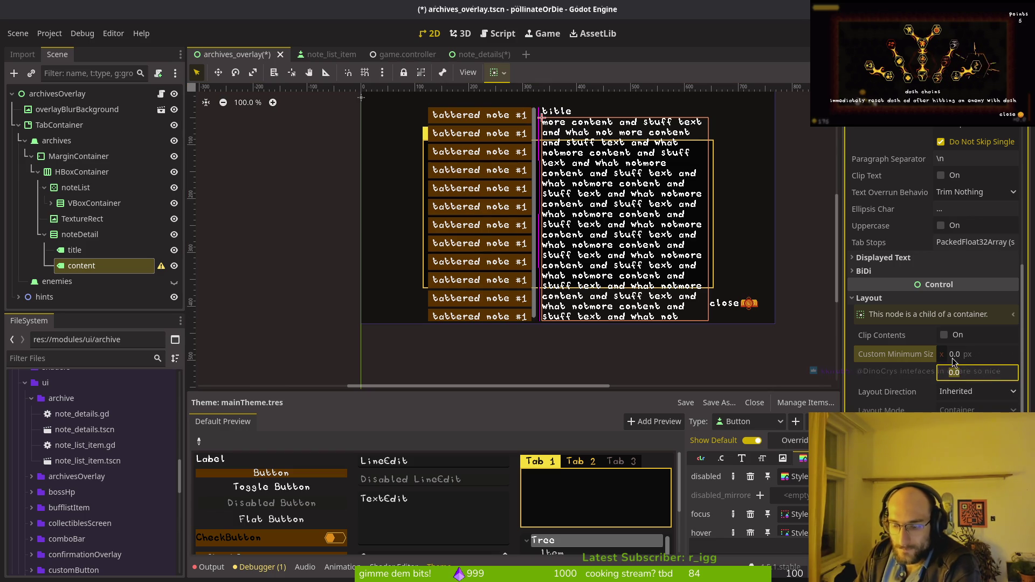
{"action": "type", "text": "20"}
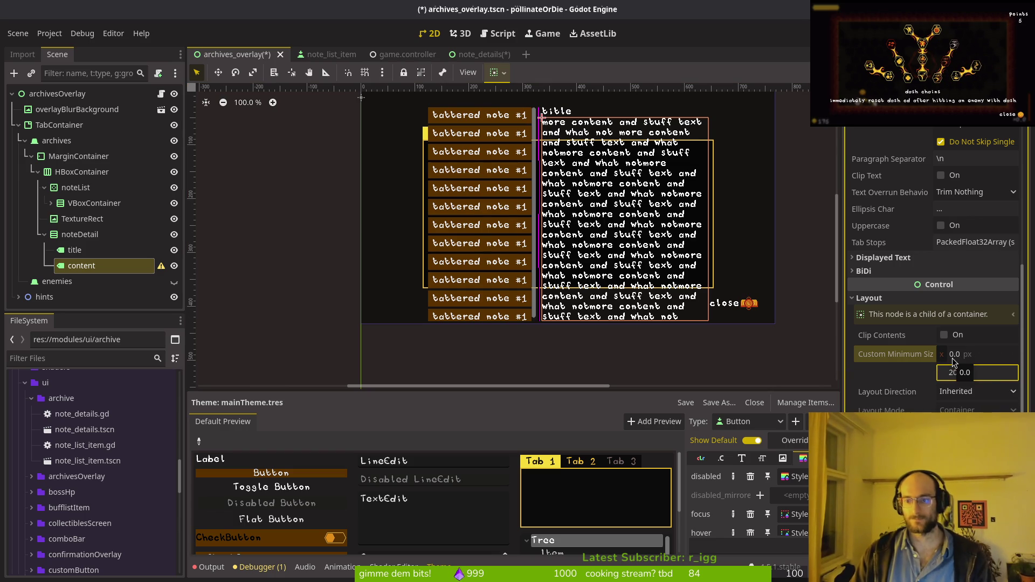
{"action": "left_click", "coordinate": [952, 360]}
{"action": "type", "text": "100"}
{"action": "key", "text": "Return"}
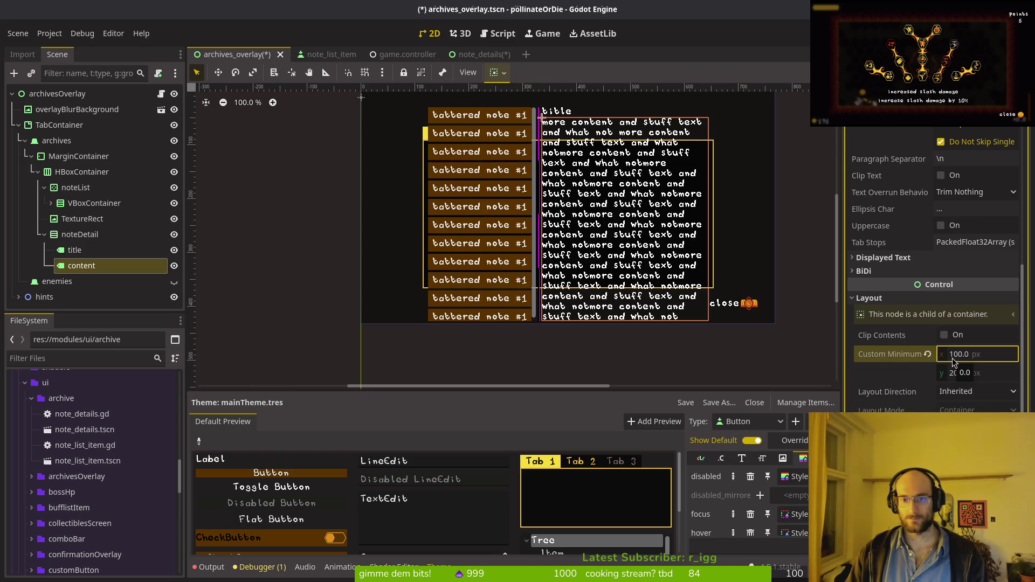
{"action": "key", "text": "ctrl+s"}
Step: Look over the noteDetail panel and noteList container, then select the MarginContainer
{"action": "scroll", "coordinate": [590, 229], "scroll_direction": "down", "scroll_amount": 1}
{"action": "scroll", "coordinate": [590, 229], "scroll_direction": "down", "scroll_amount": 6}
{"action": "scroll", "coordinate": [590, 229], "scroll_direction": "up", "scroll_amount": 5}
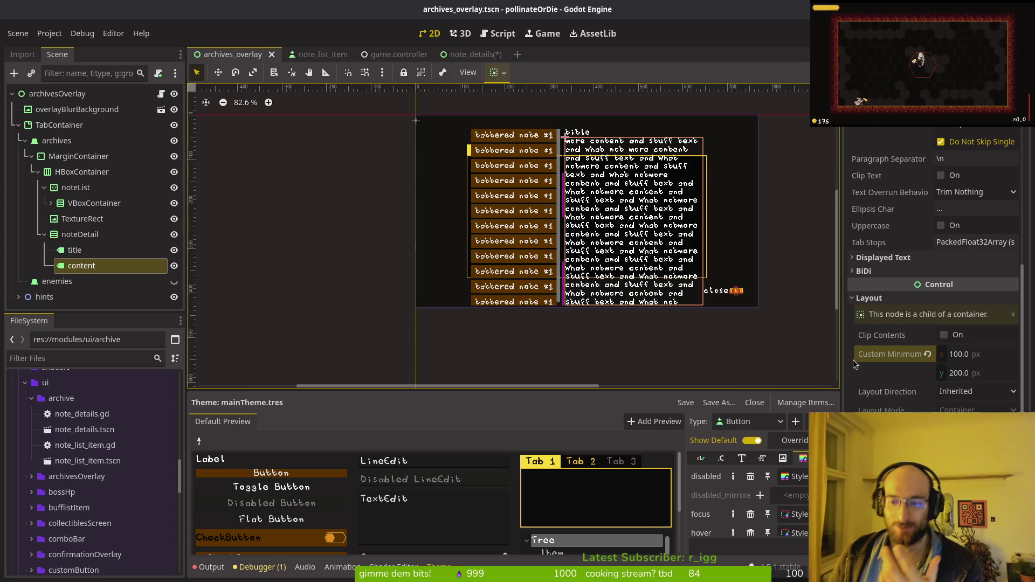
{"action": "left_click", "coordinate": [87, 234]}
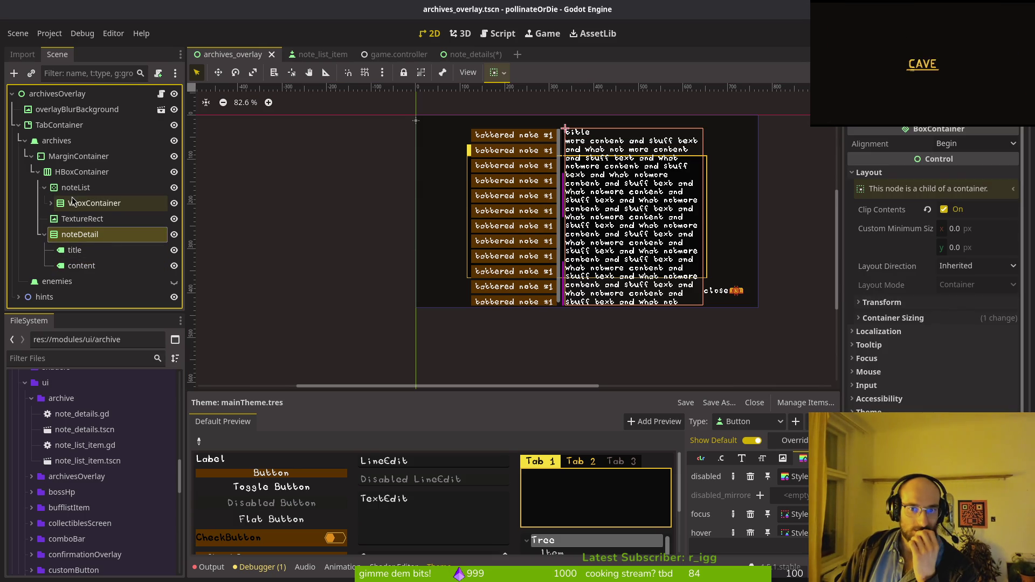
{"action": "left_click", "coordinate": [75, 187]}
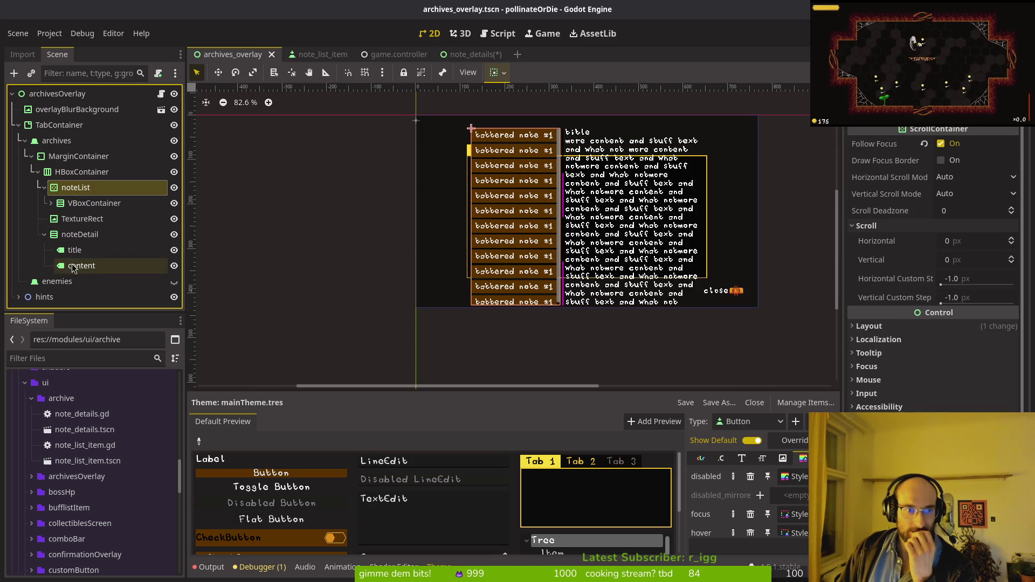
{"action": "left_click", "coordinate": [80, 234]}
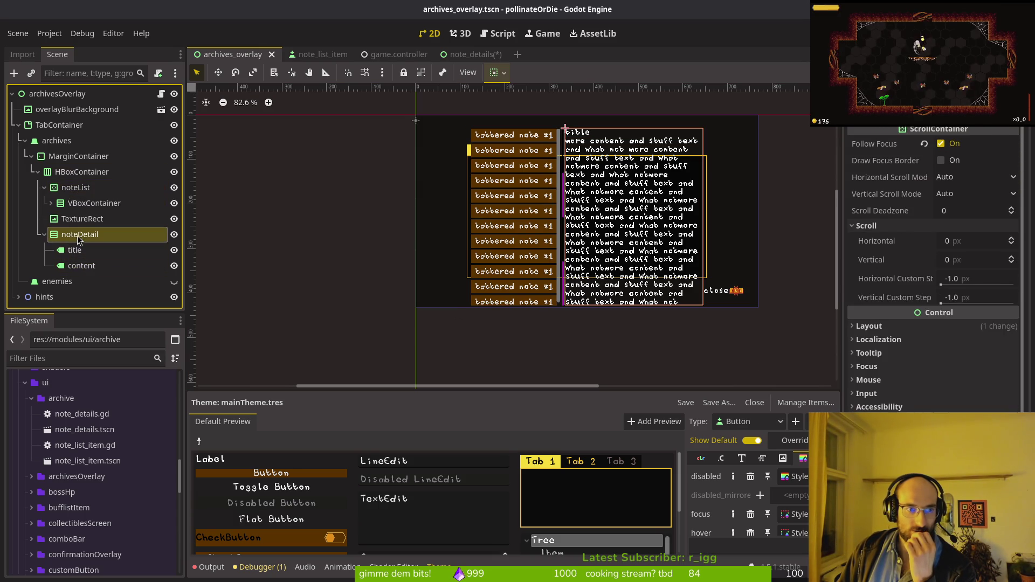
{"action": "left_click", "coordinate": [75, 158]}
{"action": "mouse_move", "coordinate": [70, 161]}
{"action": "left_mouse_down"}
{"action": "mouse_move", "coordinate": [60, 147]}
{"action": "mouse_move", "coordinate": [87, 167]}
{"action": "left_mouse_up"}
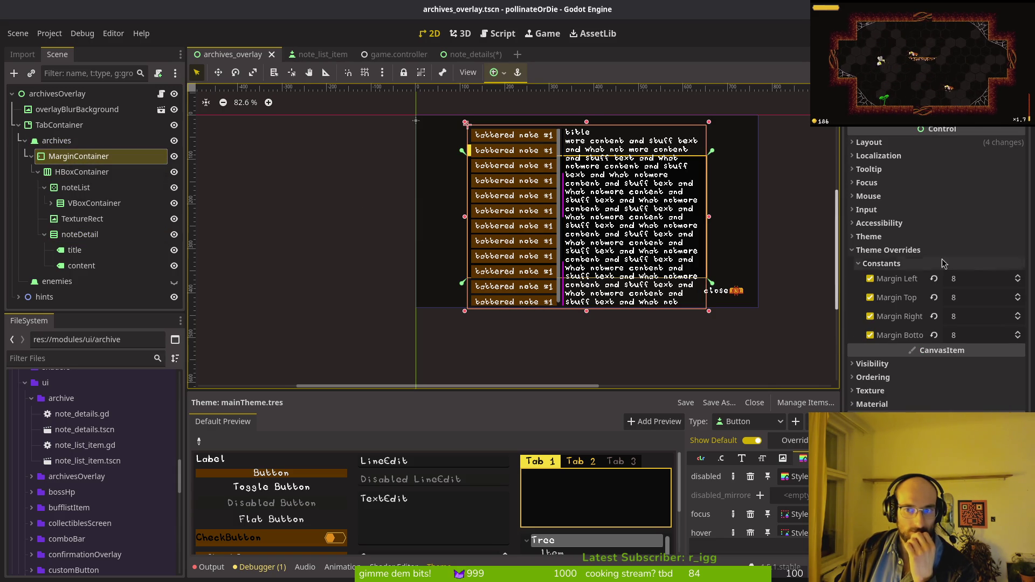
Step: Turn on Clip Contents for the MarginContainer and leave its anchors on Full Rect
{"action": "left_click", "coordinate": [877, 251]}
{"action": "left_click", "coordinate": [868, 142]}
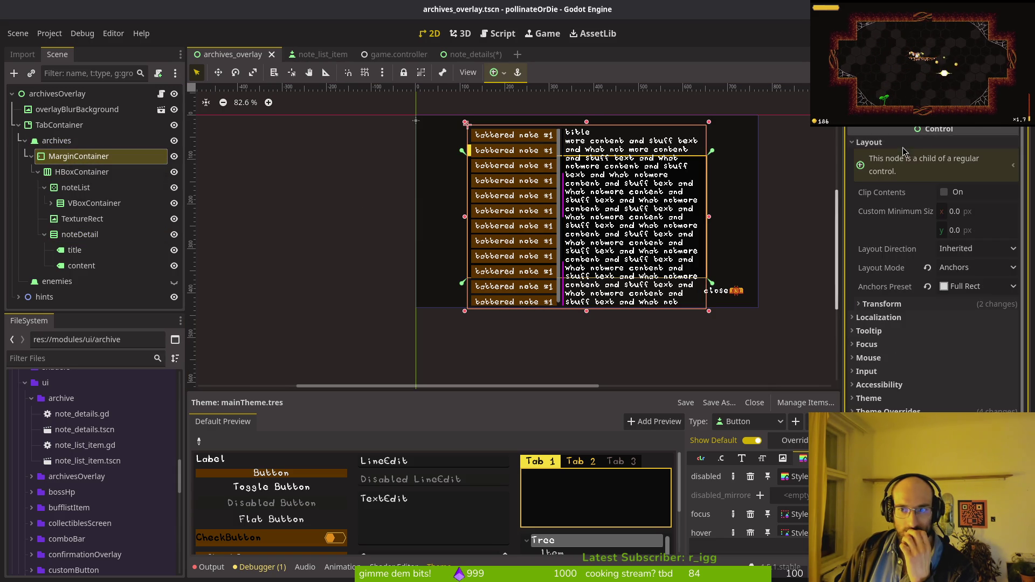
{"action": "left_click", "coordinate": [944, 193]}
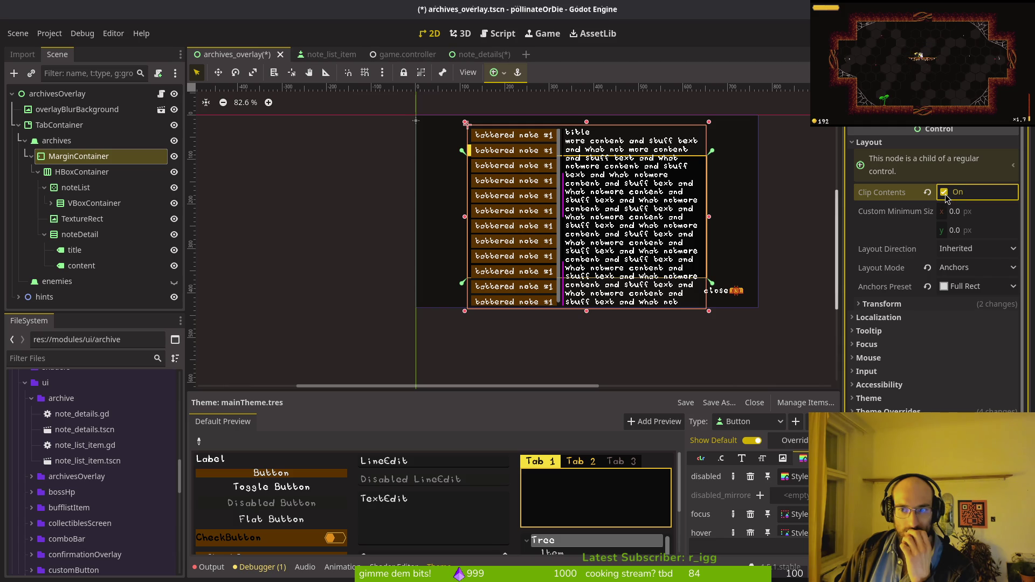
{"action": "left_click", "coordinate": [977, 286]}
{"action": "left_click", "coordinate": [973, 361]}
{"action": "left_click", "coordinate": [968, 286]}
{"action": "left_click", "coordinate": [973, 324]}
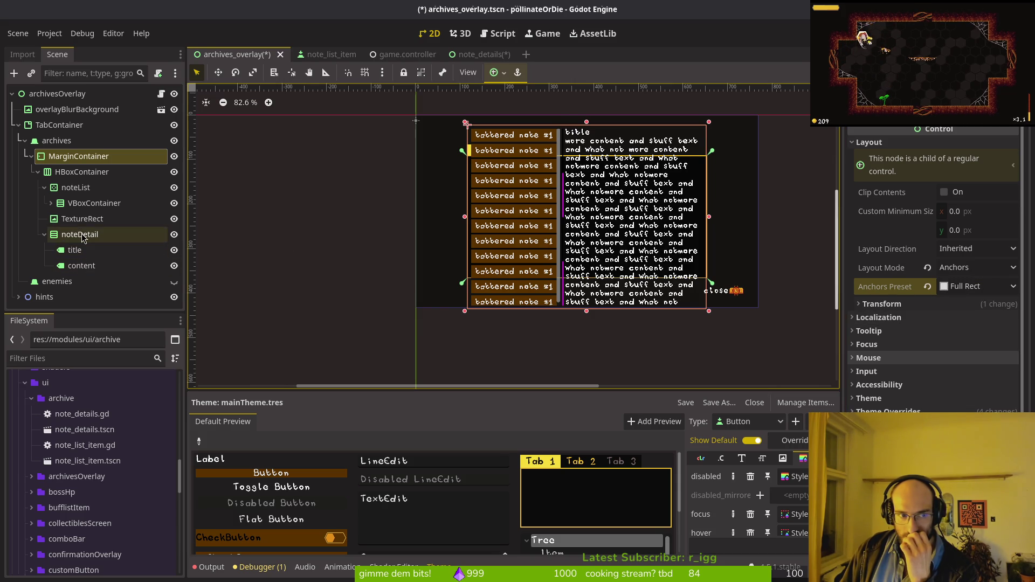
Step: Delete a phrase from the content label's placeholder text in the Inspector
{"action": "left_click", "coordinate": [75, 249]}
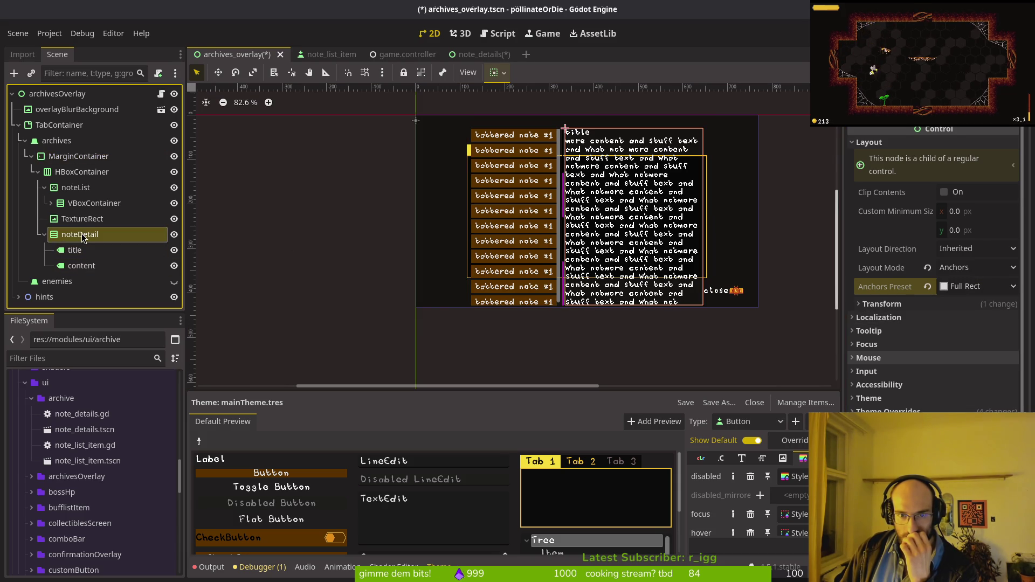
{"action": "left_click", "coordinate": [81, 266]}
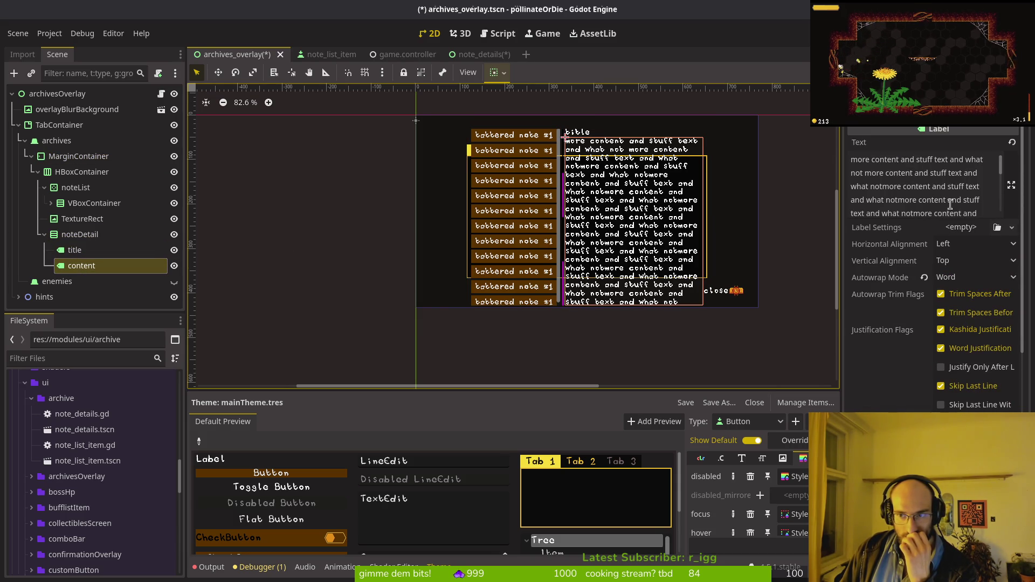
{"action": "left_click", "coordinate": [945, 200]}
{"action": "key", "text": "ctrl+BackSpace"}
{"action": "key", "text": "ctrl+BackSpace"}
{"action": "key", "text": "ctrl+BackSpace"}
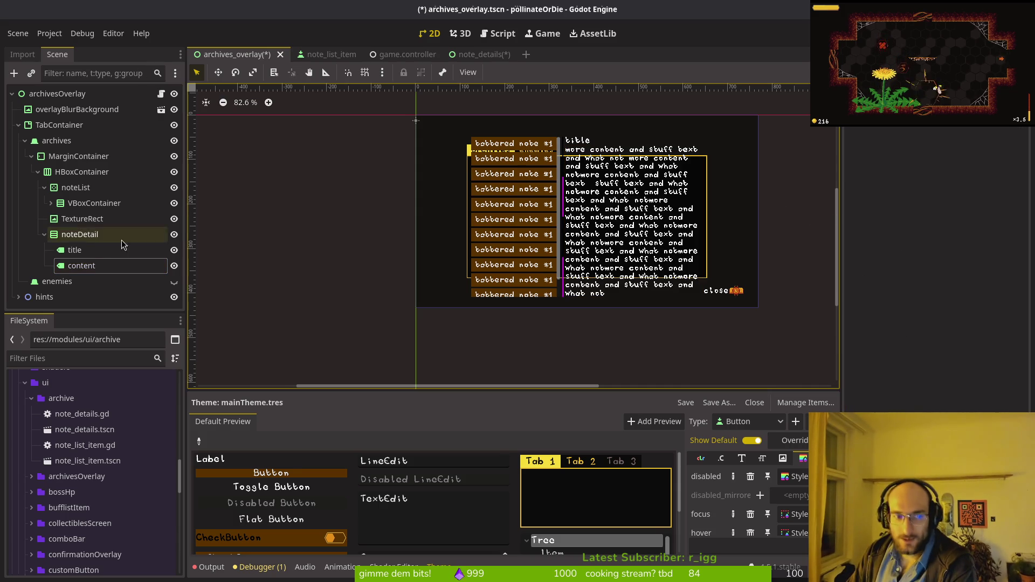
Step: Keep the HBoxContainer's horizontal sizing at Fill and collapse the noteList branch
{"action": "left_click", "coordinate": [103, 277]}
{"action": "left_click", "coordinate": [80, 234]}
{"action": "left_click", "coordinate": [82, 171]}
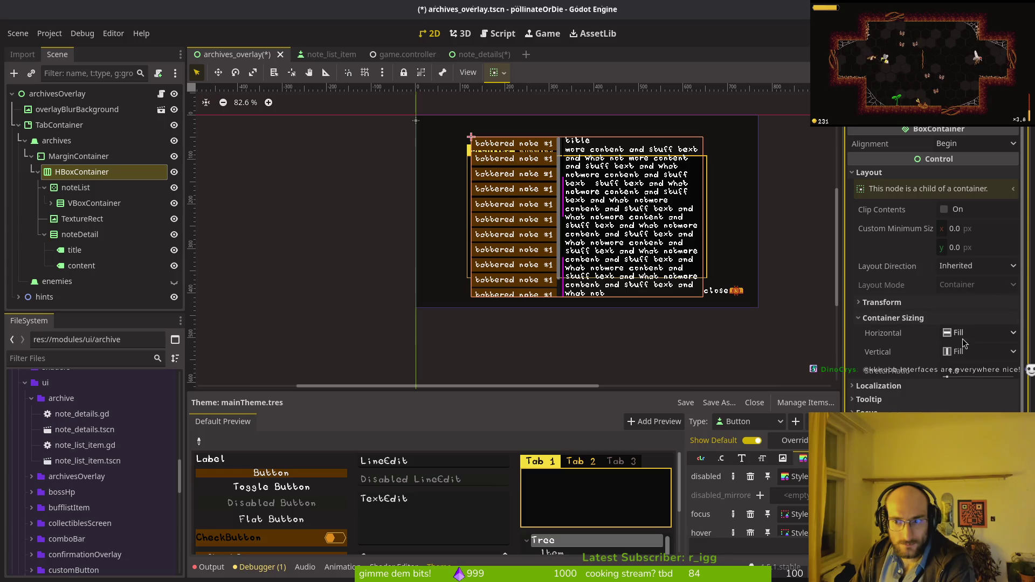
{"action": "left_click", "coordinate": [965, 332]}
{"action": "left_click", "coordinate": [905, 378]}
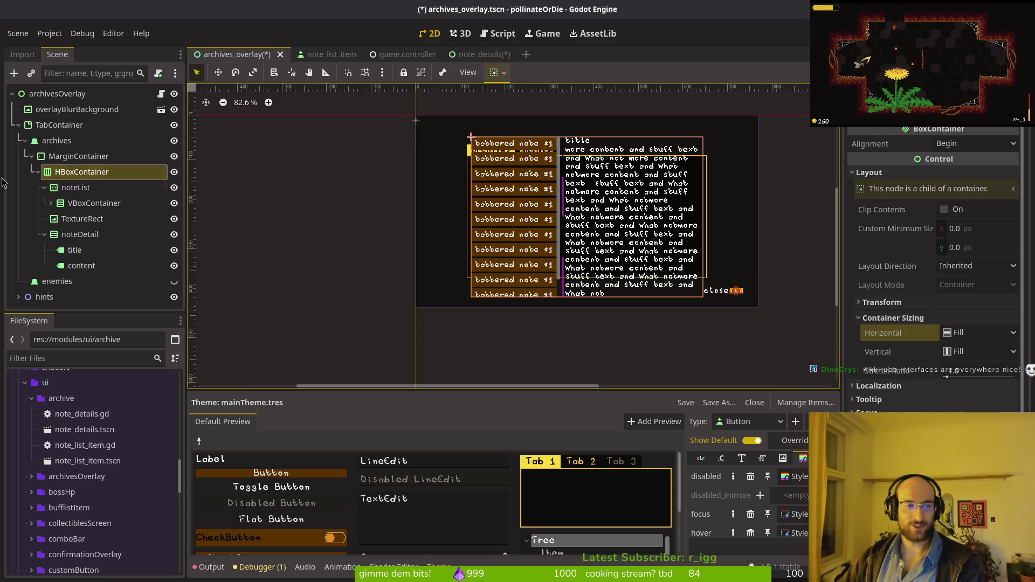
{"action": "left_click", "coordinate": [43, 187]}
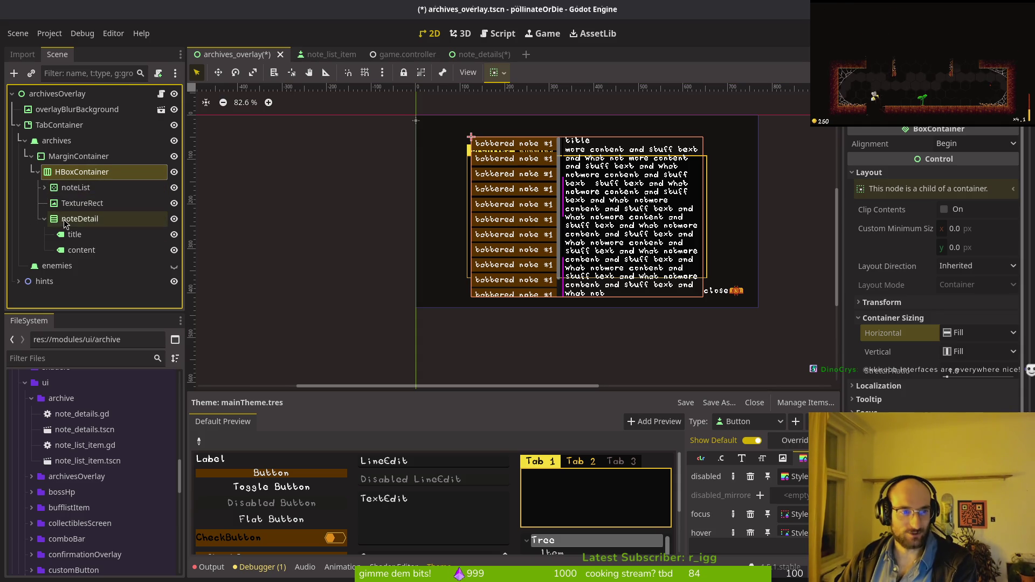
{"action": "left_click", "coordinate": [80, 218]}
{"action": "left_click", "coordinate": [74, 234]}
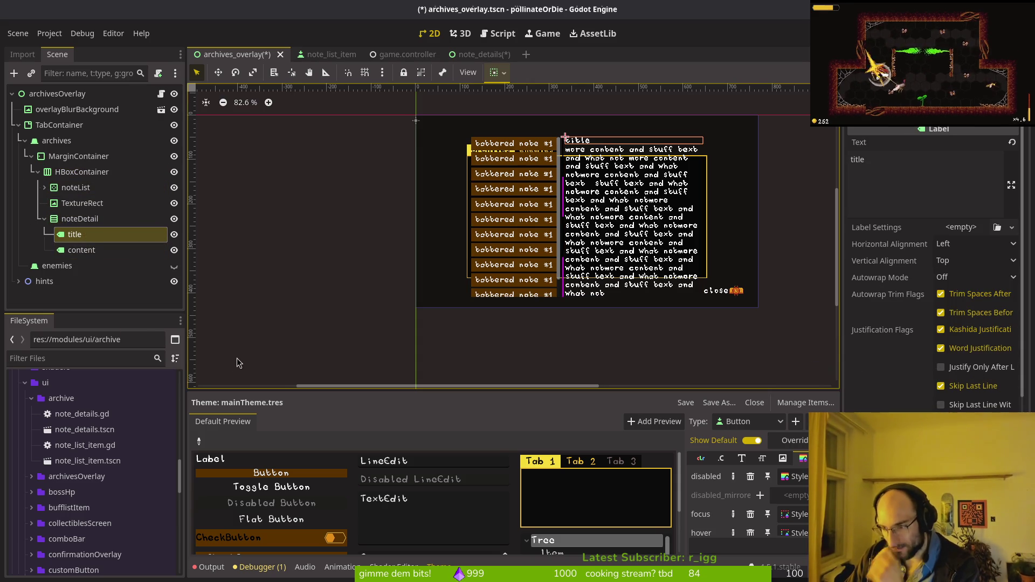
Step: Select the content label and review its Vertical Alignment and autowrap settings
{"action": "left_click", "coordinate": [85, 249]}
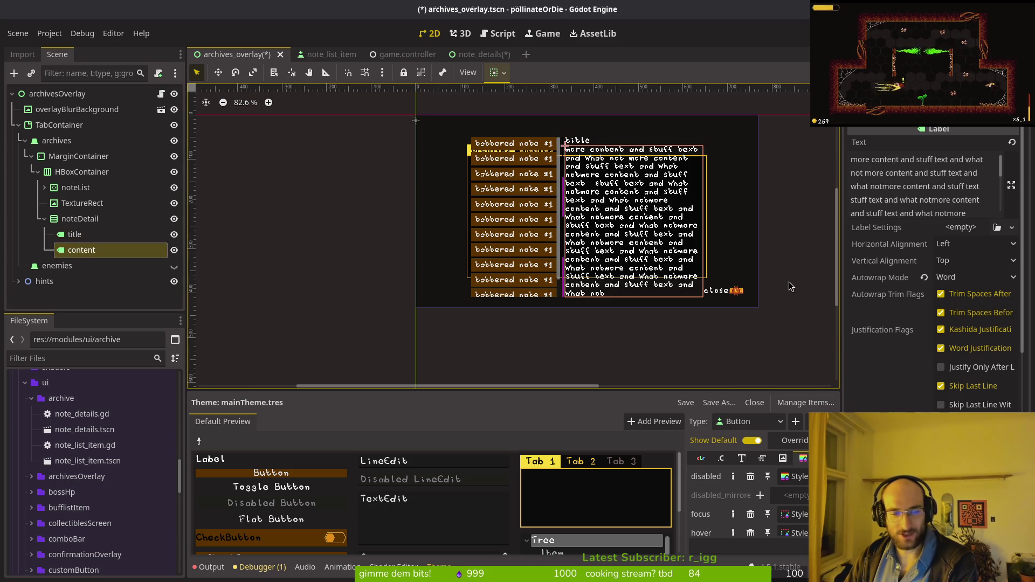
{"action": "mouse_move", "coordinate": [884, 271]}
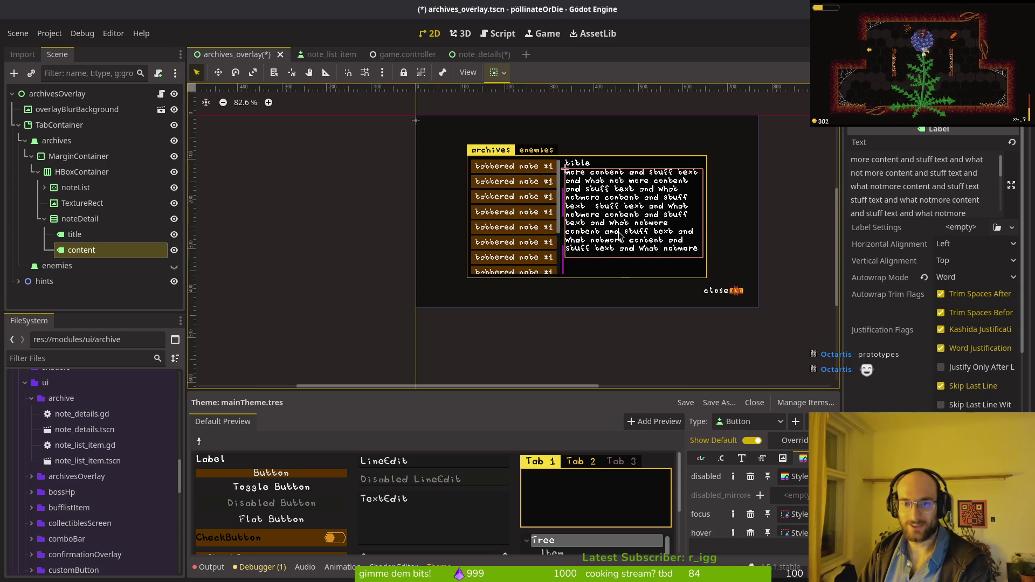
Step: Trim the content label's text so it ends with 'and what no', then save archives_overlay
{"action": "scroll", "coordinate": [603, 260], "scroll_direction": "up", "scroll_amount": 4}
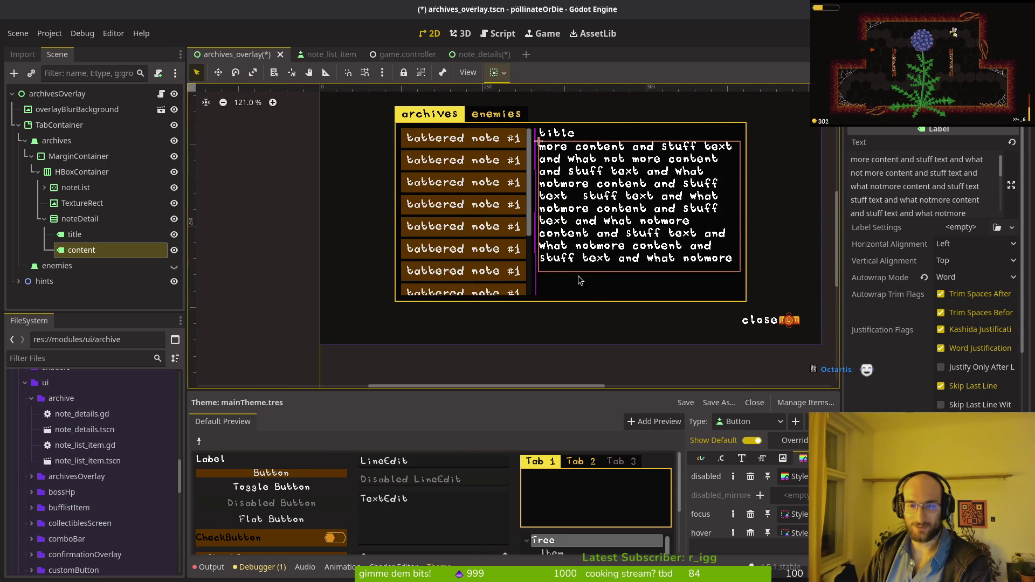
{"action": "scroll", "coordinate": [574, 296], "scroll_direction": "up", "scroll_amount": 3}
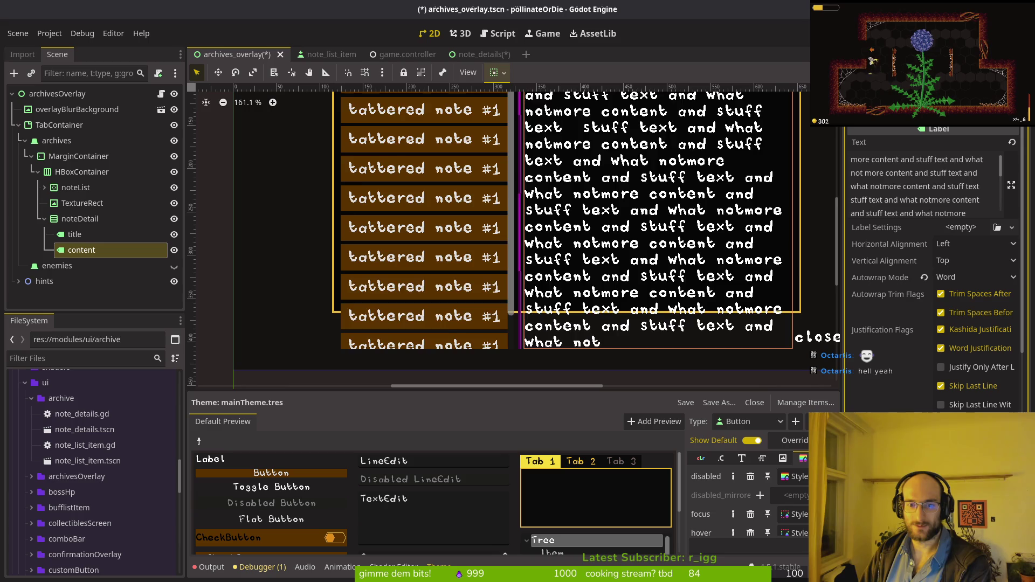
{"action": "scroll", "coordinate": [825, 220], "scroll_direction": "down", "scroll_amount": 2}
{"action": "left_click_drag", "start_coordinate": [851, 200], "coordinate": [986, 211]}
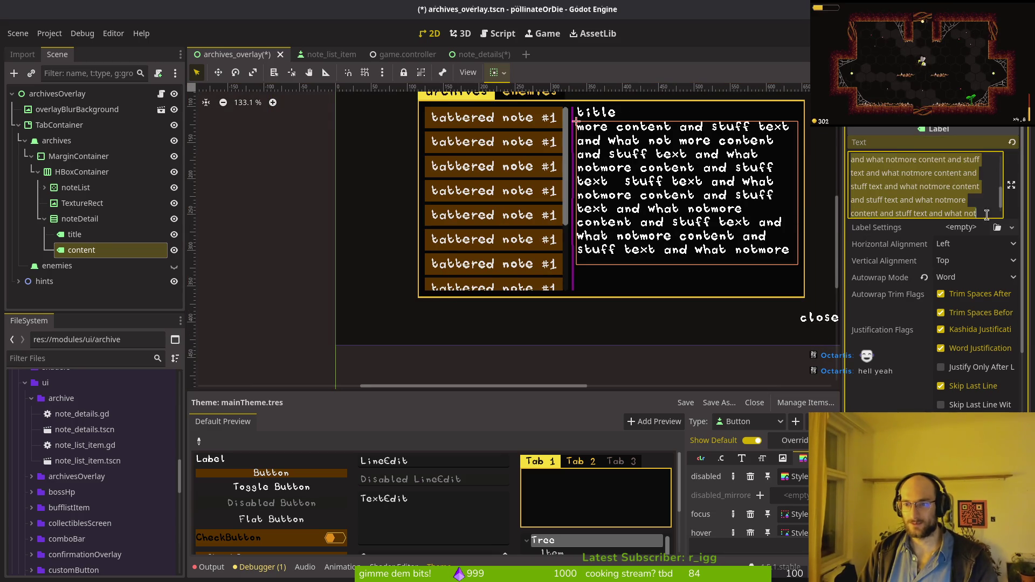
{"action": "left_click", "coordinate": [989, 212]}
{"action": "scroll", "coordinate": [984, 207], "scroll_direction": "down", "scroll_amount": 1}
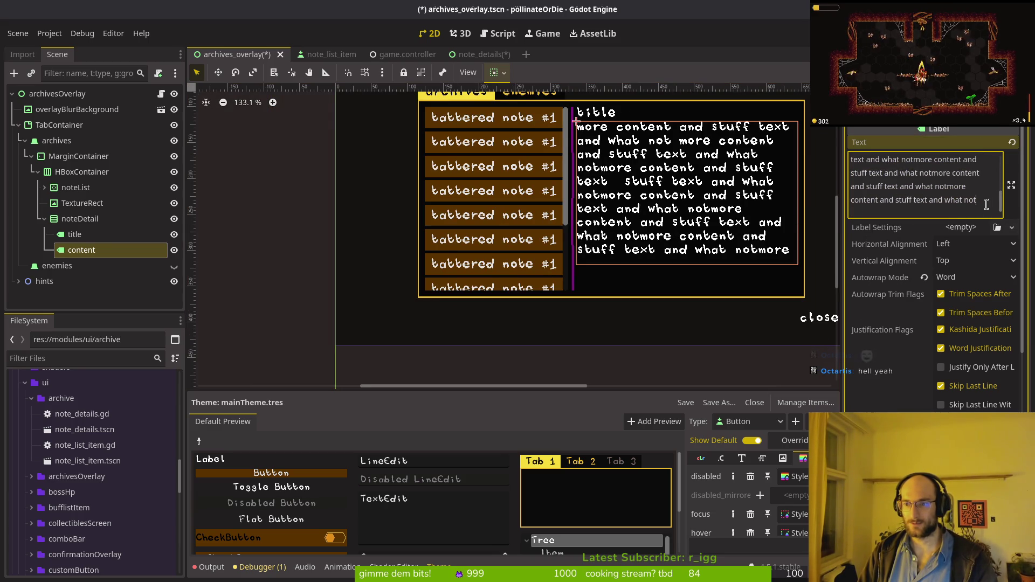
{"action": "type", "text": "sd"}
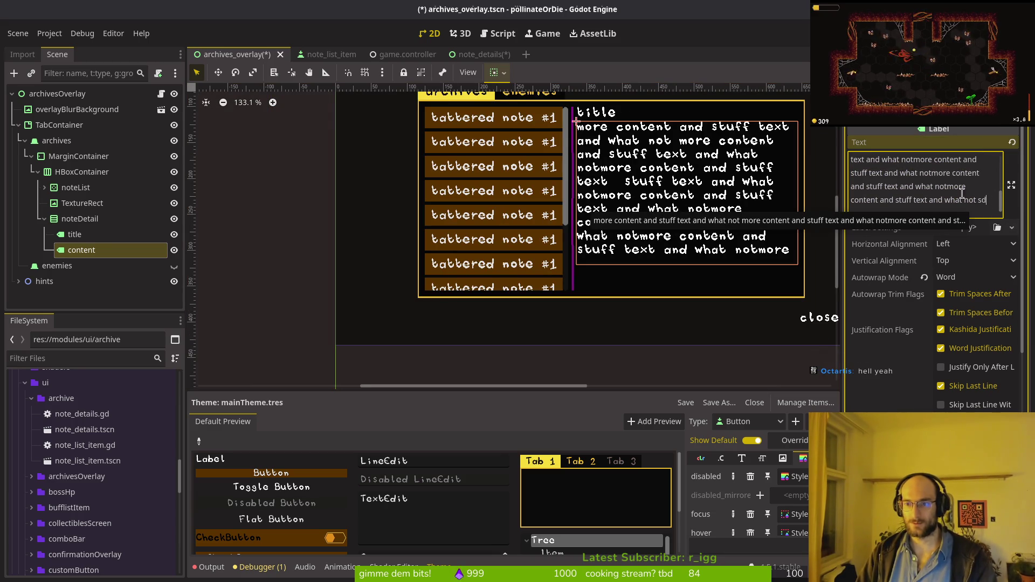
{"action": "key", "text": "BackSpace"}
{"action": "key", "text": "BackSpace"}
{"action": "key", "text": "BackSpace"}
{"action": "key", "text": "ctrl+s"}
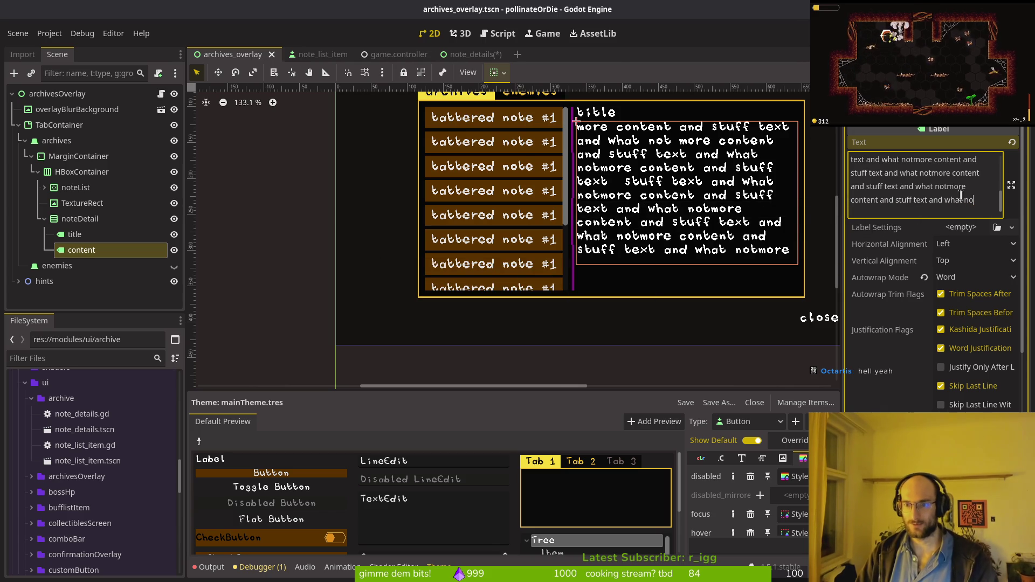
{"action": "left_click", "coordinate": [931, 173]}
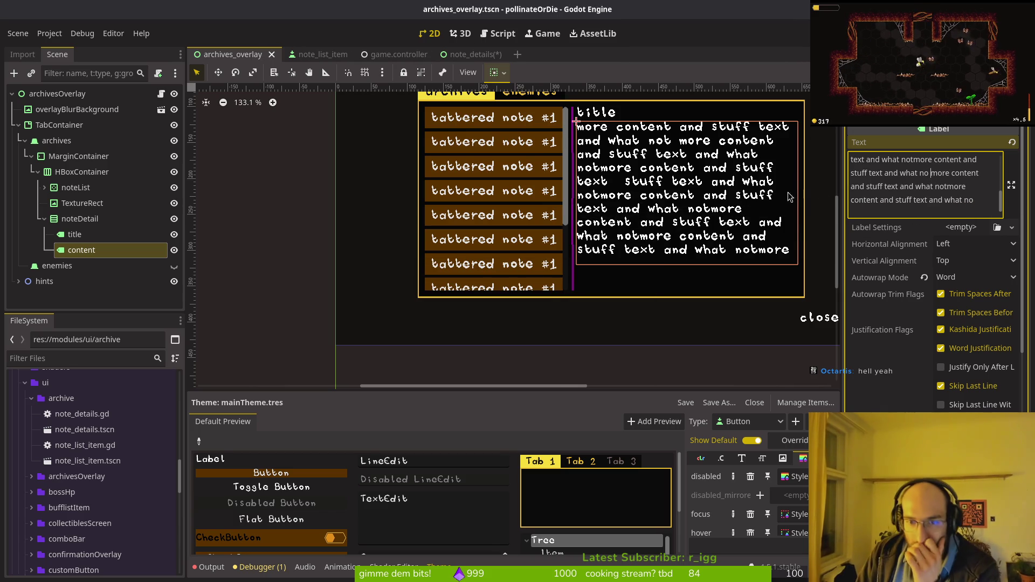
{"action": "left_click", "coordinate": [82, 240]}
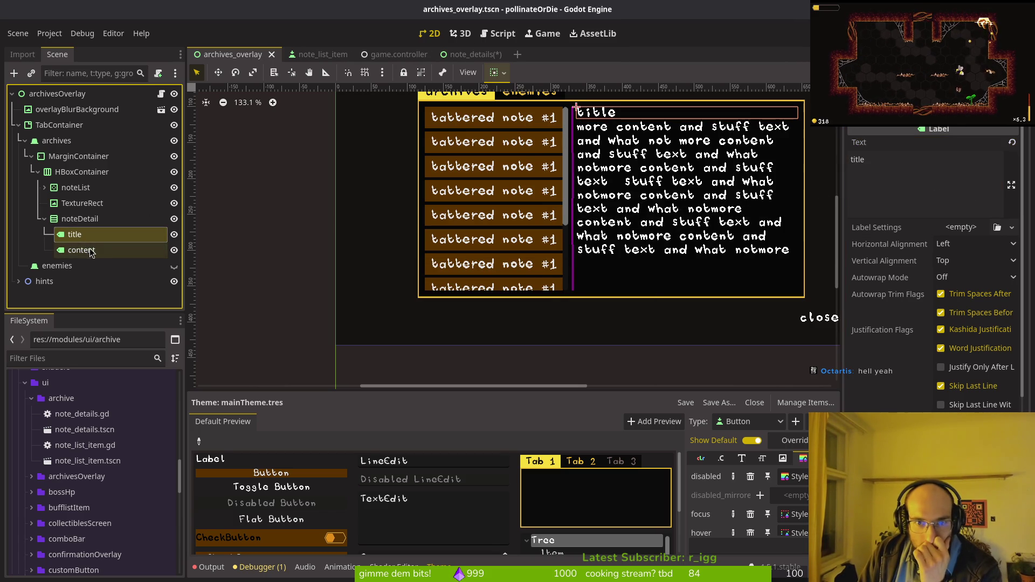
Step: Duplicate the title label between title and content and name the copy 'spacer'
{"action": "left_click", "coordinate": [105, 220]}
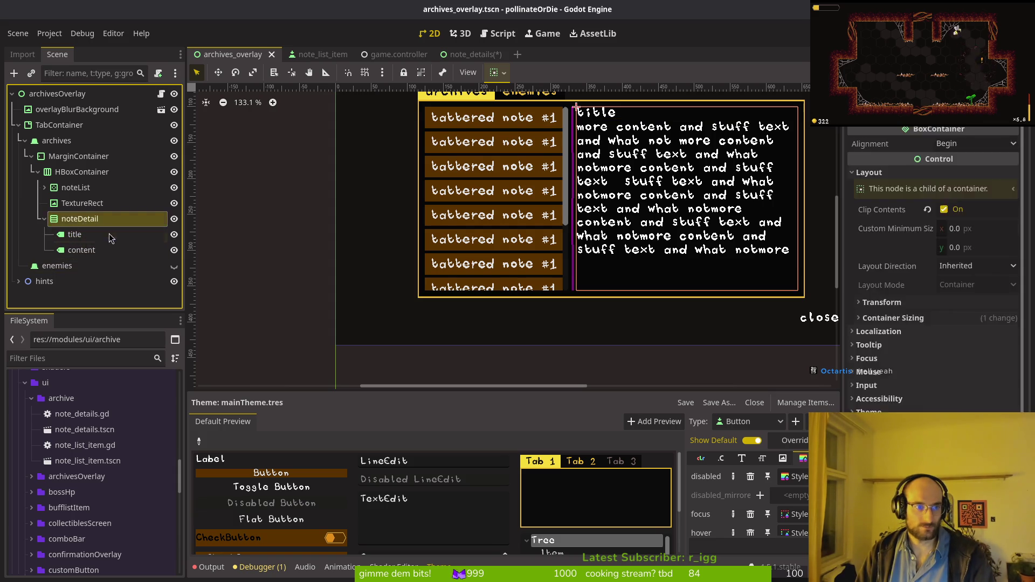
{"action": "left_click", "coordinate": [106, 235]}
{"action": "key", "text": "ctrl+d"}
{"action": "left_click_drag", "start_coordinate": [80, 265], "coordinate": [97, 249]}
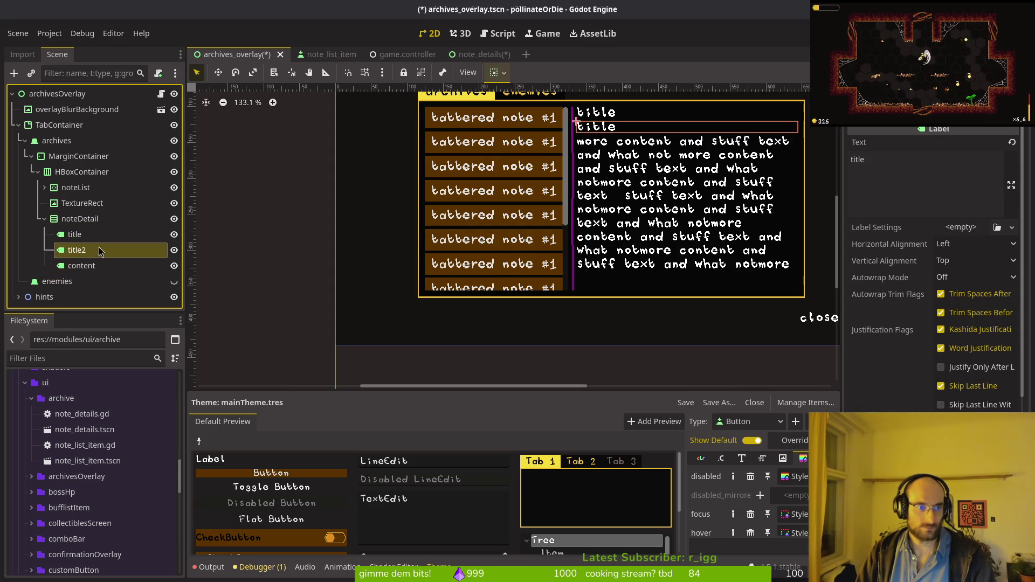
{"action": "double_click", "coordinate": [97, 249]}
{"action": "type", "text": "spacer"}
{"action": "key", "text": "Return"}
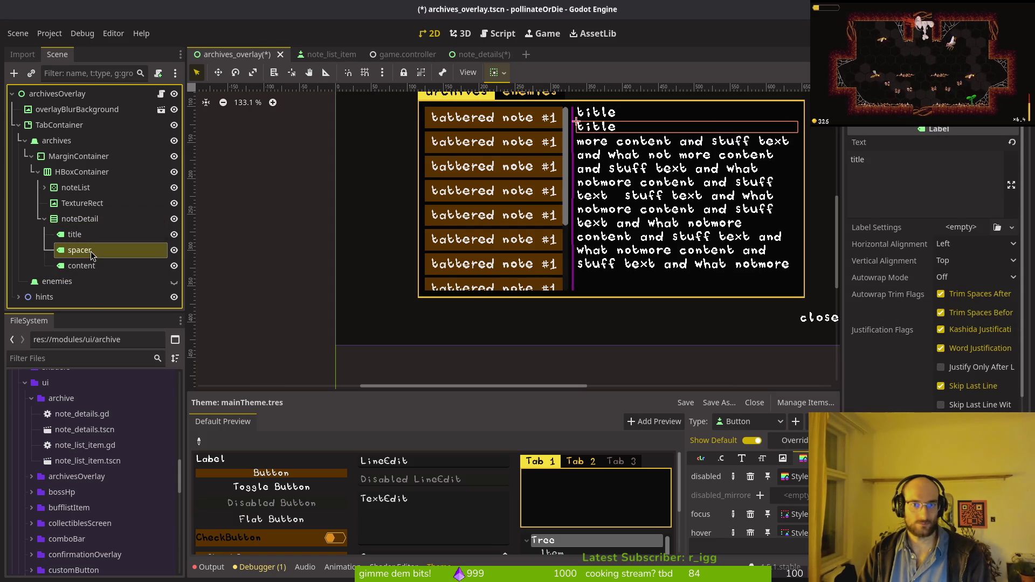
Step: Clear the spacer label's text and save the scene
{"action": "left_click", "coordinate": [928, 176]}
{"action": "key", "text": "ctrl+a"}
{"action": "key", "text": "BackSpace"}
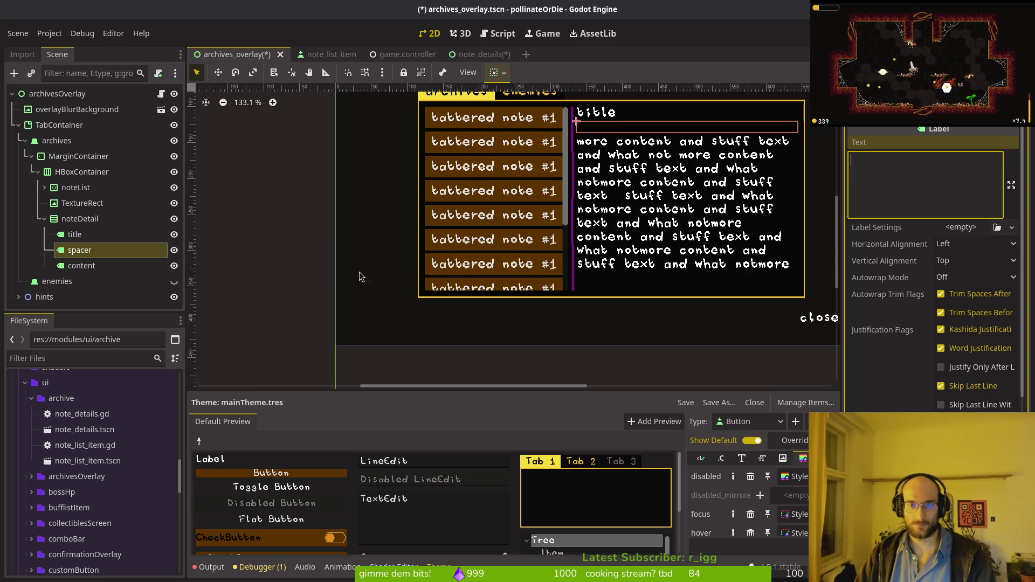
{"action": "key", "text": "ctrl+s"}
Step: Try a second spacer copy below the content label, then undo it
{"action": "left_click", "coordinate": [86, 265]}
{"action": "left_click", "coordinate": [98, 253]}
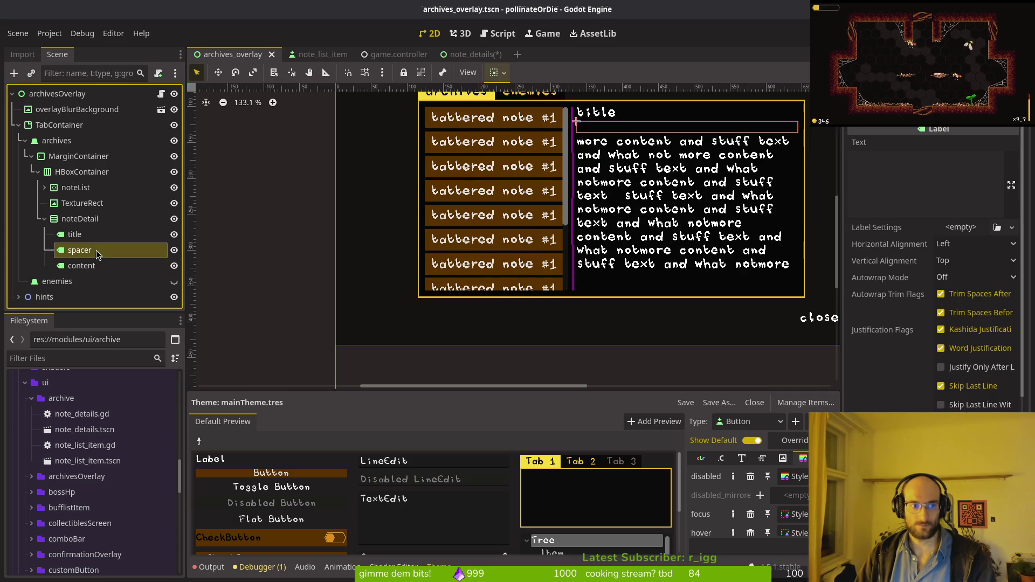
{"action": "key", "text": "ctrl+d"}
{"action": "mouse_move", "coordinate": [87, 265]}
{"action": "left_mouse_down"}
{"action": "mouse_move", "coordinate": [89, 281]}
{"action": "mouse_move", "coordinate": [102, 263]}
{"action": "left_mouse_up"}
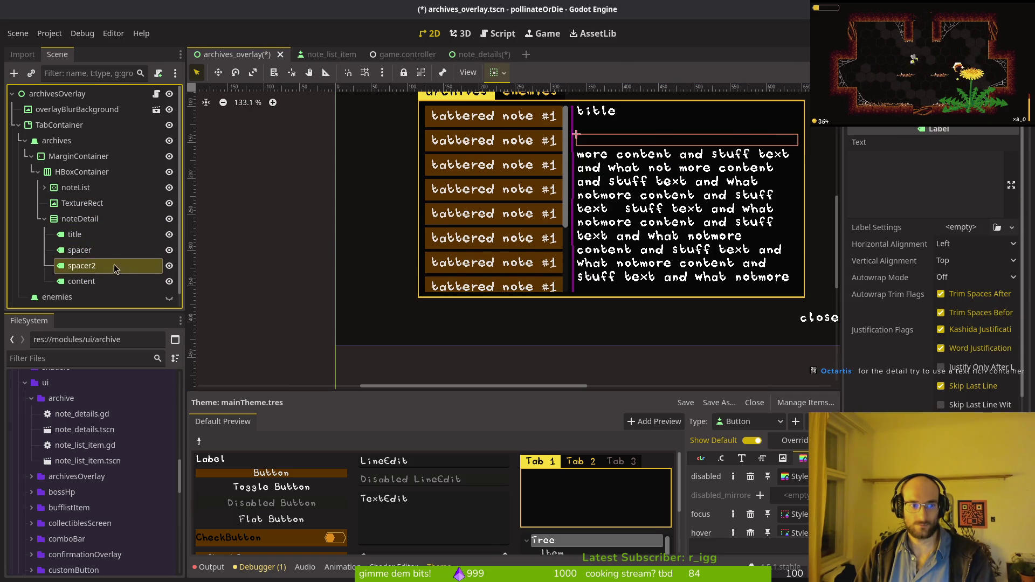
{"action": "key", "text": "ctrl+z"}
{"action": "key", "text": "ctrl+z"}
{"action": "left_click", "coordinate": [101, 266]}
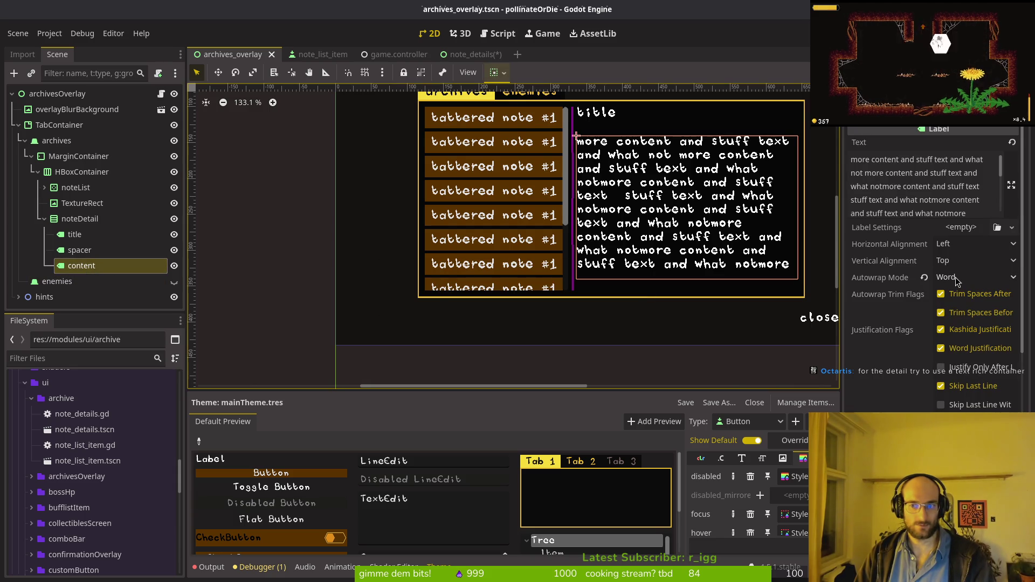
{"action": "key", "text": "ctrl+z"}
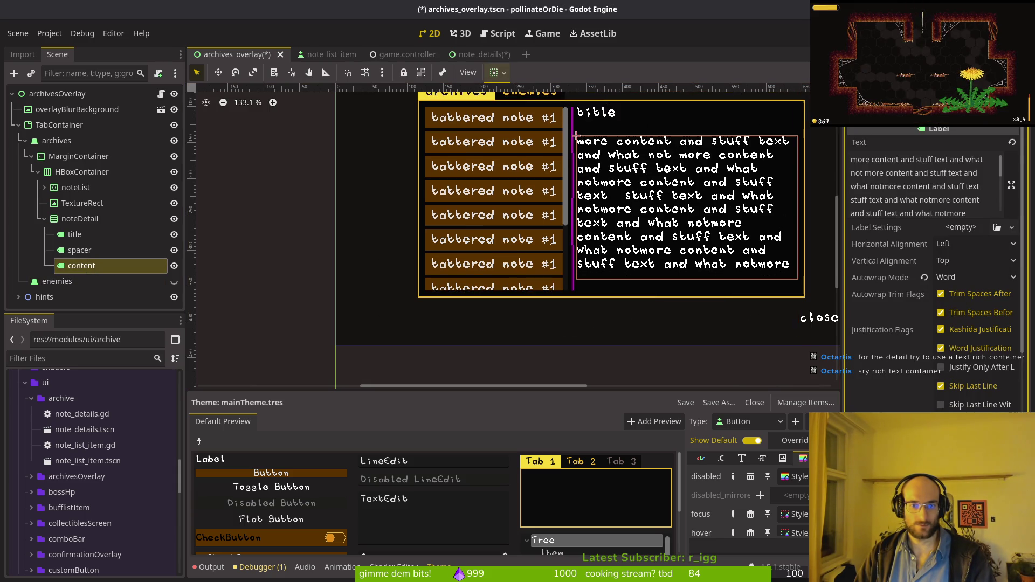
{"action": "scroll", "coordinate": [604, 192], "scroll_direction": "down", "scroll_amount": 4}
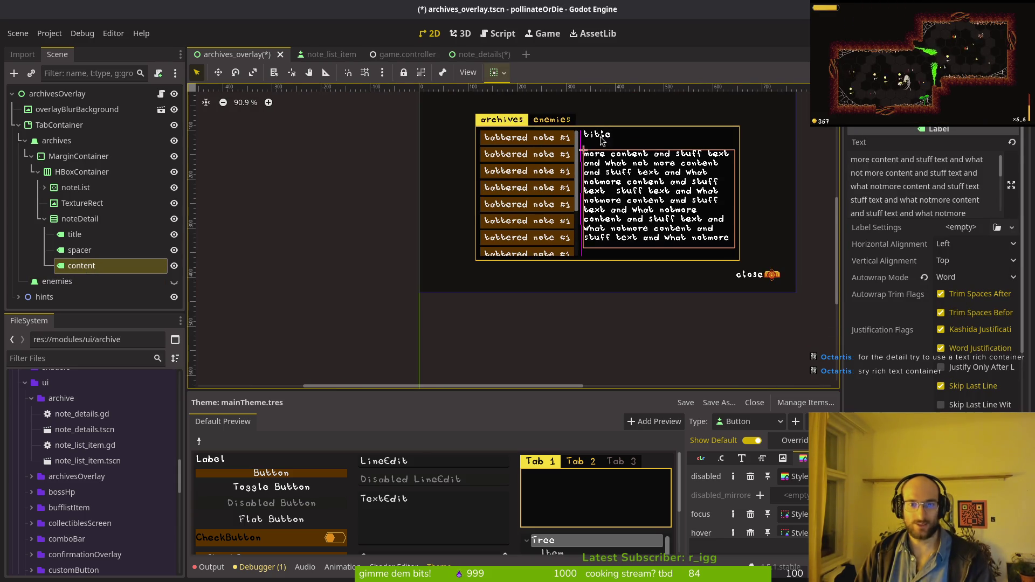
{"action": "scroll", "coordinate": [623, 161], "scroll_direction": "up", "scroll_amount": 8}
{"action": "scroll", "coordinate": [522, 263], "scroll_direction": "down", "scroll_amount": 4}
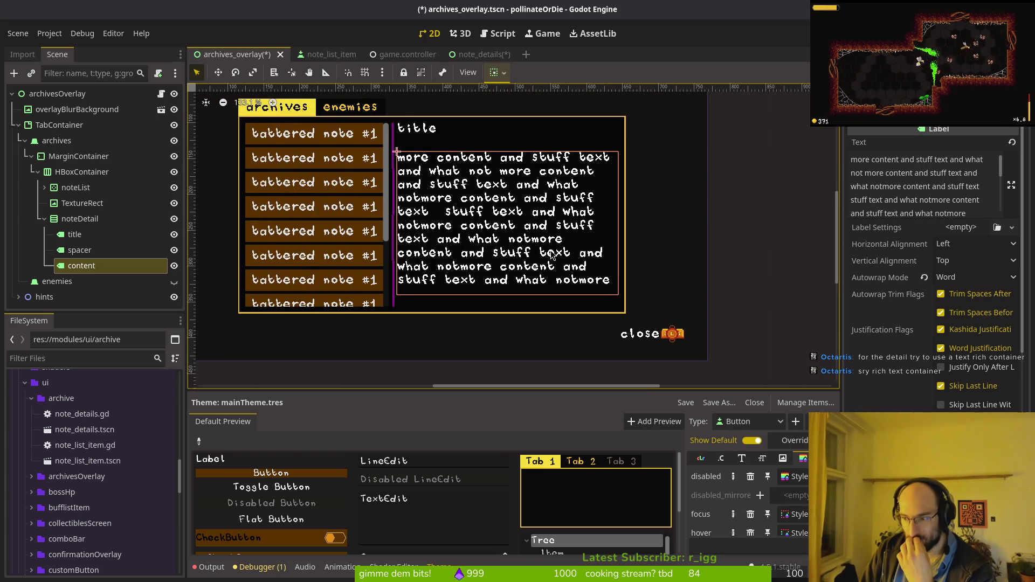
{"action": "left_click", "coordinate": [75, 218]}
{"action": "right_click", "coordinate": [76, 218]}
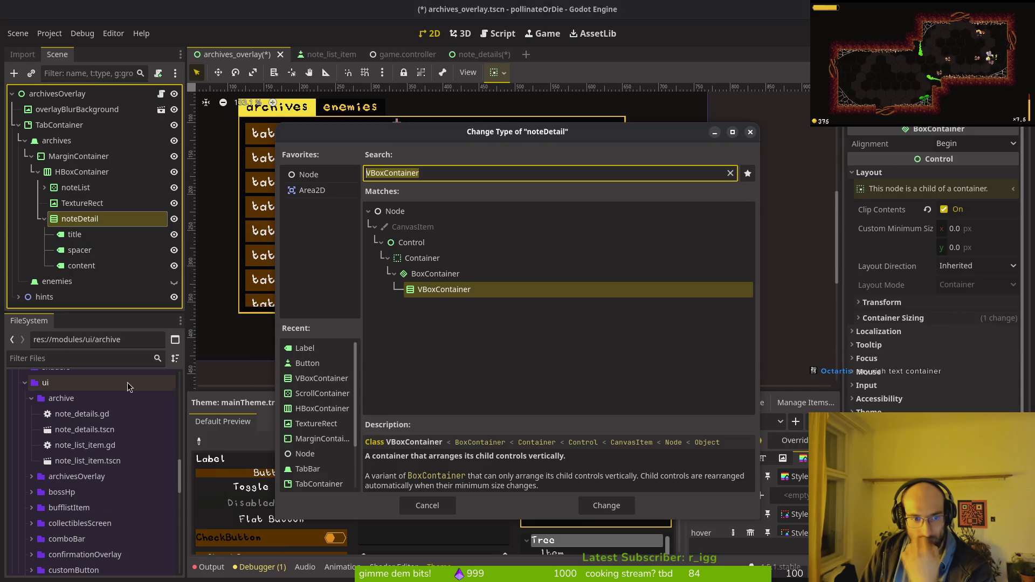
{"action": "left_click", "coordinate": [125, 378]}
{"action": "type", "text": "exr"}
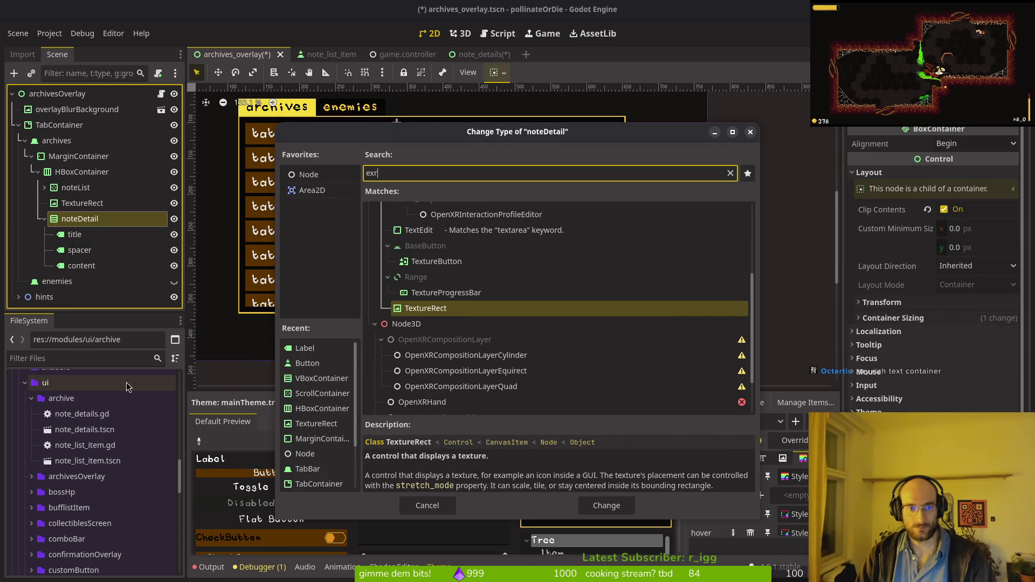
{"action": "key", "text": "BackSpace"}
{"action": "key", "text": "BackSpace"}
{"action": "key", "text": "BackSpace"}
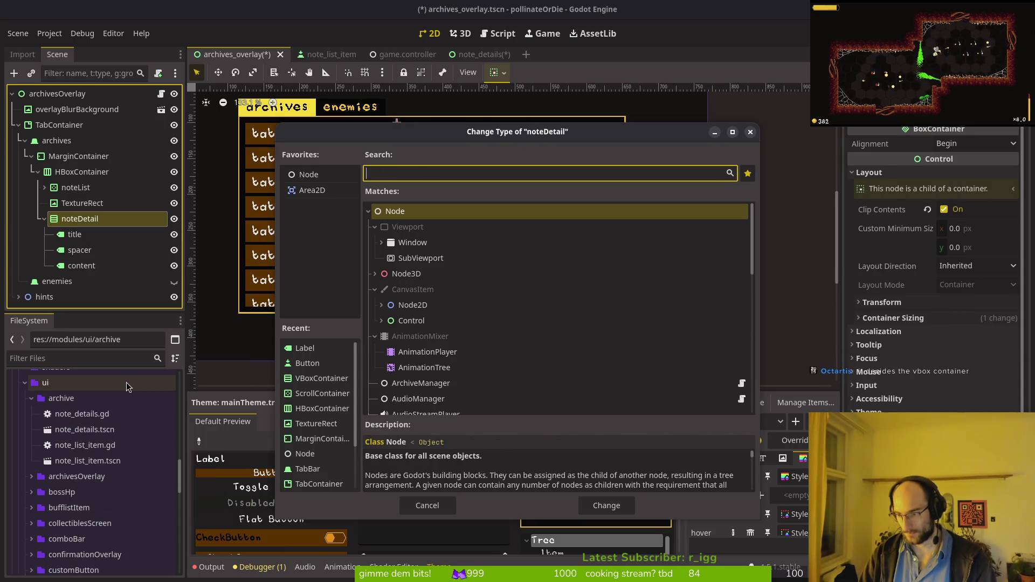
{"action": "type", "text": "tes"}
{"action": "key", "text": "BackSpace"}
{"action": "key", "text": "BackSpace"}
{"action": "type", "text": "extcon"}
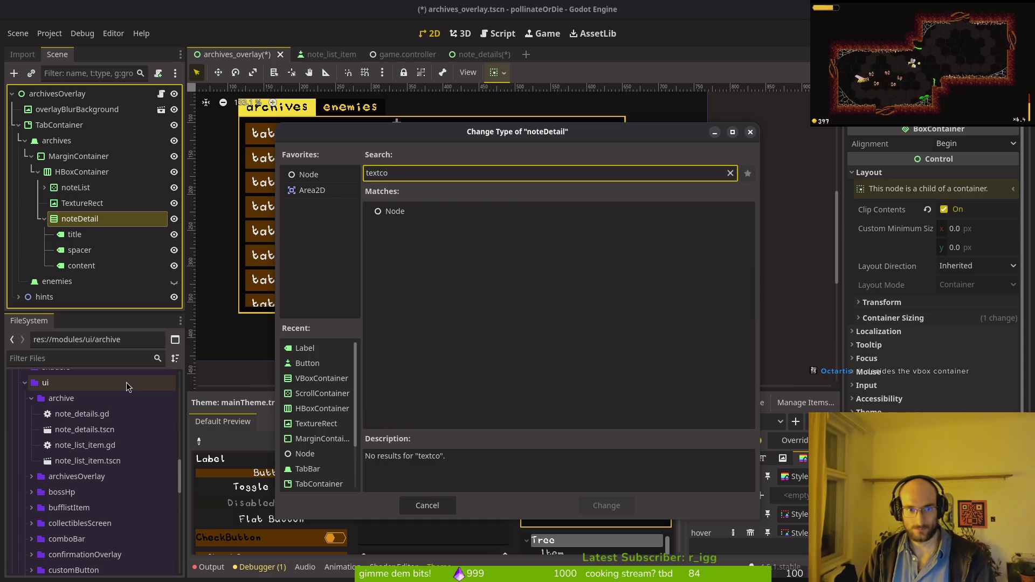
{"action": "key", "text": "BackSpace"}
{"action": "key", "text": "BackSpace"}
{"action": "key", "text": "BackSpace"}
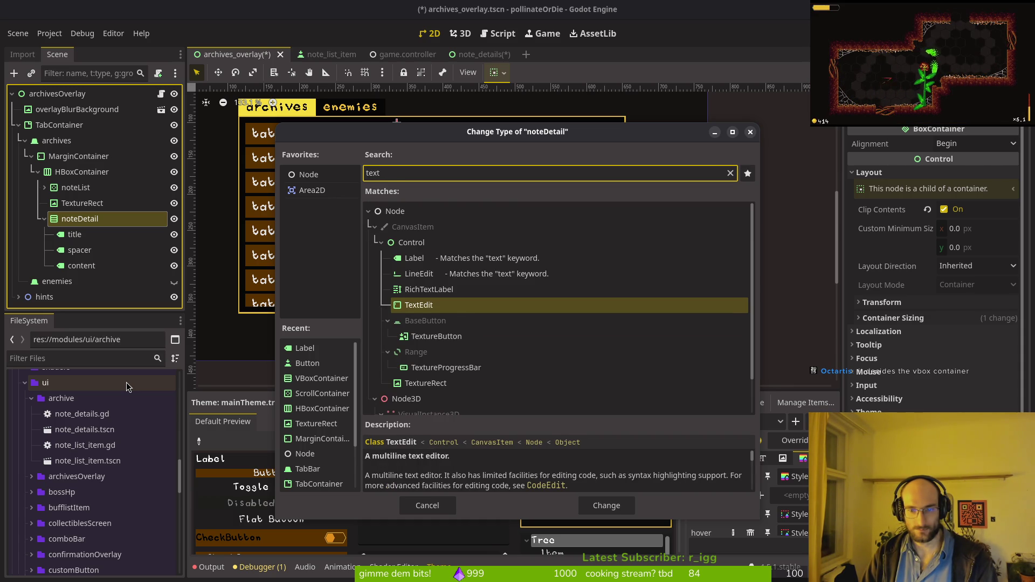
{"action": "type", "text": "c"}
{"action": "key", "text": "BackSpace"}
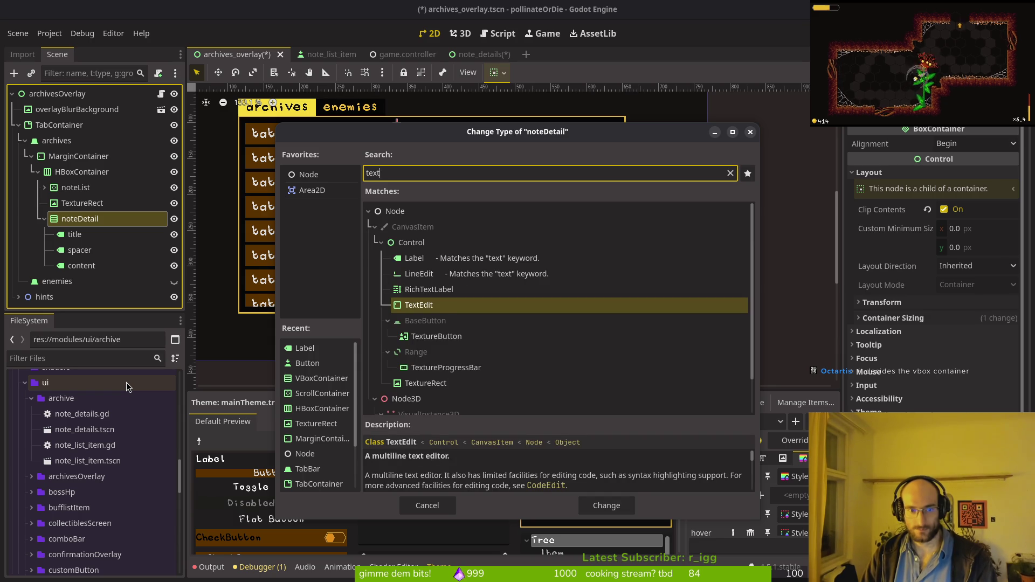
{"action": "key", "text": "Up"}
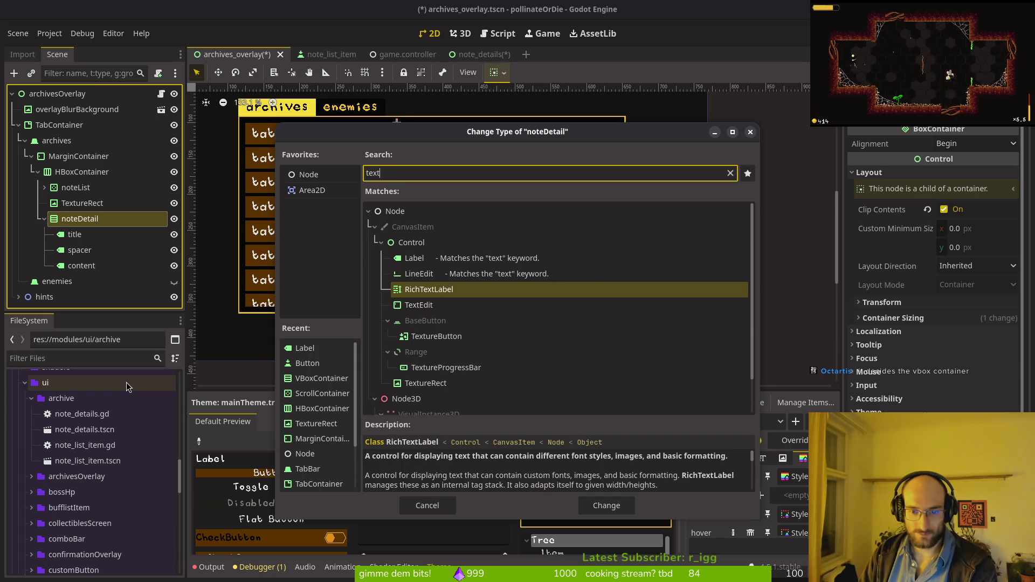
{"action": "key", "text": "Return"}
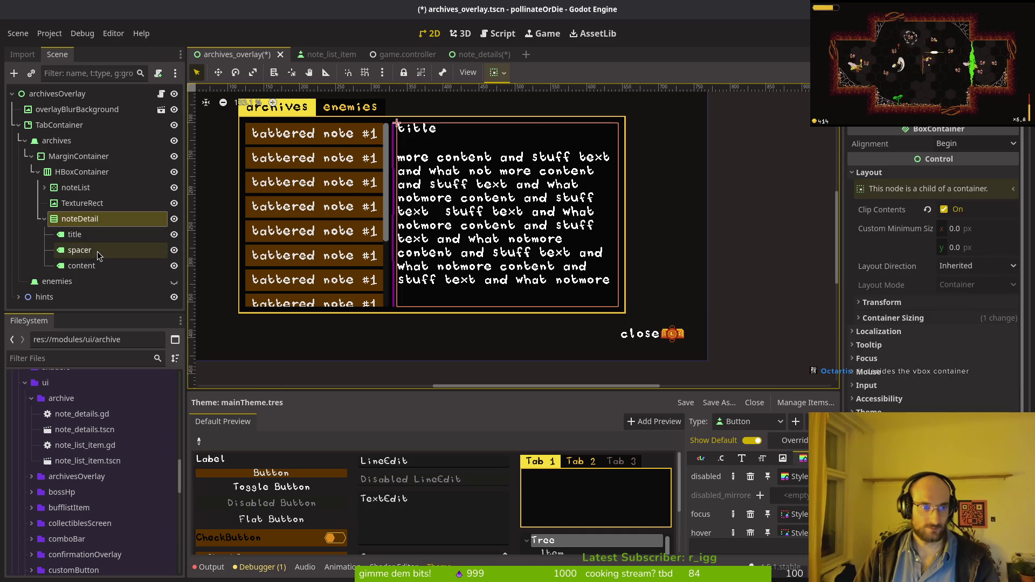
{"action": "left_click", "coordinate": [86, 251]}
Step: Change the content node's type to RichTextLabel and save the scene
{"action": "left_click", "coordinate": [80, 235]}
{"action": "left_click", "coordinate": [83, 266]}
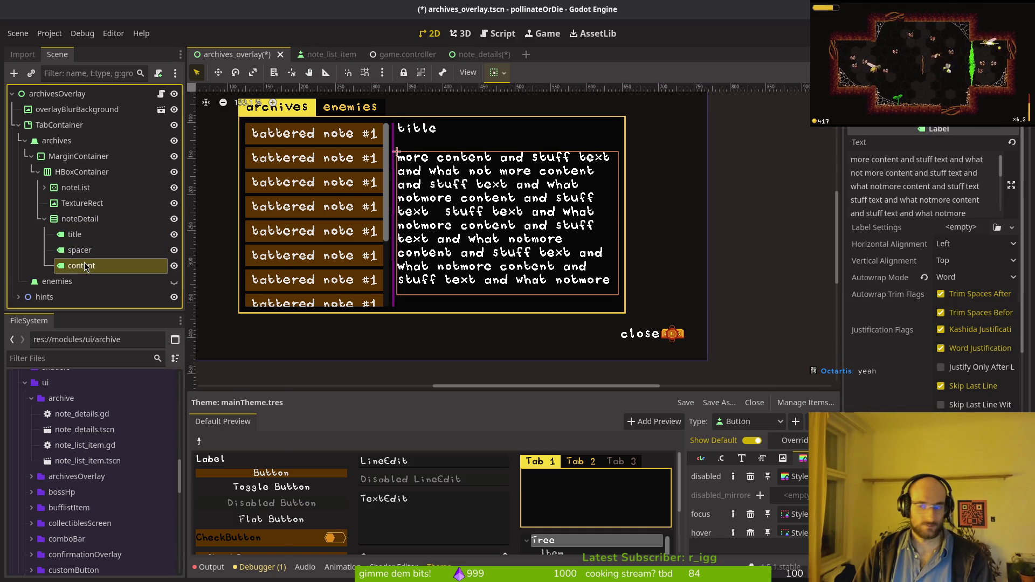
{"action": "right_click", "coordinate": [88, 267]}
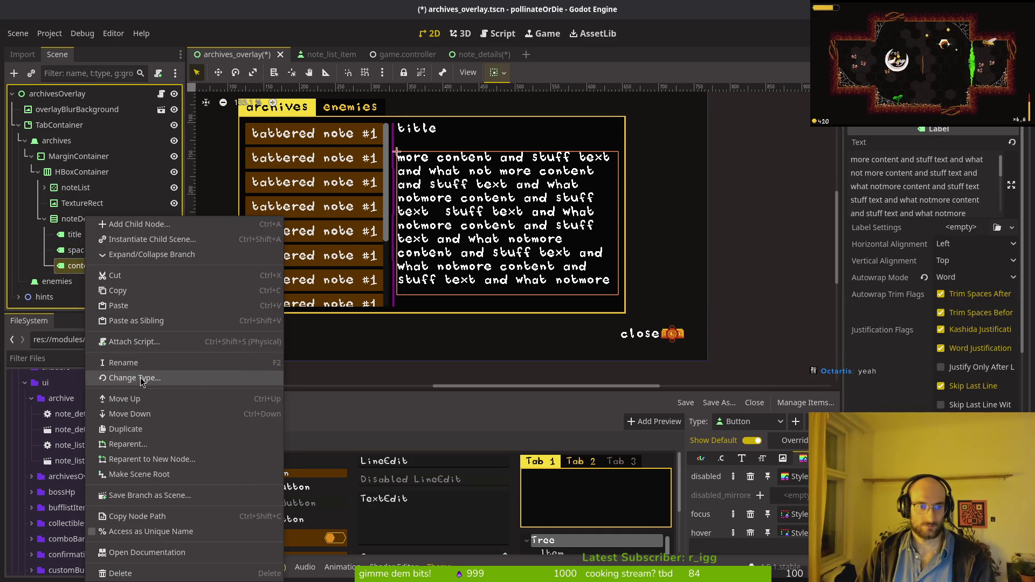
{"action": "left_click", "coordinate": [139, 379]}
{"action": "type", "text": "rich"}
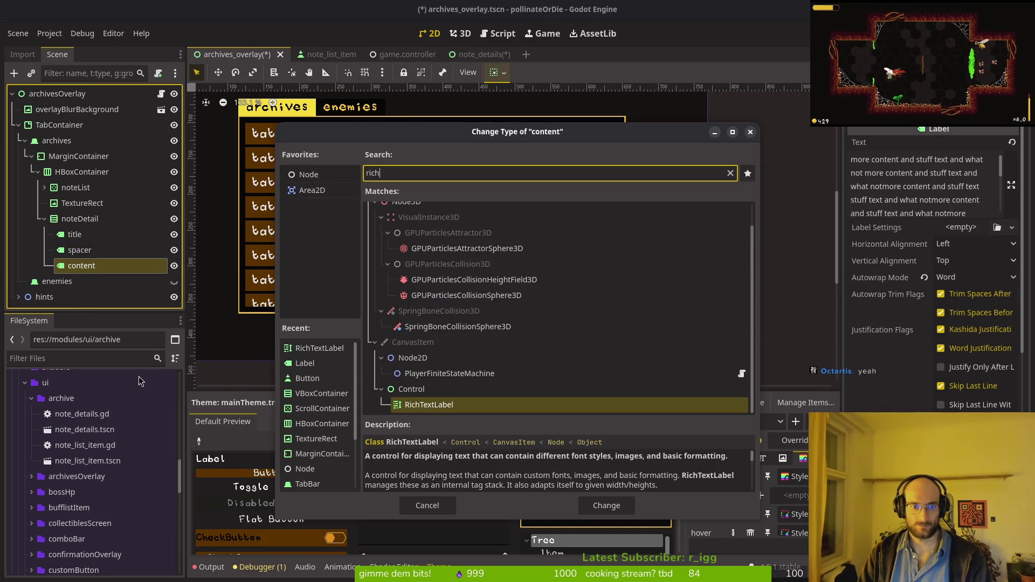
{"action": "key", "text": "Return"}
{"action": "key", "text": "ctrl+s"}
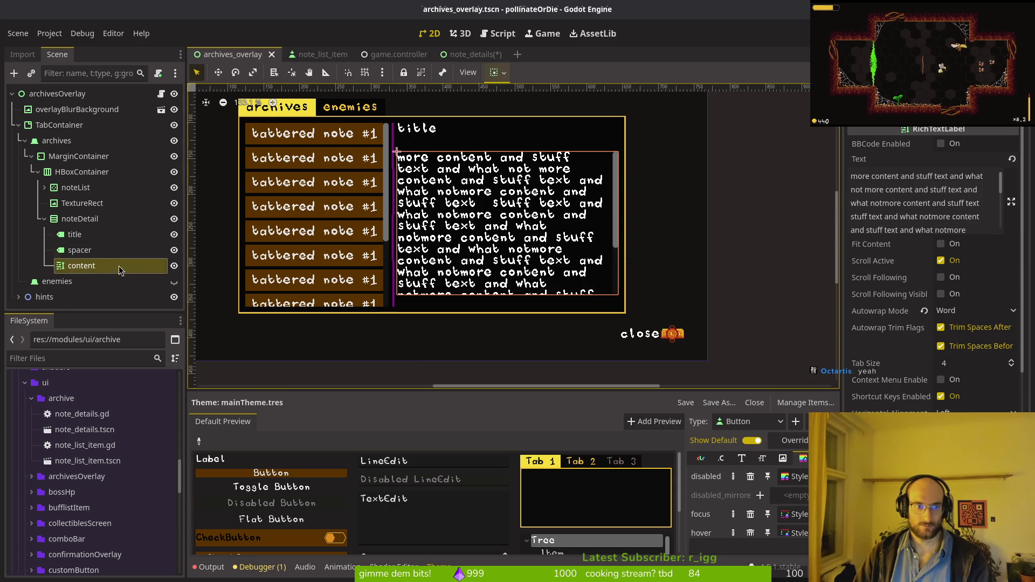
Step: Reset the content node's Custom Minimum Size to zero under Layout
{"action": "left_click", "coordinate": [97, 252]}
{"action": "left_click", "coordinate": [93, 270]}
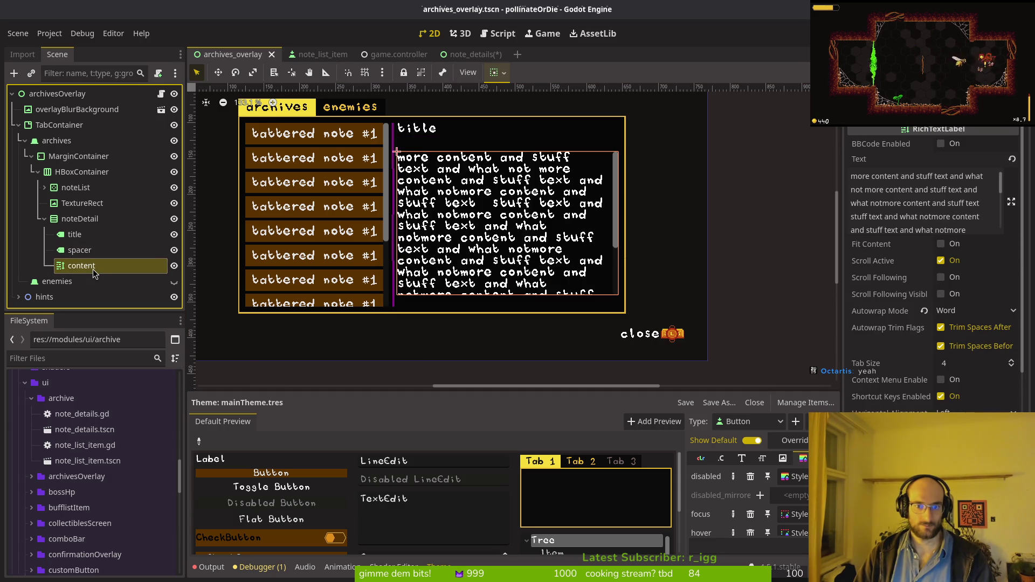
{"action": "left_click", "coordinate": [618, 227]}
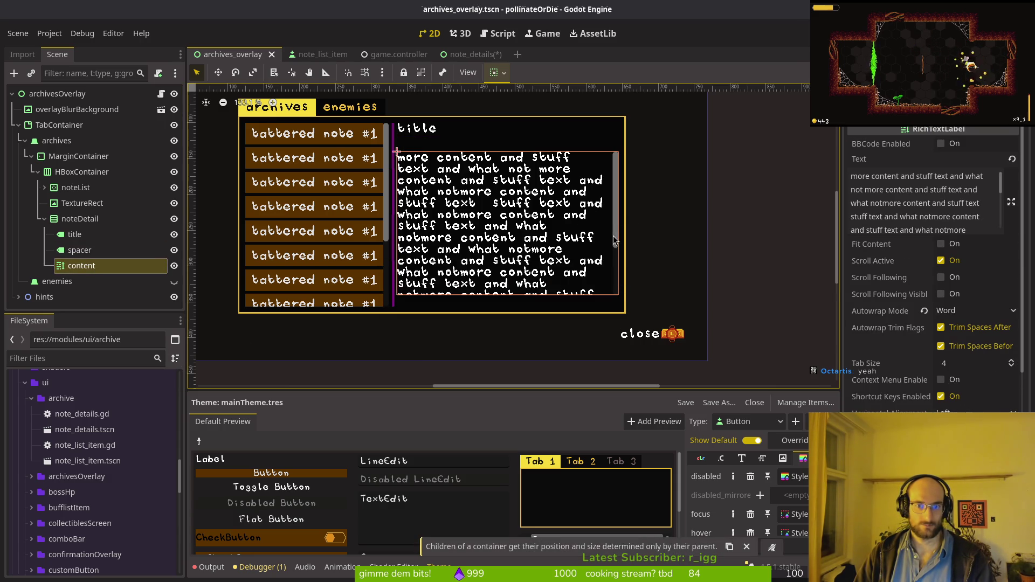
{"action": "scroll", "coordinate": [613, 235], "scroll_direction": "down", "scroll_amount": 3}
{"action": "scroll", "coordinate": [577, 264], "scroll_direction": "up", "scroll_amount": 2}
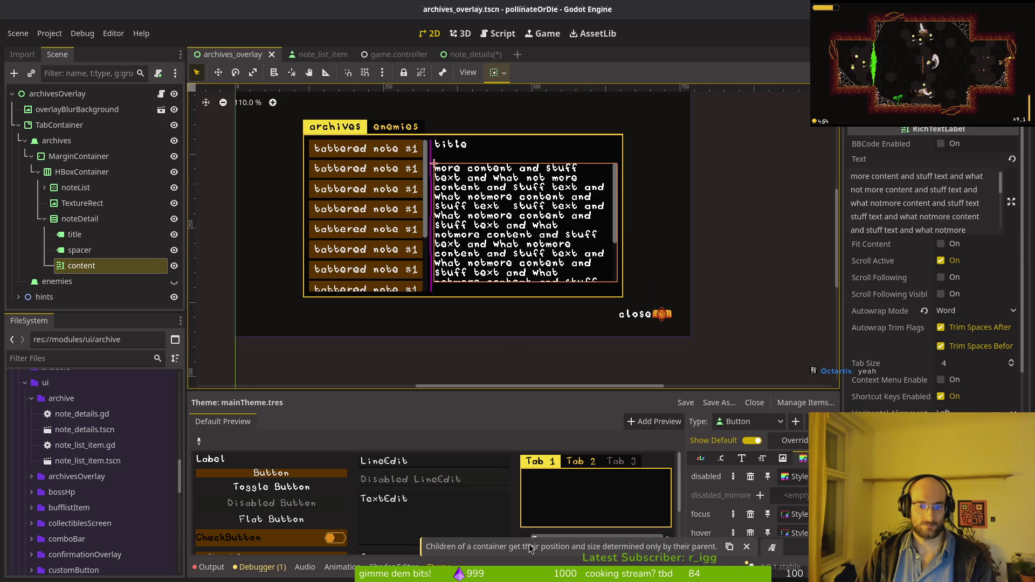
{"action": "left_click", "coordinate": [81, 220]}
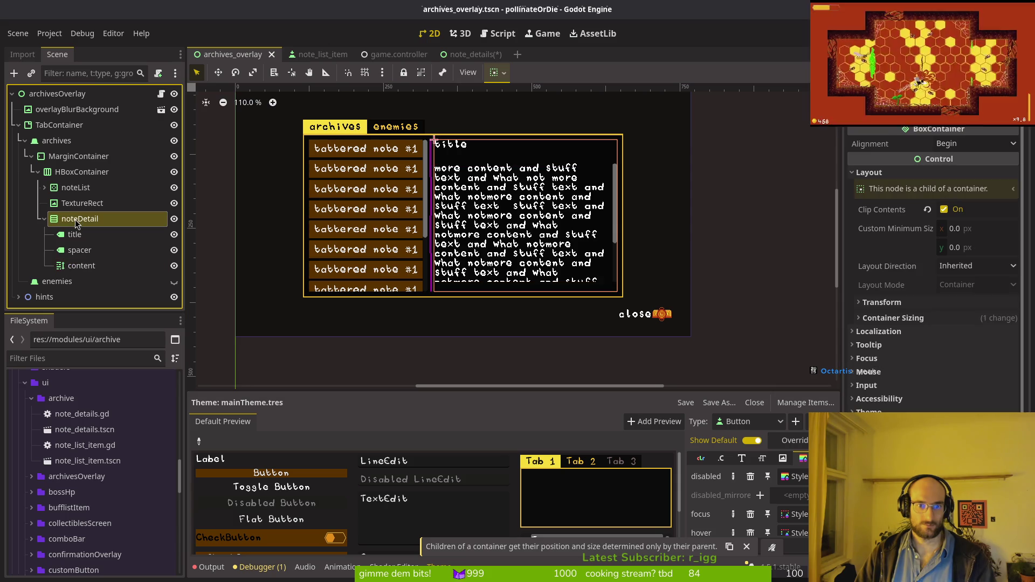
{"action": "left_click", "coordinate": [84, 266]}
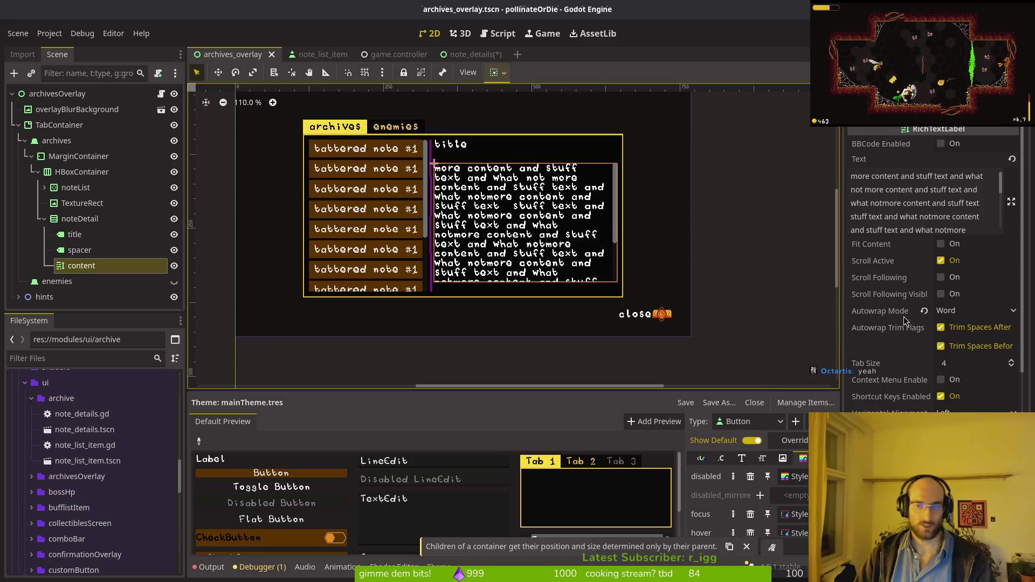
{"action": "scroll", "coordinate": [918, 259], "scroll_direction": "down", "scroll_amount": 5}
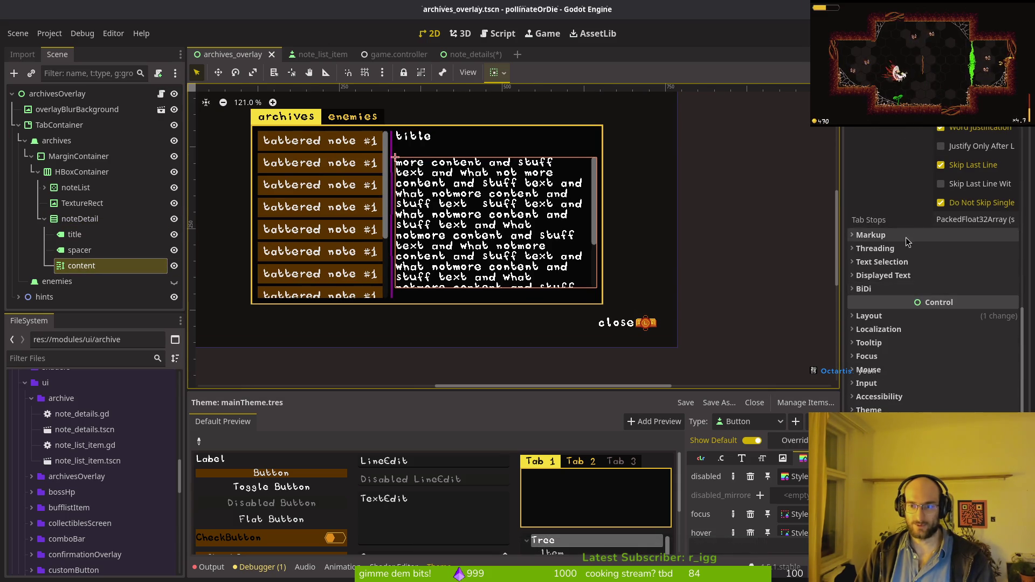
{"action": "left_click", "coordinate": [878, 317]}
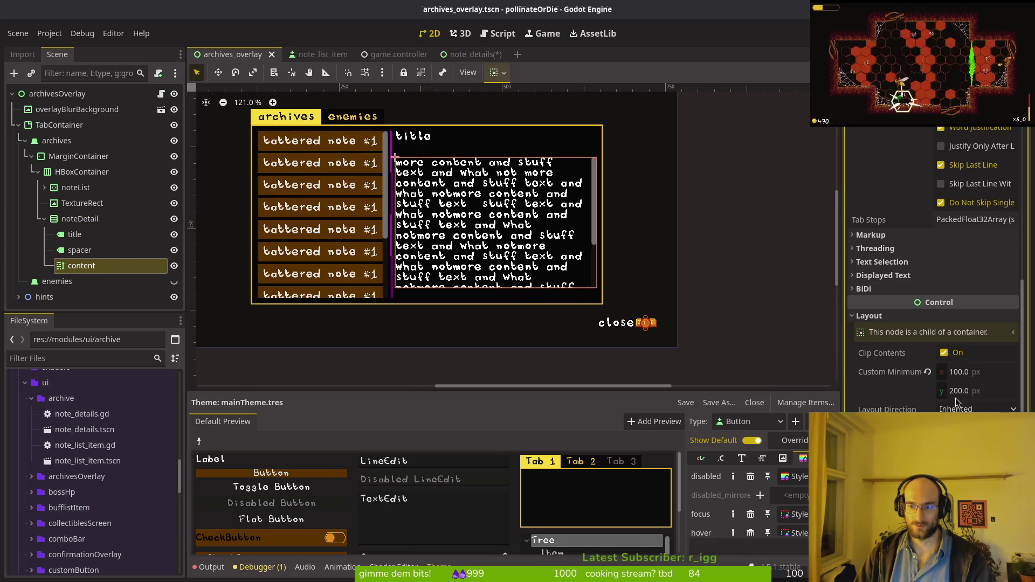
{"action": "left_click", "coordinate": [927, 372]}
Step: Undo the reset to restore the 100 × 200 px minimum size, saving archives_overlay
{"action": "key", "text": "ctrl+s"}
{"action": "key", "text": "ctrl+z"}
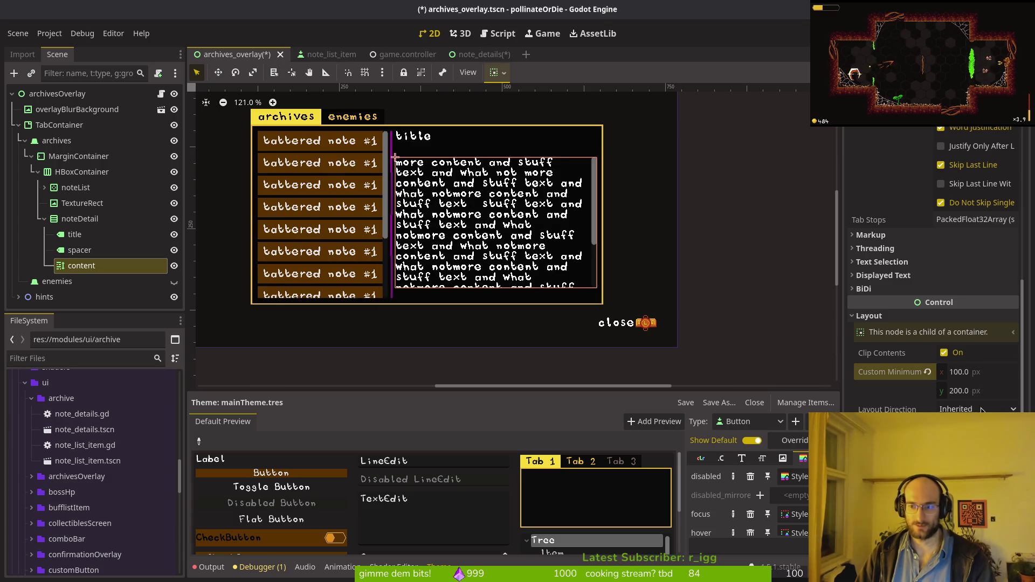
{"action": "key", "text": "ctrl+s"}
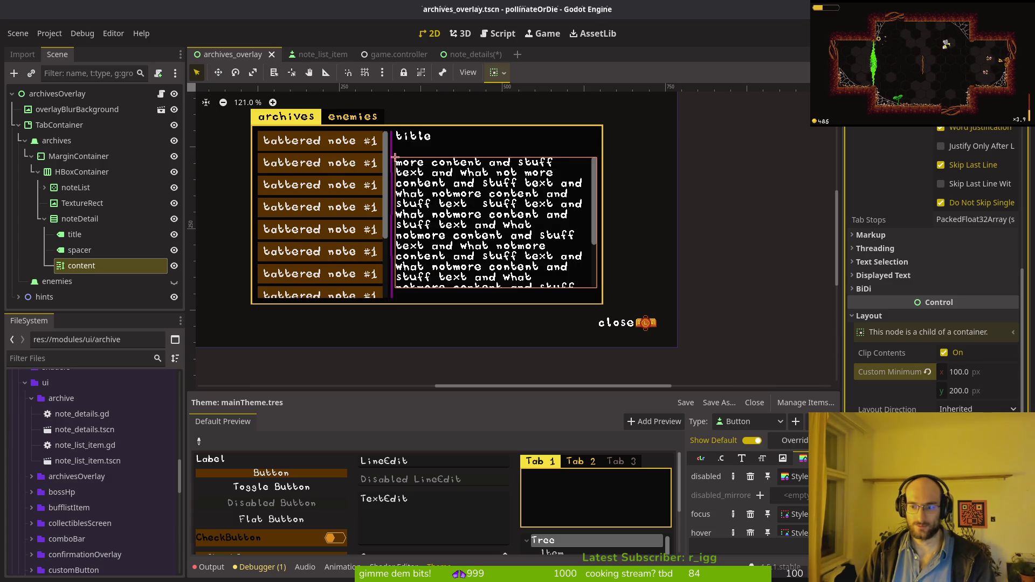
{"action": "key", "text": "ctrl+z"}
{"action": "key", "text": "ctrl+s"}
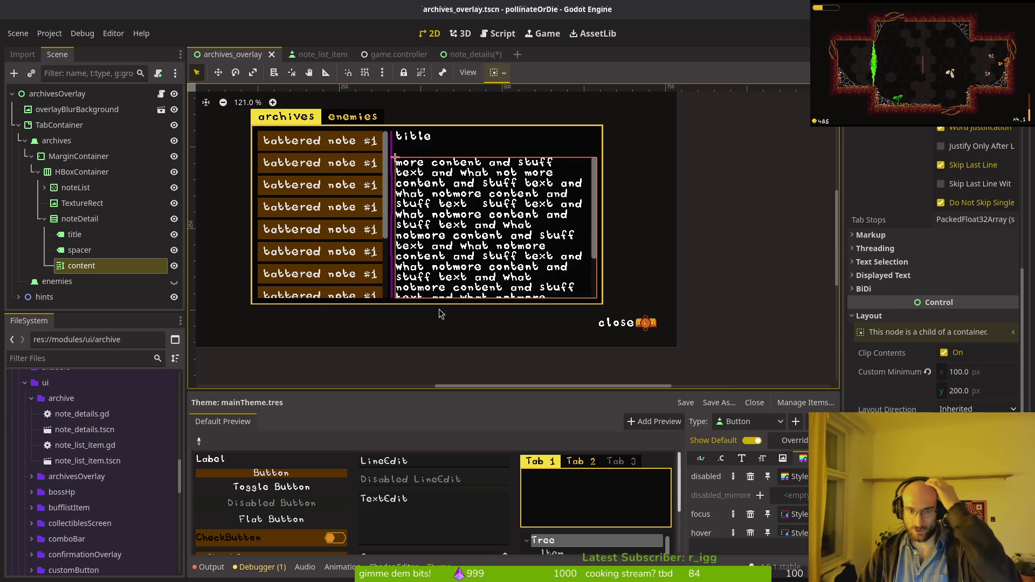
{"action": "scroll", "coordinate": [592, 227], "scroll_direction": "left", "scroll_amount": 2}
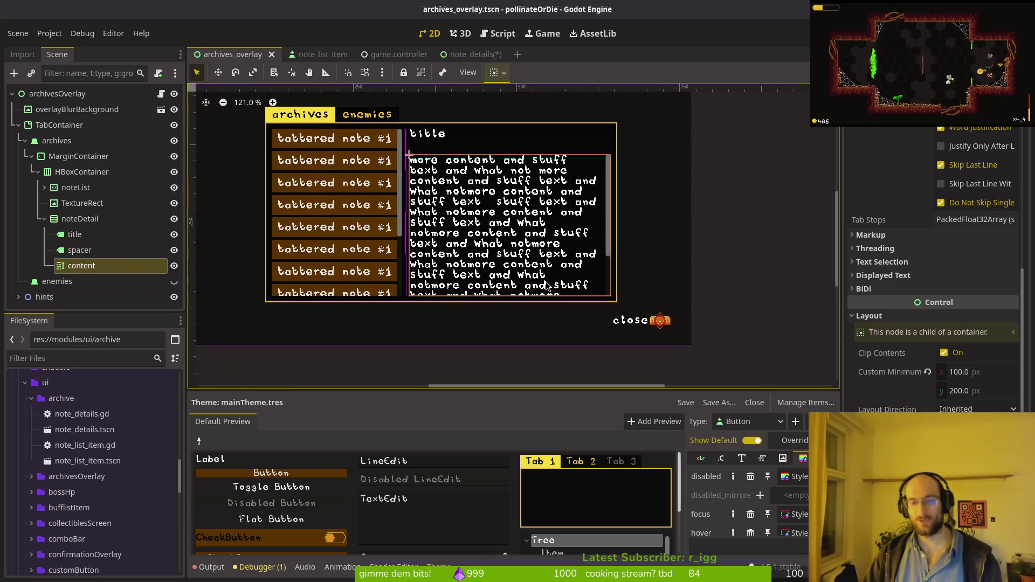
{"action": "right_click", "coordinate": [78, 268]}
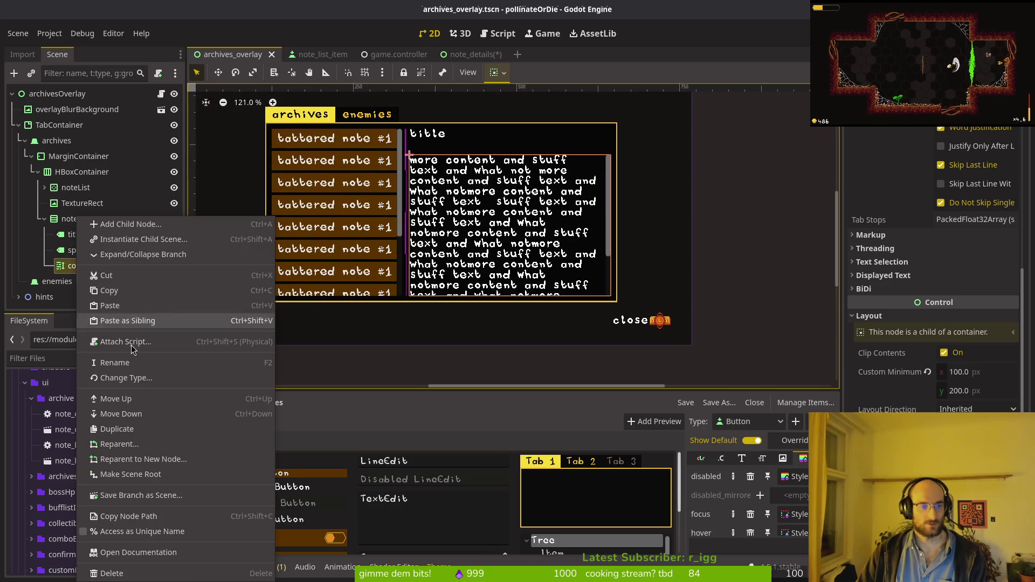
Step: Change the content node's type back to Label and save the scene
{"action": "left_click", "coordinate": [198, 372]}
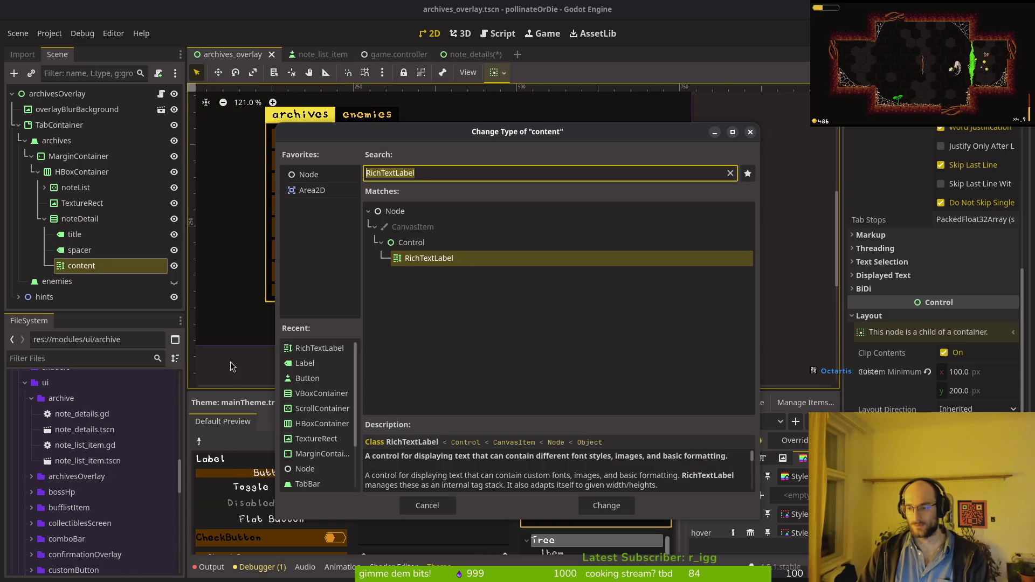
{"action": "type", "text": "label"}
{"action": "key", "text": "Return"}
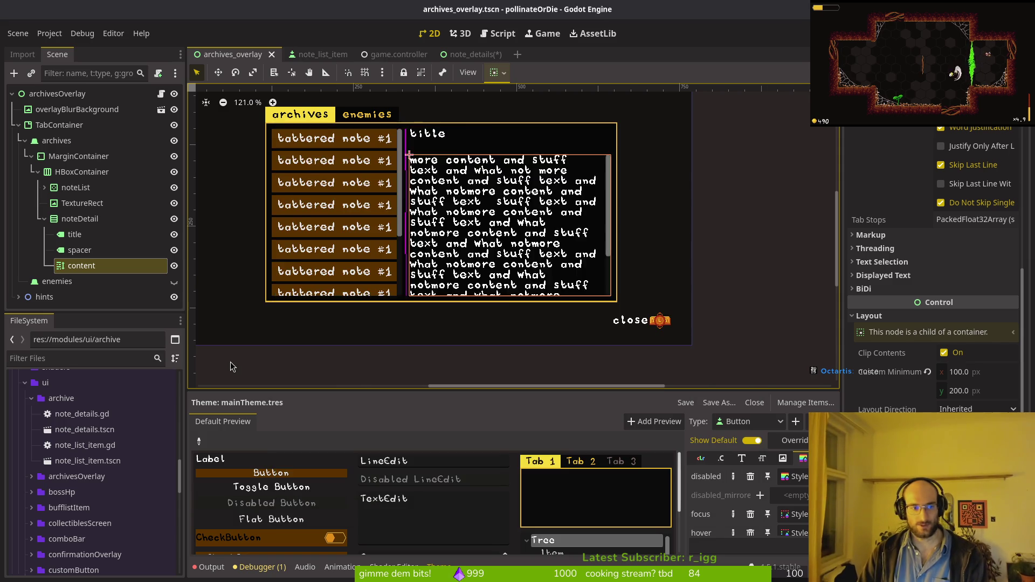
{"action": "scroll", "coordinate": [916, 323], "scroll_direction": "down", "scroll_amount": 5}
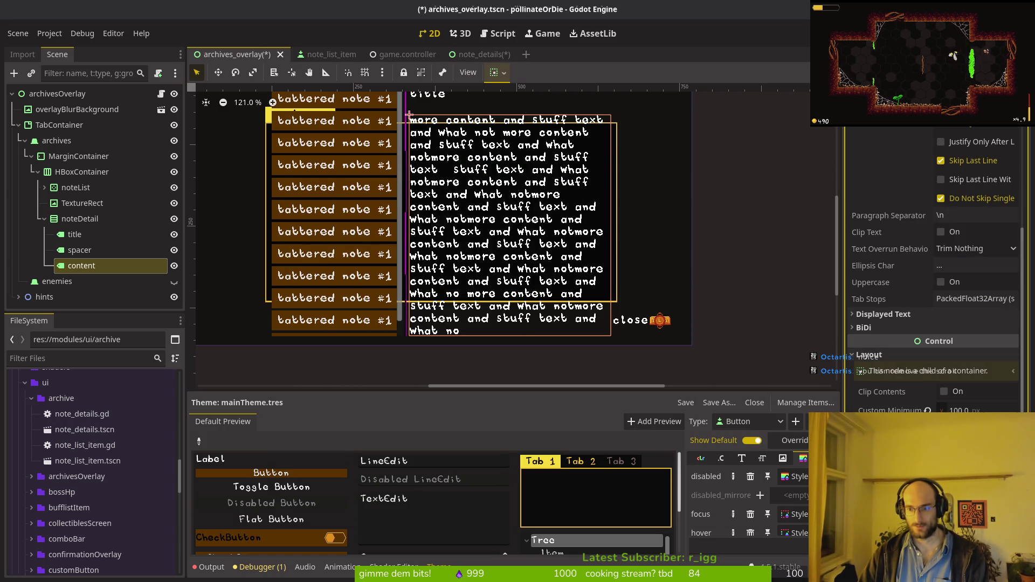
{"action": "scroll", "coordinate": [933, 269], "scroll_direction": "down", "scroll_amount": 5}
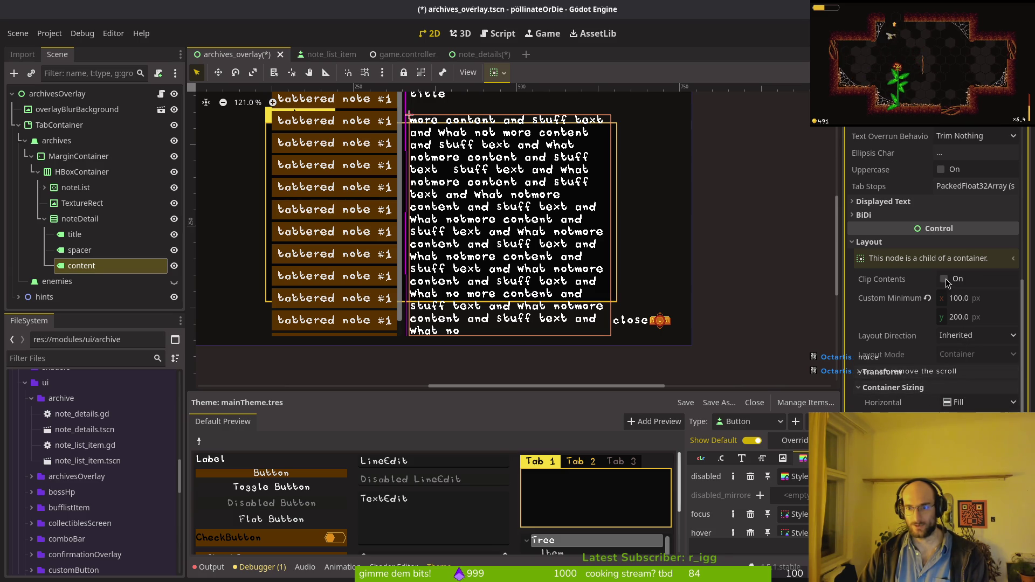
{"action": "scroll", "coordinate": [948, 286], "scroll_direction": "up", "scroll_amount": 10}
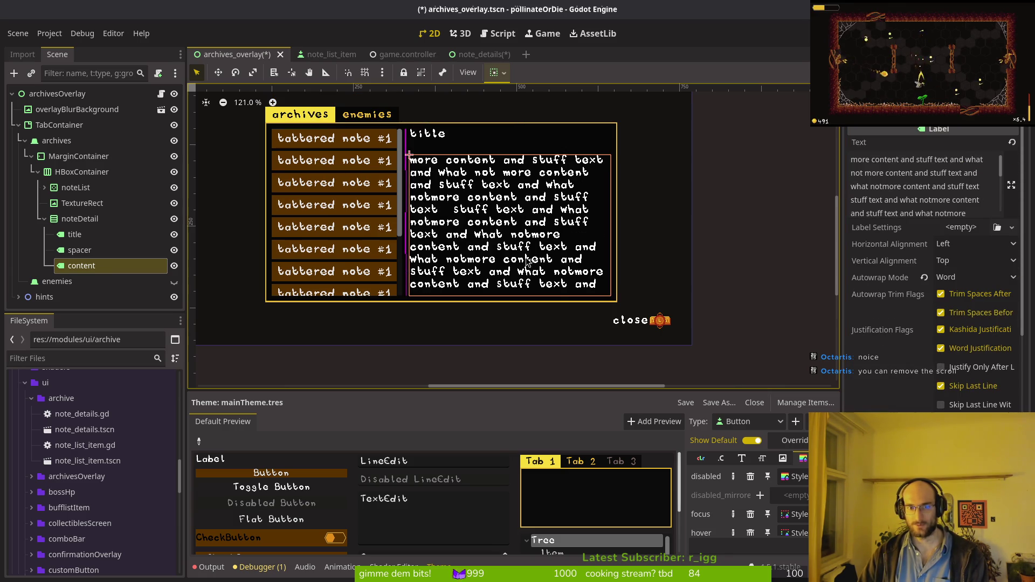
{"action": "scroll", "coordinate": [932, 242], "scroll_direction": "down", "scroll_amount": 7}
{"action": "scroll", "coordinate": [932, 243], "scroll_direction": "down", "scroll_amount": 5}
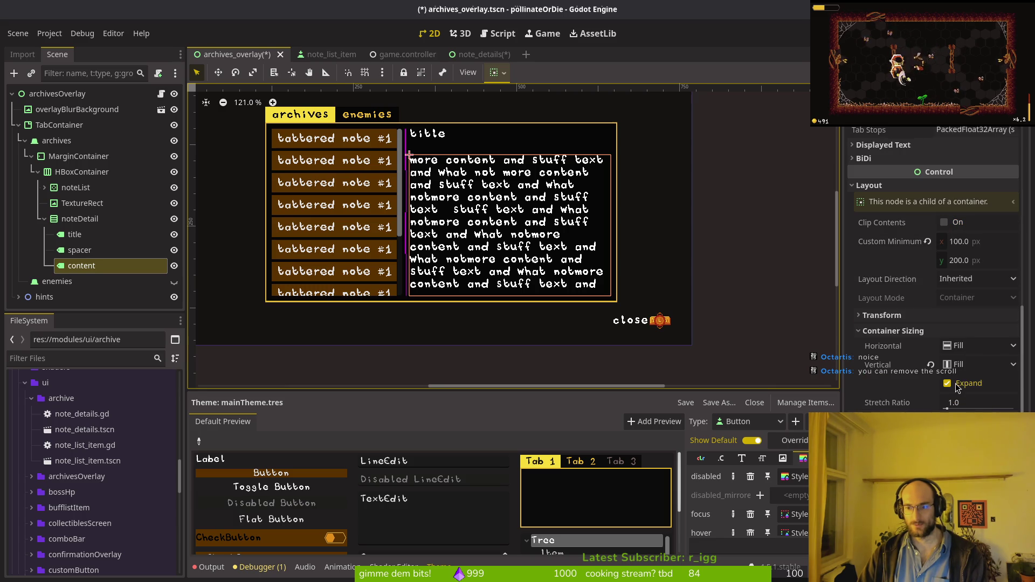
{"action": "key", "text": "ctrl+s"}
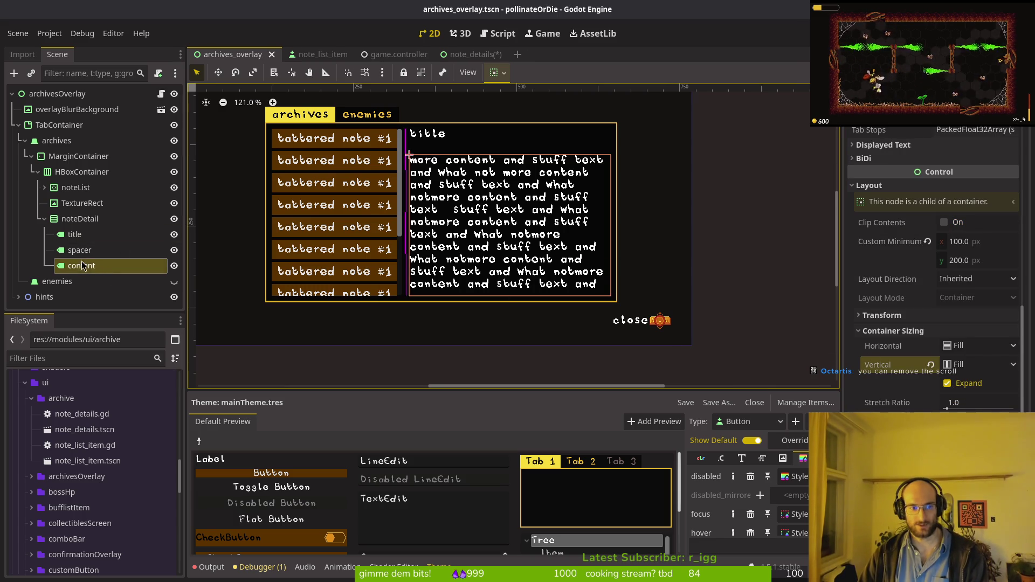
{"action": "left_click", "coordinate": [82, 218]}
{"action": "key", "text": "ctrl+a"}
Step: Add a RichTextLabel child under noteDetail, below the content label
{"action": "type", "text": "rich"}
{"action": "key", "text": "Return"}
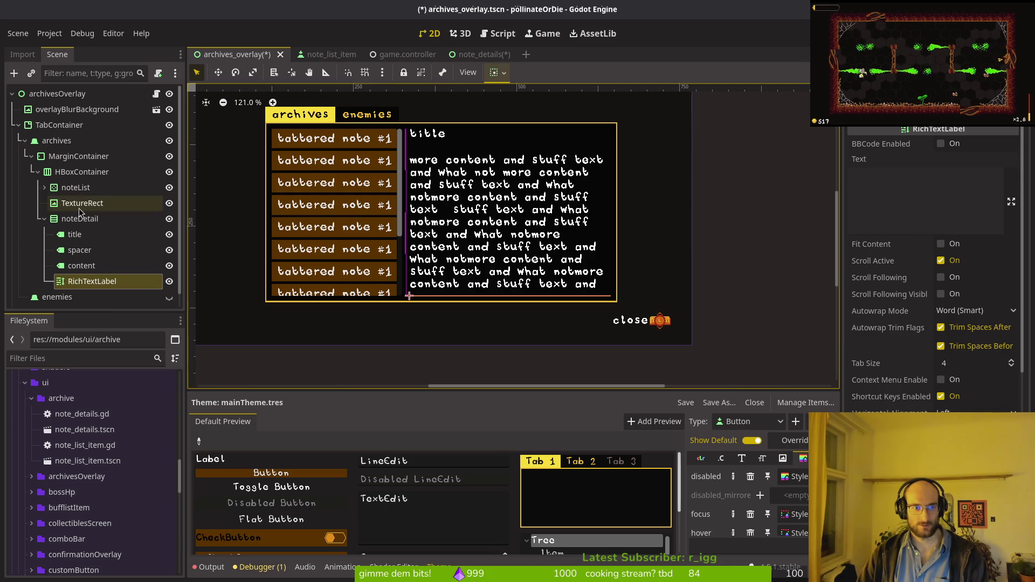
{"action": "left_click", "coordinate": [81, 267]}
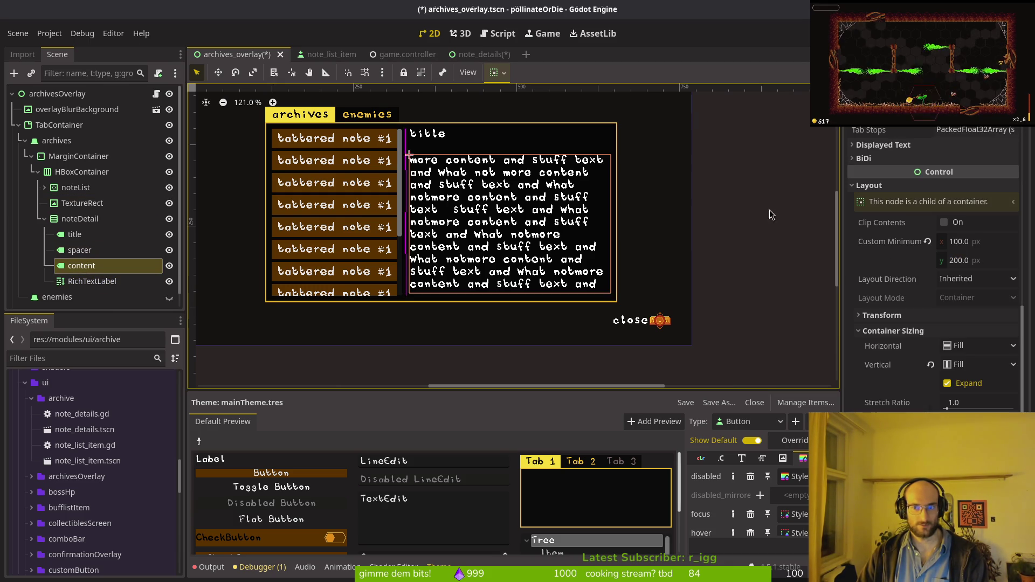
{"action": "scroll", "coordinate": [921, 213], "scroll_direction": "up", "scroll_amount": 5}
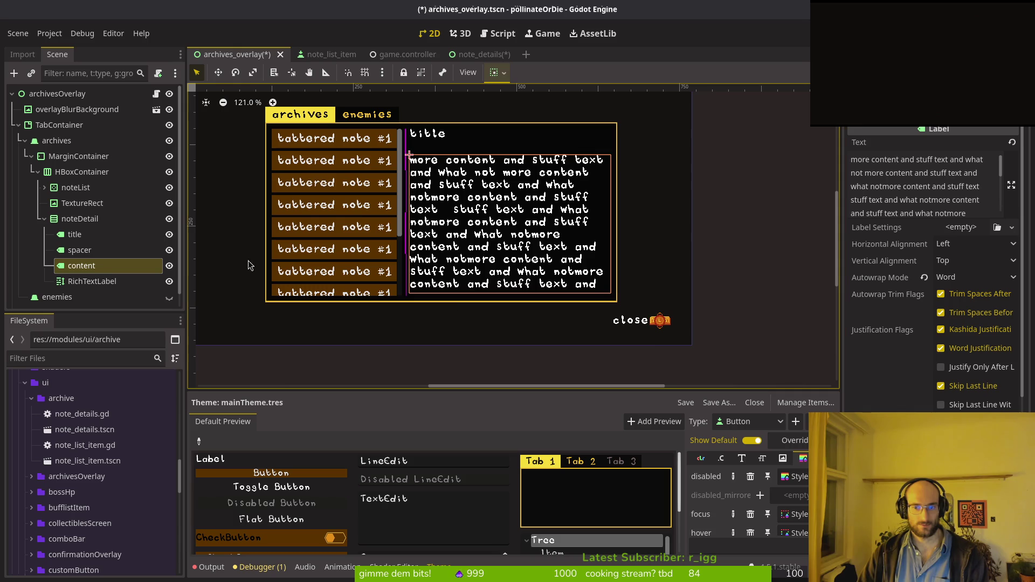
{"action": "left_click", "coordinate": [80, 250]}
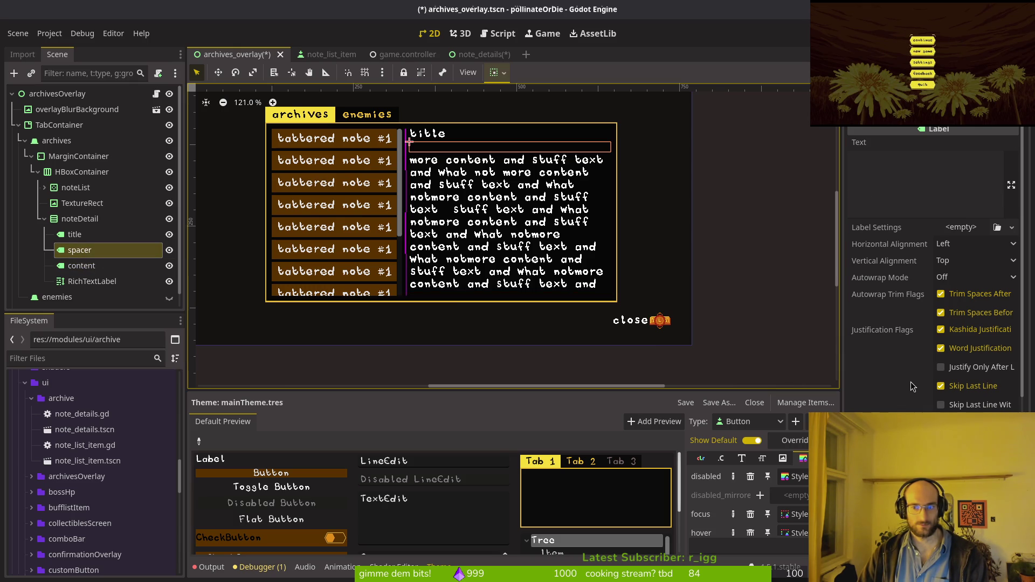
{"action": "left_click", "coordinate": [88, 282]}
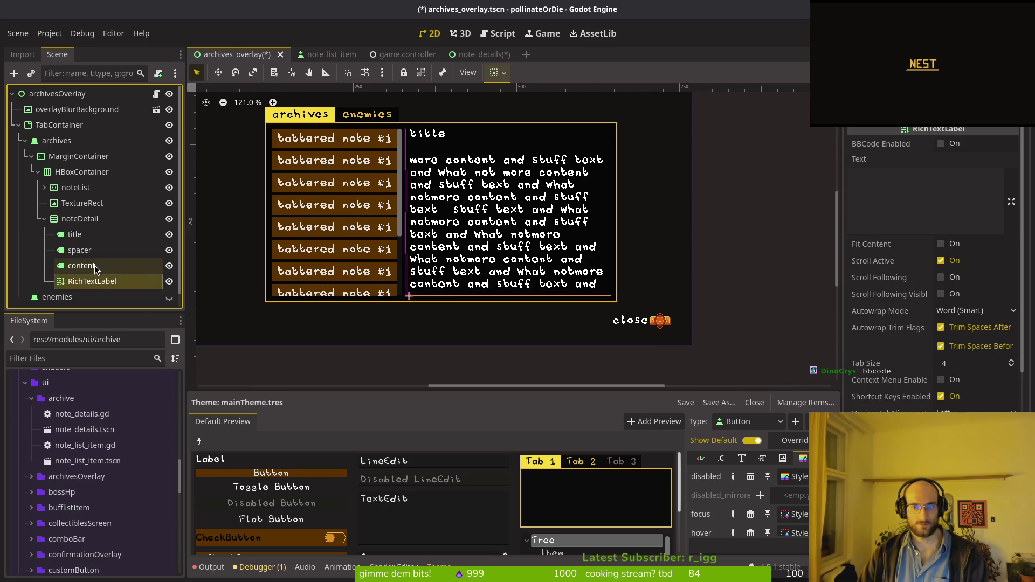
{"action": "key", "text": "Up"}
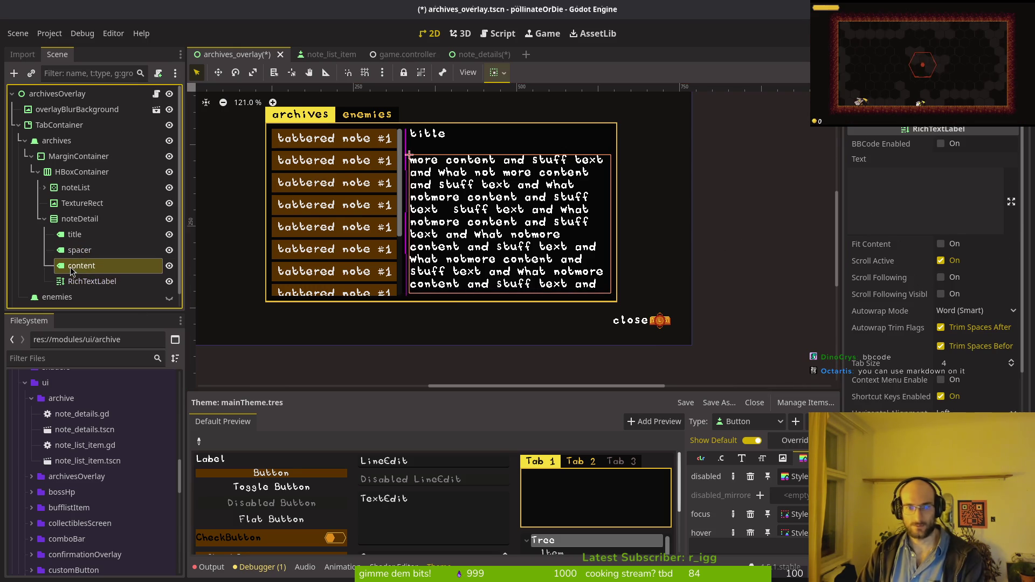
{"action": "key", "text": "Down"}
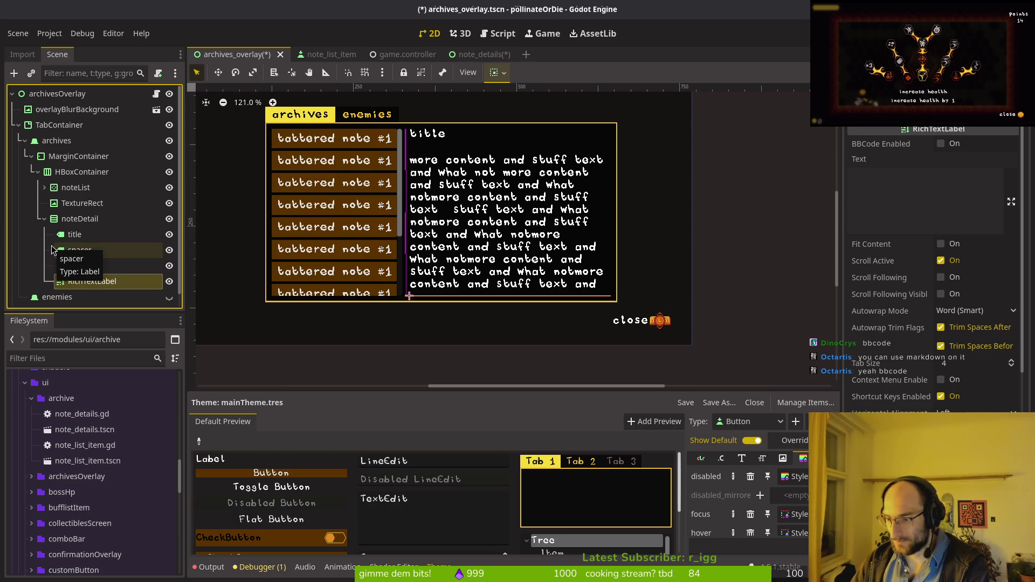
Step: Enable BBCode on the new RichTextLabel and start editing its Text field
{"action": "left_click", "coordinate": [939, 144]}
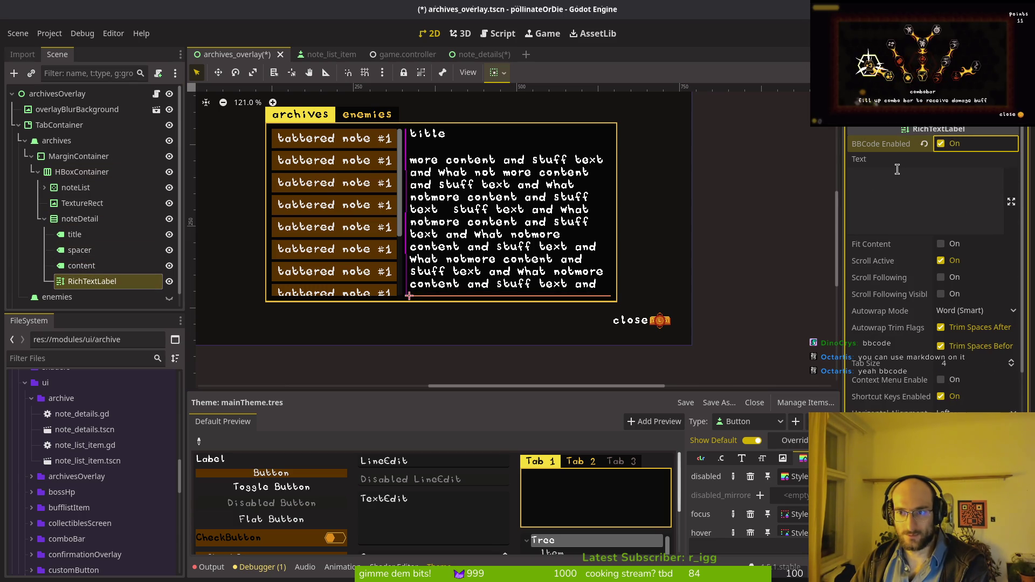
{"action": "mouse_move", "coordinate": [905, 150]}
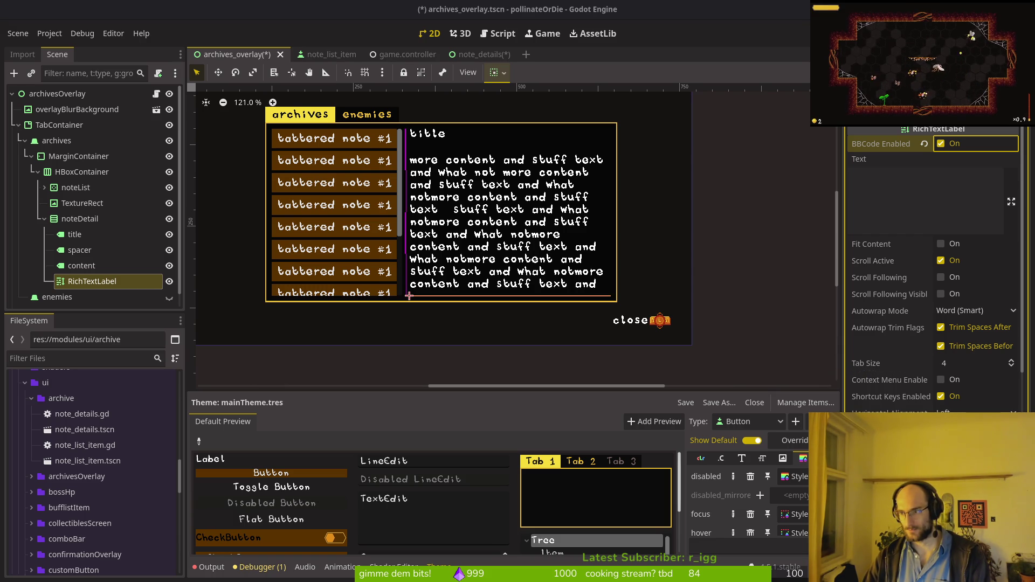
{"action": "left_click", "coordinate": [877, 198]}
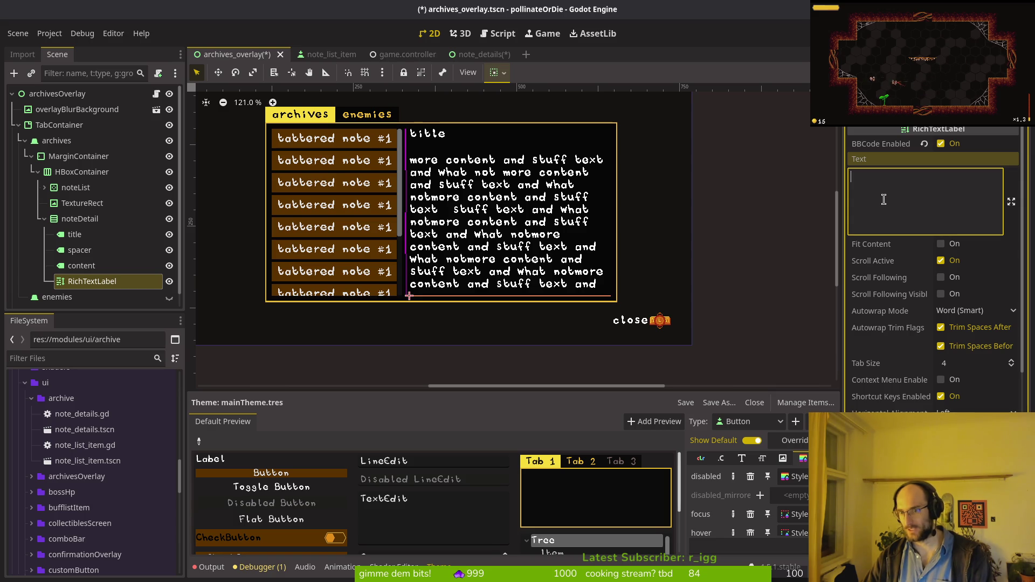
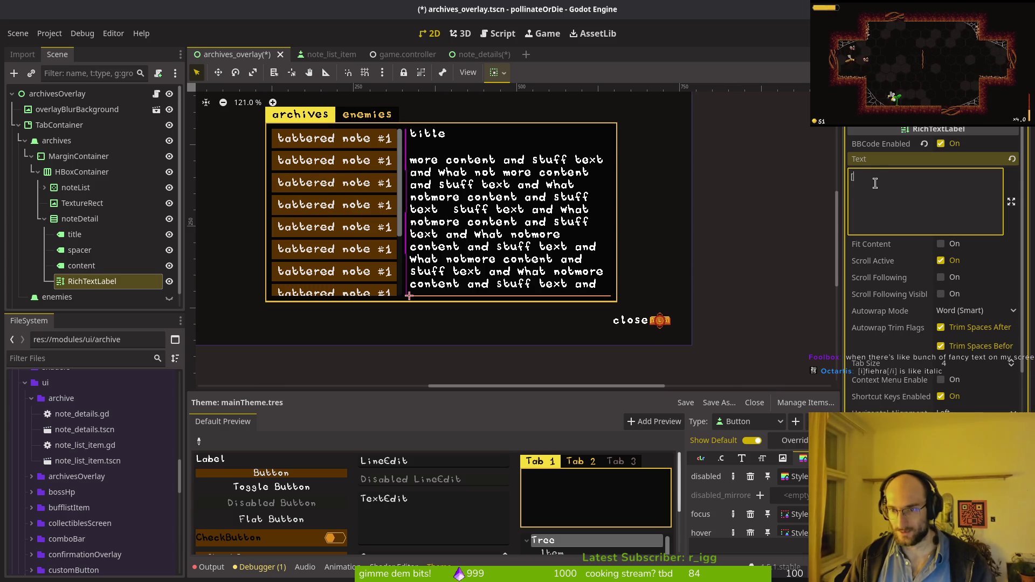
Step: Give the test RichTextLabel the italic BBCode text [i]italic[/i] and enable Fit Content
{"action": "type", "text": "i"}
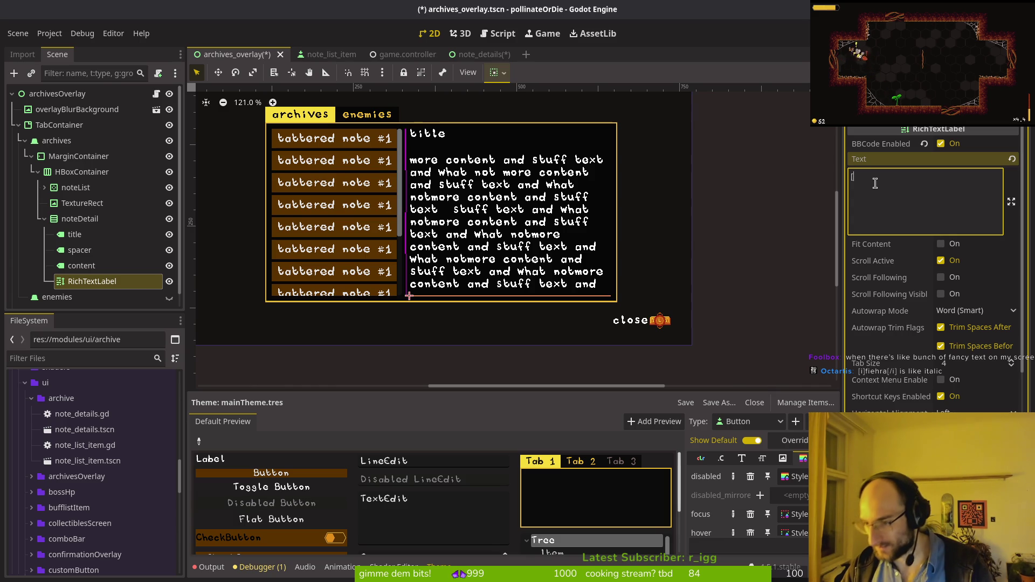
{"action": "type", "text": "]itallic"}
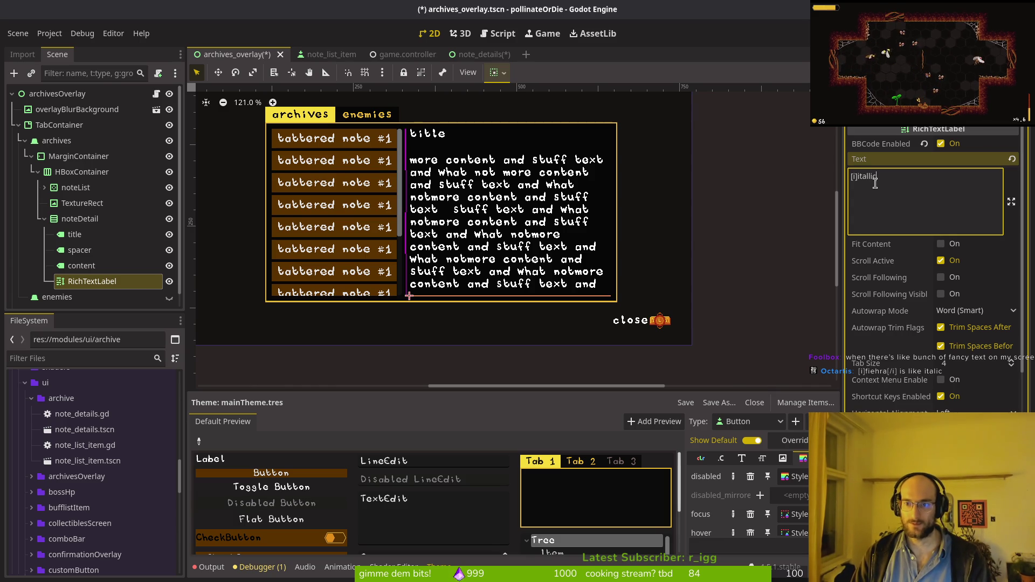
{"action": "type", "text": "i"}
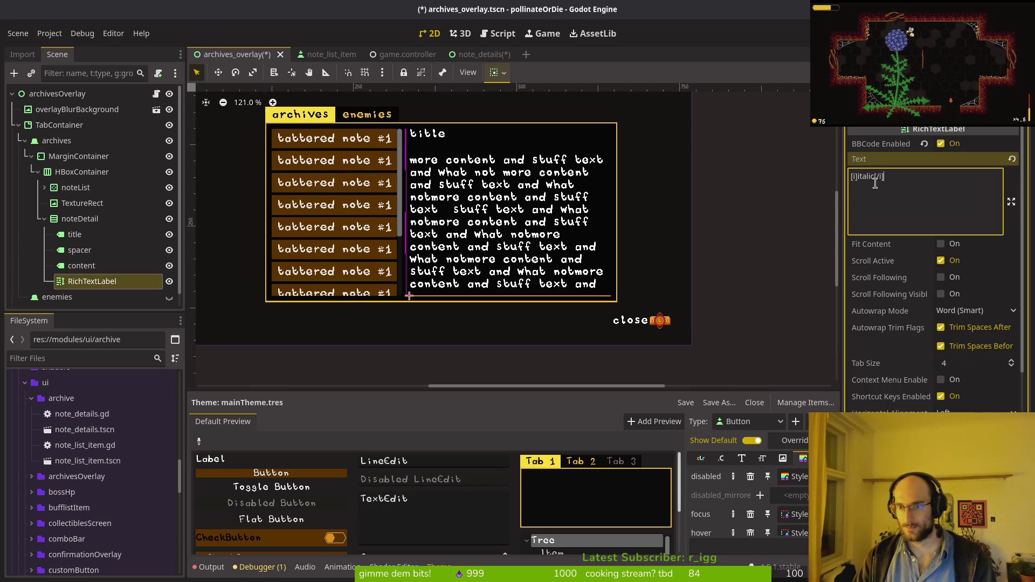
{"action": "left_click", "coordinate": [84, 266]}
{"action": "left_click", "coordinate": [169, 266]}
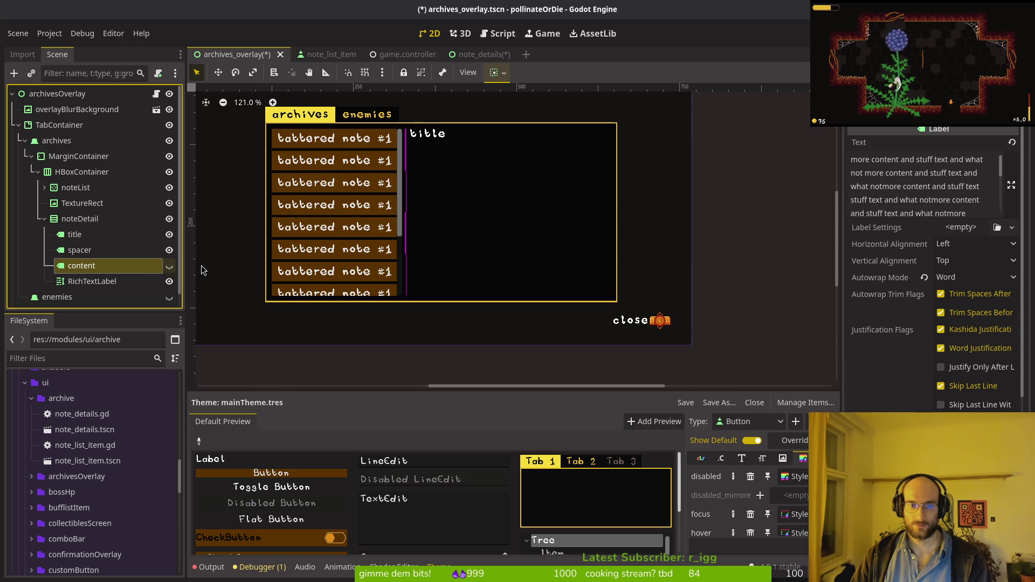
{"action": "left_click", "coordinate": [91, 281]}
{"action": "left_click", "coordinate": [907, 194]}
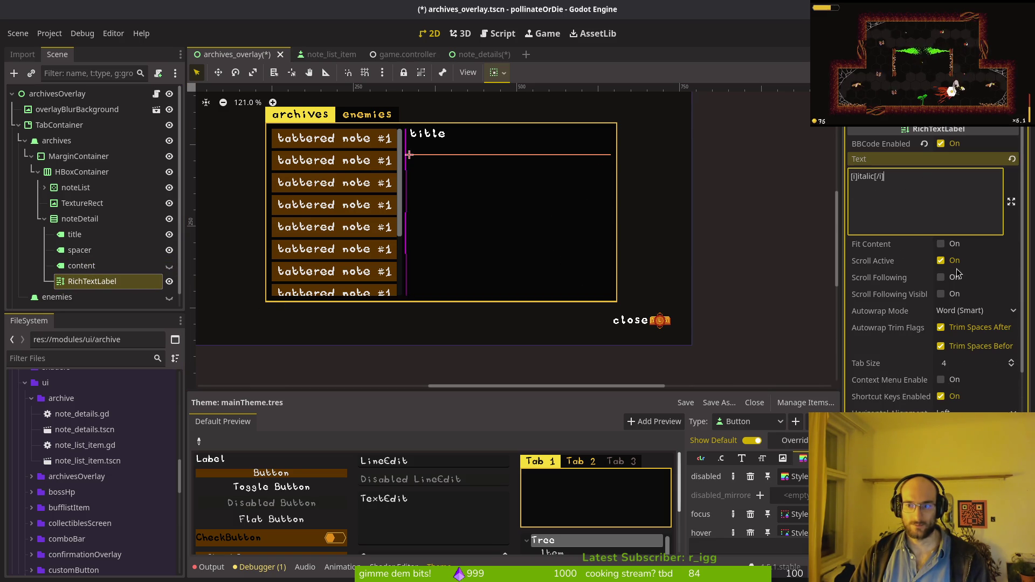
{"action": "left_click", "coordinate": [940, 244]}
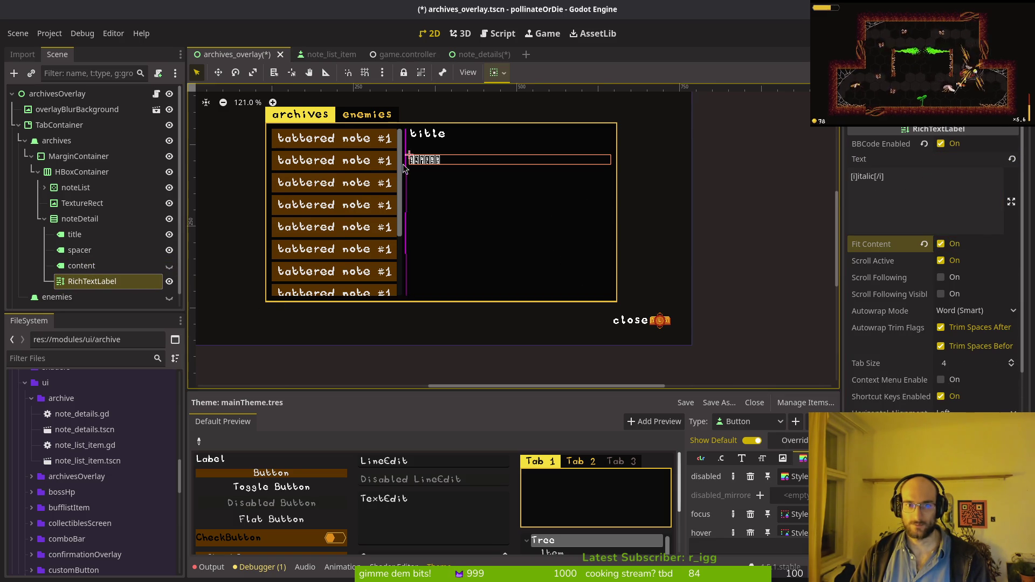
{"action": "scroll", "coordinate": [418, 159], "scroll_direction": "up", "scroll_amount": 6}
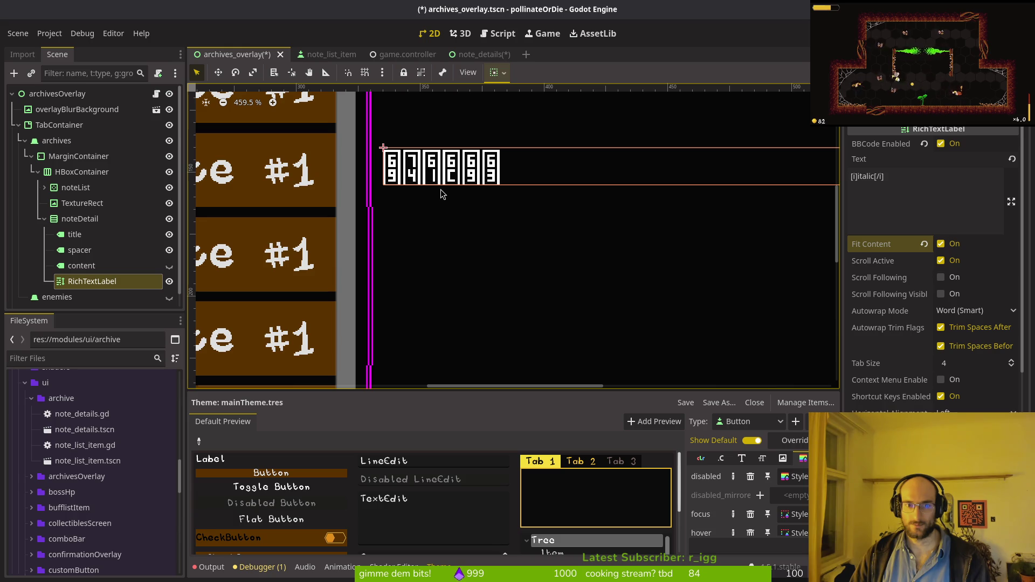
{"action": "left_click", "coordinate": [902, 180]}
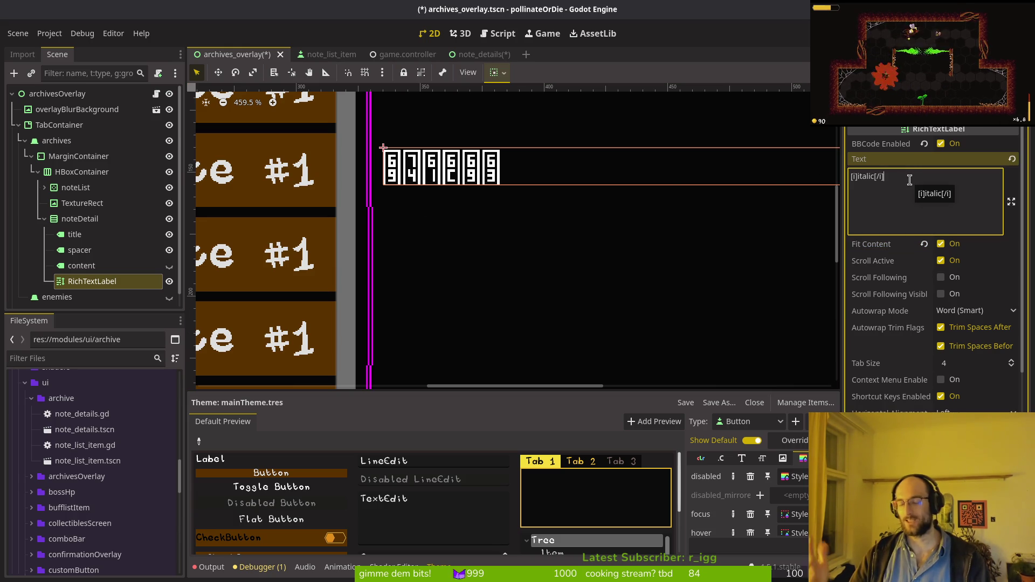
{"action": "key", "text": "ctrl+a"}
{"action": "type", "text": "italic"}
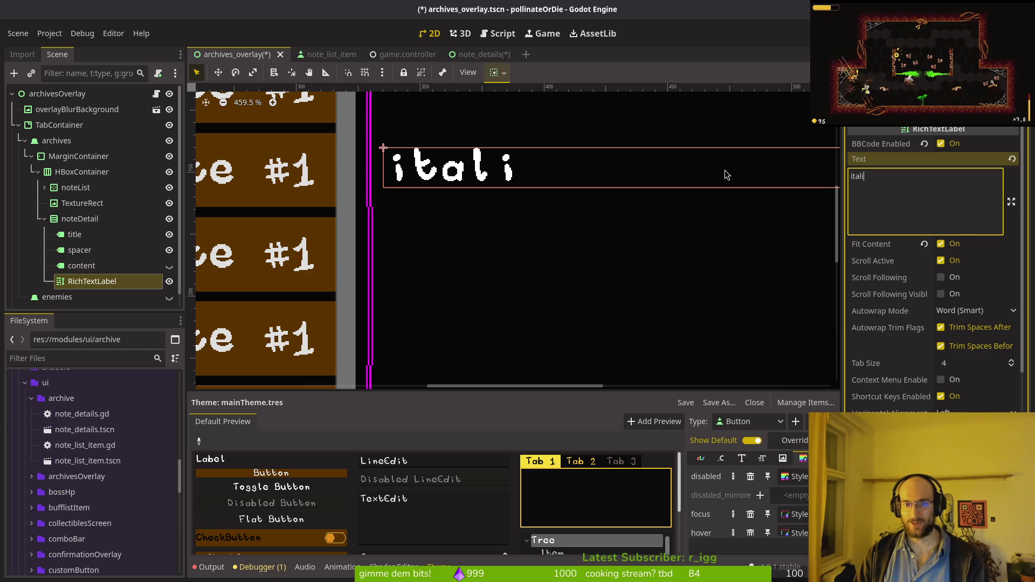
{"action": "key", "text": "ctrl+z"}
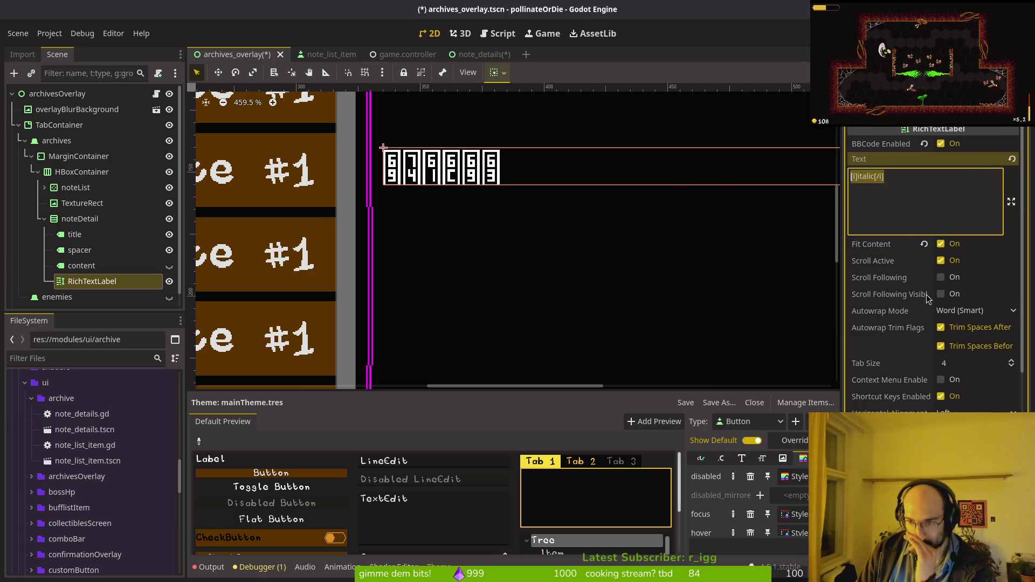
{"action": "left_click", "coordinate": [916, 177]}
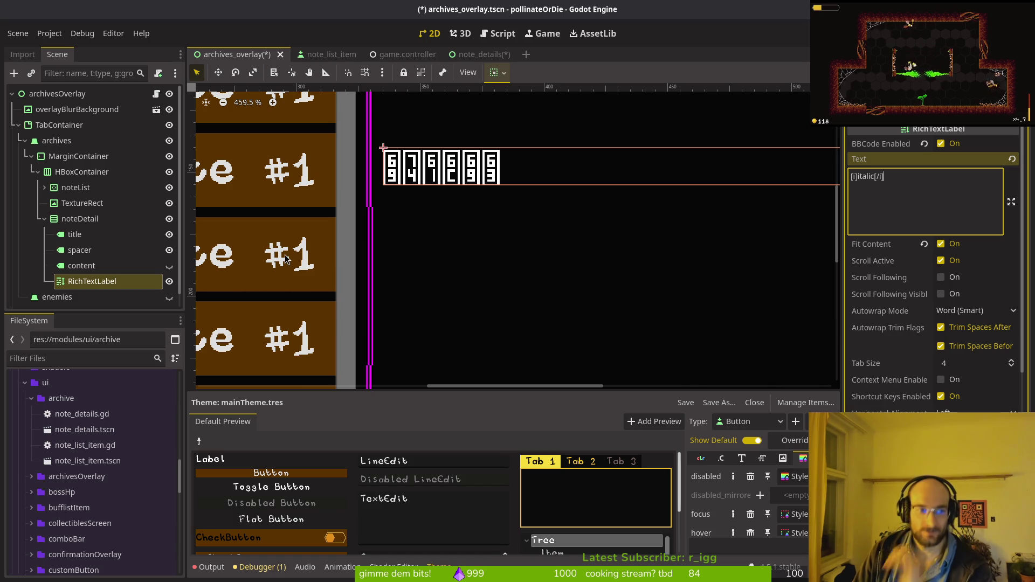
Step: Delete the test RichTextLabel from noteDetail
{"action": "left_click", "coordinate": [50, 281]}
{"action": "key", "text": "Delete"}
{"action": "key", "text": "Return"}
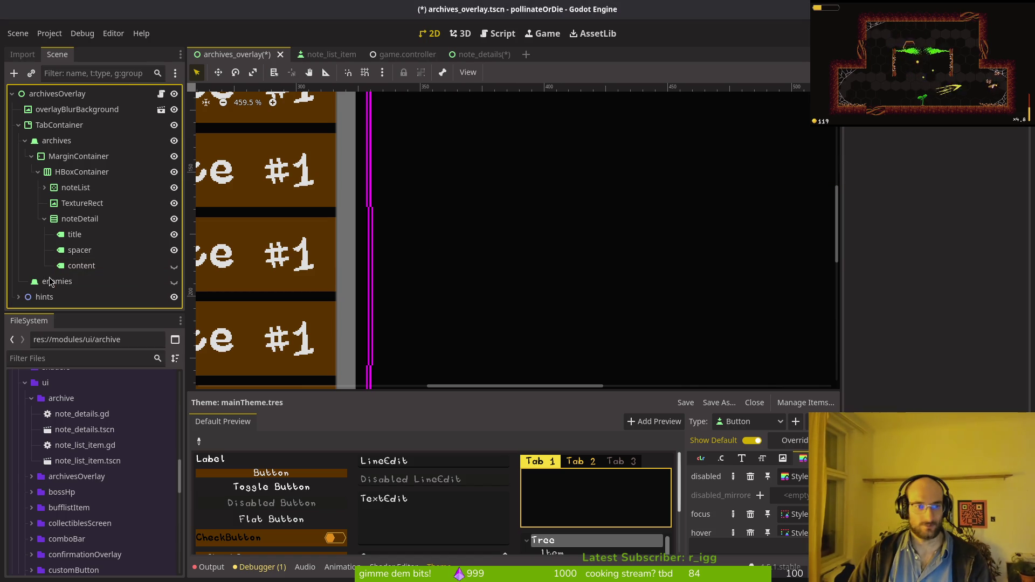
Step: Add a new MarginContainer and place it just above noteDetail
{"action": "key", "text": "ctrl+s"}
{"action": "scroll", "coordinate": [483, 314], "scroll_direction": "down", "scroll_amount": 6}
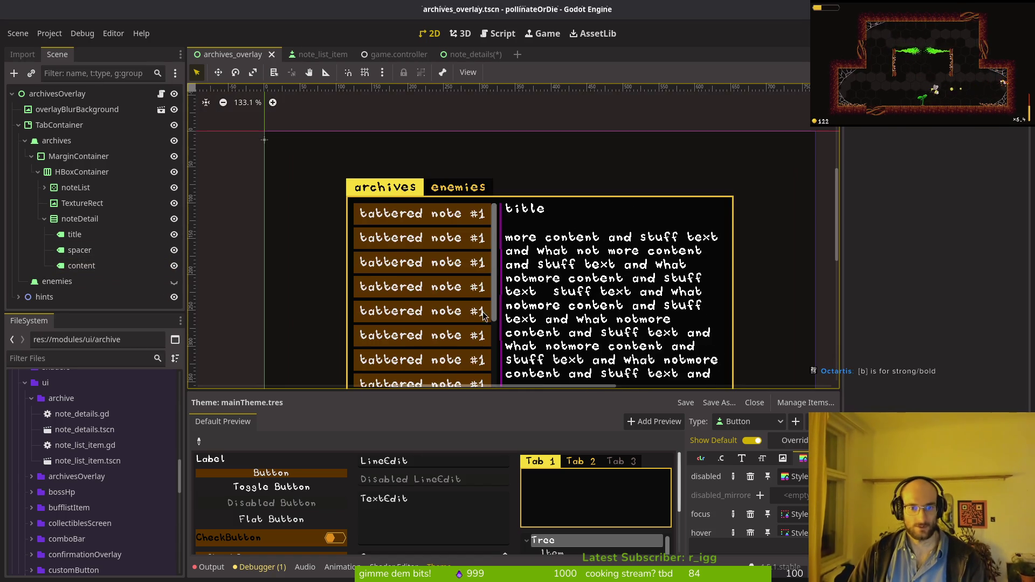
{"action": "scroll", "coordinate": [589, 321], "scroll_direction": "down", "scroll_amount": 3}
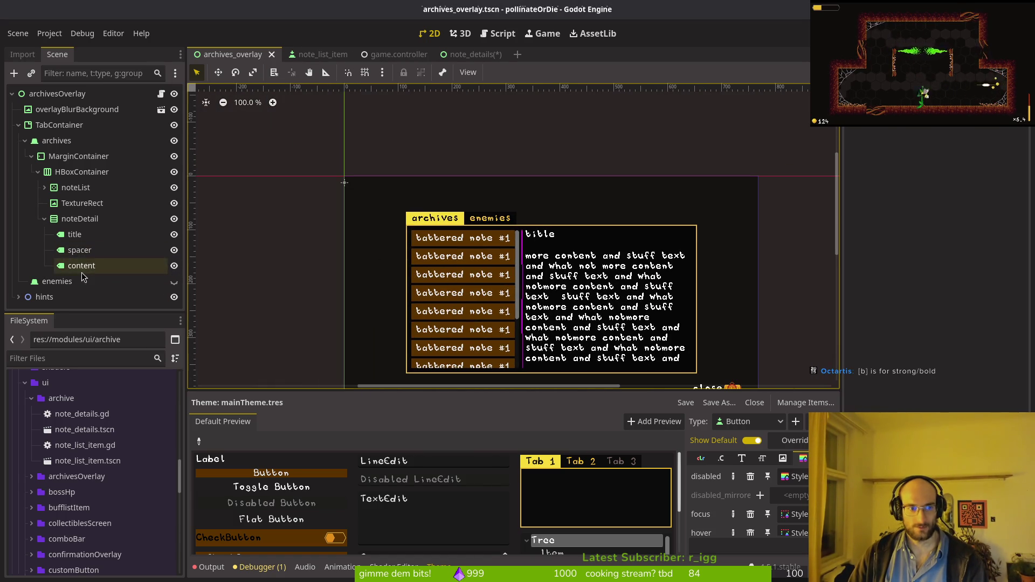
{"action": "left_click", "coordinate": [80, 250]}
{"action": "left_click", "coordinate": [80, 218]}
{"action": "left_click", "coordinate": [84, 205]}
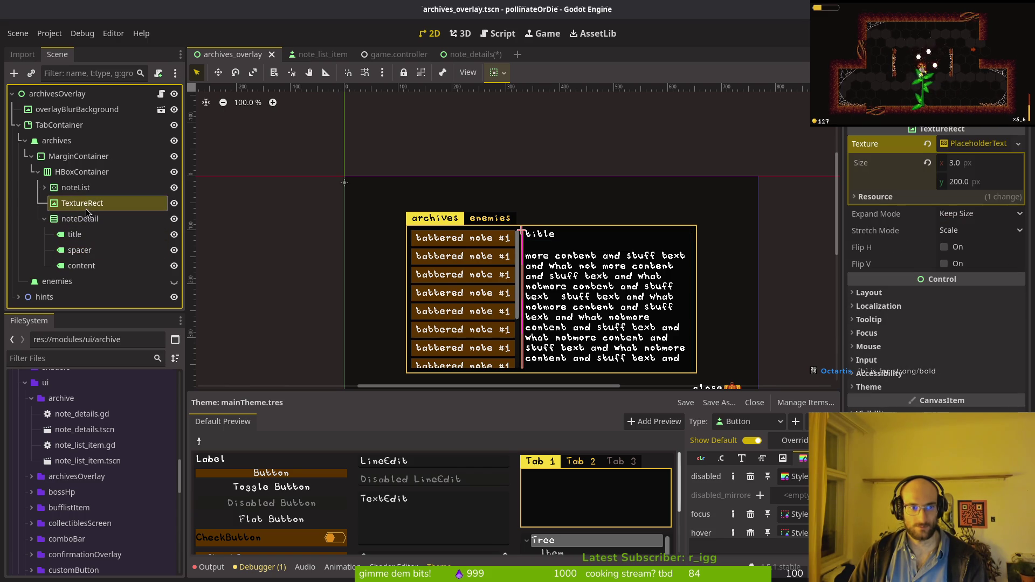
{"action": "left_click", "coordinate": [81, 219]}
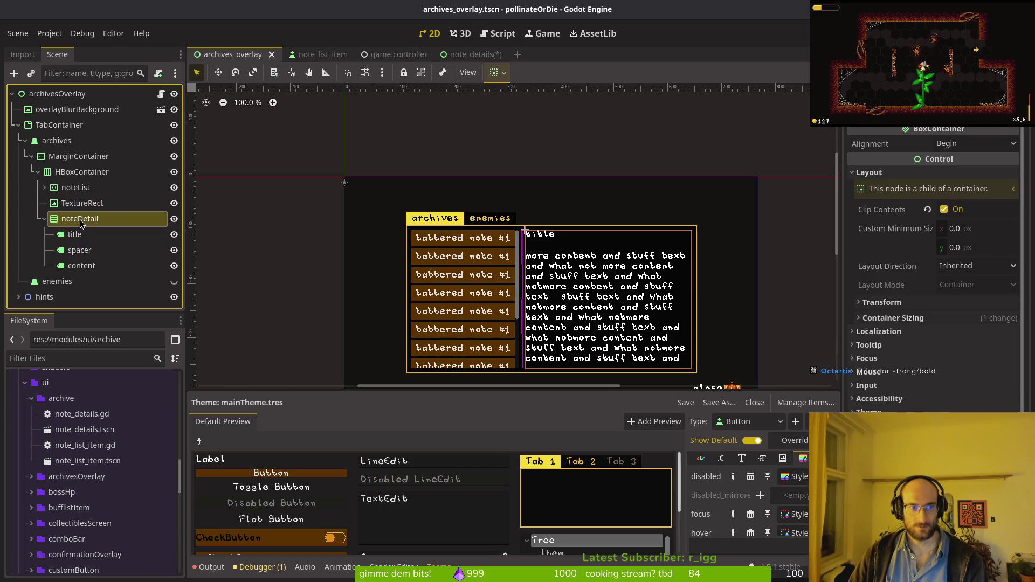
{"action": "left_click", "coordinate": [78, 156]}
{"action": "key", "text": "ctrl+a"}
{"action": "type", "text": "margincontainer"}
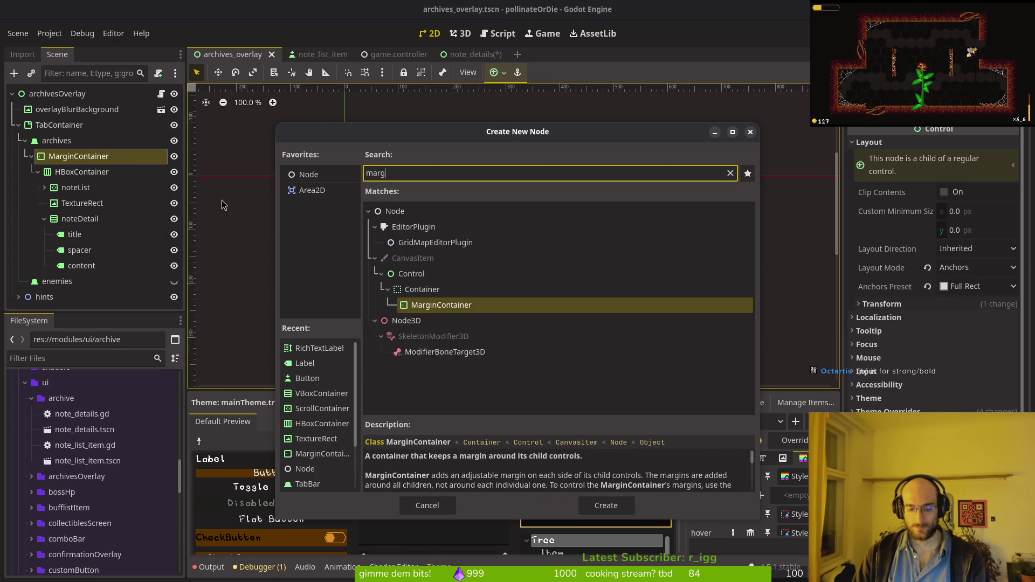
{"action": "key", "text": "Return"}
{"action": "left_click_drag", "start_coordinate": [86, 281], "coordinate": [87, 212]}
Step: Move the note detail box into the MarginContainer and name the container noteDetail
{"action": "left_click", "coordinate": [74, 249]}
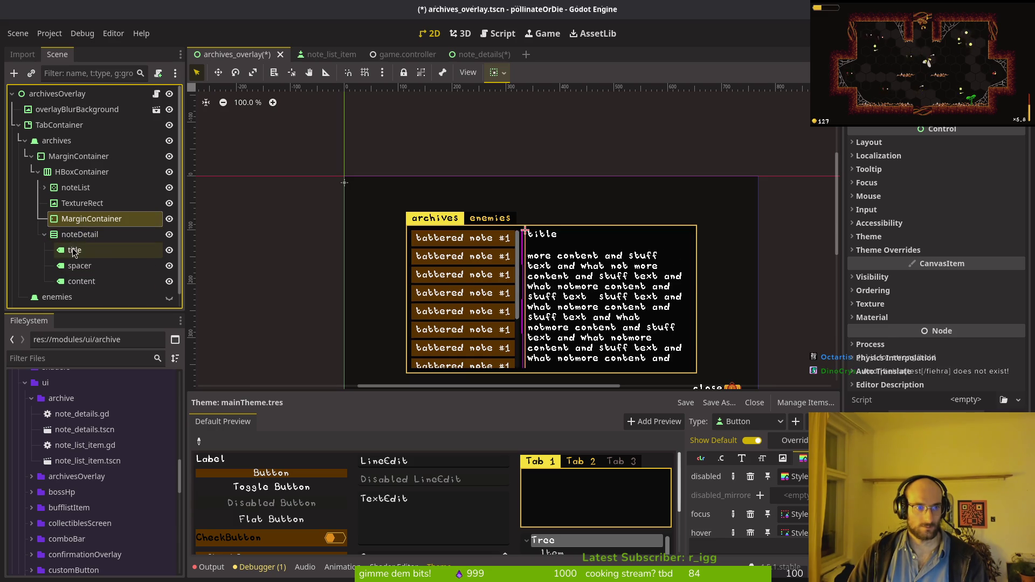
{"action": "left_click", "coordinate": [81, 281], "text": "shift"}
{"action": "mouse_move", "coordinate": [81, 281]}
{"action": "left_mouse_down"}
{"action": "mouse_move", "coordinate": [86, 237]}
{"action": "mouse_move", "coordinate": [84, 245]}
{"action": "mouse_move", "coordinate": [72, 218]}
{"action": "left_mouse_up"}
{"action": "left_click", "coordinate": [72, 218]}
{"action": "key", "text": "F2"}
{"action": "type", "text": "mot"}
{"action": "key", "text": "BackSpace"}
{"action": "key", "text": "BackSpace"}
{"action": "key", "text": "BackSpace"}
{"action": "type", "text": "noteDetail"}
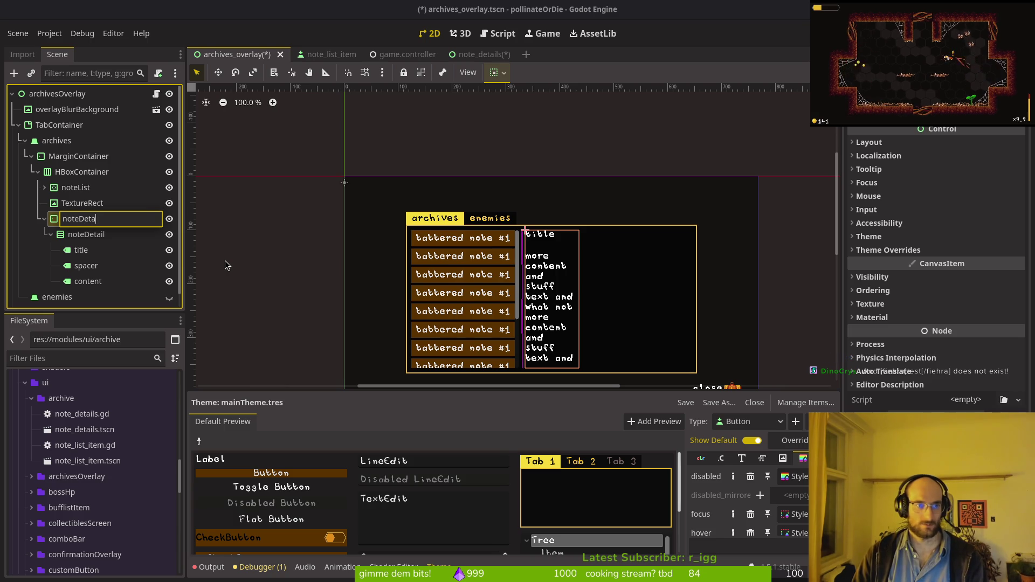
{"action": "key", "text": "Return"}
Step: Rename the inner title/spacer/content box to hbox and save the scene
{"action": "left_click", "coordinate": [139, 237]}
{"action": "key", "text": "F2"}
{"action": "type", "text": "hbox"}
{"action": "key", "text": "Return"}
{"action": "key", "text": "ctrl+s"}
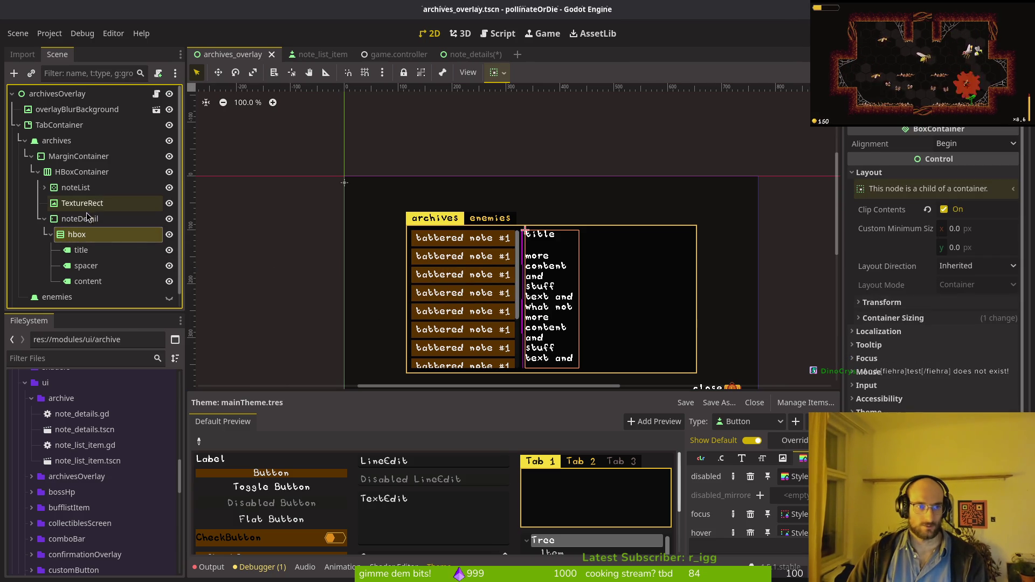
{"action": "left_click", "coordinate": [86, 218]}
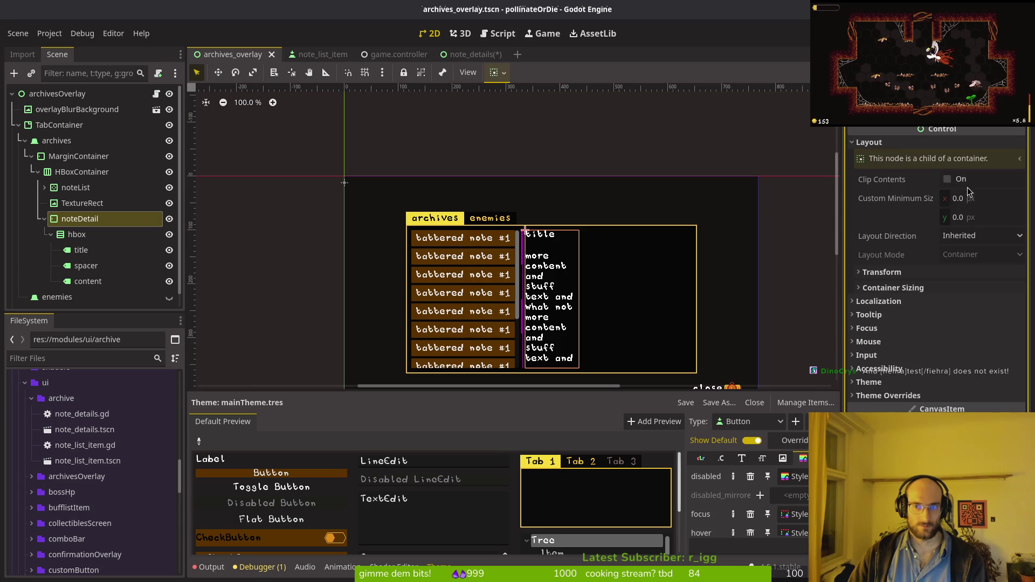
Step: Turn on Horizontal Expand in noteDetail's Container Sizing and save
{"action": "left_click", "coordinate": [978, 288]}
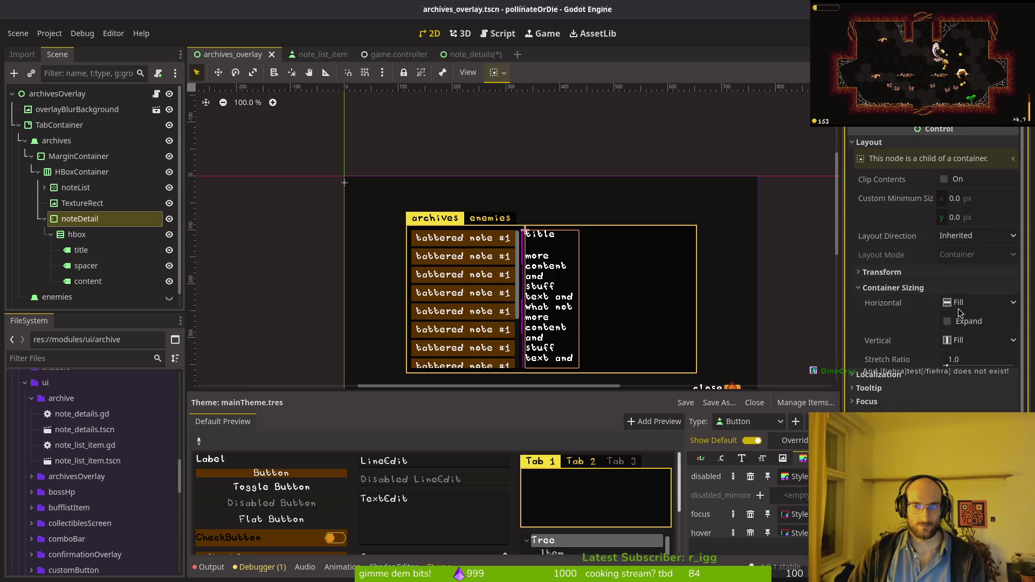
{"action": "left_click", "coordinate": [947, 321]}
{"action": "left_click", "coordinate": [962, 322]}
{"action": "left_click", "coordinate": [962, 322]}
{"action": "left_click", "coordinate": [912, 272]}
{"action": "left_click", "coordinate": [912, 272]}
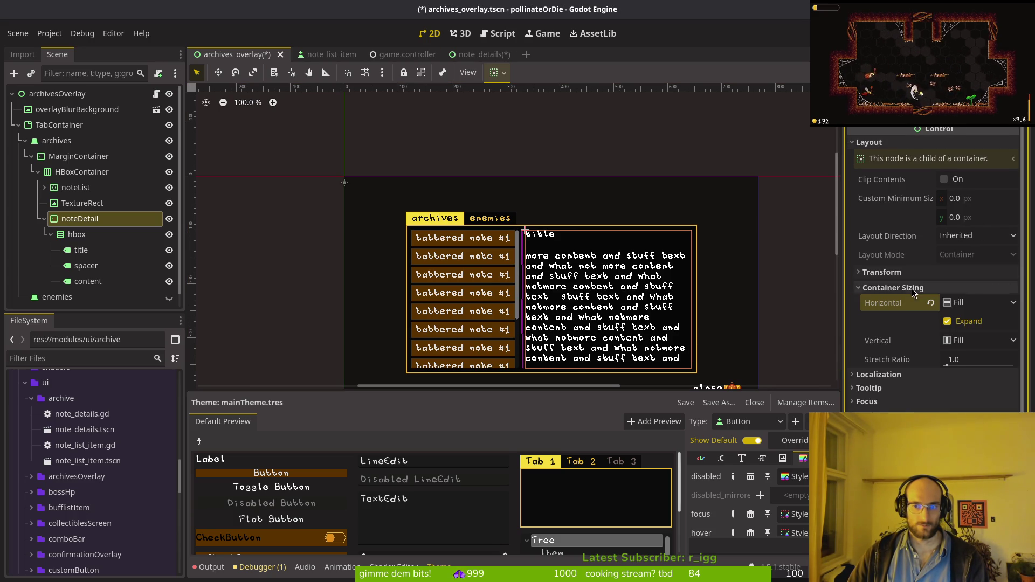
{"action": "key", "text": "ctrl+s"}
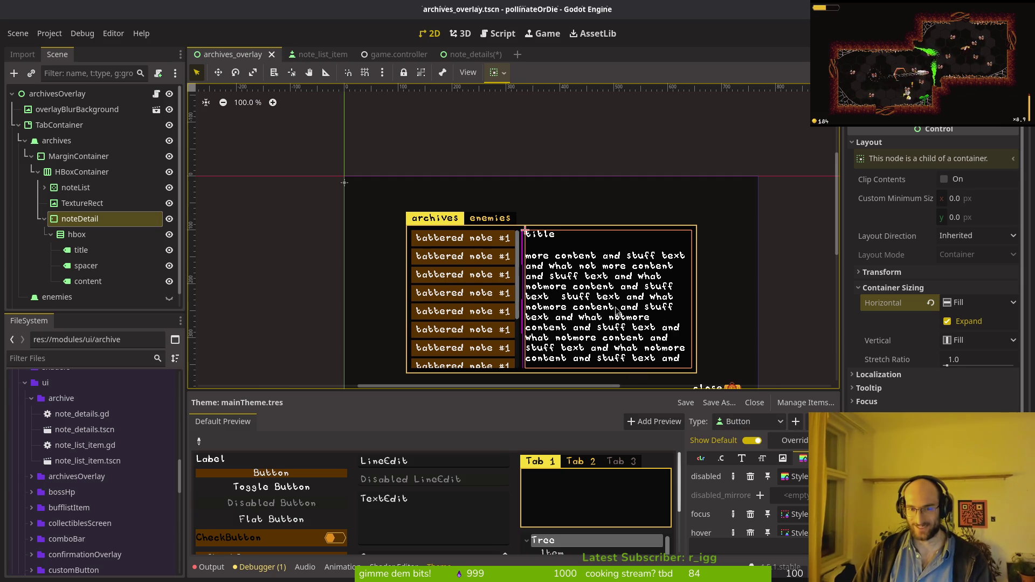
Step: Review the hbox children and the noteDetail node in the Scene dock
{"action": "scroll", "coordinate": [627, 312], "scroll_direction": "down", "scroll_amount": 2}
{"action": "scroll", "coordinate": [626, 312], "scroll_direction": "right", "scroll_amount": 3}
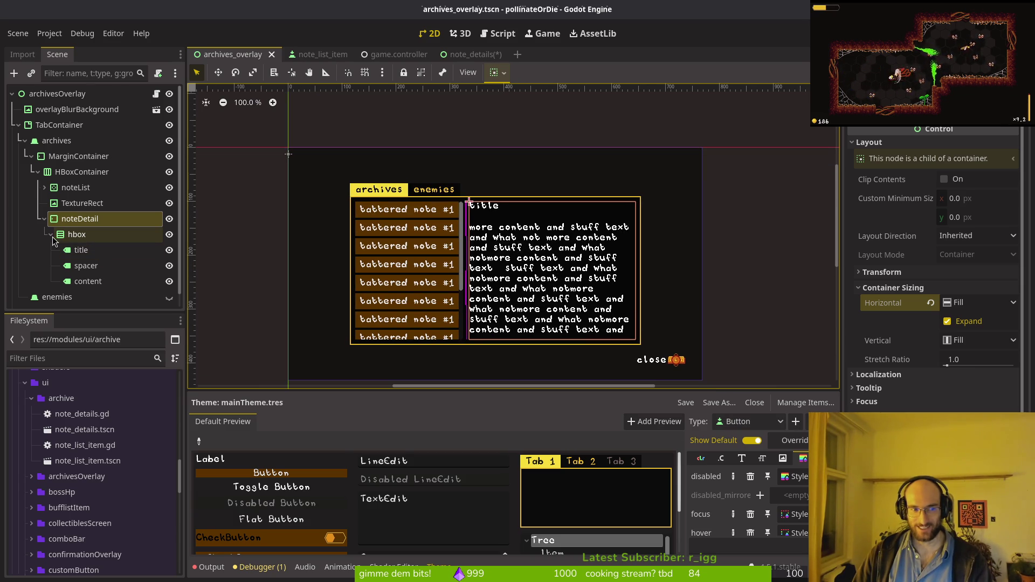
{"action": "left_click", "coordinate": [51, 235]}
{"action": "scroll", "coordinate": [475, 230], "scroll_direction": "up", "scroll_amount": 10}
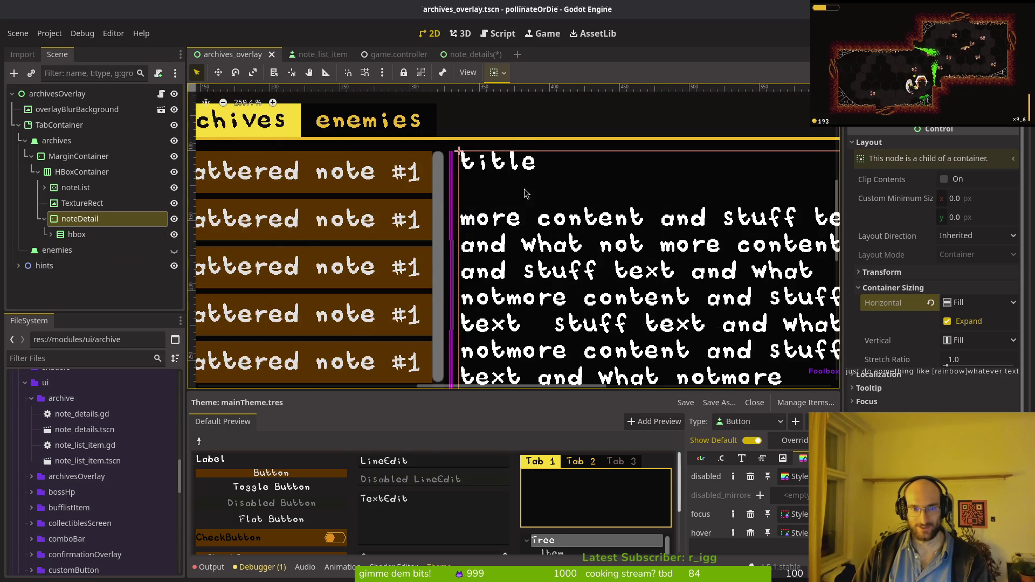
{"action": "scroll", "coordinate": [528, 207], "scroll_direction": "down", "scroll_amount": 4}
{"action": "left_click", "coordinate": [51, 235]}
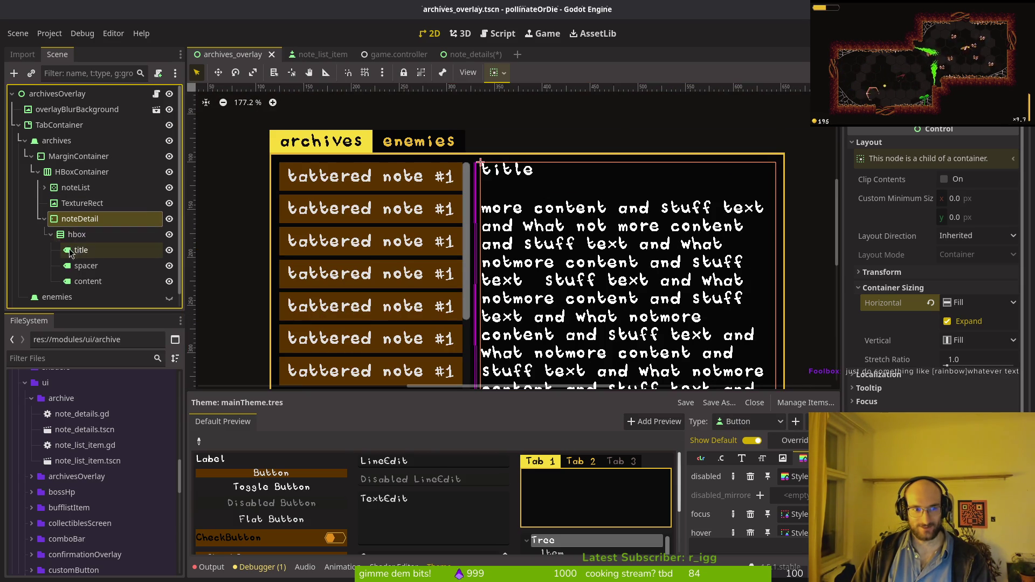
{"action": "scroll", "coordinate": [520, 206], "scroll_direction": "down", "scroll_amount": 4}
{"action": "key", "text": "Escape"}
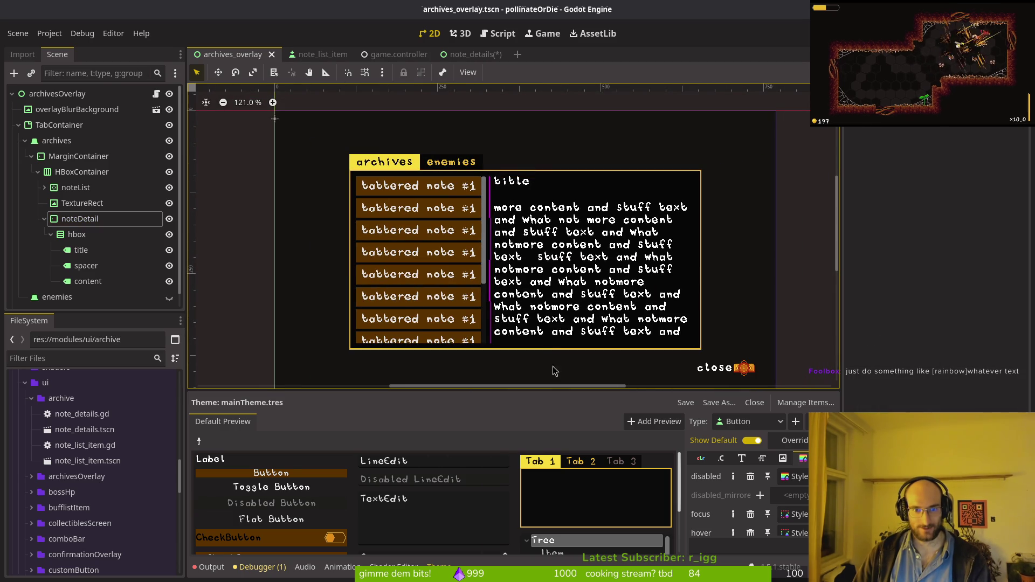
{"action": "scroll", "coordinate": [519, 218], "scroll_direction": "up", "scroll_amount": 8}
{"action": "left_click", "coordinate": [81, 220]}
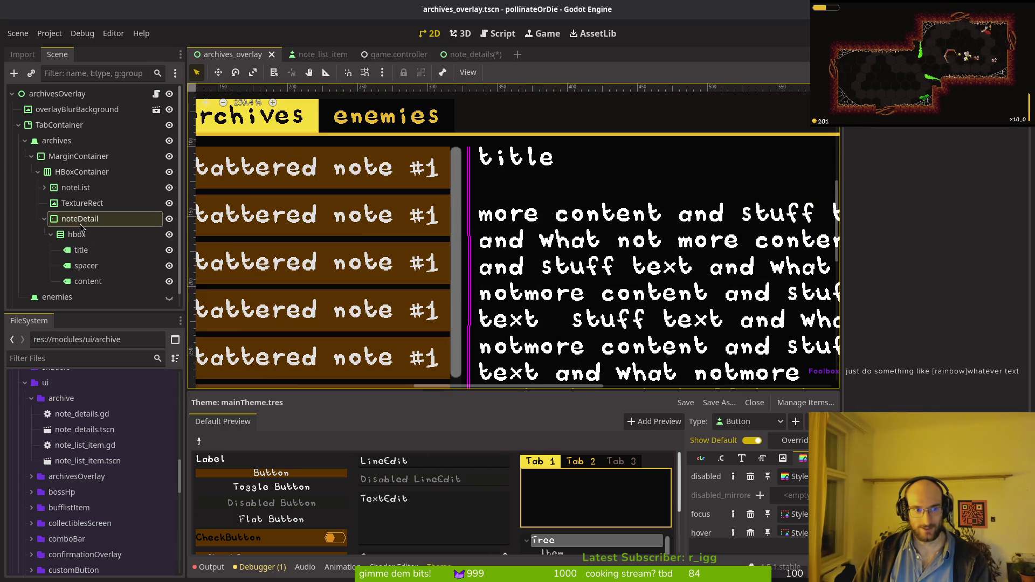
{"action": "scroll", "coordinate": [479, 186], "scroll_direction": "down", "scroll_amount": 11}
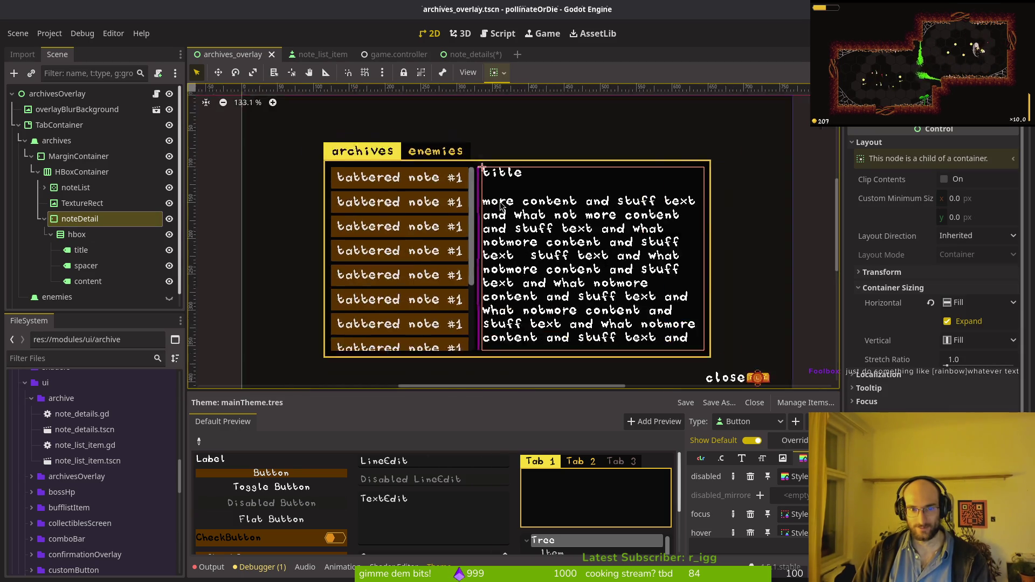
{"action": "scroll", "coordinate": [480, 259], "scroll_direction": "up", "scroll_amount": 5}
{"action": "key", "text": "Escape"}
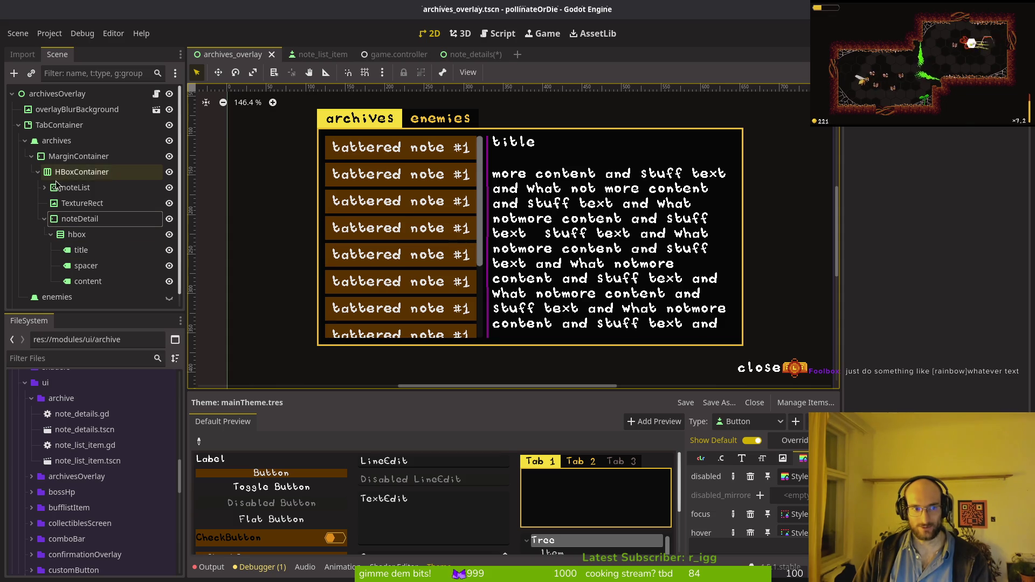
Step: Set noteList's Horizontal Scroll Mode to Disabled and Vertical Scroll Mode to Never Show, and save
{"action": "left_click", "coordinate": [76, 187]}
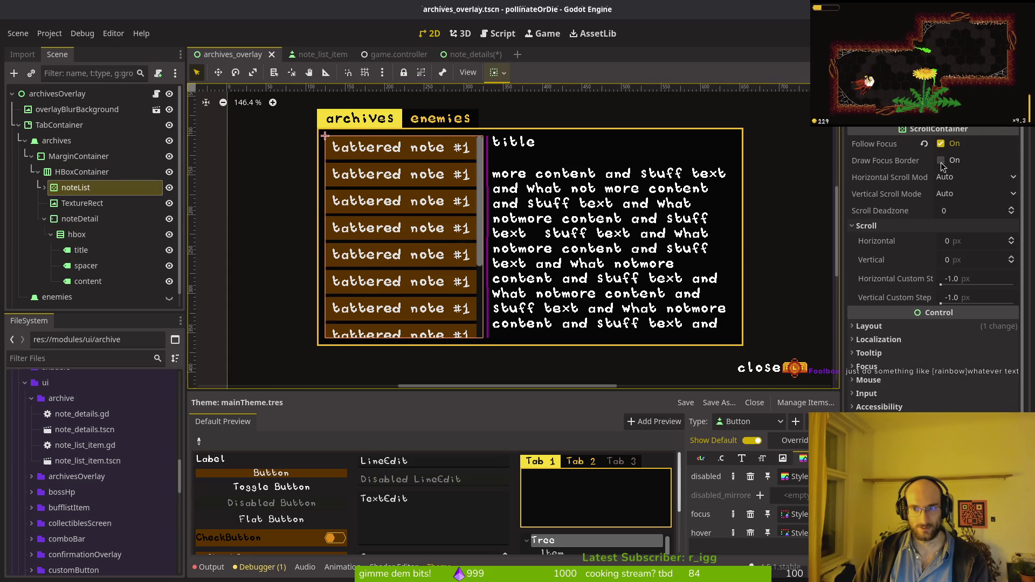
{"action": "left_click", "coordinate": [960, 176]}
{"action": "left_click", "coordinate": [953, 189]}
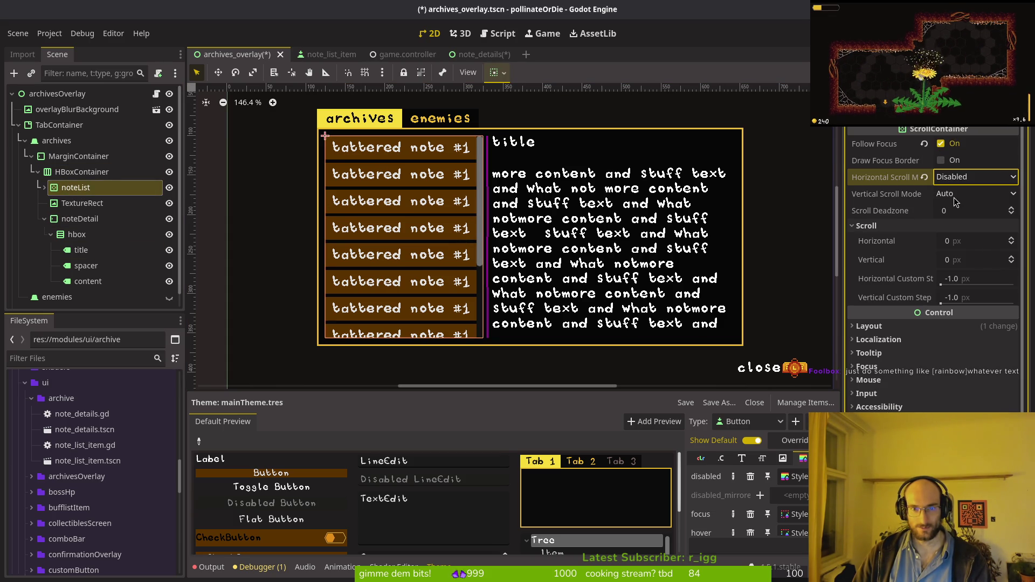
{"action": "left_click", "coordinate": [960, 194]}
{"action": "left_click", "coordinate": [957, 206]}
{"action": "key", "text": "ctrl+s"}
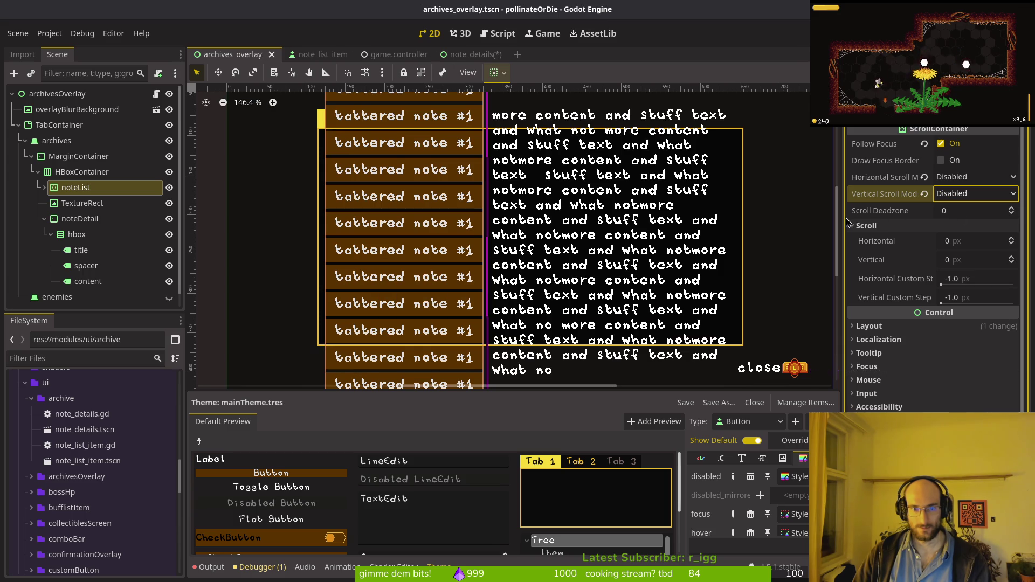
{"action": "left_click", "coordinate": [984, 194]}
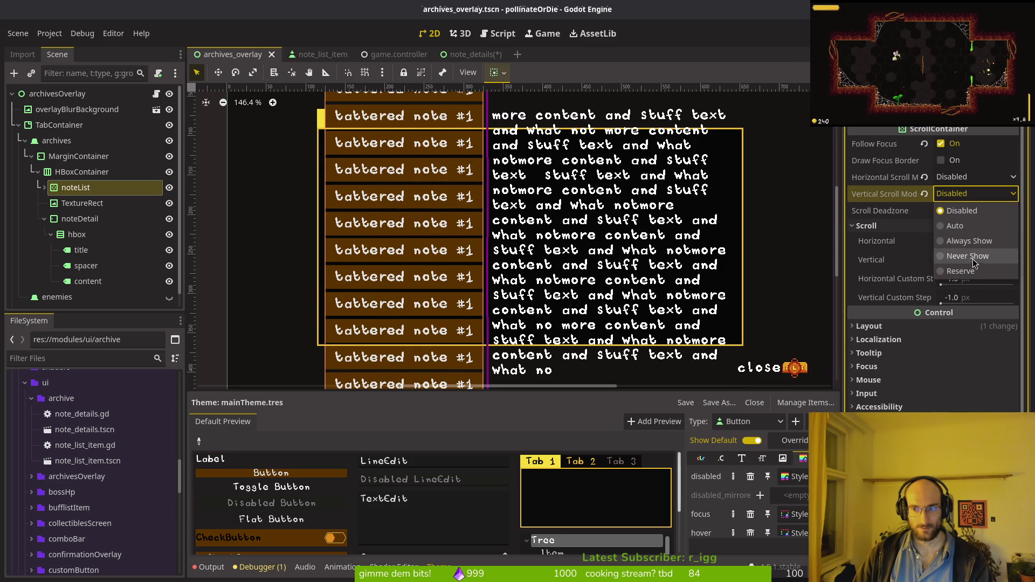
{"action": "left_click", "coordinate": [970, 258]}
{"action": "key", "text": "ctrl+s"}
{"action": "left_click", "coordinate": [959, 181]}
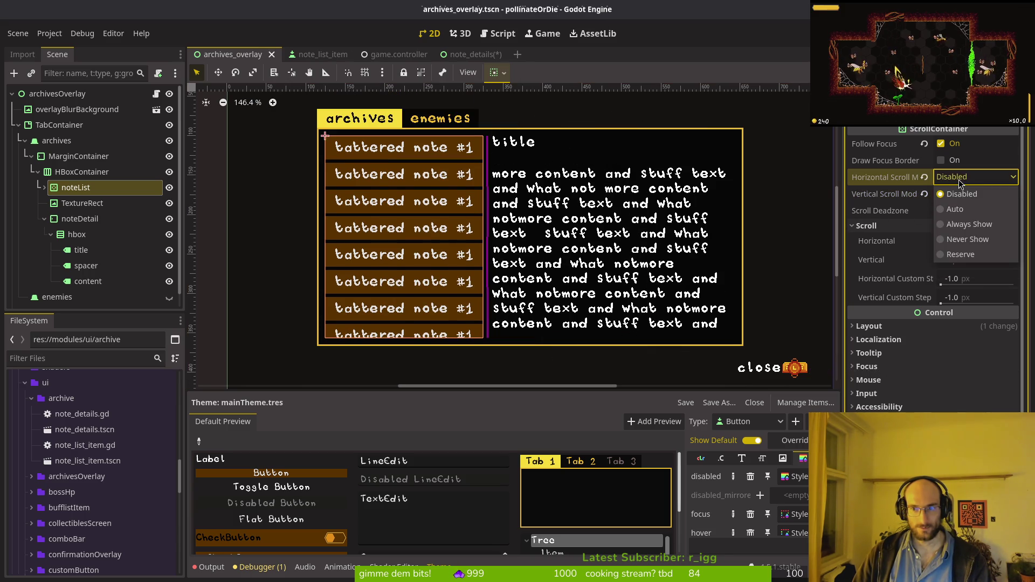
{"action": "left_click", "coordinate": [571, 160]}
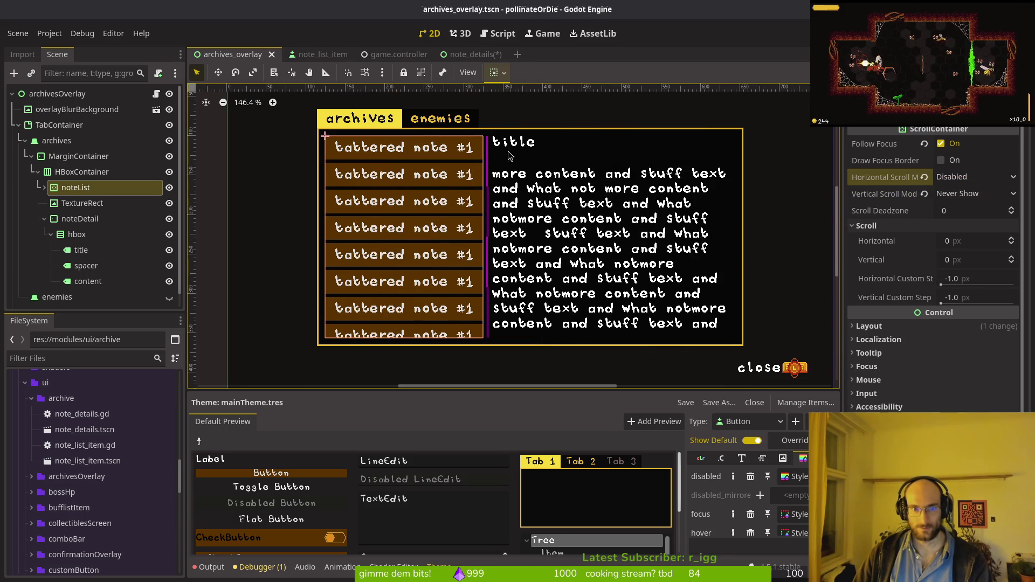
Step: Run the game to check the note list scrolling, then stop it
{"action": "key", "text": "F5"}
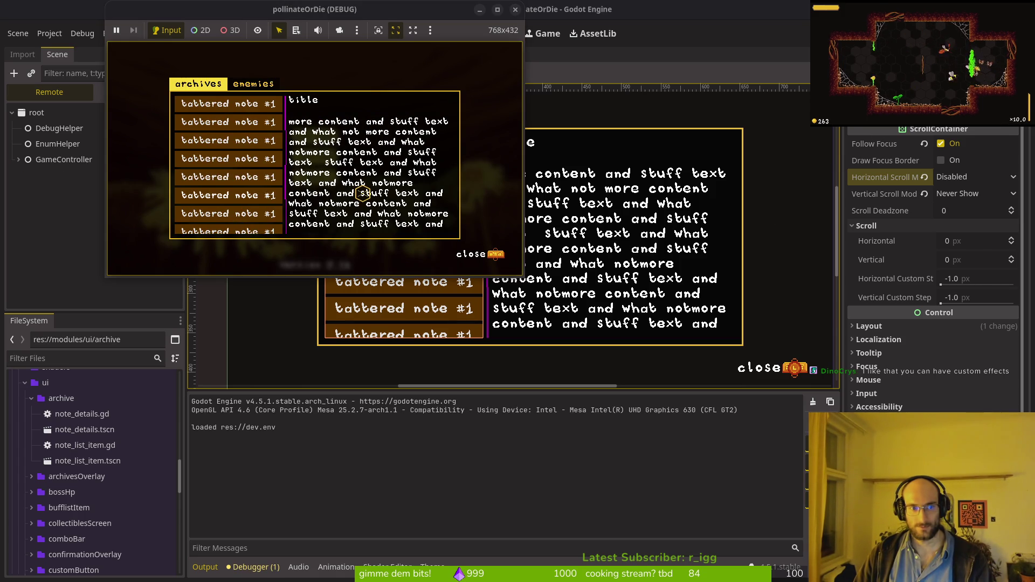
{"action": "scroll", "coordinate": [368, 192], "scroll_direction": "down", "scroll_amount": 1}
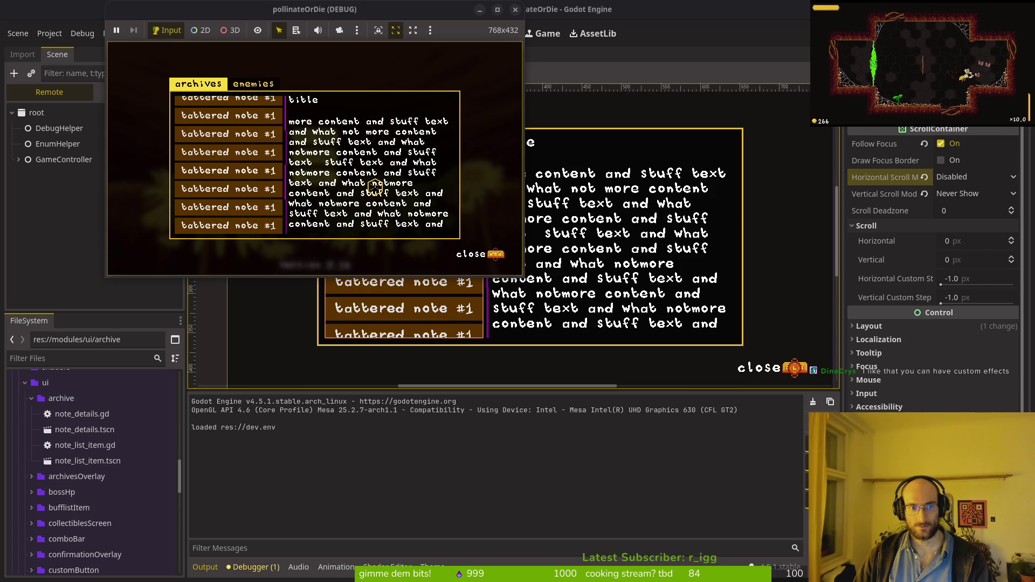
{"action": "scroll", "coordinate": [376, 186], "scroll_direction": "up", "scroll_amount": 1}
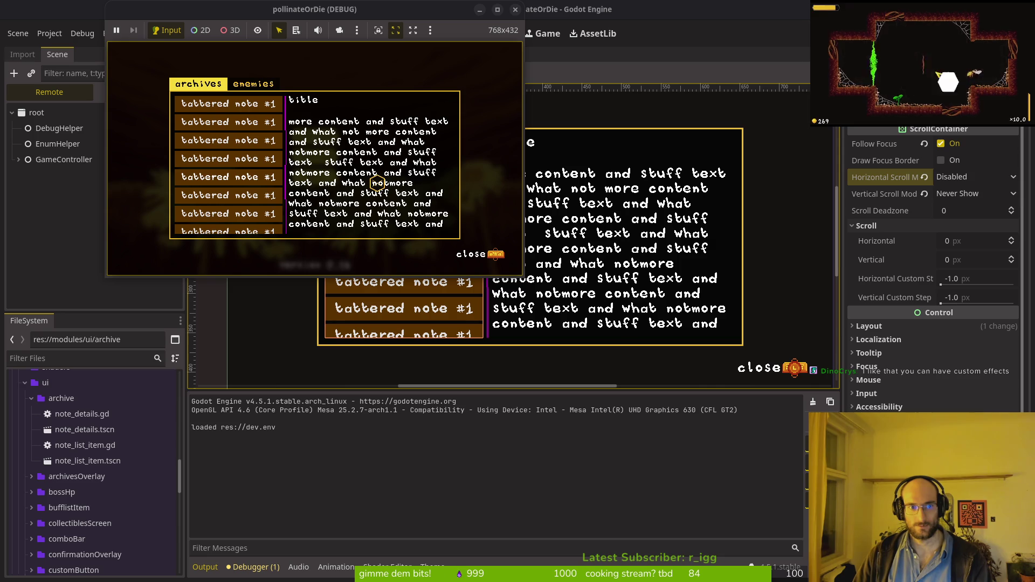
{"action": "key", "text": "F8"}
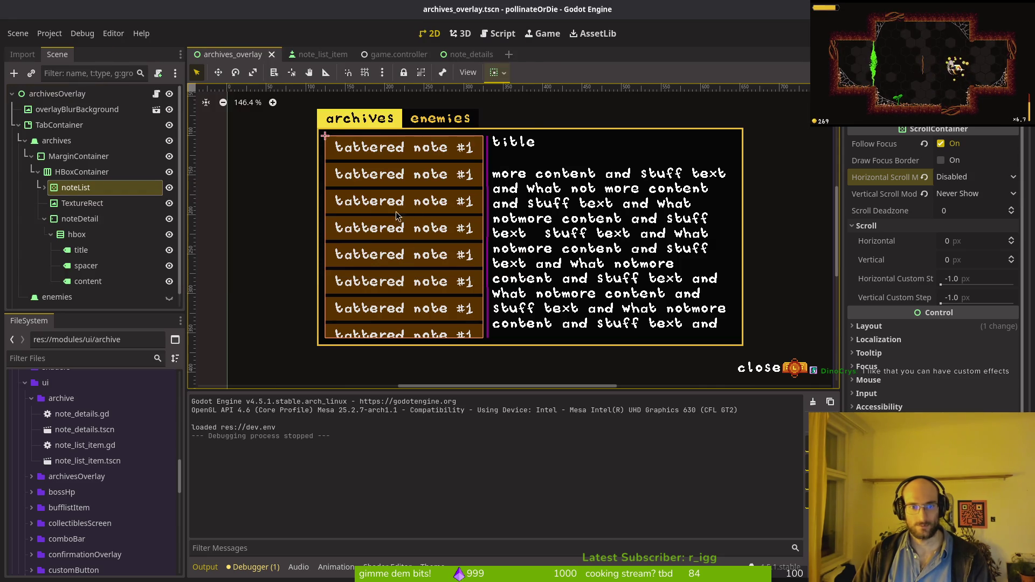
Step: Paste copied noteListItem entries into noteList's VBoxContainer, up to noteListItem19, and save
{"action": "left_click", "coordinate": [44, 188]}
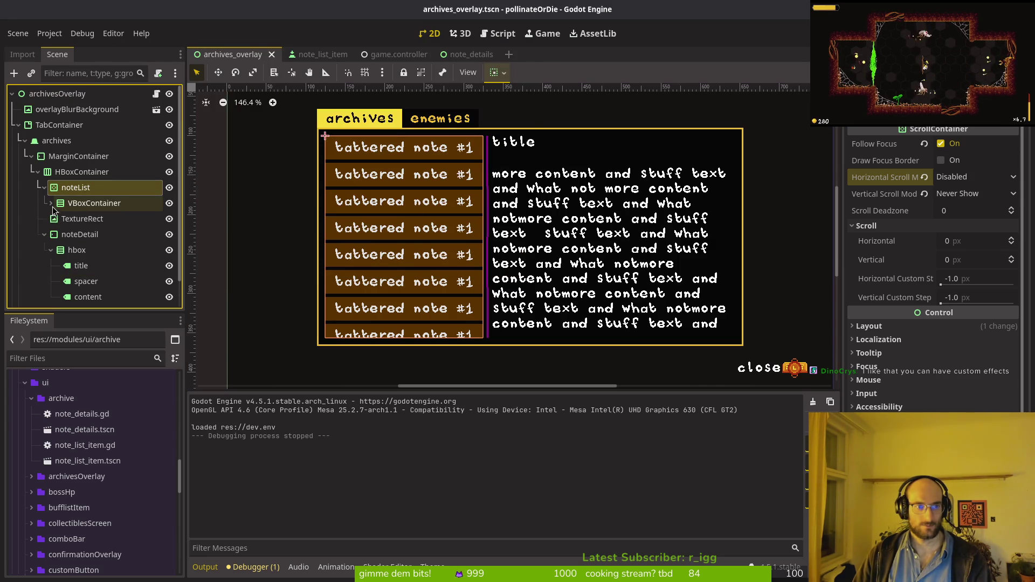
{"action": "left_click", "coordinate": [51, 203]}
{"action": "left_click", "coordinate": [89, 219]}
{"action": "scroll", "coordinate": [105, 239], "scroll_direction": "down", "scroll_amount": 3}
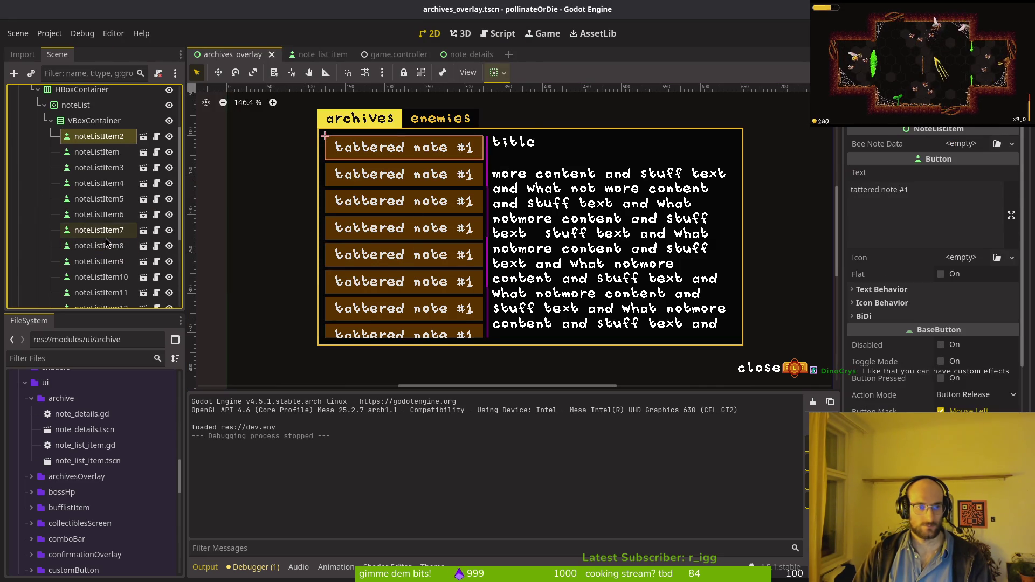
{"action": "left_click", "coordinate": [95, 120]}
{"action": "key", "text": "ctrl+v"}
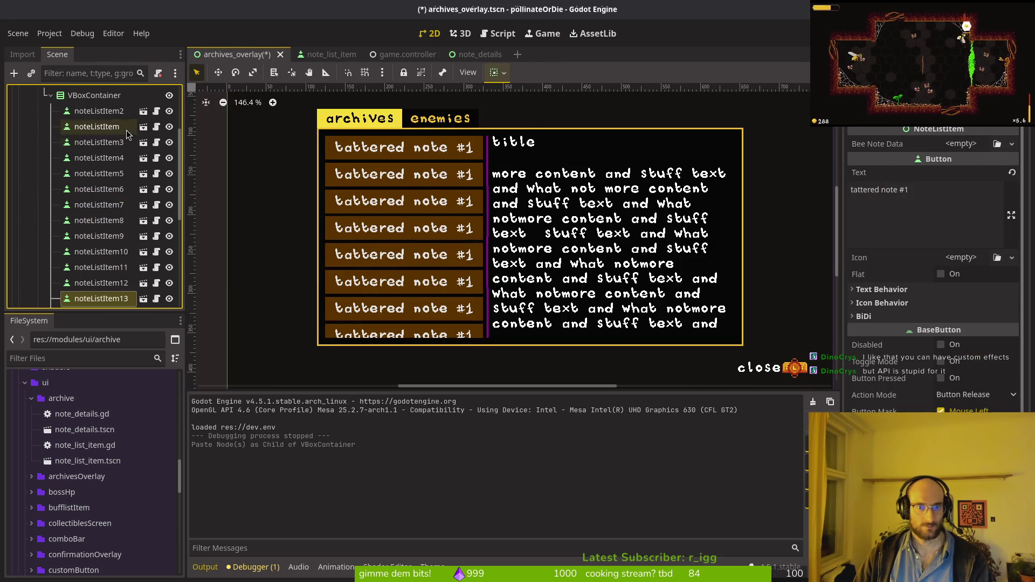
{"action": "key", "text": "ctrl+s"}
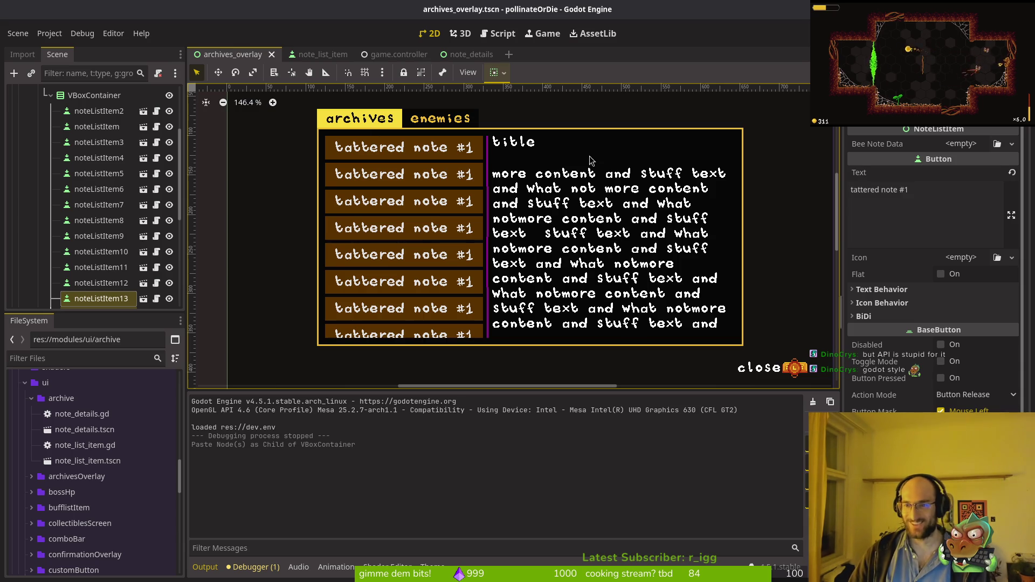
{"action": "scroll", "coordinate": [107, 239], "scroll_direction": "down", "scroll_amount": 5}
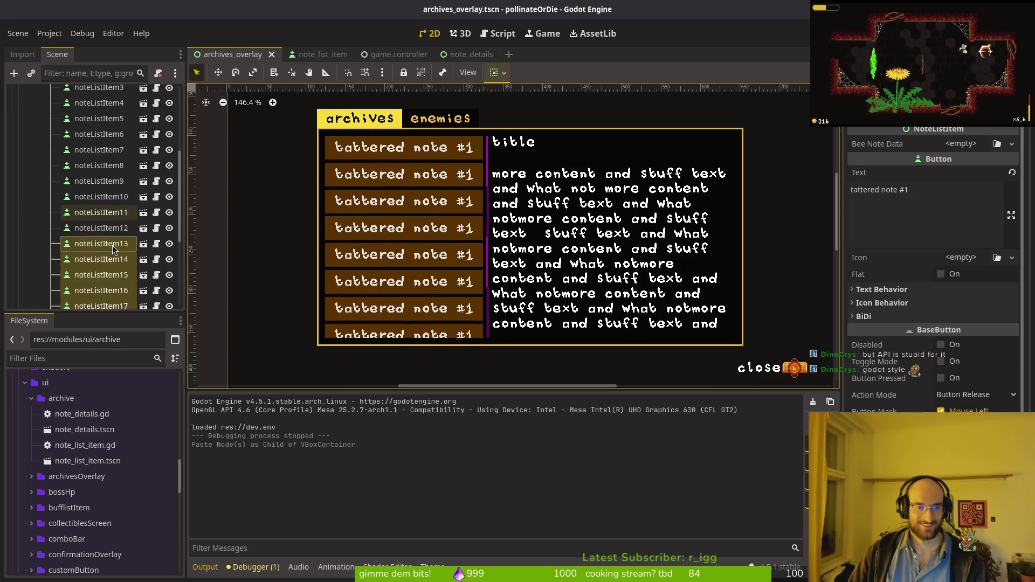
{"action": "left_click", "coordinate": [88, 266]}
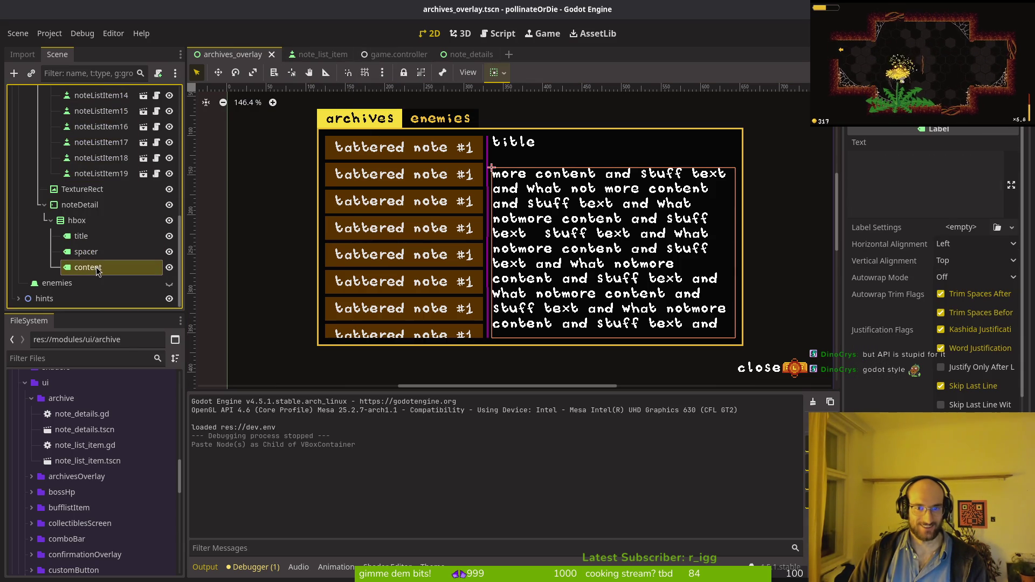
Step: Create a RichTextLabel child under hbox, below the content label
{"action": "left_click", "coordinate": [80, 222]}
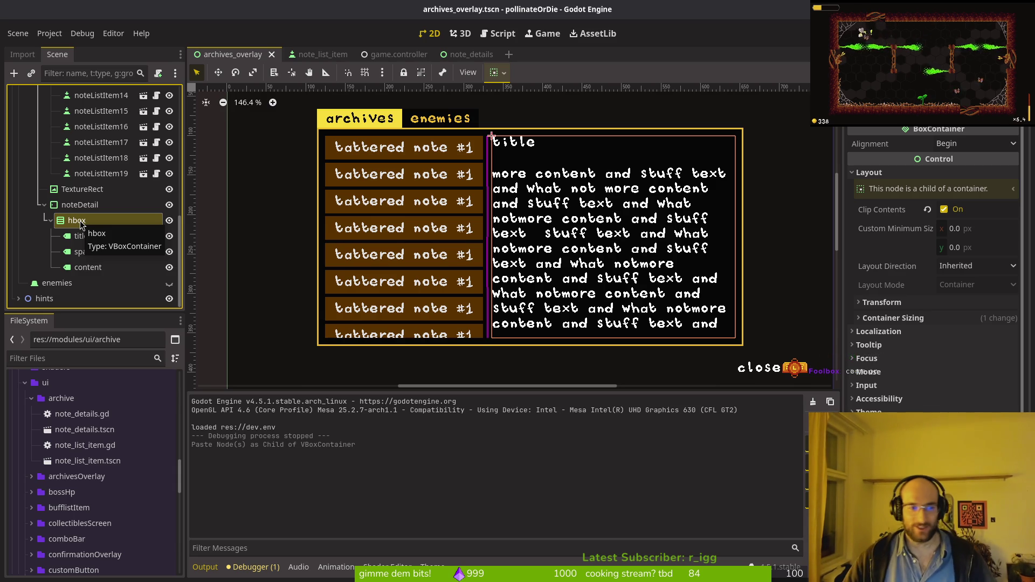
{"action": "key", "text": "ctrl+a"}
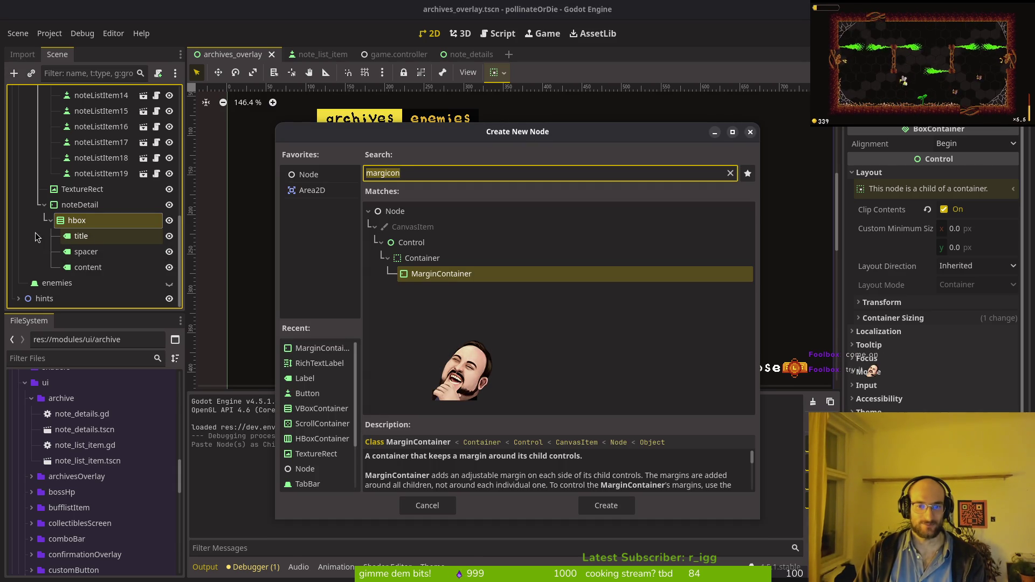
{"action": "type", "text": "ric"}
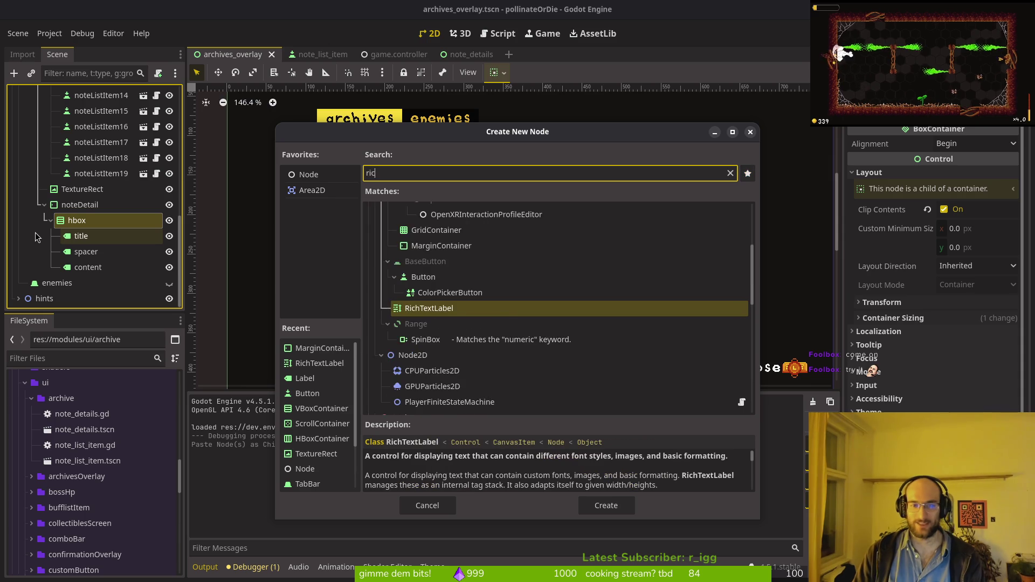
{"action": "type", "text": "h"}
{"action": "key", "text": "Return"}
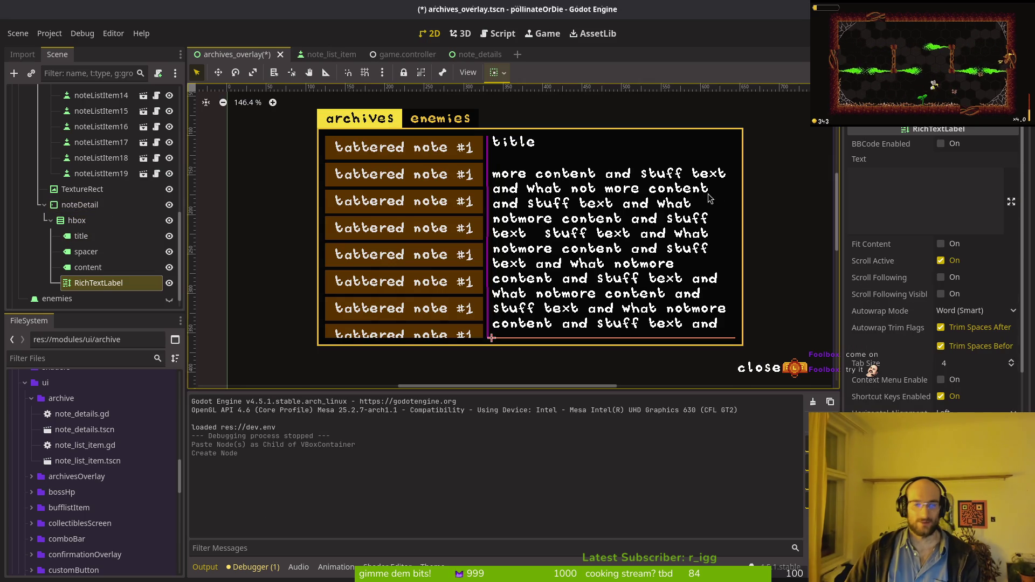
Step: Enter [rainbow] text in the RichTextLabel, enable BBCode, hide the content label, and save
{"action": "left_click", "coordinate": [879, 174]}
{"action": "type", "text": "[ra"}
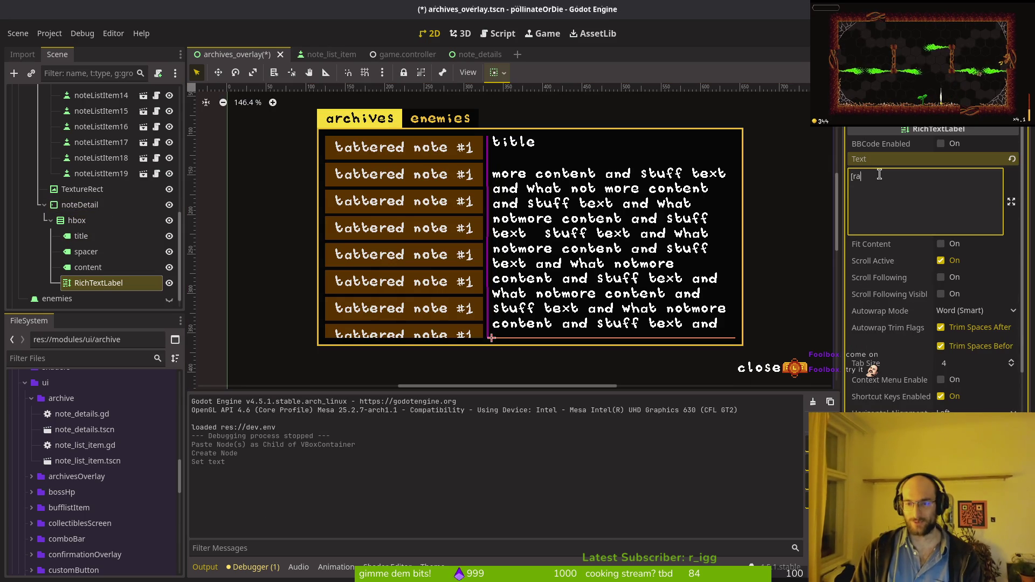
{"action": "key", "text": "BackSpace"}
{"action": "type", "text": "bow]meow"}
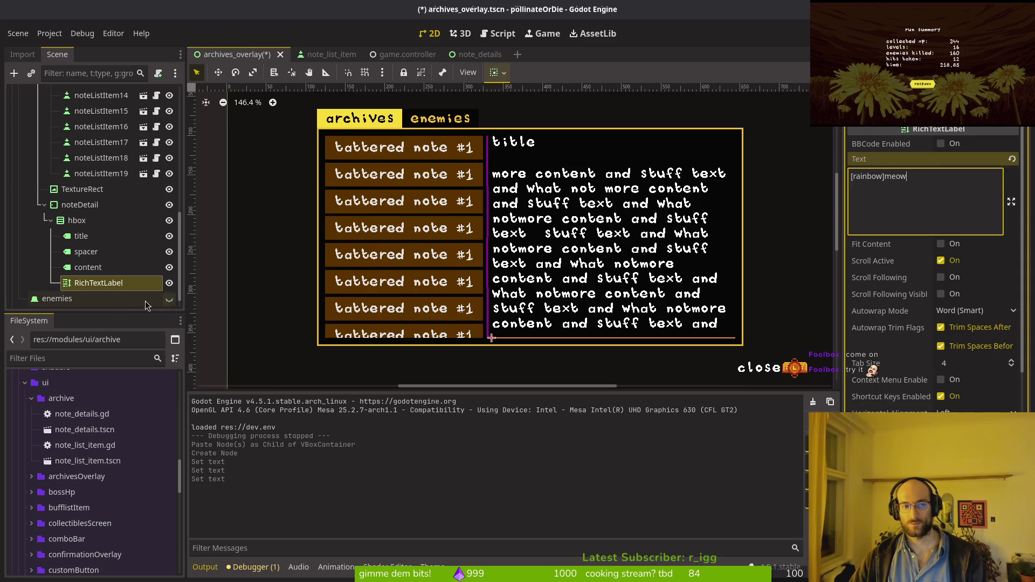
{"action": "left_click", "coordinate": [939, 145]}
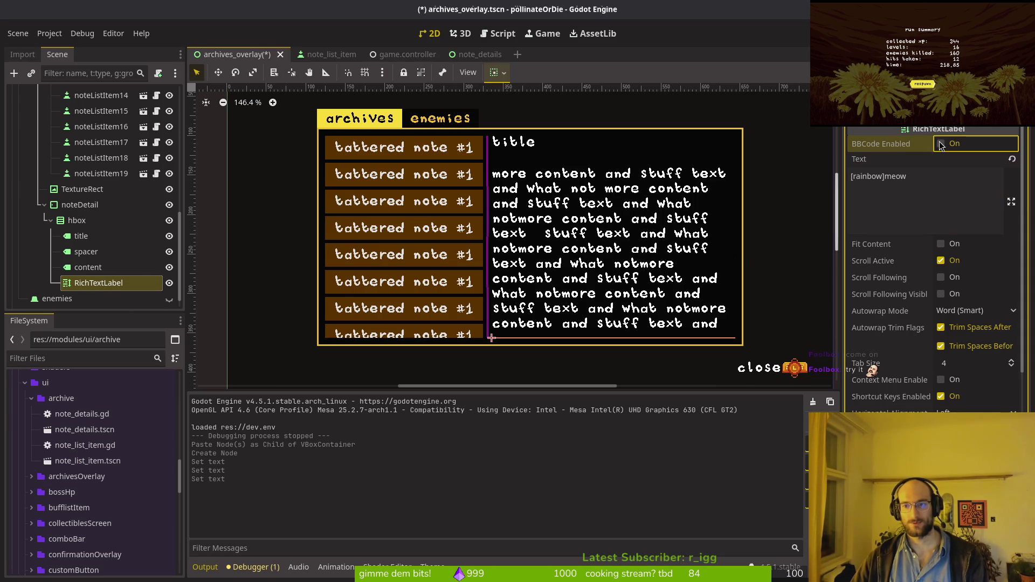
{"action": "left_click", "coordinate": [169, 268]}
{"action": "key", "text": "ctrl+s"}
Step: Enable Fit Content, extend the text to 'meow meow meow', and save
{"action": "left_click", "coordinate": [979, 204]}
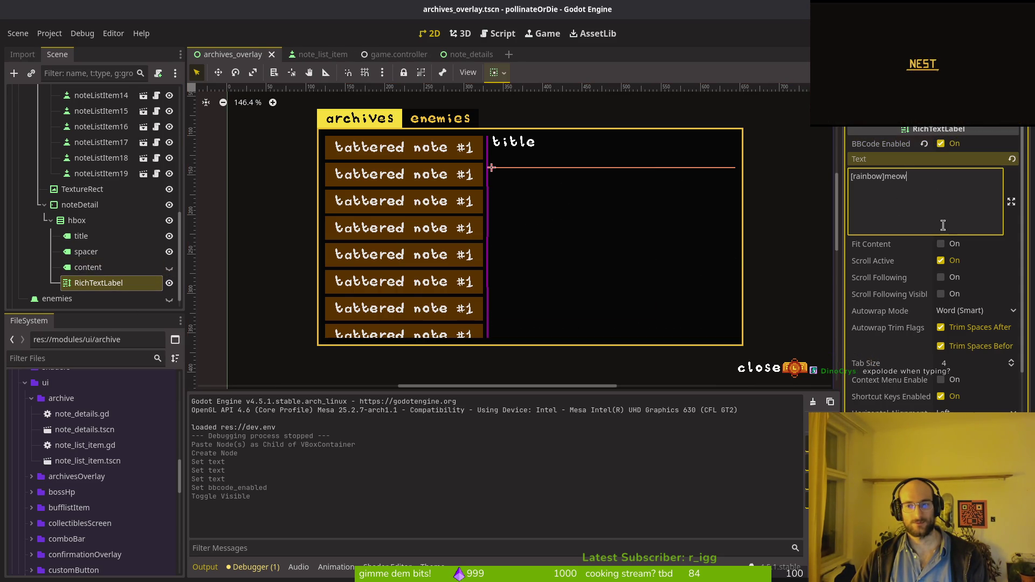
{"action": "left_click", "coordinate": [941, 244]}
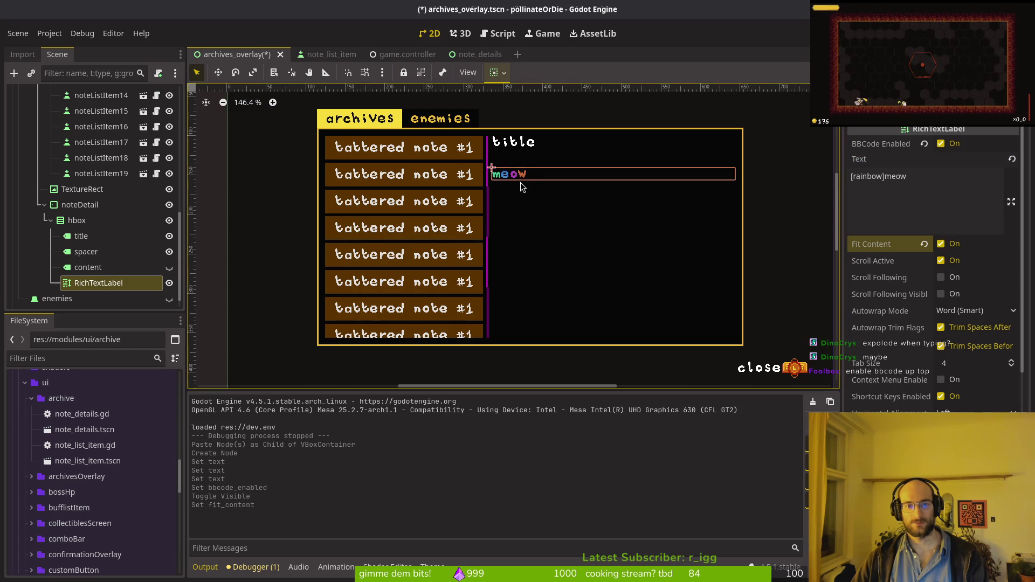
{"action": "scroll", "coordinate": [514, 183], "scroll_direction": "up", "scroll_amount": 5}
{"action": "scroll", "coordinate": [530, 221], "scroll_direction": "up", "scroll_amount": 2}
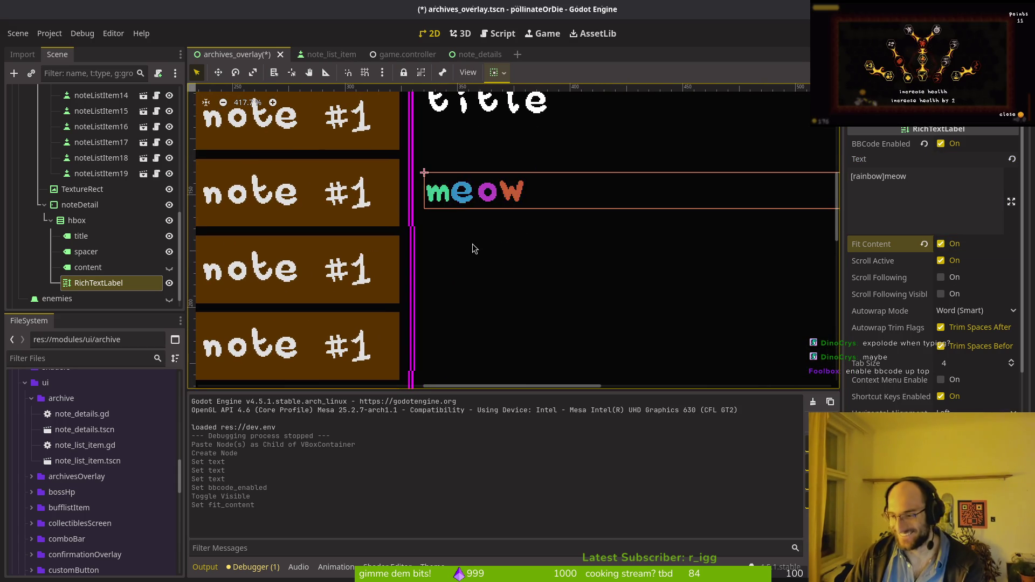
{"action": "left_click", "coordinate": [928, 179]}
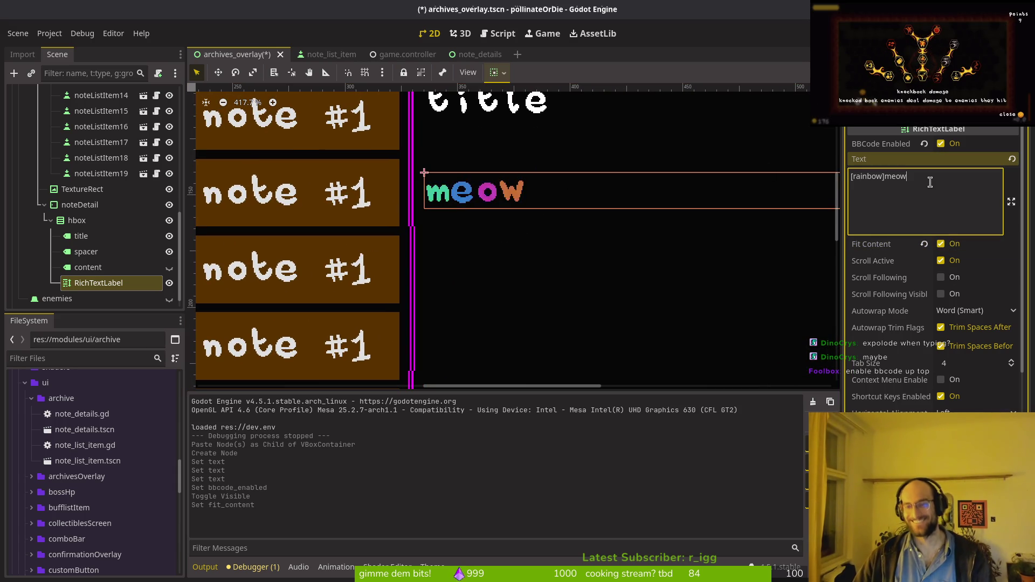
{"action": "type", "text": "meow meow"}
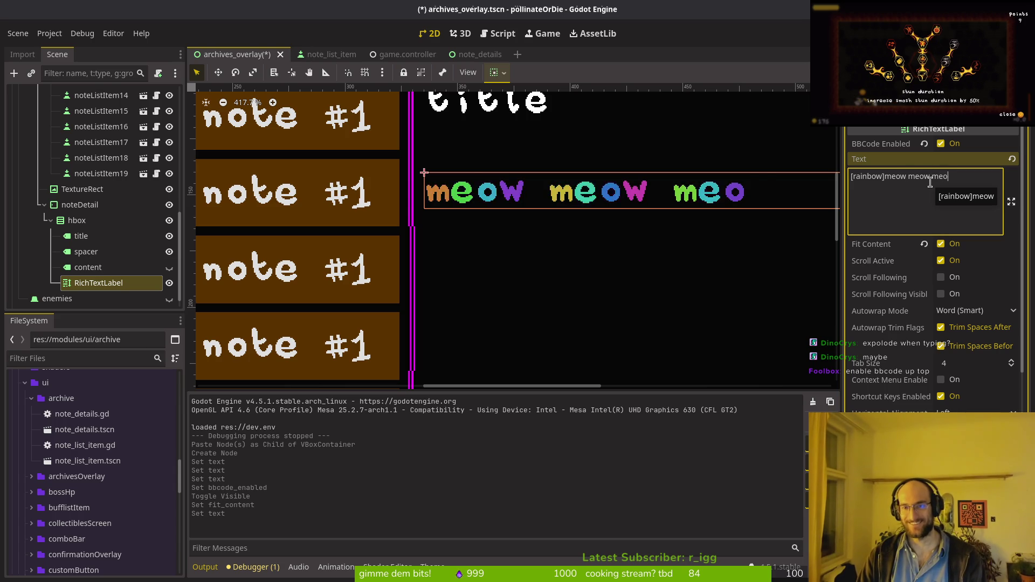
{"action": "scroll", "coordinate": [637, 275], "scroll_direction": "down", "scroll_amount": 7}
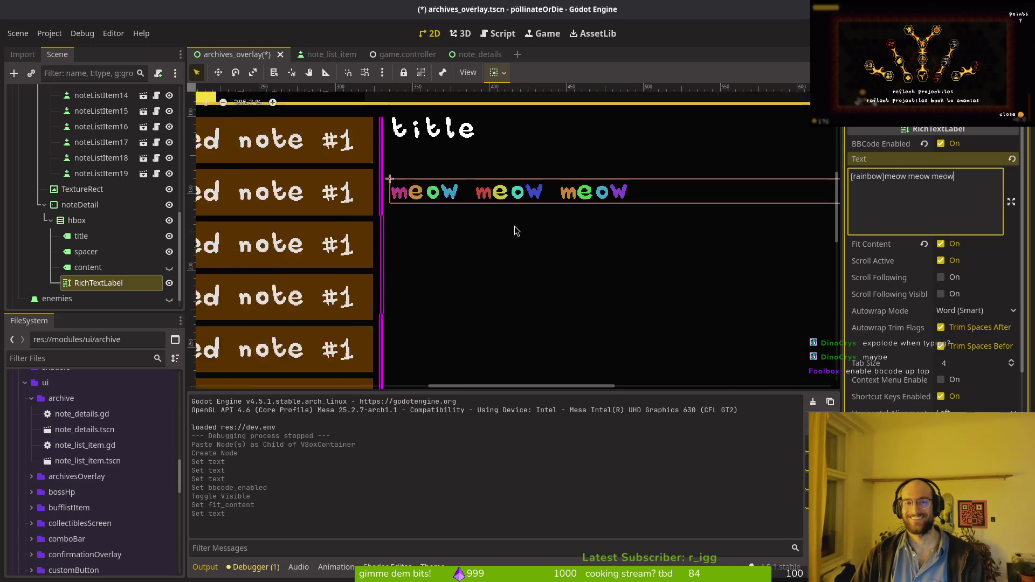
{"action": "scroll", "coordinate": [496, 267], "scroll_direction": "down", "scroll_amount": 2}
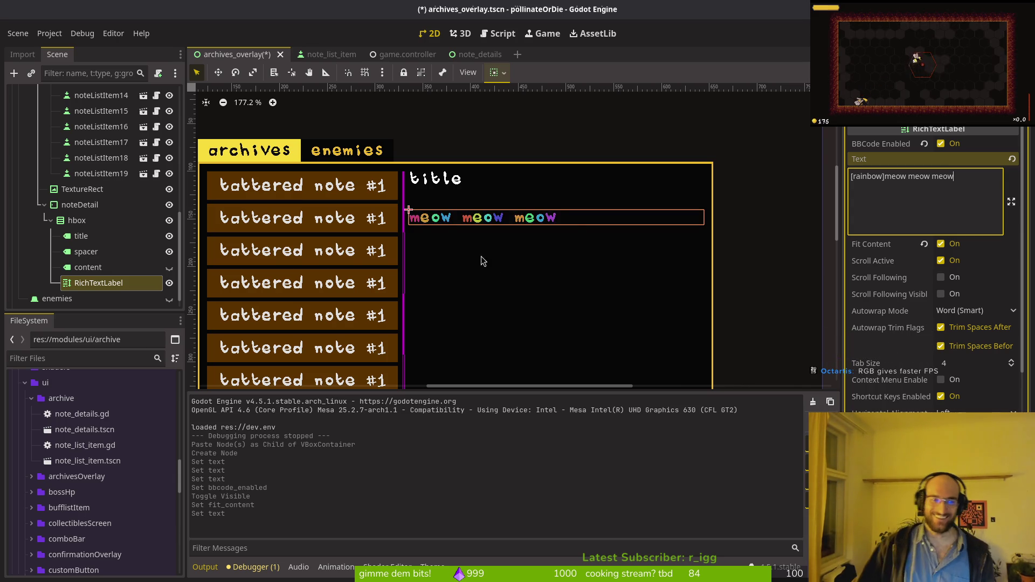
{"action": "scroll", "coordinate": [521, 230], "scroll_direction": "down", "scroll_amount": 3}
{"action": "key", "text": "ctrl+s"}
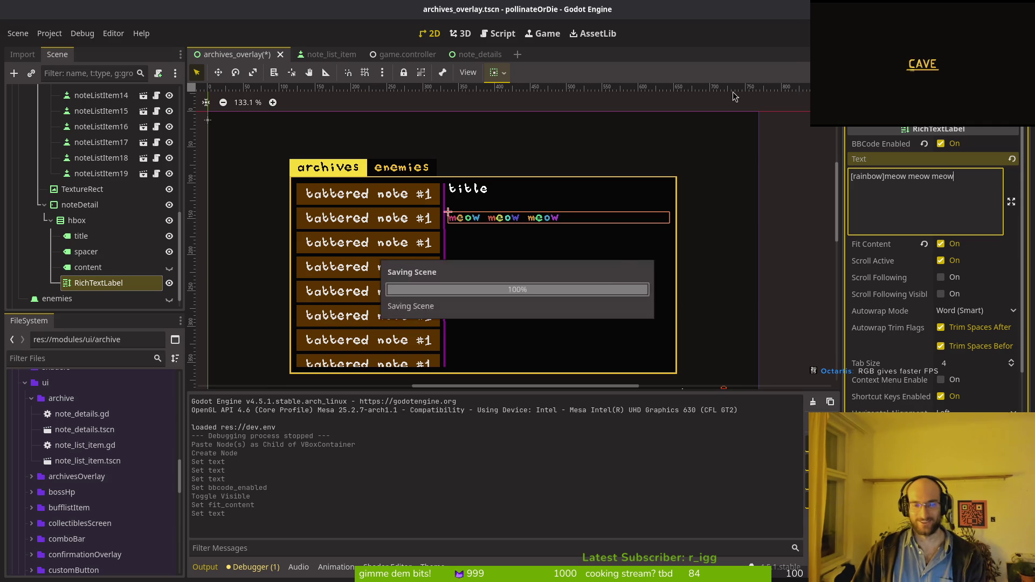
Step: Run a new game, open the archives overlay, and toggle between the Archives and Enemies tabs
{"action": "scroll", "coordinate": [92, 194], "scroll_direction": "up", "scroll_amount": 8}
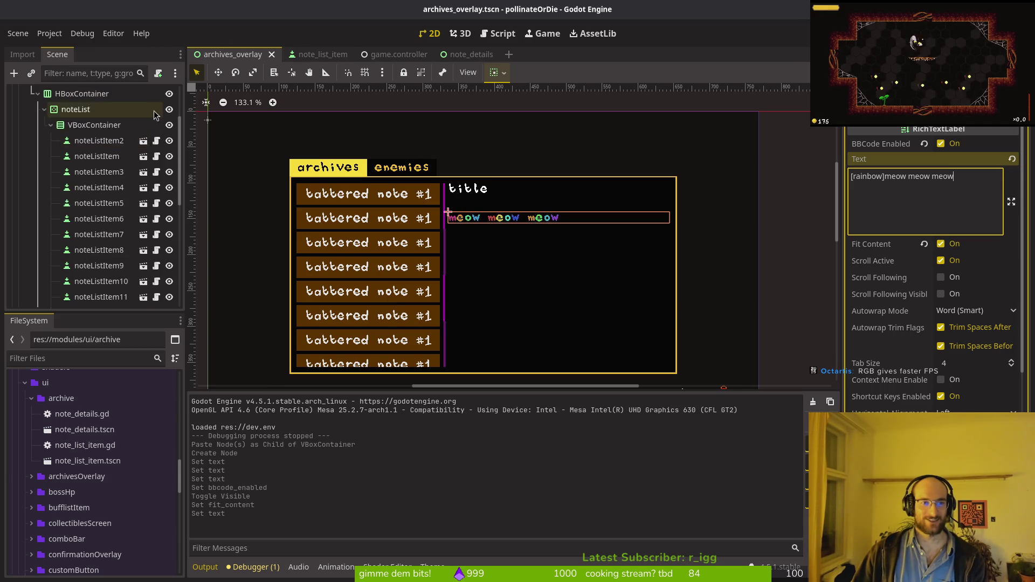
{"action": "left_click", "coordinate": [169, 94]}
{"action": "key", "text": "F5"}
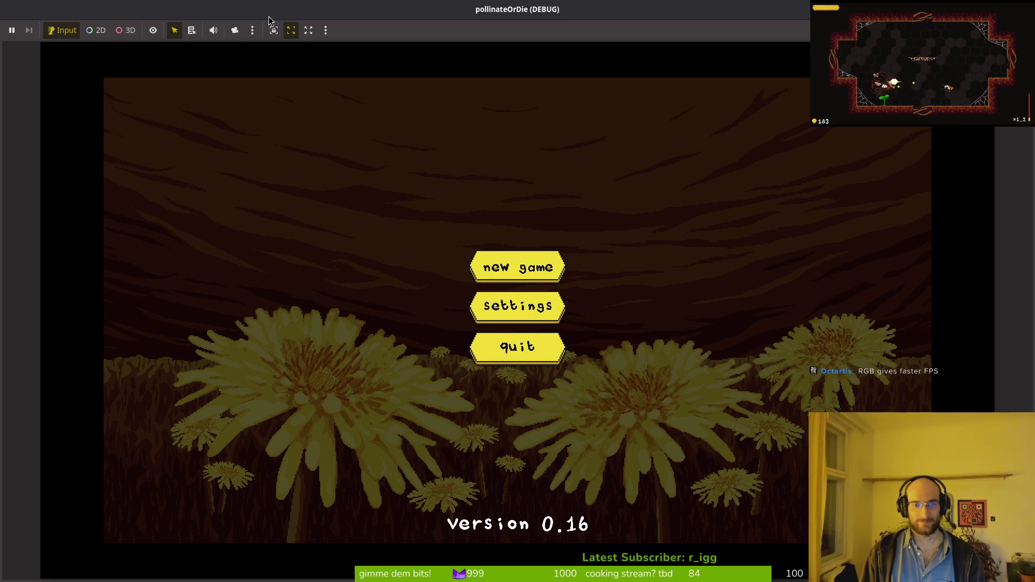
{"action": "key", "text": "Return"}
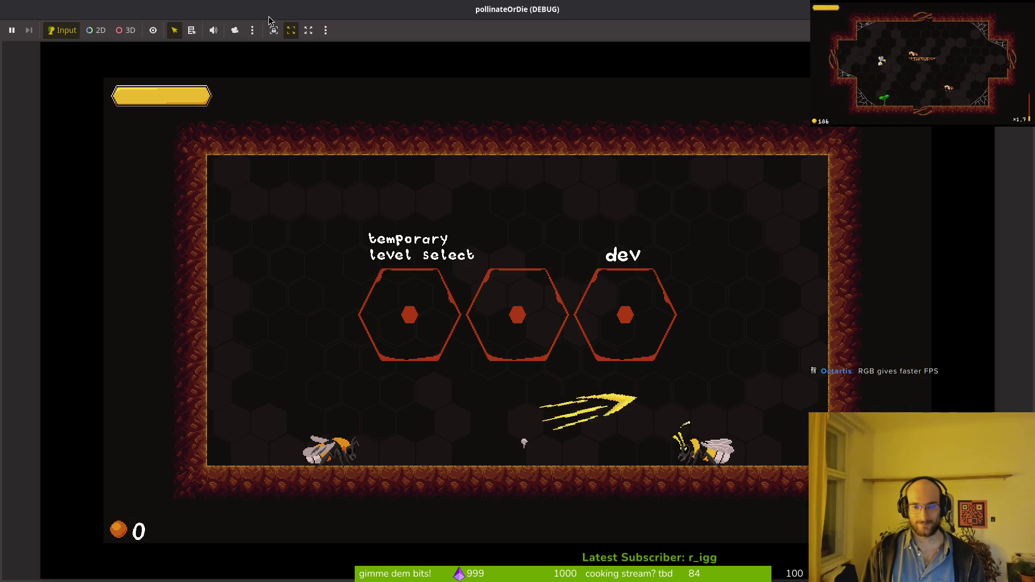
{"action": "key", "text": "Tab"}
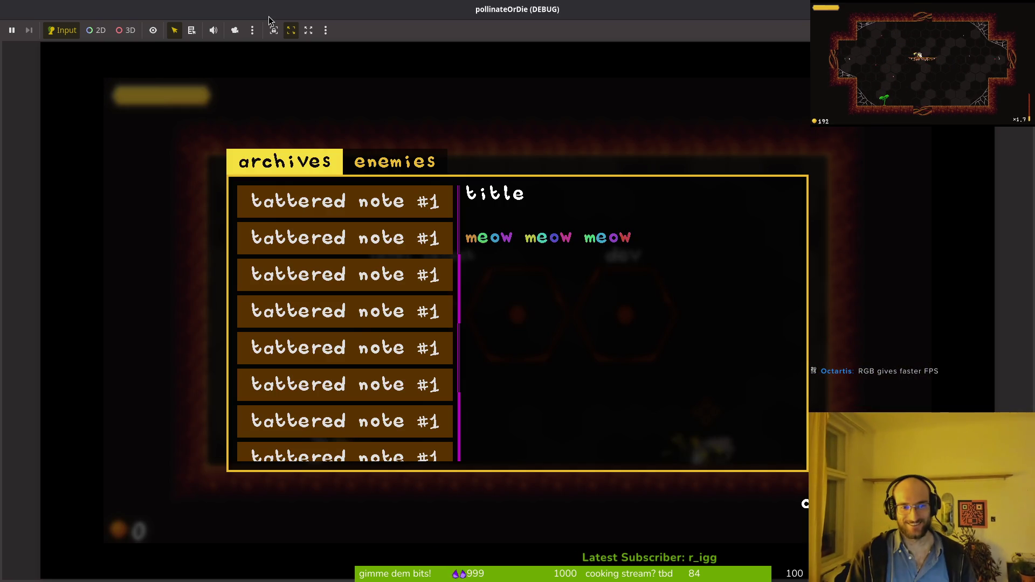
{"action": "key", "text": "Right"}
{"action": "key", "text": "Left"}
{"action": "key", "text": "Right"}
{"action": "key", "text": "Left"}
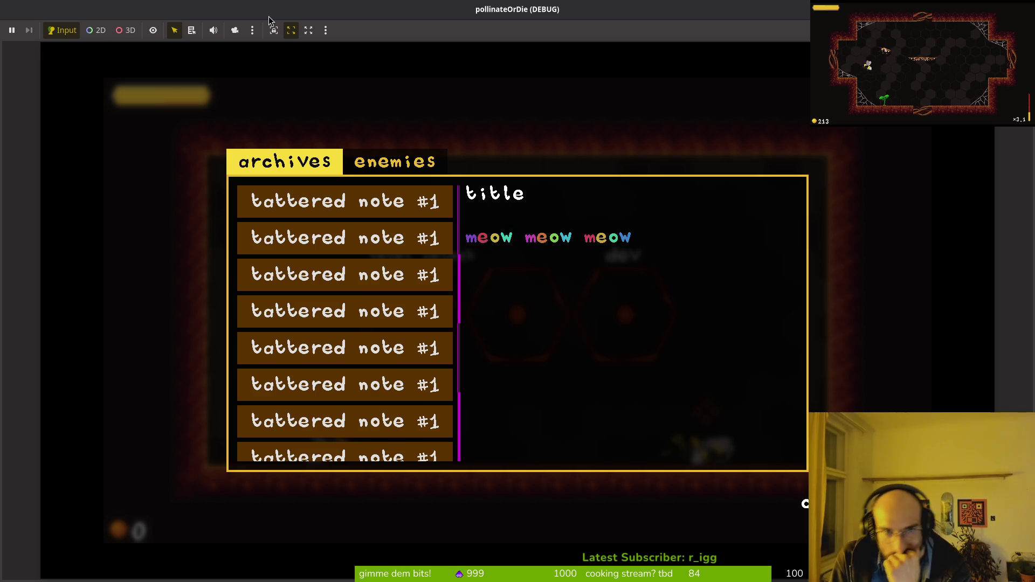
Step: Arrow through the notes in the list while switching between the game and editor scenes
{"action": "left_click", "coordinate": [268, 54]}
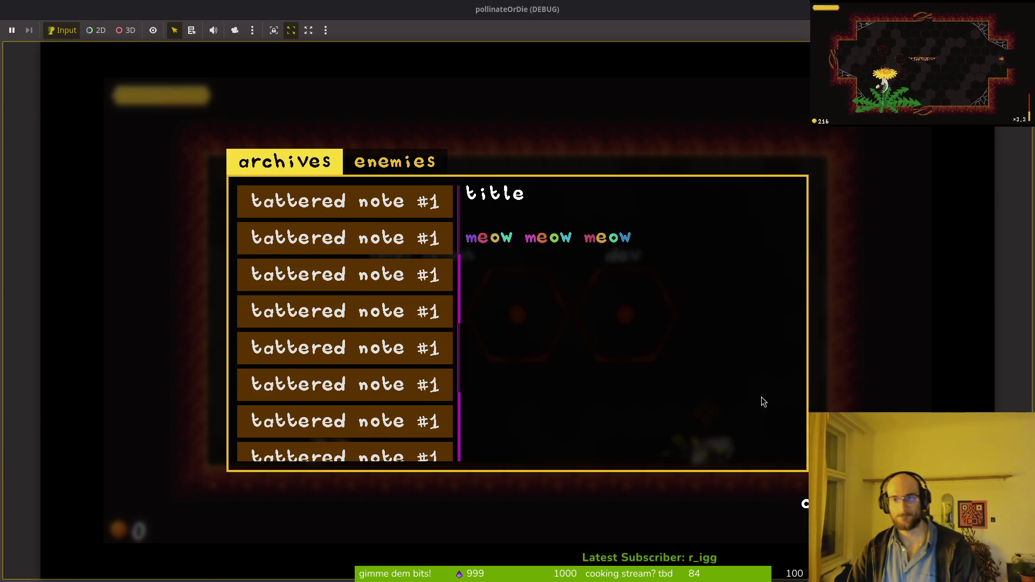
{"action": "key", "text": "alt+Tab"}
{"action": "key", "text": "alt+Tab"}
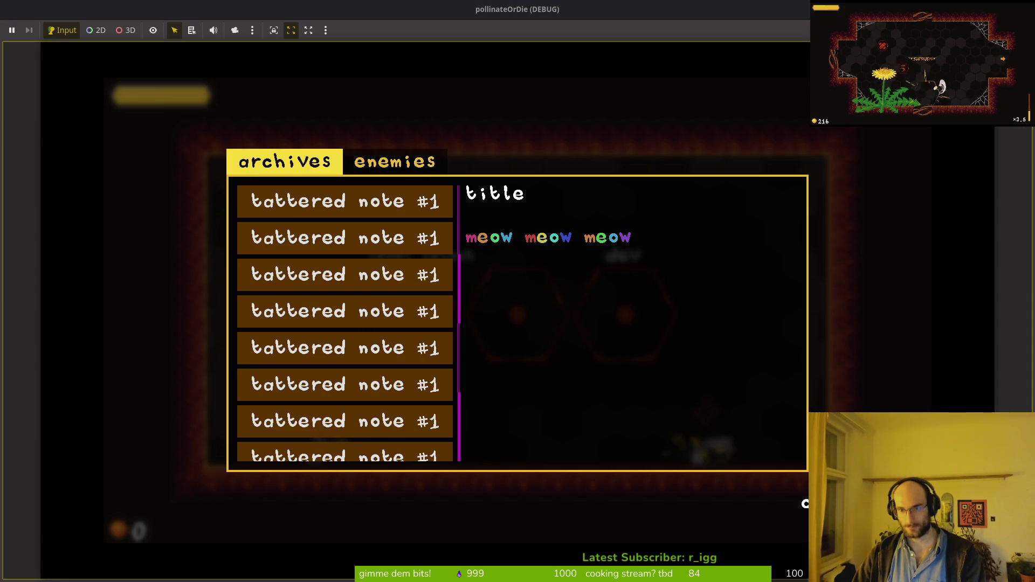
{"action": "key", "text": "alt+Tab"}
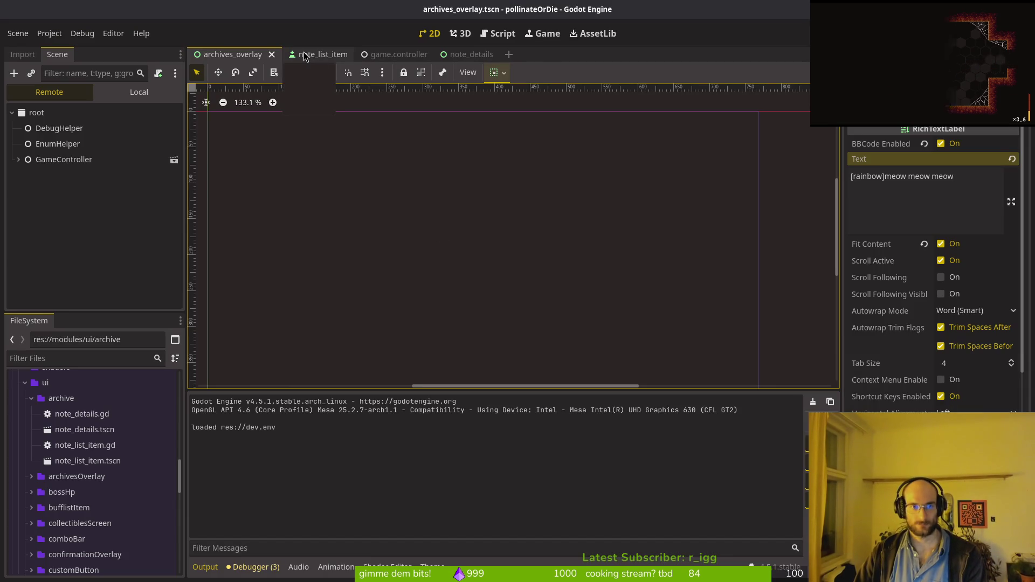
{"action": "left_click", "coordinate": [309, 54]}
{"action": "key", "text": "alt+Tab"}
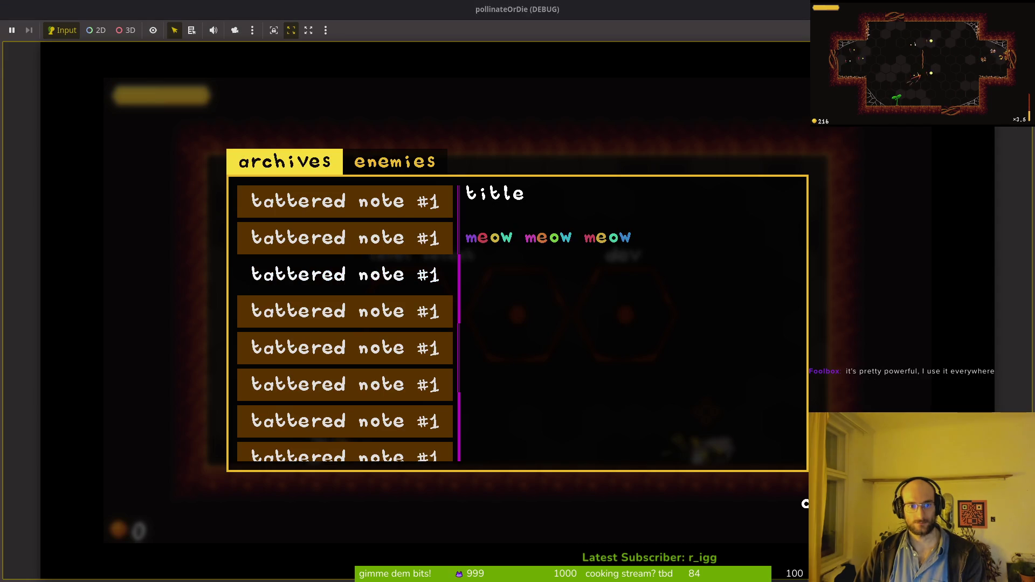
{"action": "key", "text": "Up"}
{"action": "key", "text": "Up"}
{"action": "key", "text": "Down"}
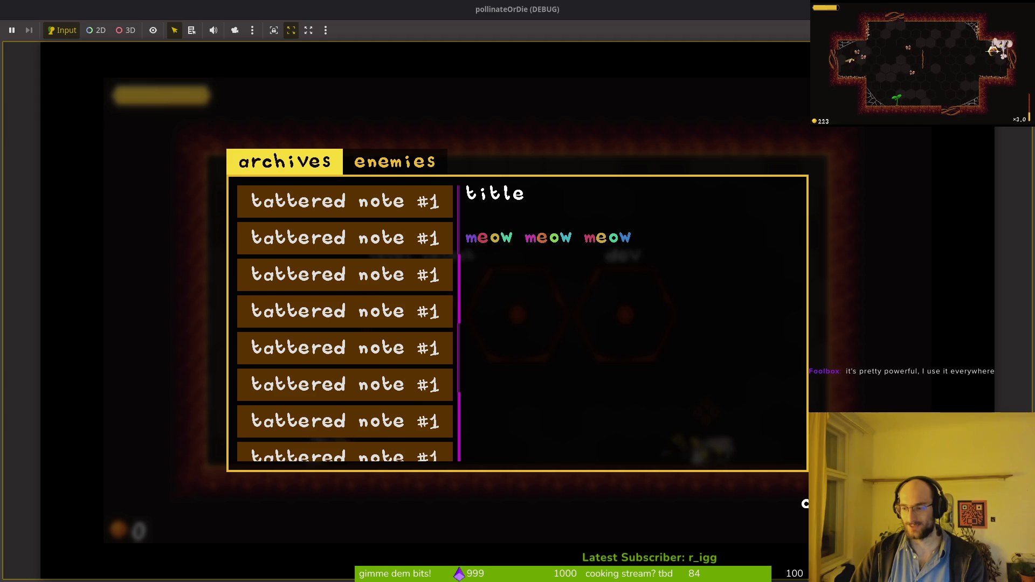
{"action": "key", "text": "Down"}
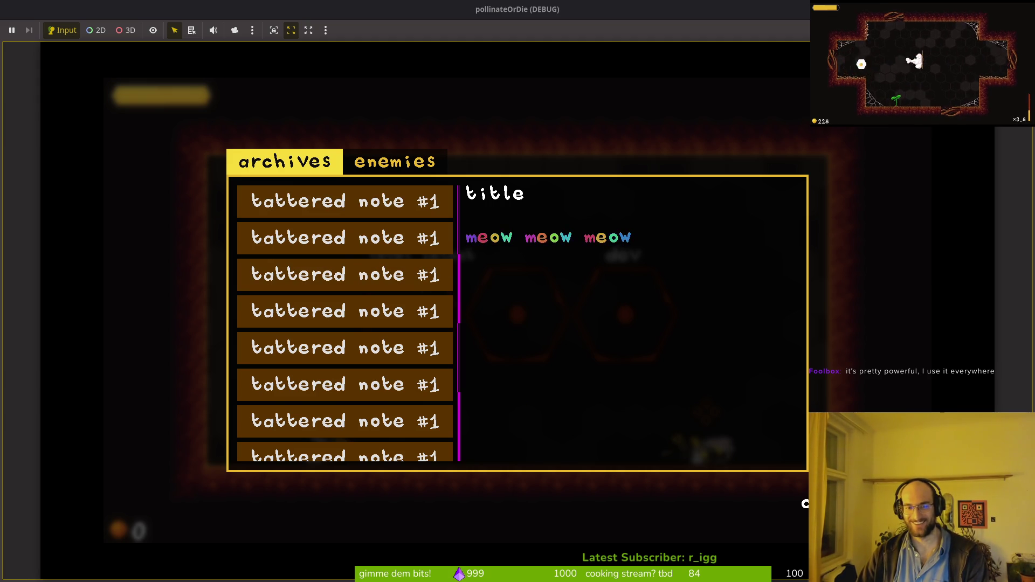
{"action": "key", "text": "alt+Tab"}
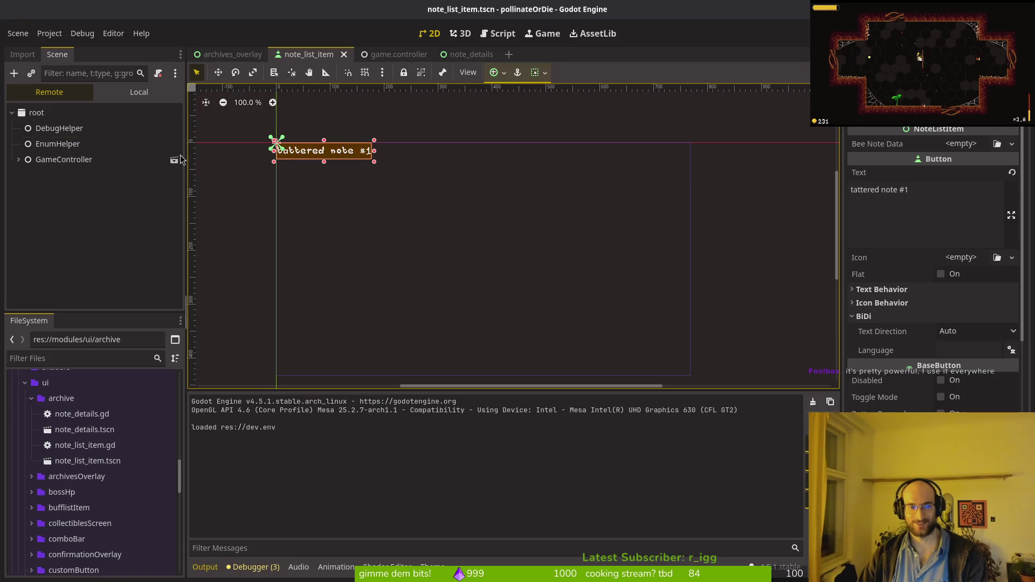
{"action": "left_click", "coordinate": [231, 54]}
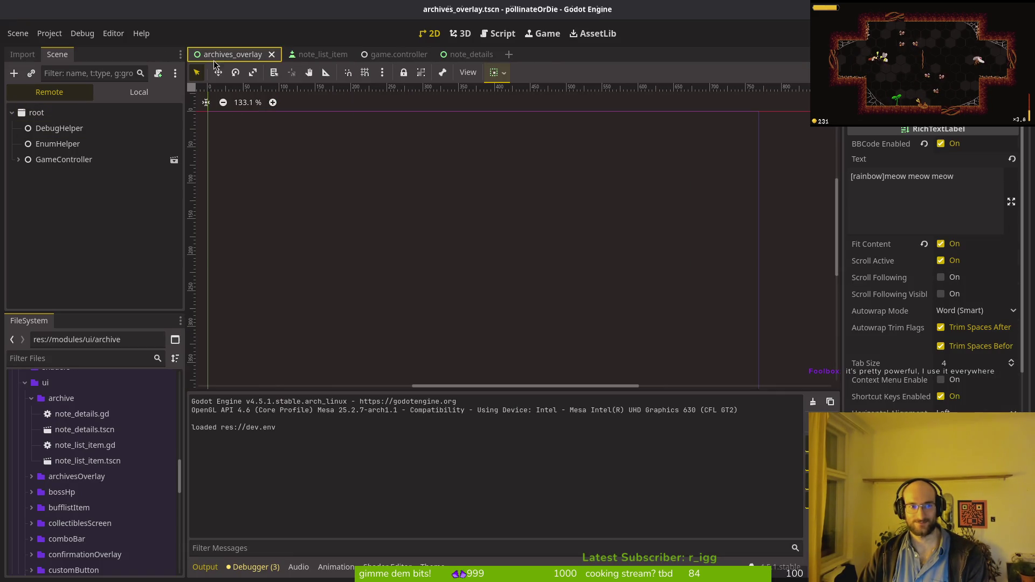
{"action": "key", "text": "alt+Tab"}
{"action": "key", "text": "Up"}
Step: Close the overlay, check the pause settings, reopen and close the overlay, then return to the editor
{"action": "key", "text": "Escape"}
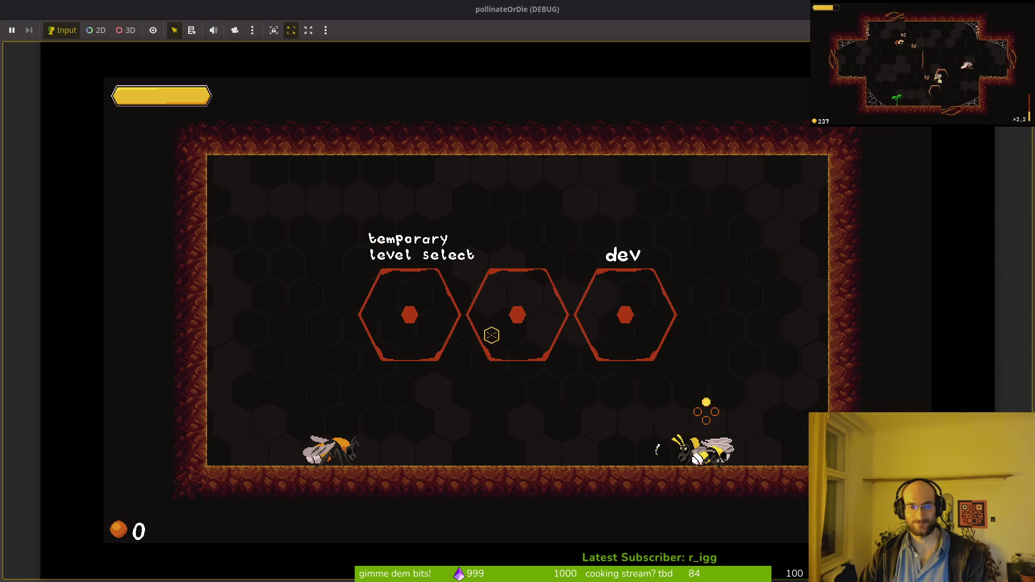
{"action": "key", "text": "Escape"}
{"action": "left_click", "coordinate": [501, 285]}
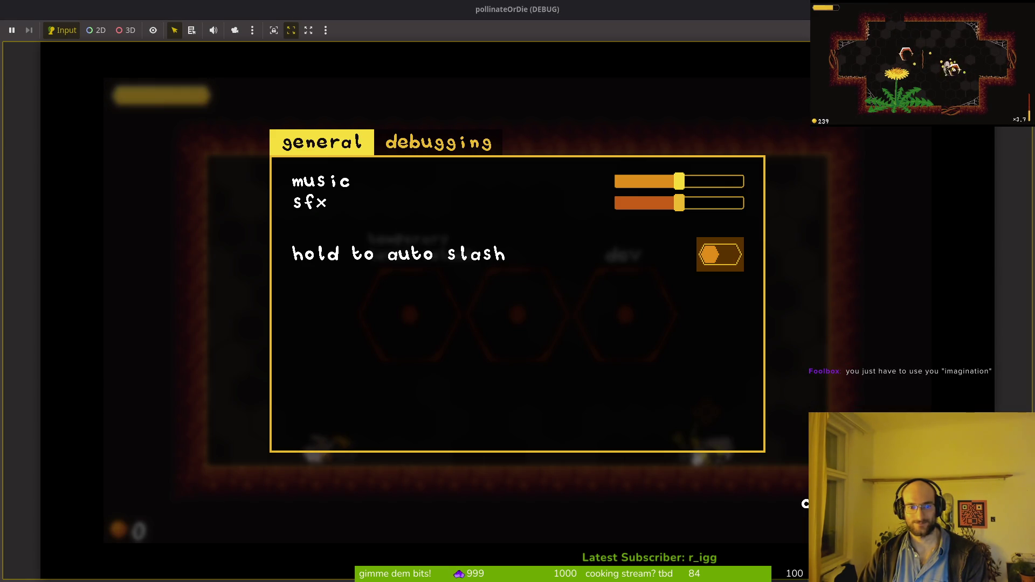
{"action": "key", "text": "Escape"}
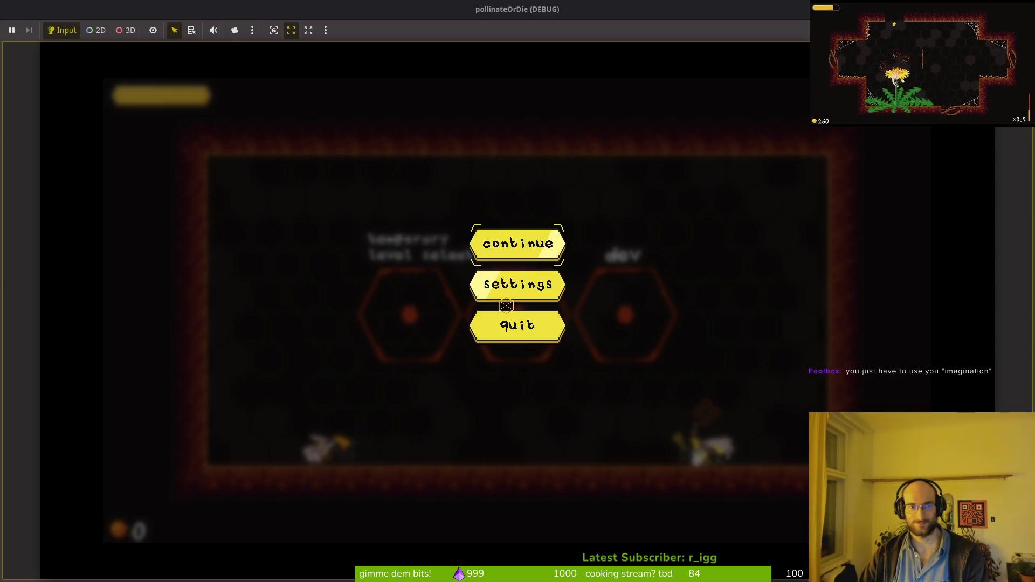
{"action": "key", "text": "Escape"}
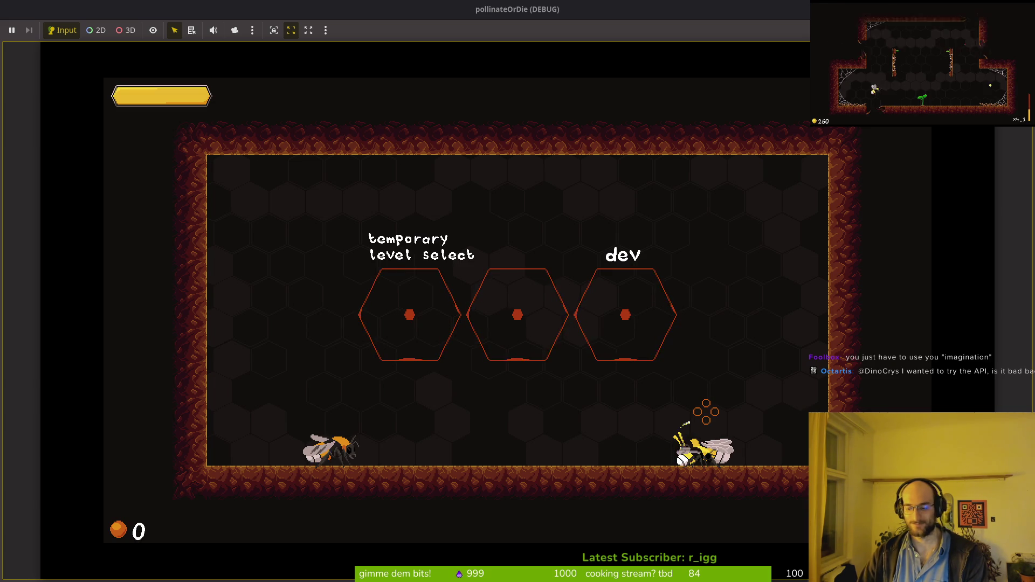
{"action": "key", "text": "Tab"}
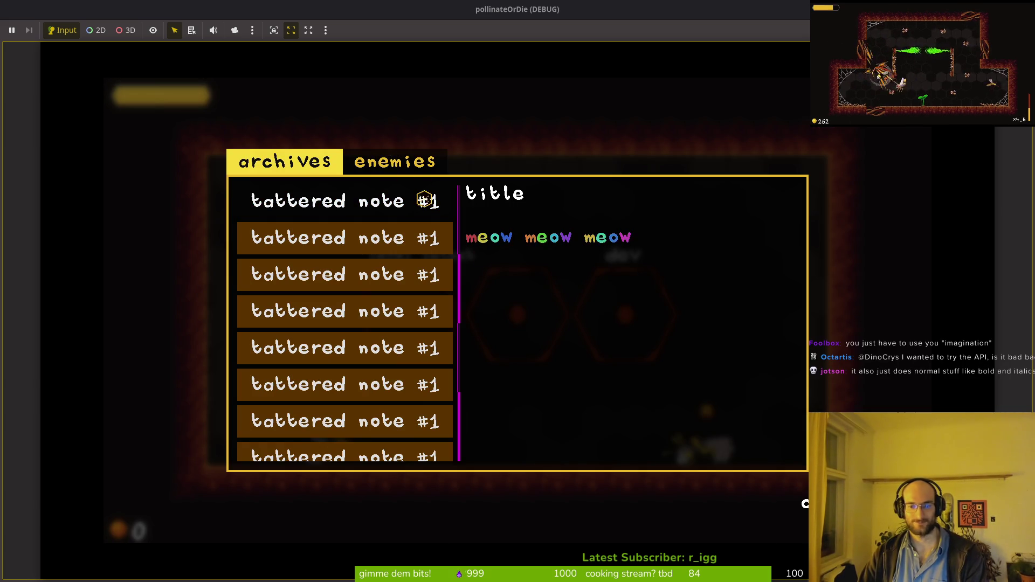
{"action": "key", "text": "Escape"}
{"action": "key", "text": "alt+Tab"}
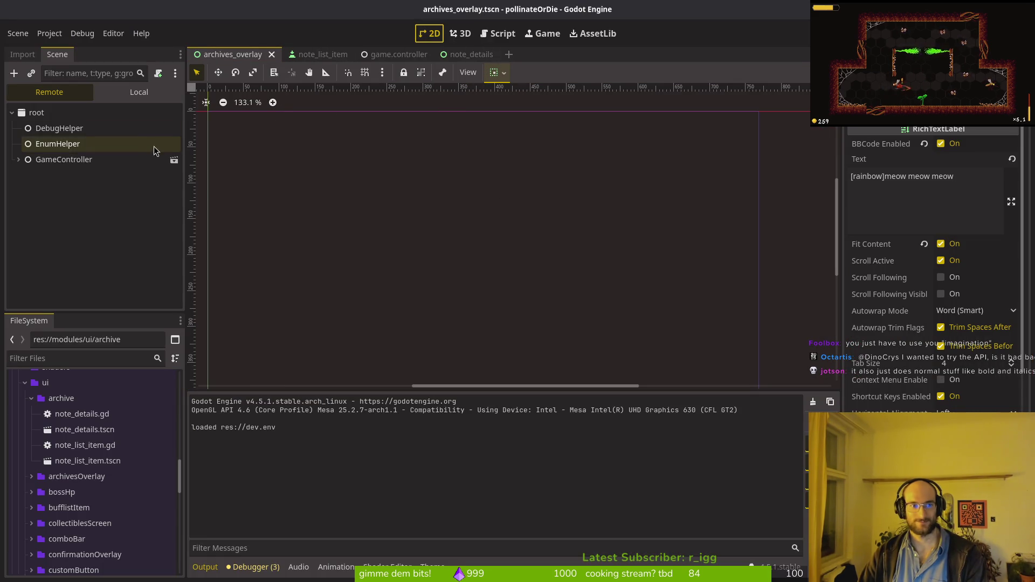
Step: Hide noteListItem16, briefly toggle the archives overlay's visibility, and save the scene
{"action": "left_click", "coordinate": [139, 92]}
{"action": "left_click", "coordinate": [169, 133]}
{"action": "scroll", "coordinate": [171, 132], "scroll_direction": "up", "scroll_amount": 3}
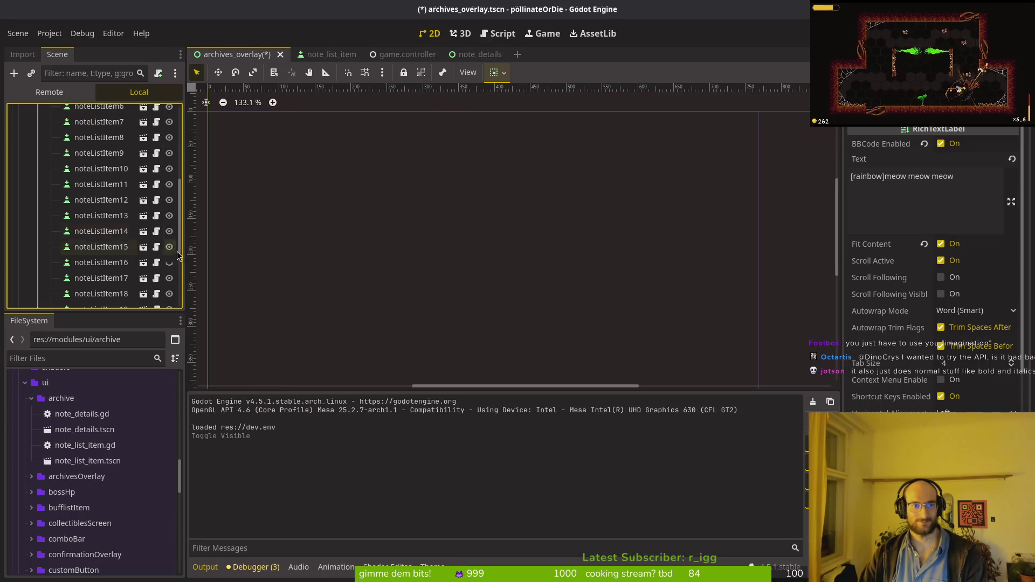
{"action": "scroll", "coordinate": [170, 129], "scroll_direction": "up", "scroll_amount": 5}
{"action": "left_click", "coordinate": [170, 113]}
{"action": "left_click", "coordinate": [170, 113]}
{"action": "key", "text": "ctrl+s"}
Step: Set the TabContainer's custom minimum width to 500 and save
{"action": "left_click", "coordinate": [59, 176]}
{"action": "left_click", "coordinate": [56, 159]}
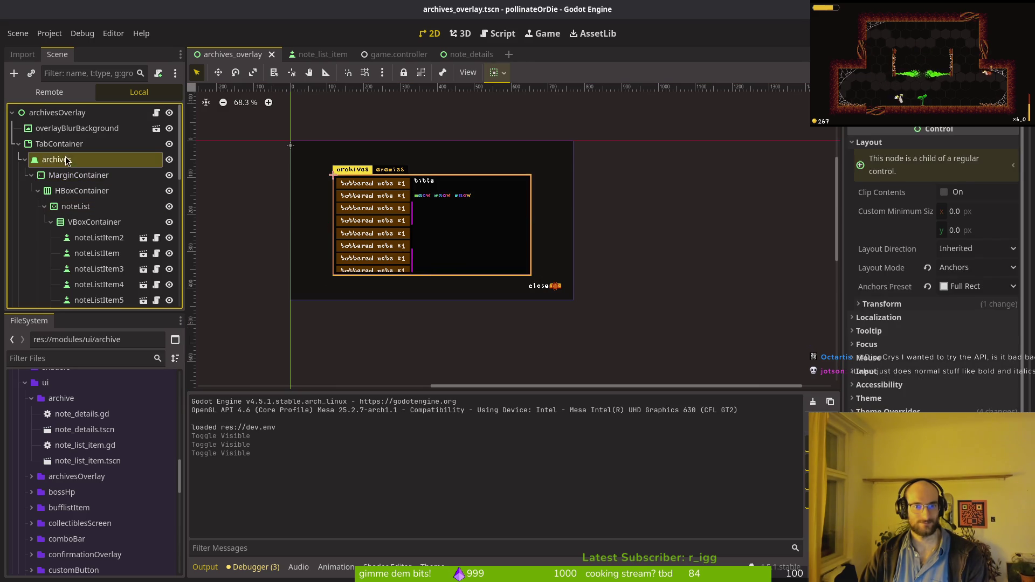
{"action": "left_click", "coordinate": [59, 144]}
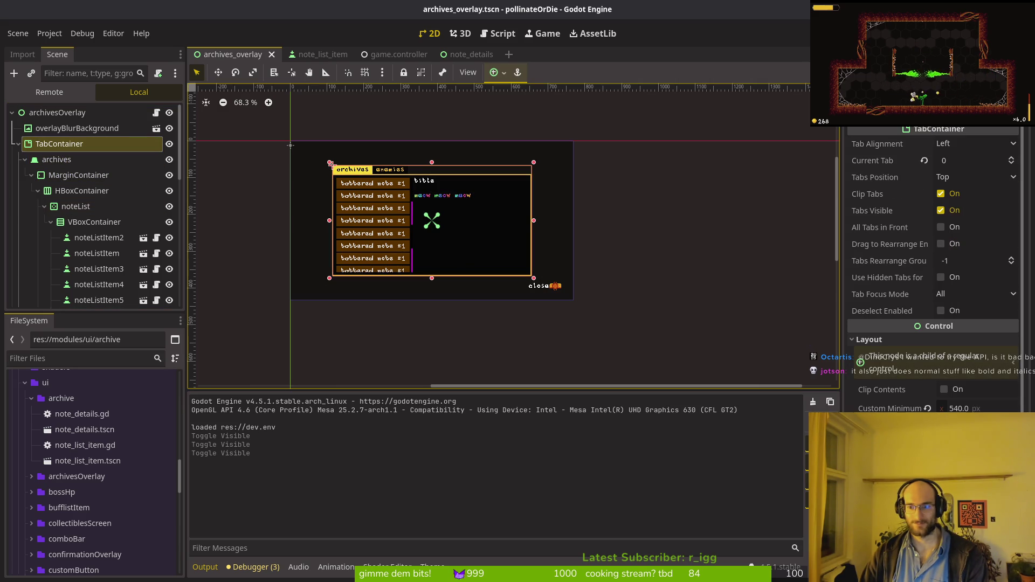
{"action": "left_click", "coordinate": [963, 408]}
{"action": "type", "text": "420"}
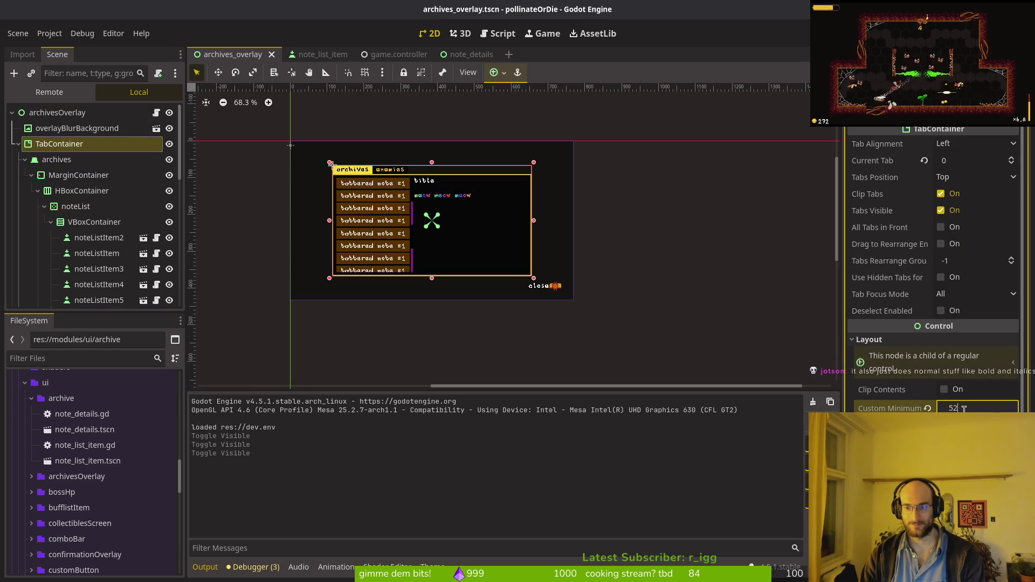
{"action": "key", "text": "BackSpace"}
{"action": "type", "text": "00"}
{"action": "key", "text": "Return"}
{"action": "key", "text": "ctrl+s"}
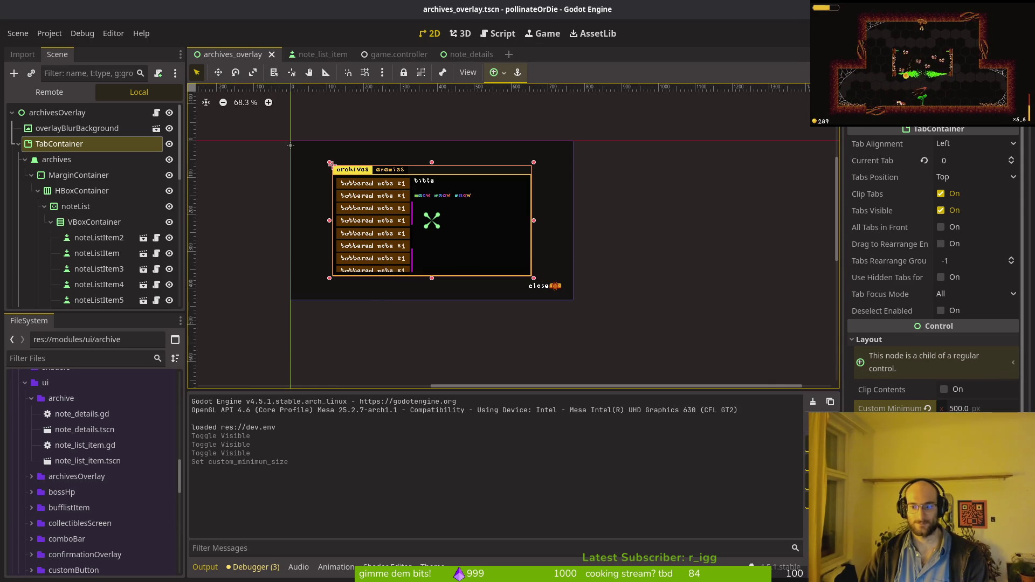
Step: Narrow the TabContainer from its right edge, apply an anchor preset, and save
{"action": "left_click", "coordinate": [976, 477]}
{"action": "key", "text": "Escape"}
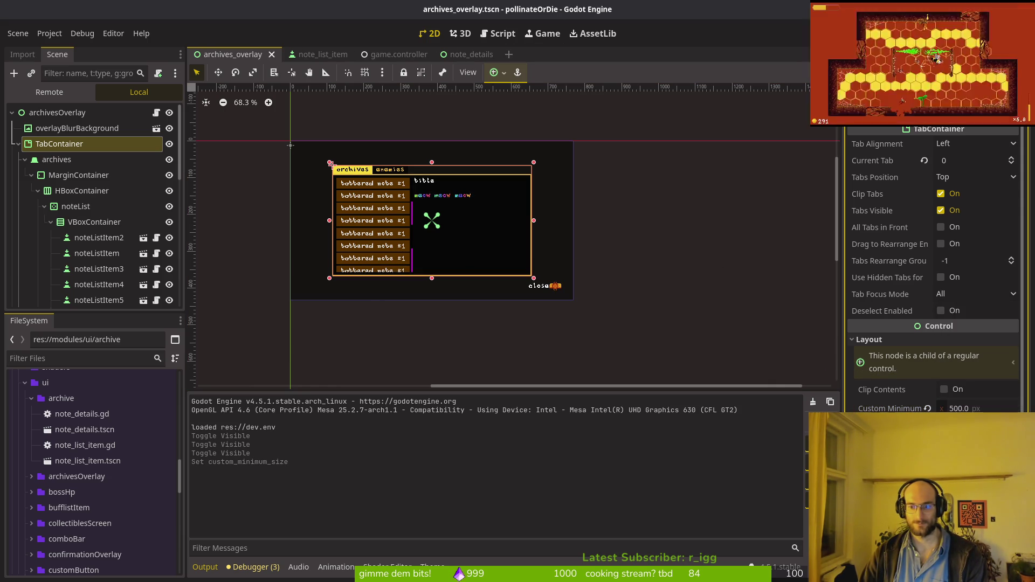
{"action": "left_click_drag", "start_coordinate": [533, 220], "coordinate": [519, 220]}
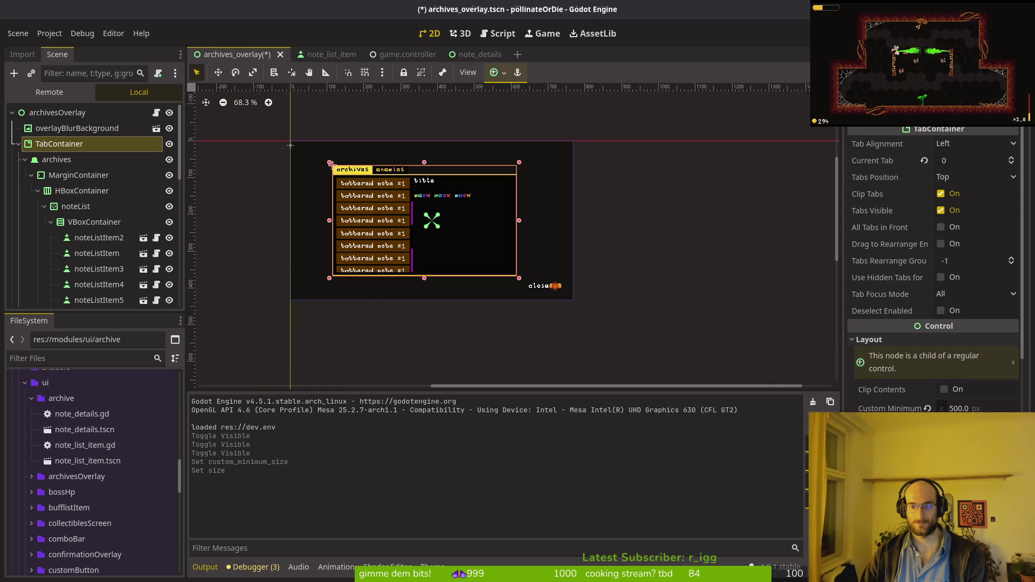
{"action": "left_click", "coordinate": [975, 476]}
{"action": "left_click", "coordinate": [975, 507]}
{"action": "left_click", "coordinate": [975, 476]}
{"action": "key", "text": "ctrl+s"}
{"action": "scroll", "coordinate": [508, 286], "scroll_direction": "up", "scroll_amount": 5}
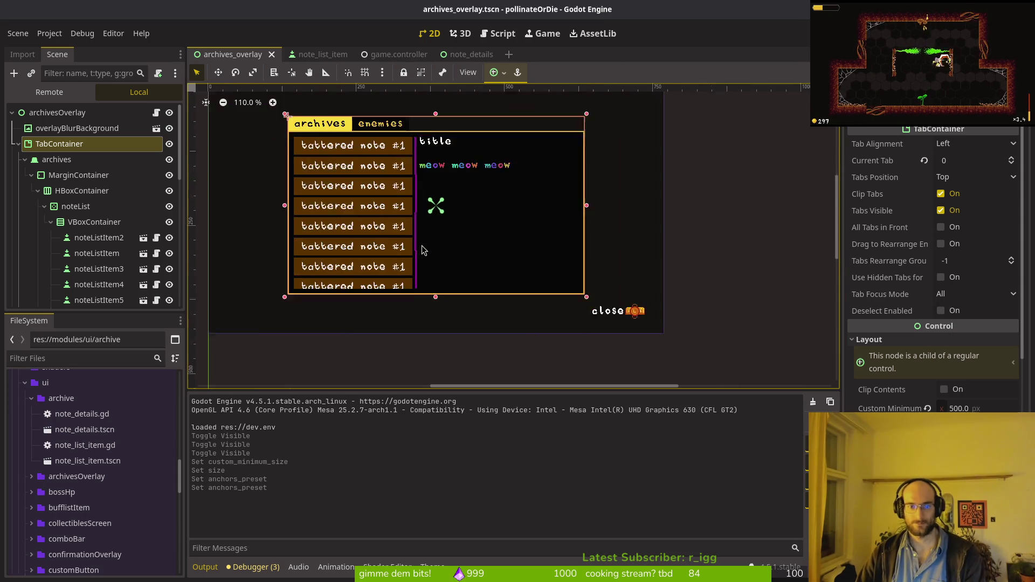
{"action": "scroll", "coordinate": [502, 219], "scroll_direction": "down", "scroll_amount": 1}
{"action": "scroll", "coordinate": [501, 218], "scroll_direction": "right", "scroll_amount": 1}
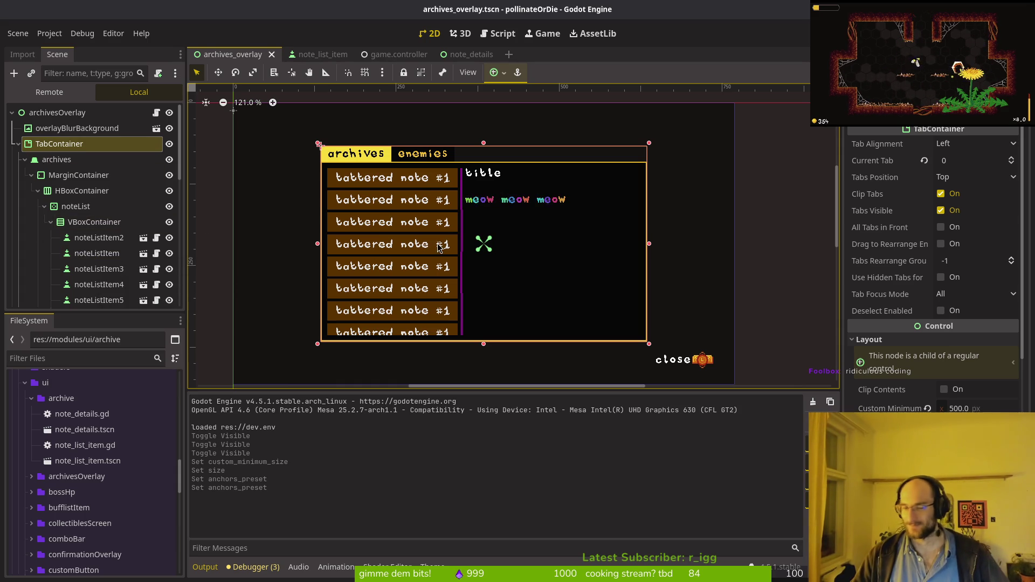
{"action": "scroll", "coordinate": [86, 232], "scroll_direction": "down", "scroll_amount": 10}
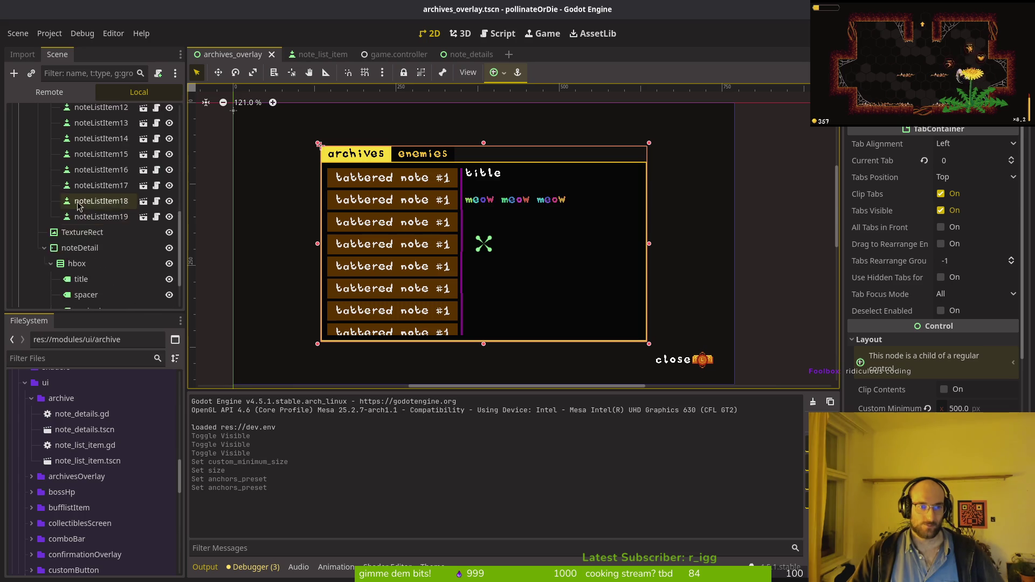
Step: Delete the rainbow 'meow meow meow' RichTextLabel from noteDetail's hbox
{"action": "left_click", "coordinate": [78, 270]}
{"action": "key", "text": "Delete"}
{"action": "key", "text": "Return"}
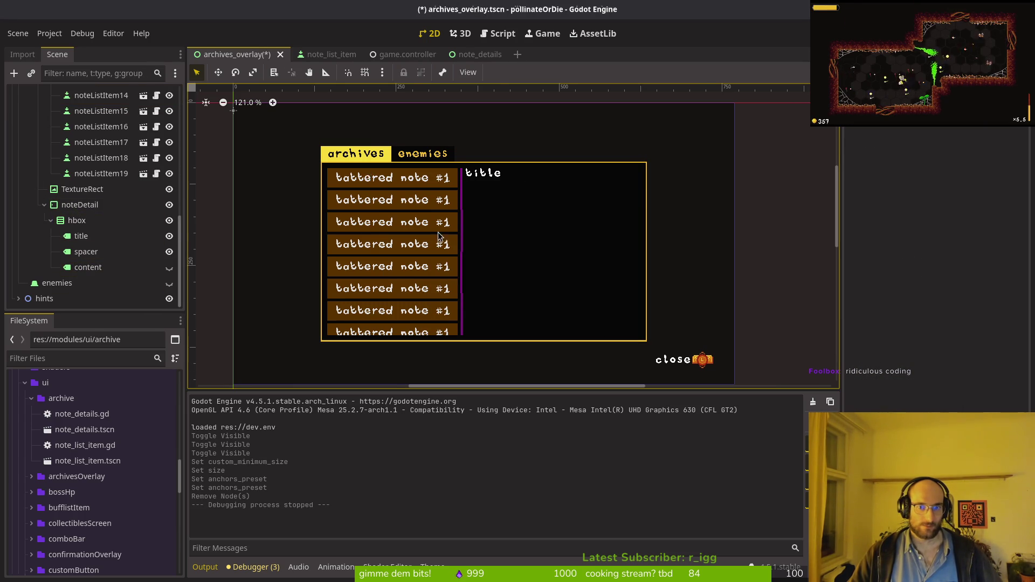
{"action": "scroll", "coordinate": [496, 259], "scroll_direction": "down", "scroll_amount": 3}
{"action": "scroll", "coordinate": [414, 237], "scroll_direction": "up", "scroll_amount": 4}
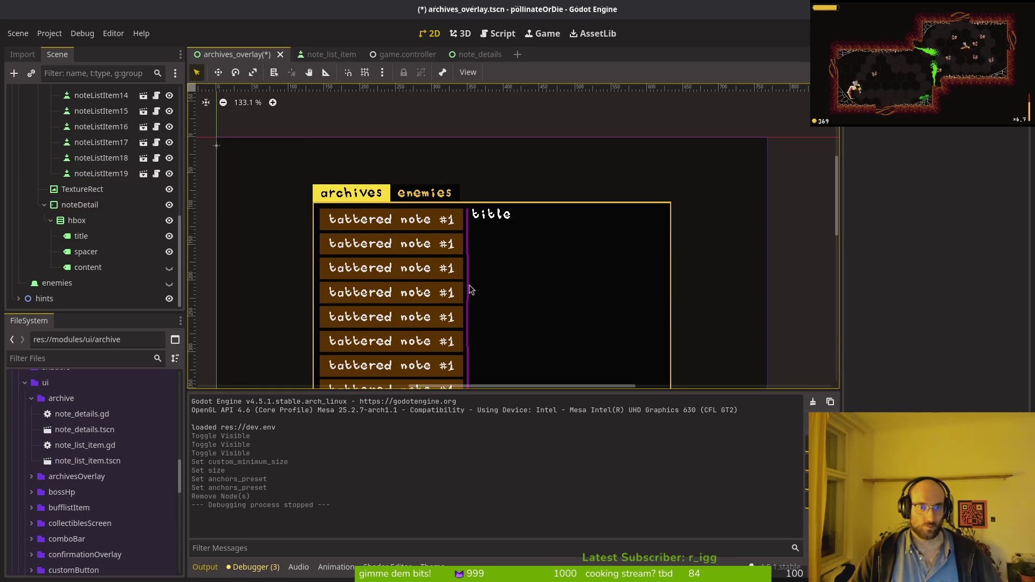
{"action": "scroll", "coordinate": [440, 155], "scroll_direction": "down", "scroll_amount": 2}
{"action": "scroll", "coordinate": [437, 279], "scroll_direction": "down", "scroll_amount": 3}
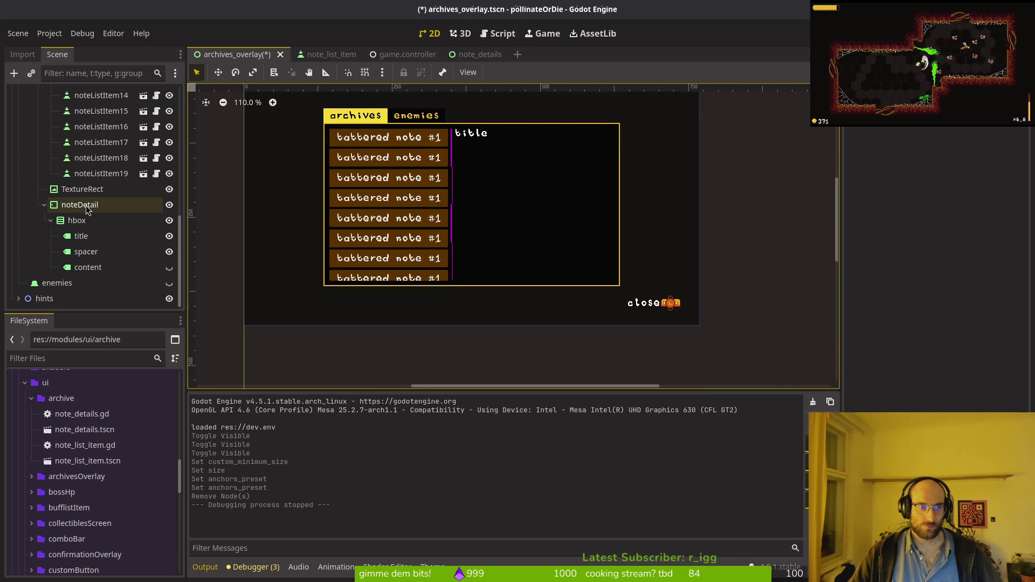
Step: Collapse the archives hierarchy back to the TabContainer, select it, and save
{"action": "scroll", "coordinate": [92, 213], "scroll_direction": "up", "scroll_amount": 10}
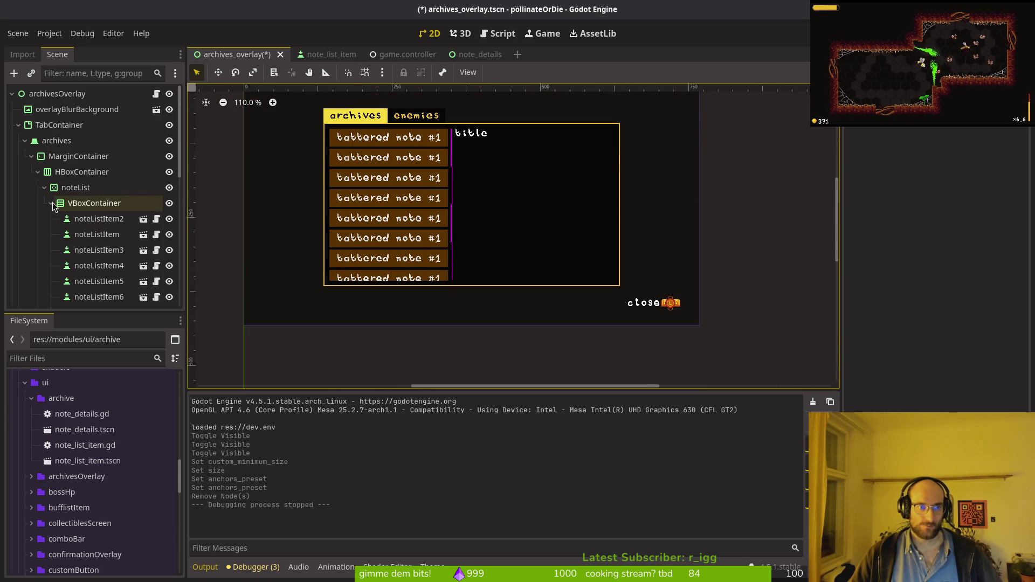
{"action": "left_click", "coordinate": [51, 203]}
{"action": "left_click", "coordinate": [44, 187]}
{"action": "left_click", "coordinate": [38, 171]}
{"action": "left_click", "coordinate": [32, 156]}
{"action": "left_click", "coordinate": [25, 140]}
{"action": "left_click", "coordinate": [54, 124]}
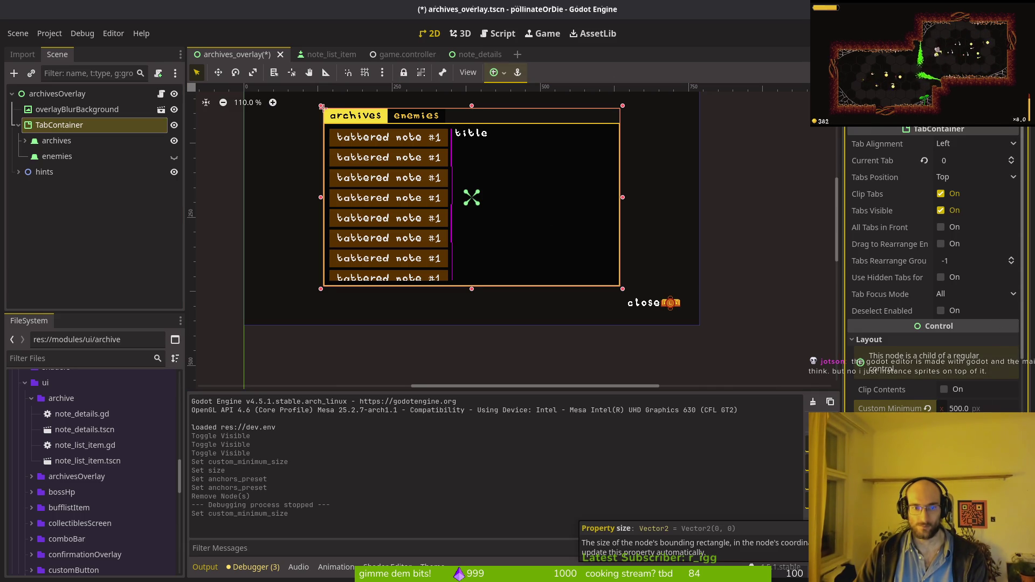
{"action": "key", "text": "ctrl+s"}
Step: Save again and inspect the spacing between the note rows
{"action": "scroll", "coordinate": [448, 282], "scroll_direction": "up", "scroll_amount": 6}
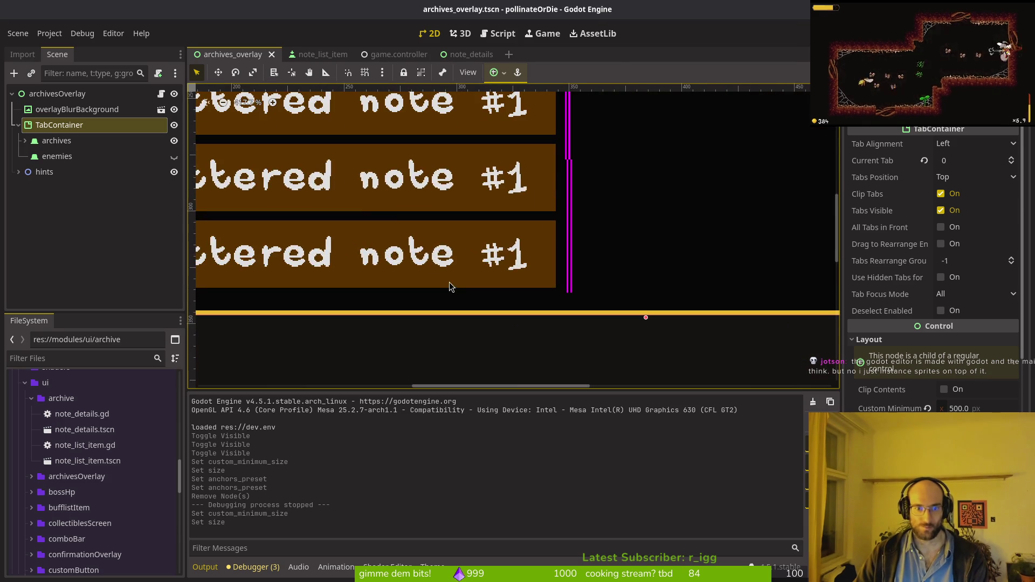
{"action": "scroll", "coordinate": [448, 282], "scroll_direction": "down", "scroll_amount": 2}
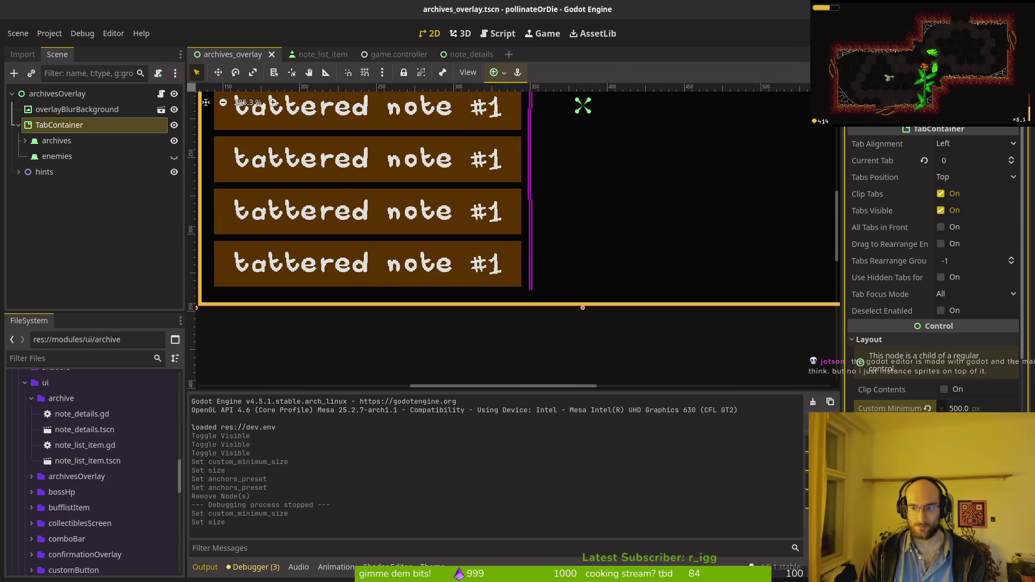
{"action": "key", "text": "ctrl+s"}
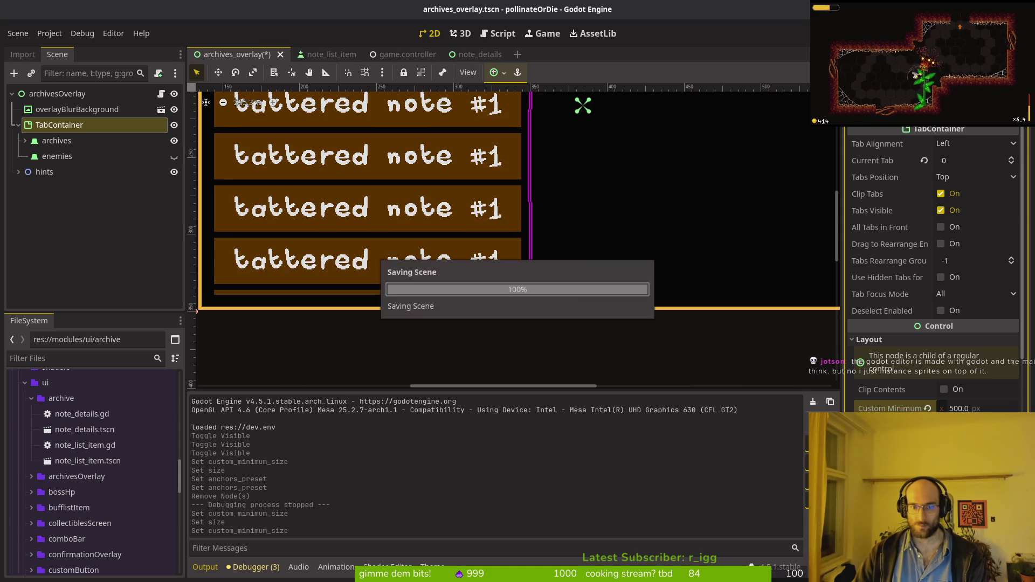
{"action": "scroll", "coordinate": [512, 295], "scroll_direction": "down", "scroll_amount": 2}
{"action": "scroll", "coordinate": [514, 296], "scroll_direction": "down", "scroll_amount": 3}
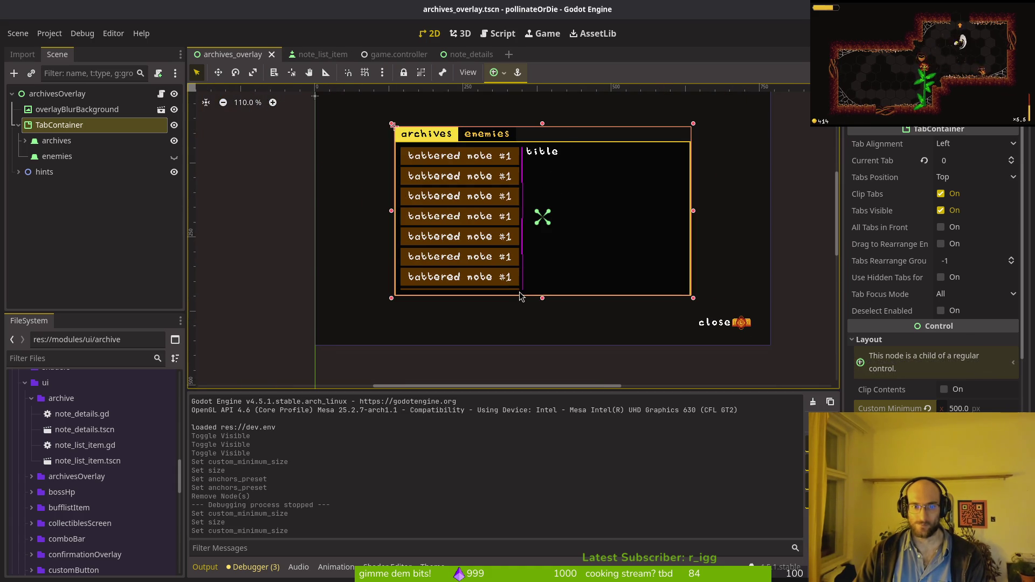
{"action": "scroll", "coordinate": [522, 297], "scroll_direction": "up", "scroll_amount": 4}
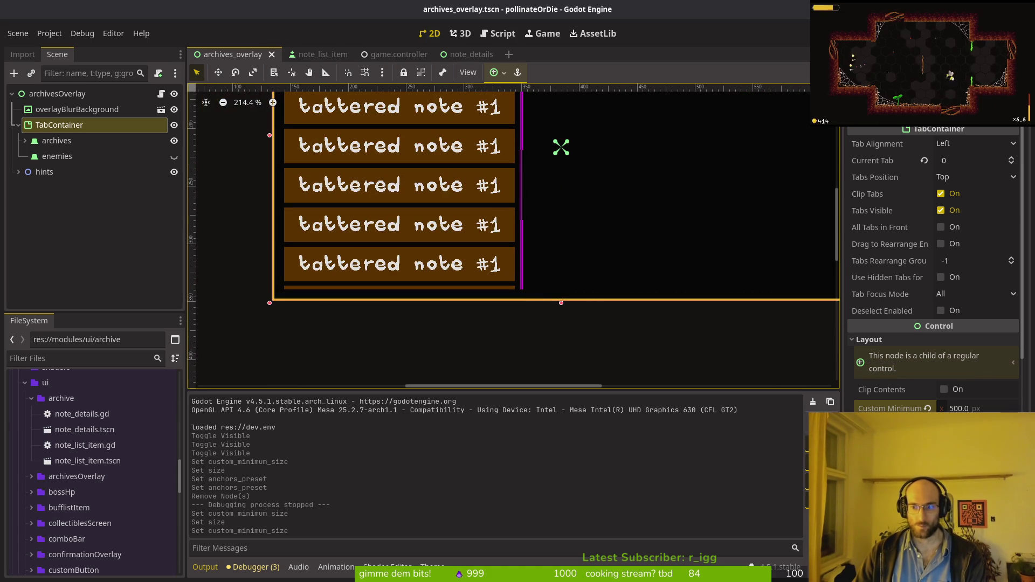
{"action": "scroll", "coordinate": [503, 259], "scroll_direction": "up", "scroll_amount": 13}
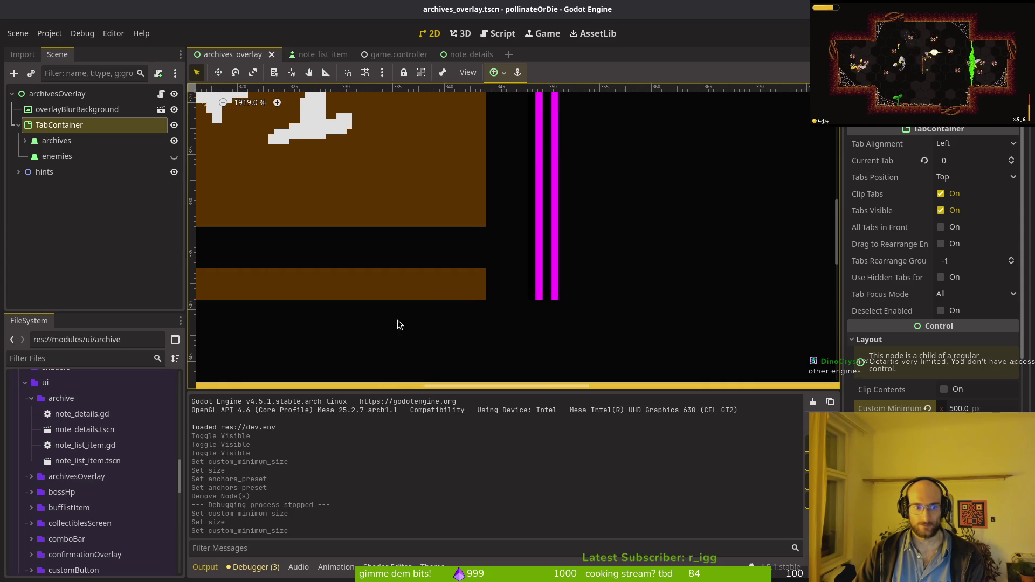
{"action": "scroll", "coordinate": [238, 289], "scroll_direction": "up", "scroll_amount": 8}
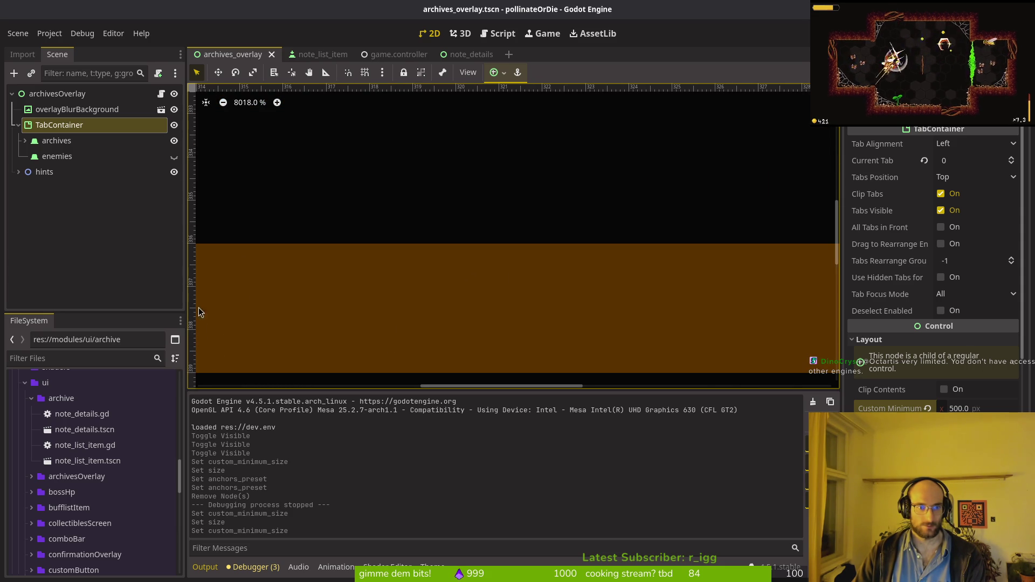
{"action": "scroll", "coordinate": [222, 255], "scroll_direction": "down", "scroll_amount": 6}
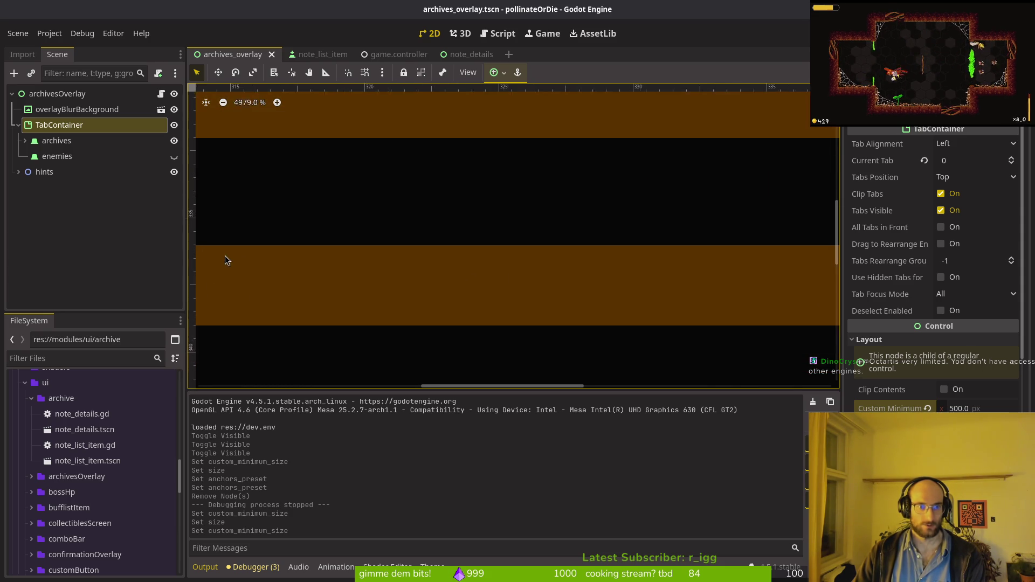
{"action": "scroll", "coordinate": [217, 244], "scroll_direction": "up", "scroll_amount": 7}
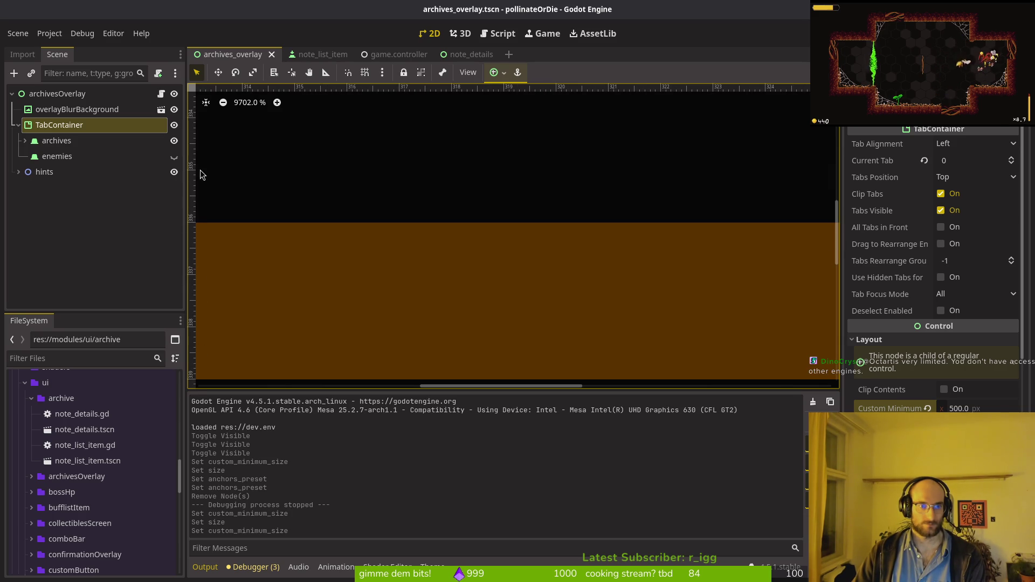
{"action": "scroll", "coordinate": [203, 145], "scroll_direction": "down", "scroll_amount": 10}
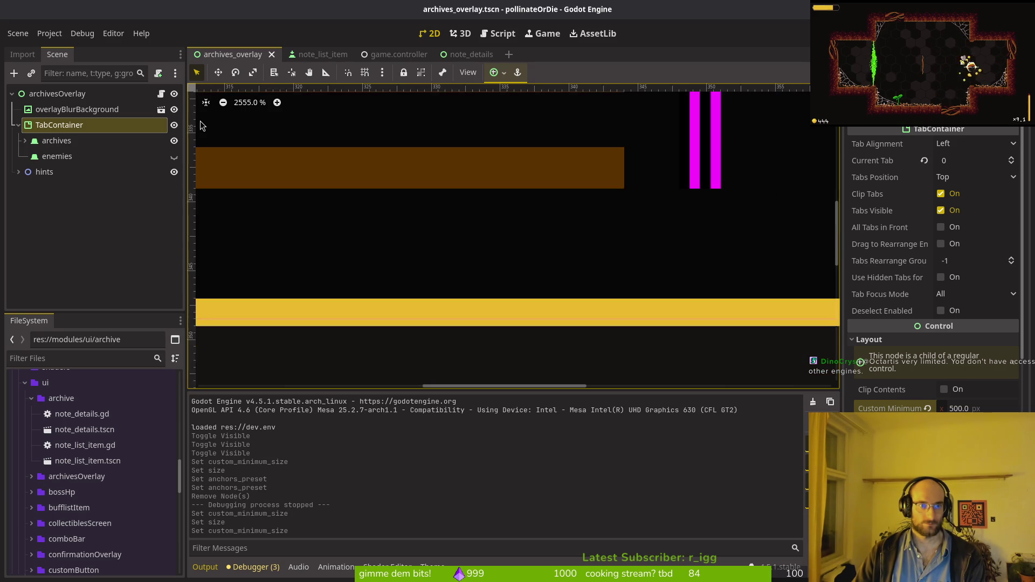
{"action": "left_click_drag", "start_coordinate": [226, 143], "coordinate": [412, 304]}
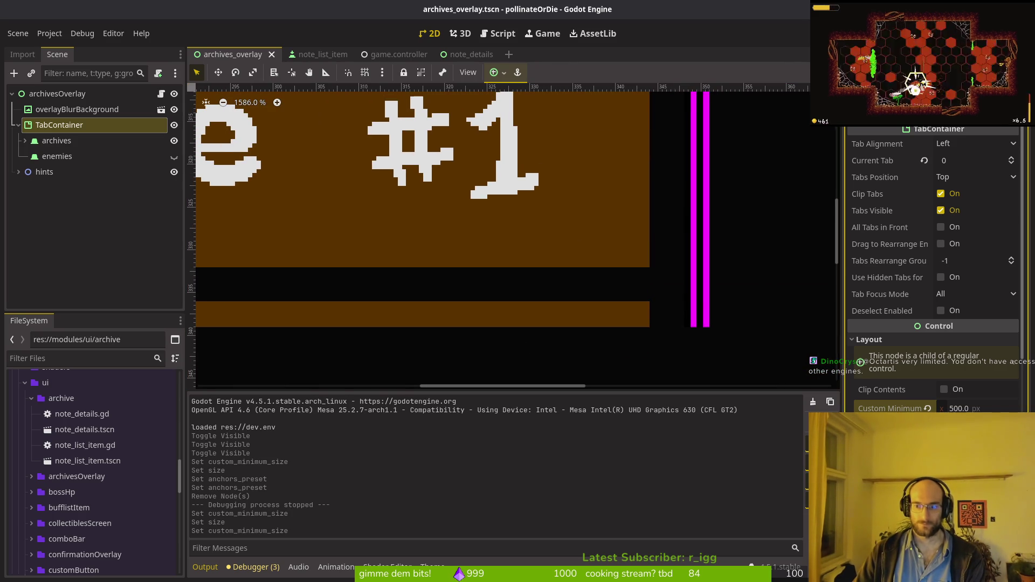
Step: Undo the TabContainer's latest minimum-size change and save
{"action": "key", "text": "ctrl+z"}
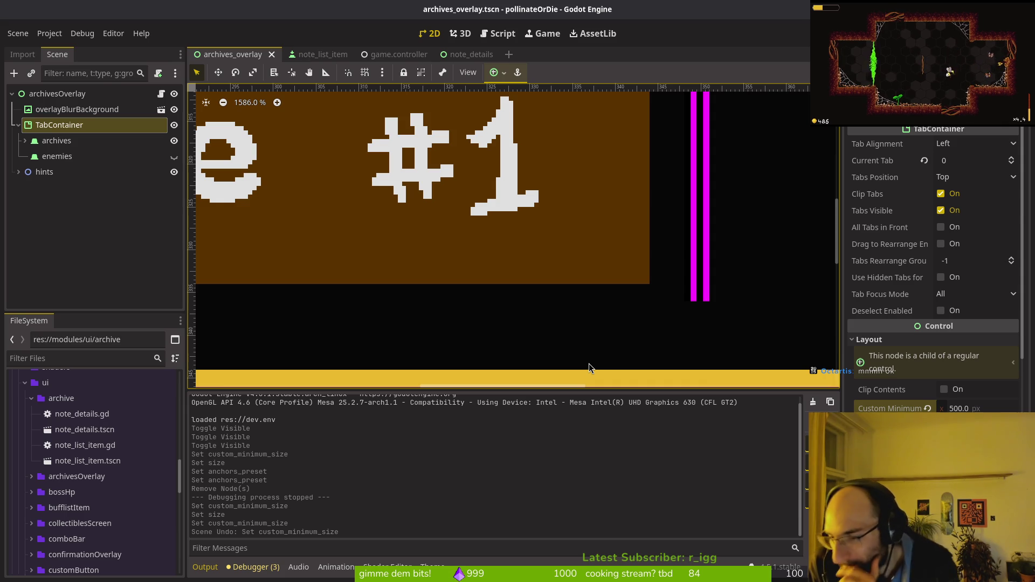
{"action": "scroll", "coordinate": [589, 364], "scroll_direction": "down", "scroll_amount": 3}
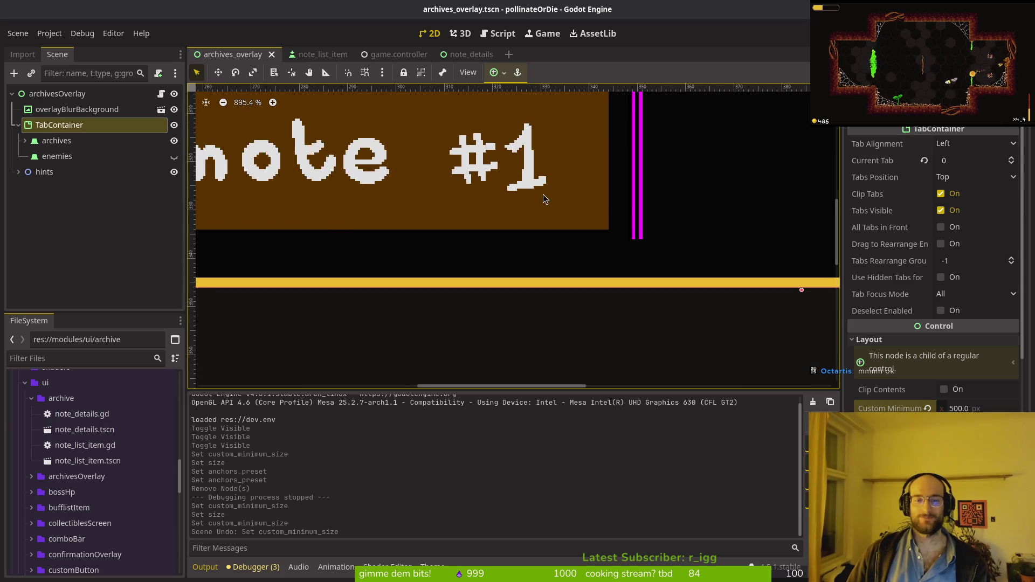
{"action": "scroll", "coordinate": [588, 226], "scroll_direction": "down", "scroll_amount": 5}
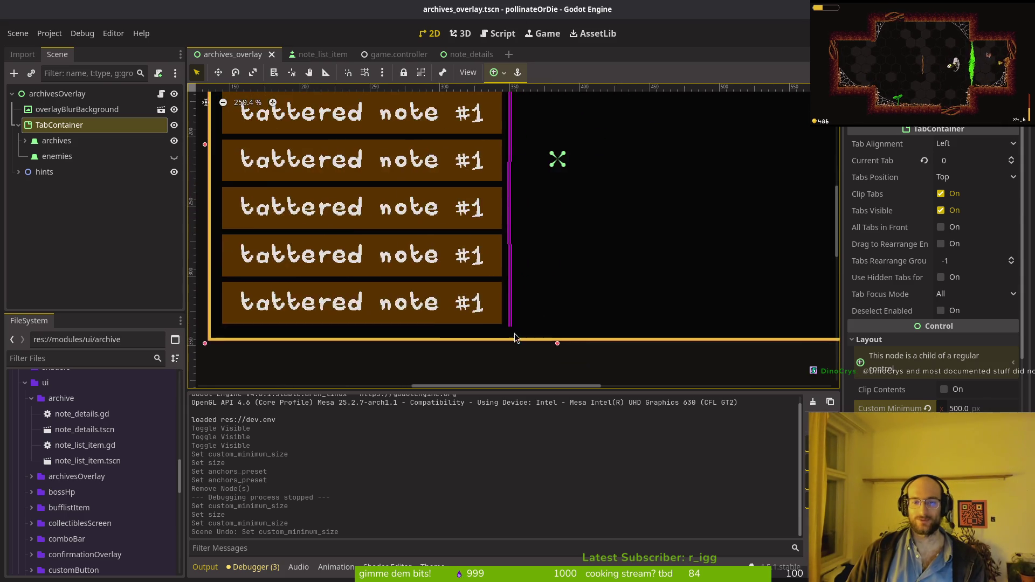
{"action": "scroll", "coordinate": [541, 252], "scroll_direction": "down", "scroll_amount": 2}
{"action": "key", "text": "ctrl+s"}
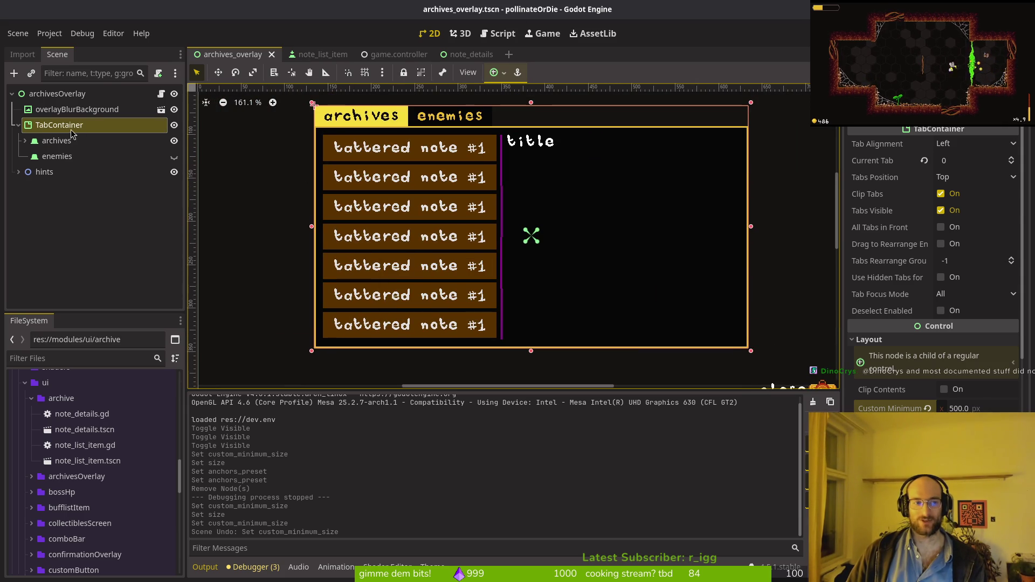
Step: Anchor the TabContainer with the Center preset and save
{"action": "left_click", "coordinate": [975, 463]}
{"action": "left_click", "coordinate": [976, 485]}
{"action": "left_click", "coordinate": [976, 464]}
{"action": "left_click", "coordinate": [970, 477]}
{"action": "key", "text": "ctrl+s"}
{"action": "scroll", "coordinate": [501, 260], "scroll_direction": "down", "scroll_amount": 4}
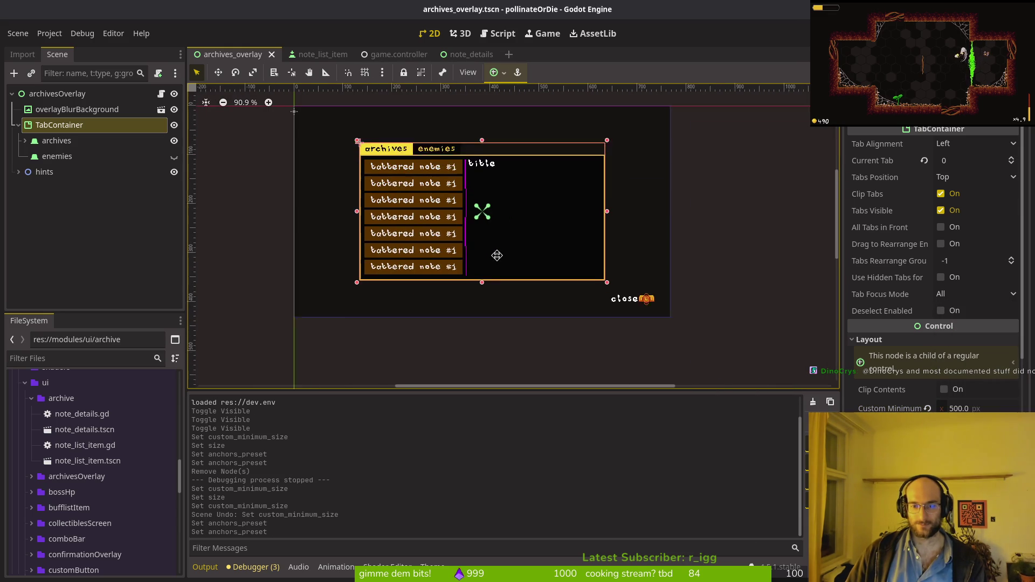
{"action": "scroll", "coordinate": [445, 183], "scroll_direction": "up", "scroll_amount": 4}
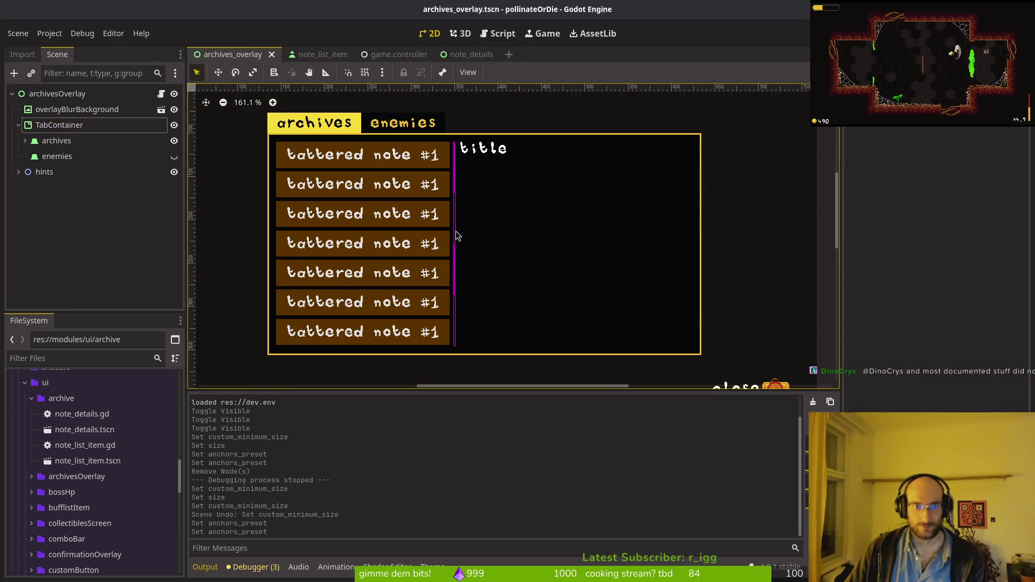
{"action": "scroll", "coordinate": [447, 242], "scroll_direction": "up", "scroll_amount": 2}
{"action": "scroll", "coordinate": [407, 253], "scroll_direction": "down", "scroll_amount": 3}
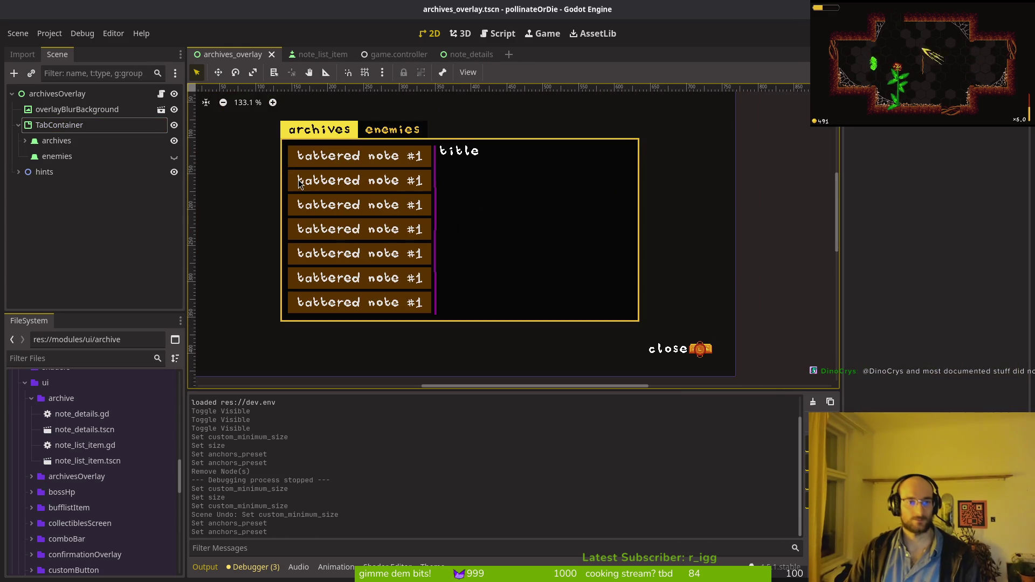
Step: Select the archives MarginContainer, apply its margin overrides, and save
{"action": "left_click", "coordinate": [25, 141]}
{"action": "left_click", "coordinate": [59, 156]}
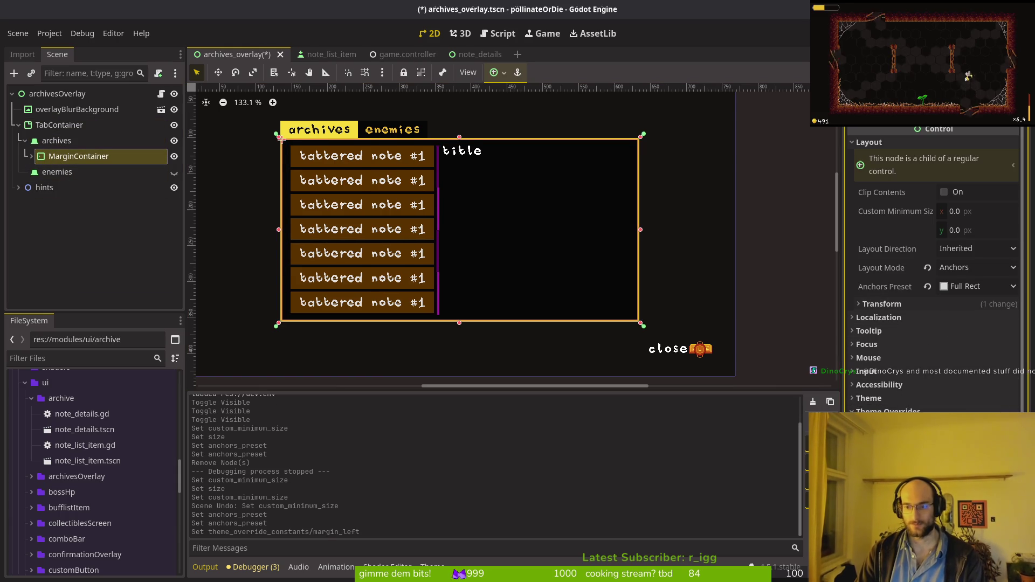
{"action": "key", "text": "ctrl+s"}
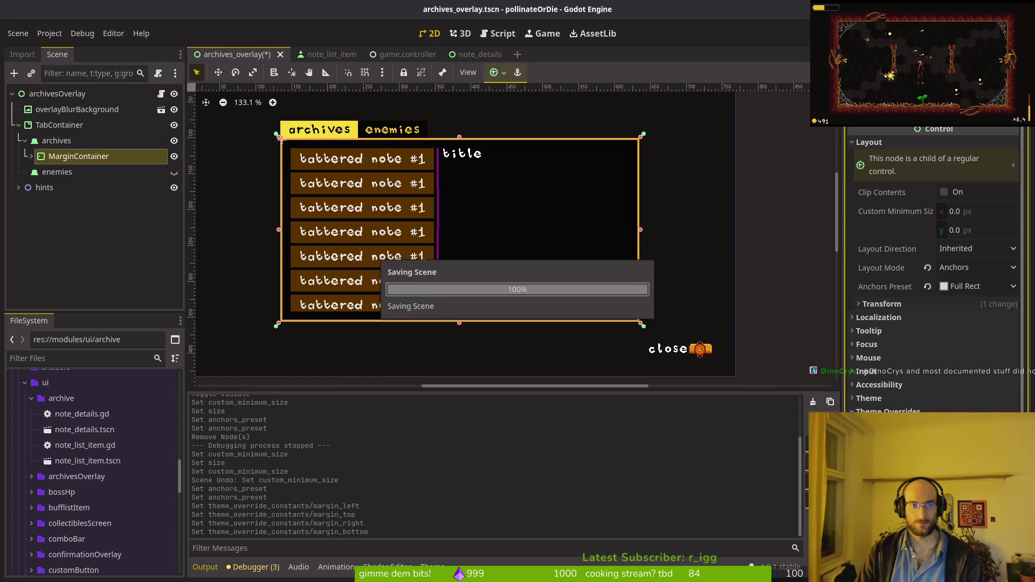
{"action": "scroll", "coordinate": [441, 177], "scroll_direction": "up", "scroll_amount": 3}
{"action": "scroll", "coordinate": [431, 192], "scroll_direction": "down", "scroll_amount": 3}
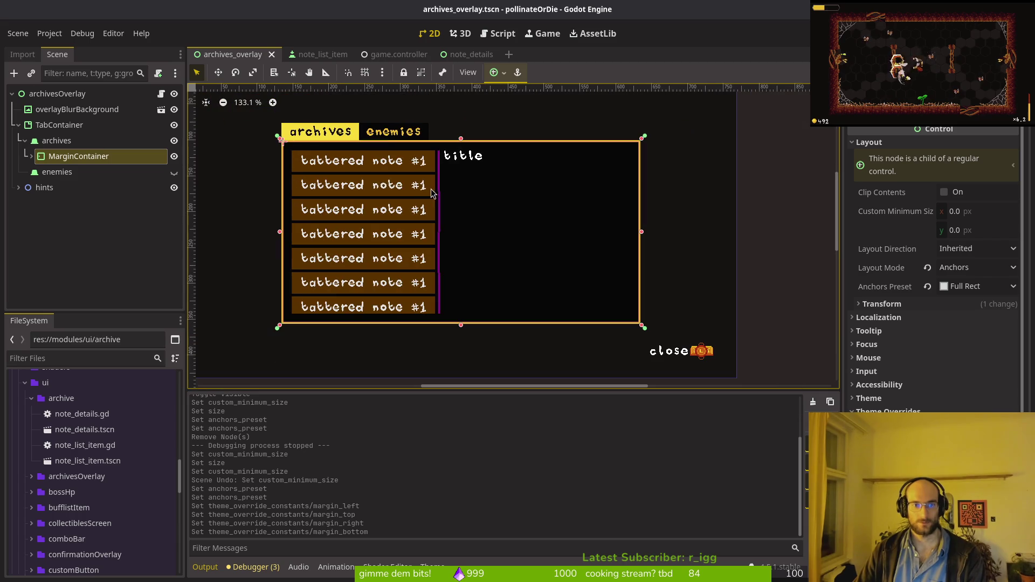
Step: Expand HBoxContainer to noteList, the TextureRect divider, and noteDetail's title and content
{"action": "left_click", "coordinate": [31, 156]}
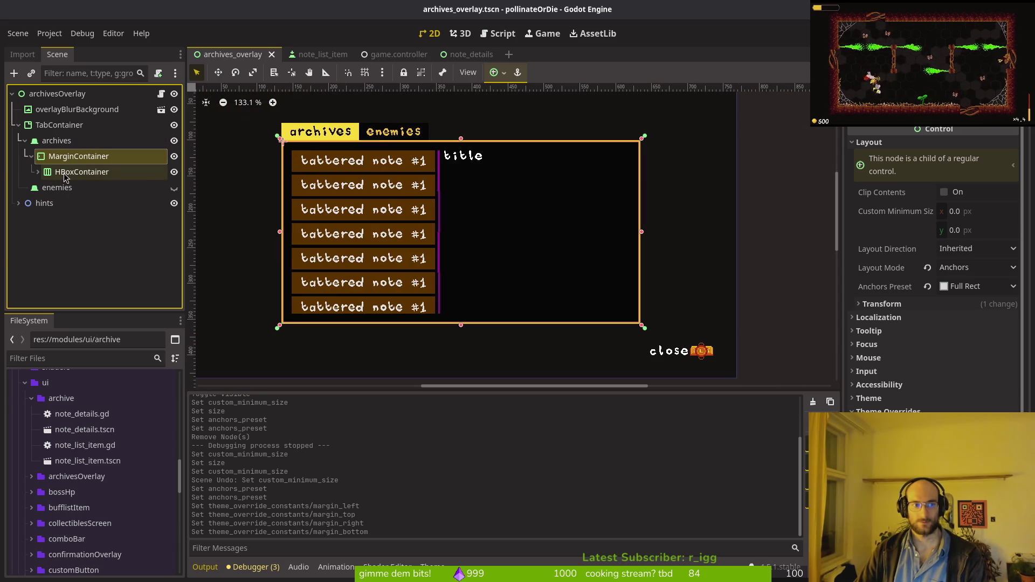
{"action": "left_click", "coordinate": [64, 173]}
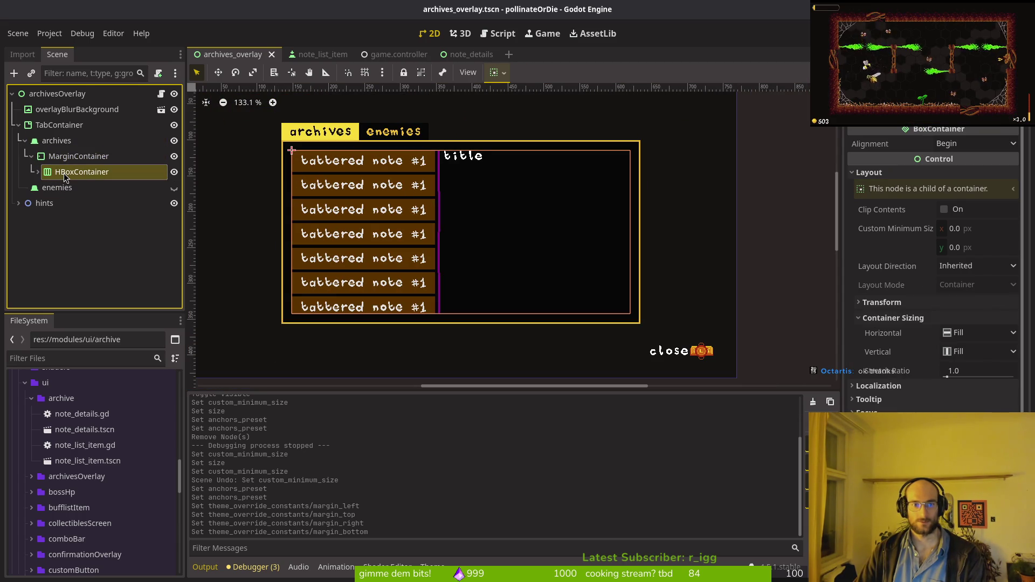
{"action": "scroll", "coordinate": [461, 186], "scroll_direction": "up", "scroll_amount": 10}
{"action": "scroll", "coordinate": [401, 186], "scroll_direction": "down", "scroll_amount": 7}
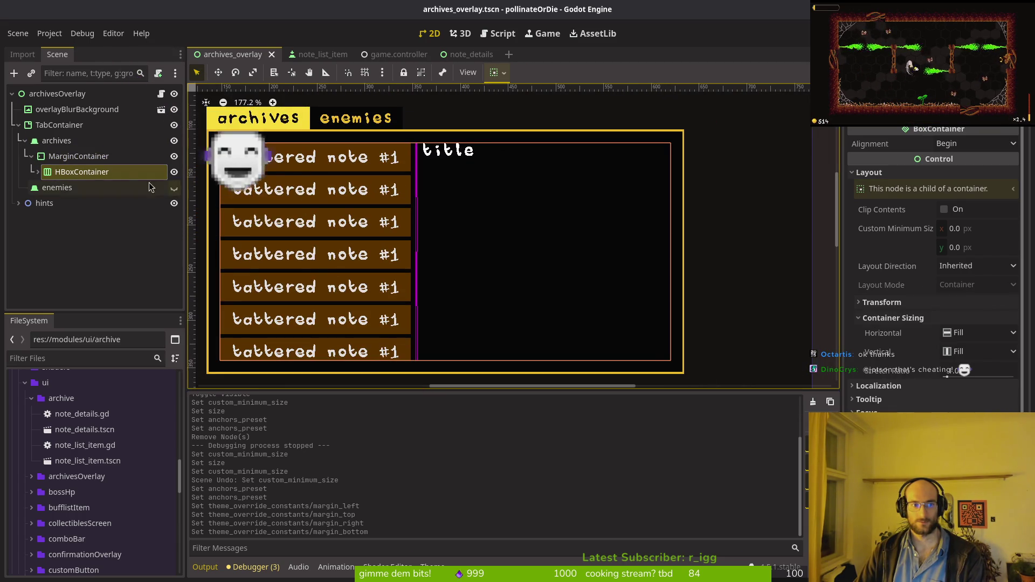
{"action": "left_click", "coordinate": [37, 171]}
{"action": "left_click", "coordinate": [70, 187]}
{"action": "left_click", "coordinate": [65, 208]}
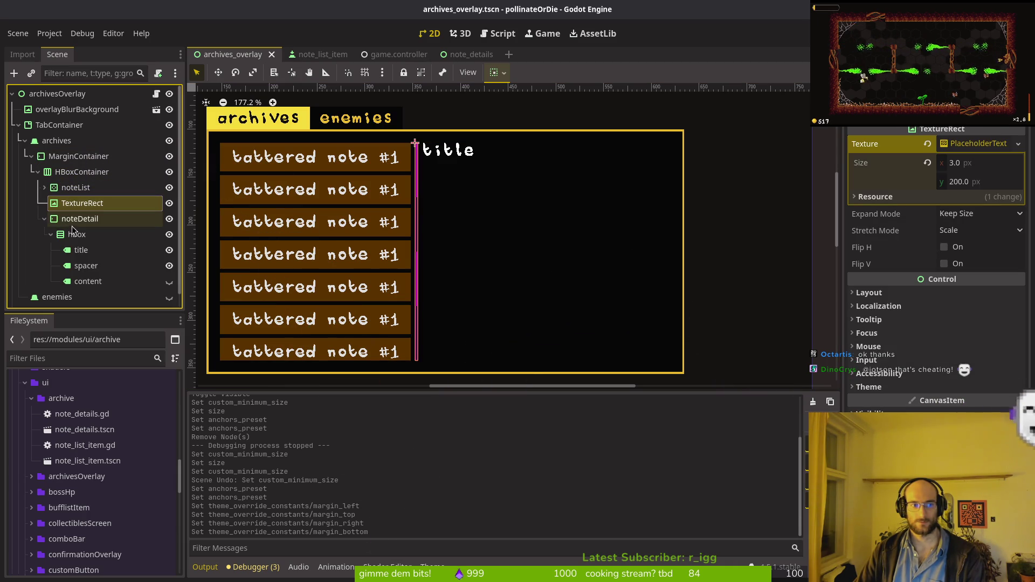
{"action": "left_click", "coordinate": [45, 219]}
{"action": "left_click", "coordinate": [67, 223]}
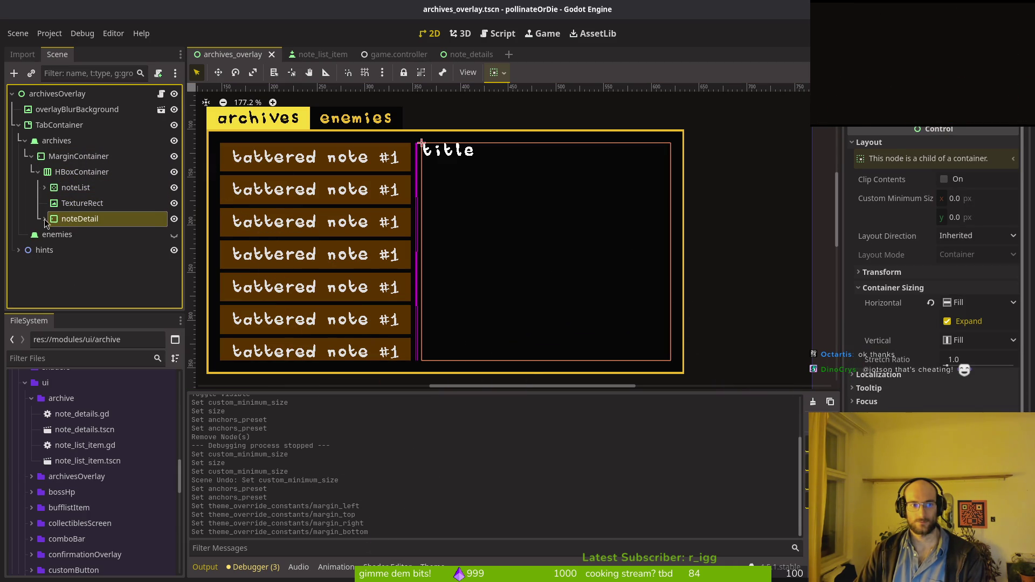
{"action": "left_click", "coordinate": [45, 219]}
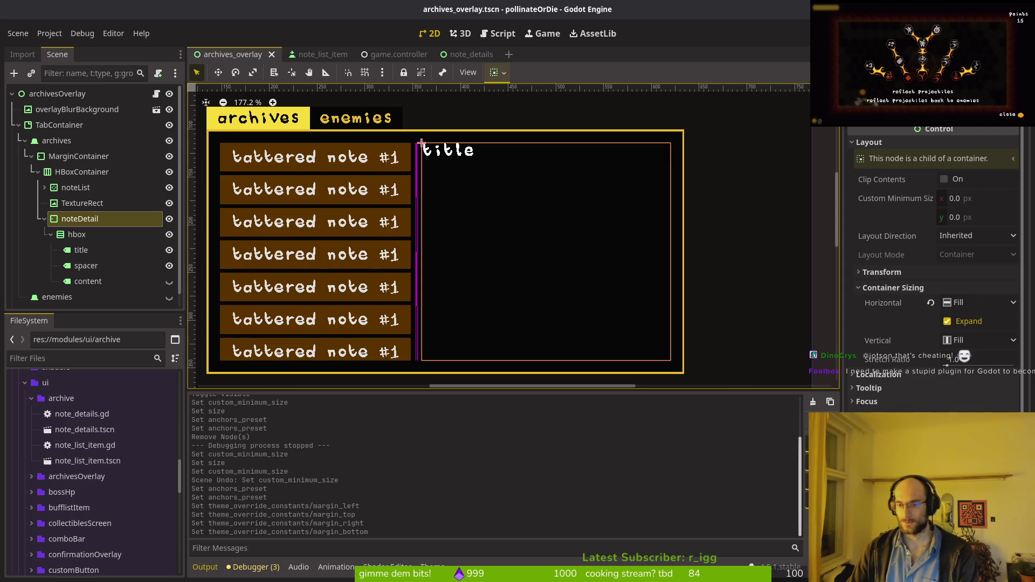
{"action": "key", "text": "Return"}
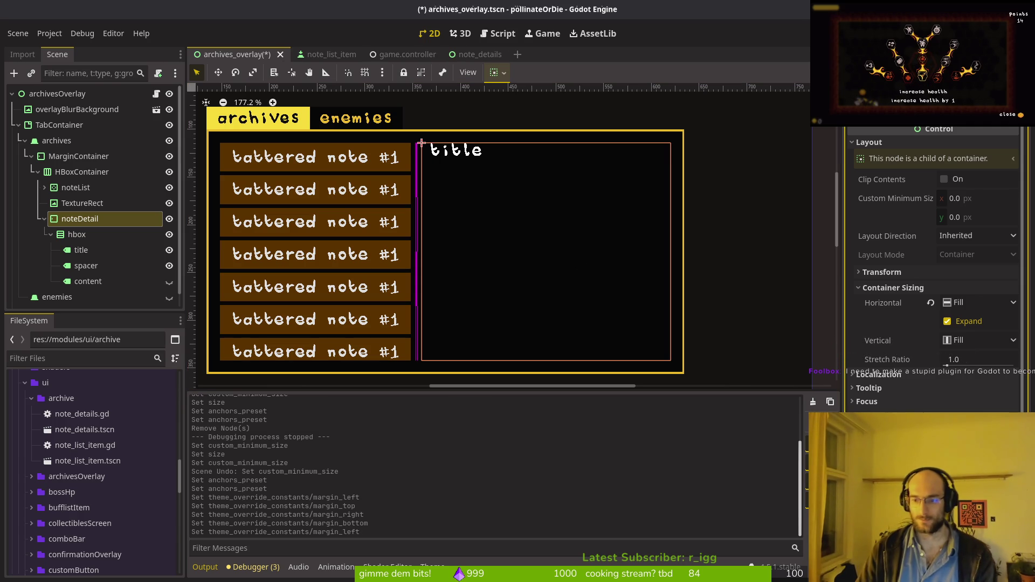
{"action": "key", "text": "Return"}
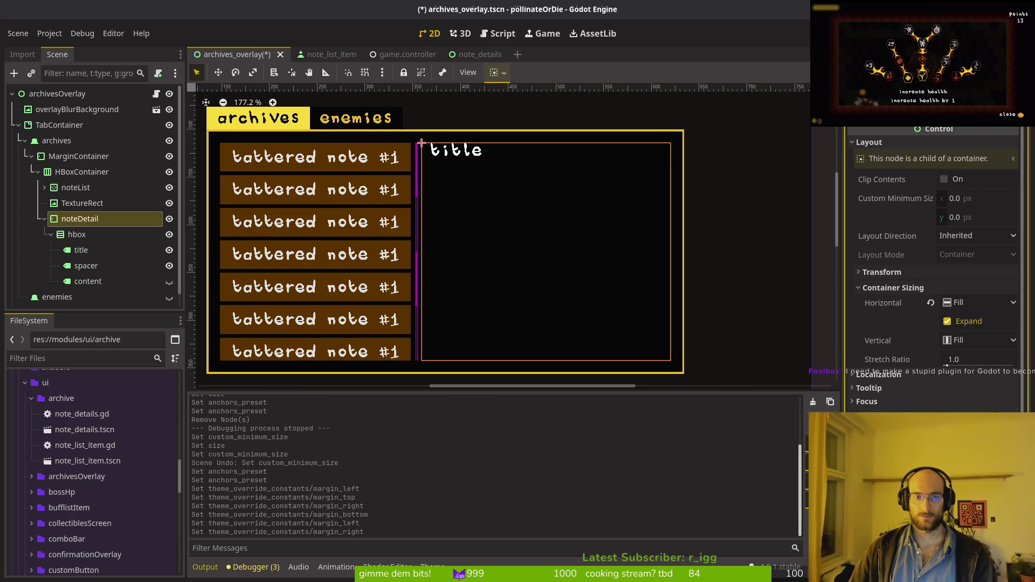
{"action": "scroll", "coordinate": [440, 172], "scroll_direction": "up", "scroll_amount": 2}
{"action": "scroll", "coordinate": [464, 189], "scroll_direction": "down", "scroll_amount": 3}
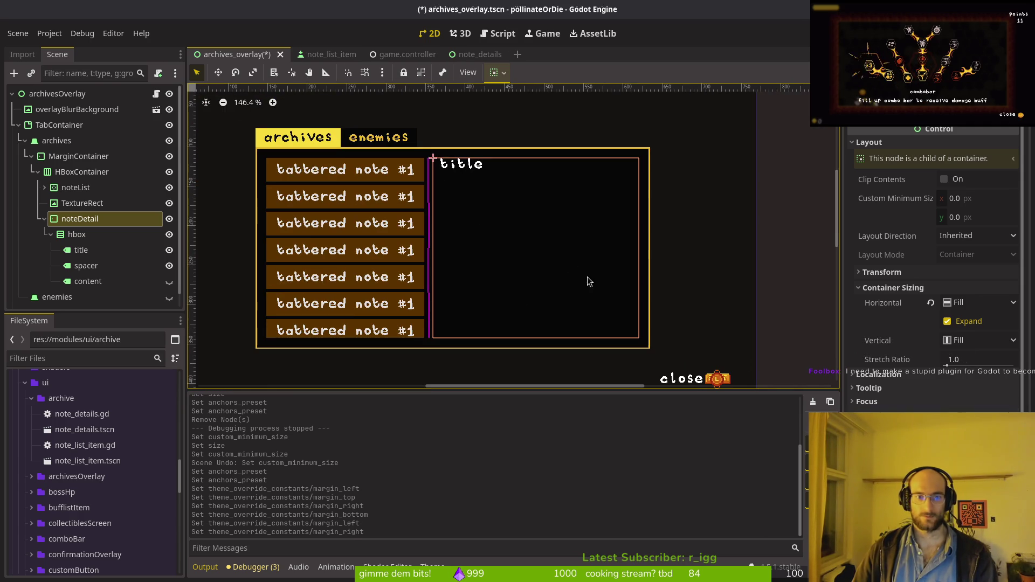
{"action": "key", "text": "ctrl+z"}
{"action": "key", "text": "ctrl+z"}
{"action": "scroll", "coordinate": [430, 167], "scroll_direction": "up", "scroll_amount": 5}
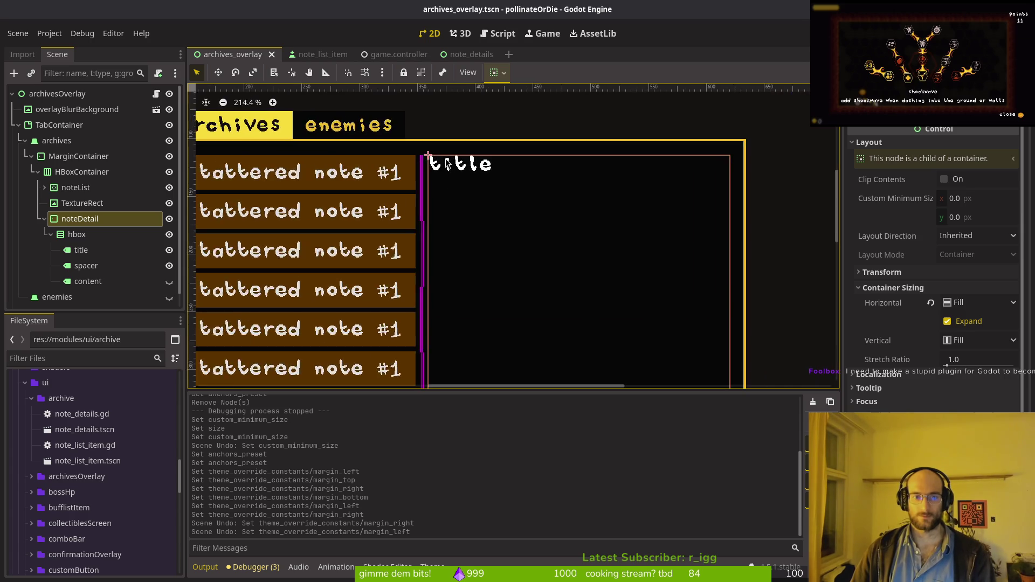
{"action": "key", "text": "Escape"}
{"action": "scroll", "coordinate": [426, 178], "scroll_direction": "down", "scroll_amount": 7}
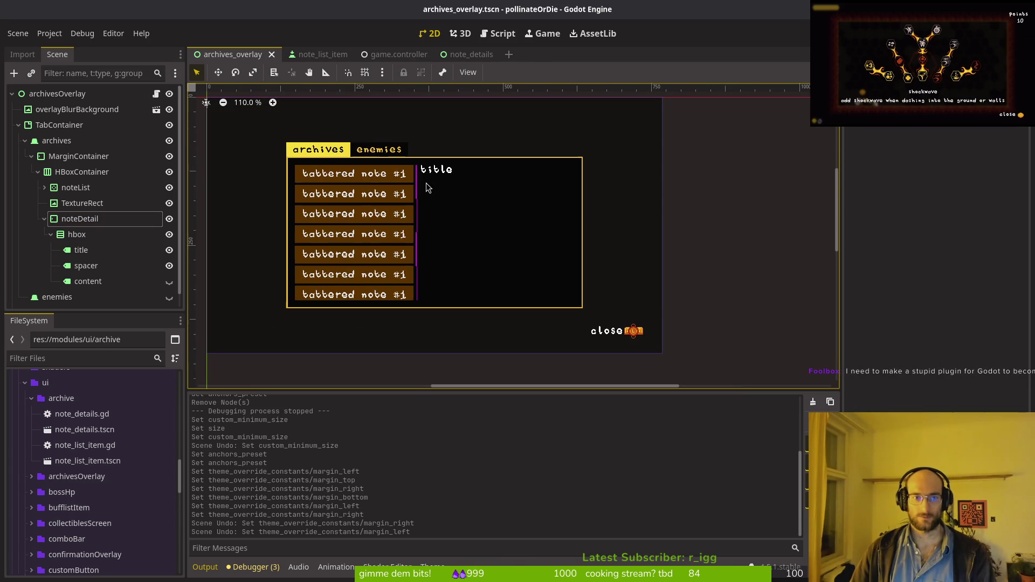
{"action": "scroll", "coordinate": [427, 183], "scroll_direction": "up", "scroll_amount": 3}
{"action": "left_click_drag", "start_coordinate": [362, 183], "coordinate": [559, 207]}
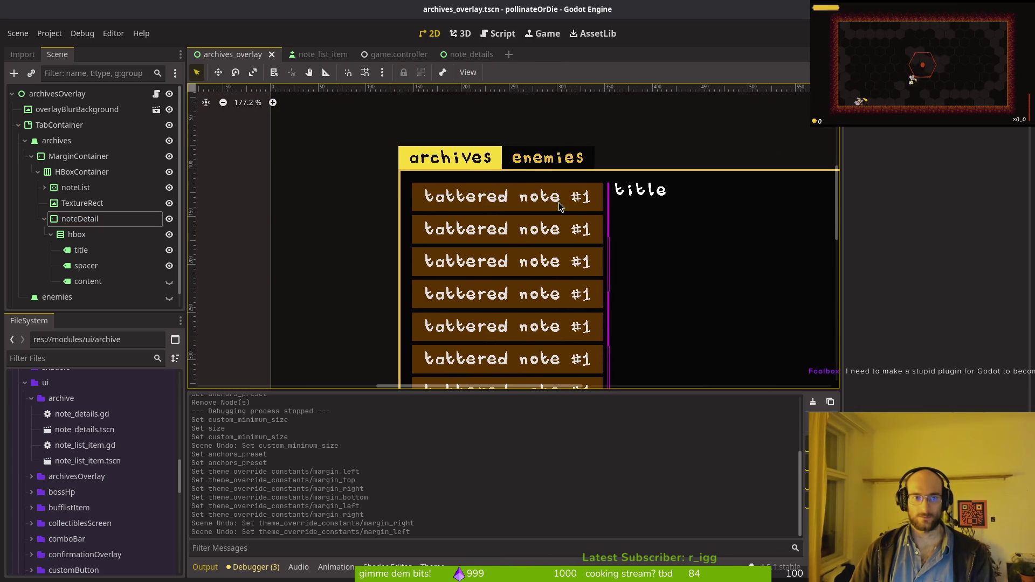
{"action": "left_click", "coordinate": [75, 198]}
{"action": "left_click", "coordinate": [69, 187]}
{"action": "left_click", "coordinate": [83, 204]}
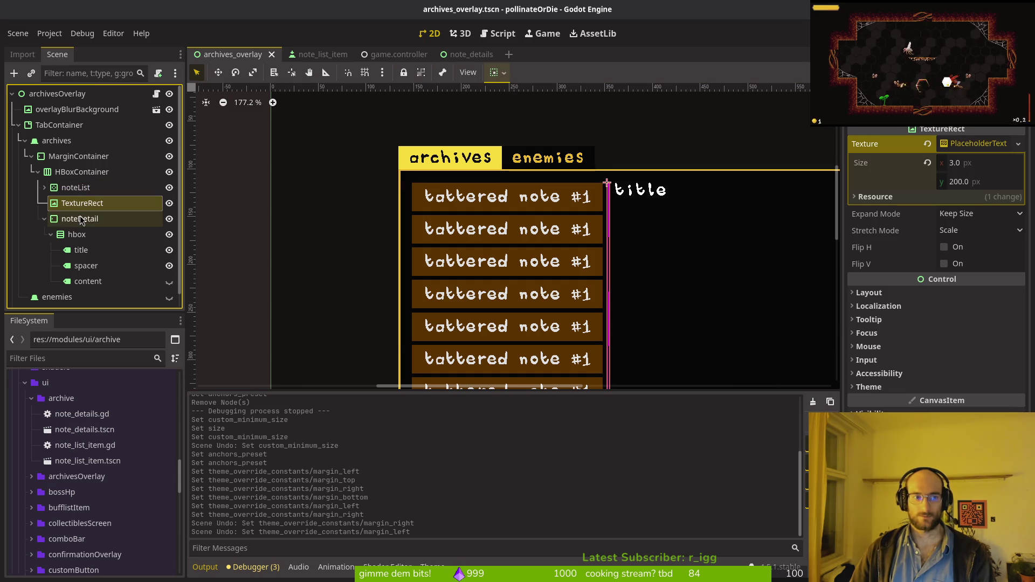
{"action": "left_click", "coordinate": [82, 218]}
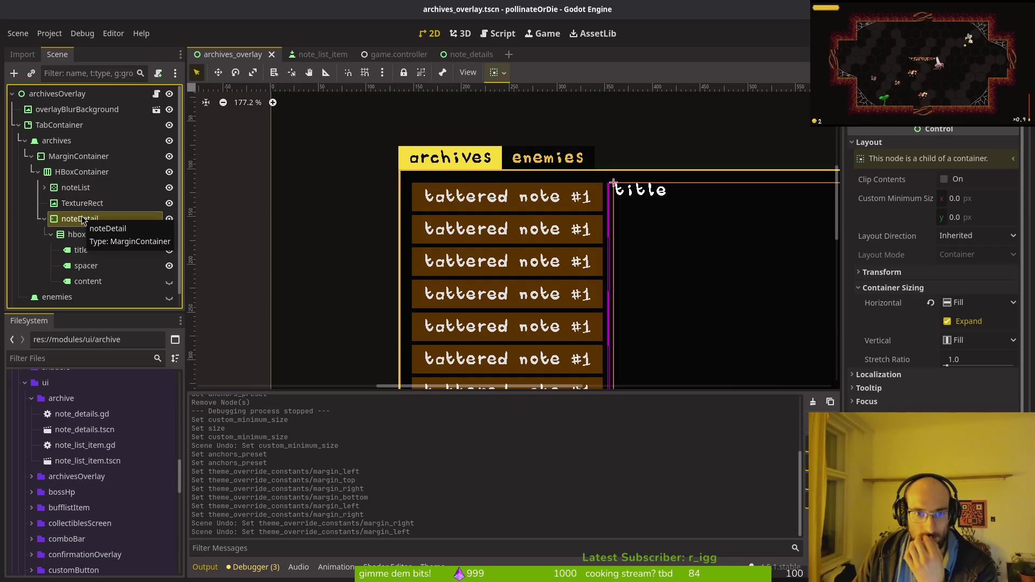
{"action": "scroll", "coordinate": [508, 211], "scroll_direction": "down", "scroll_amount": 4}
{"action": "left_click_drag", "start_coordinate": [508, 210], "coordinate": [436, 201]}
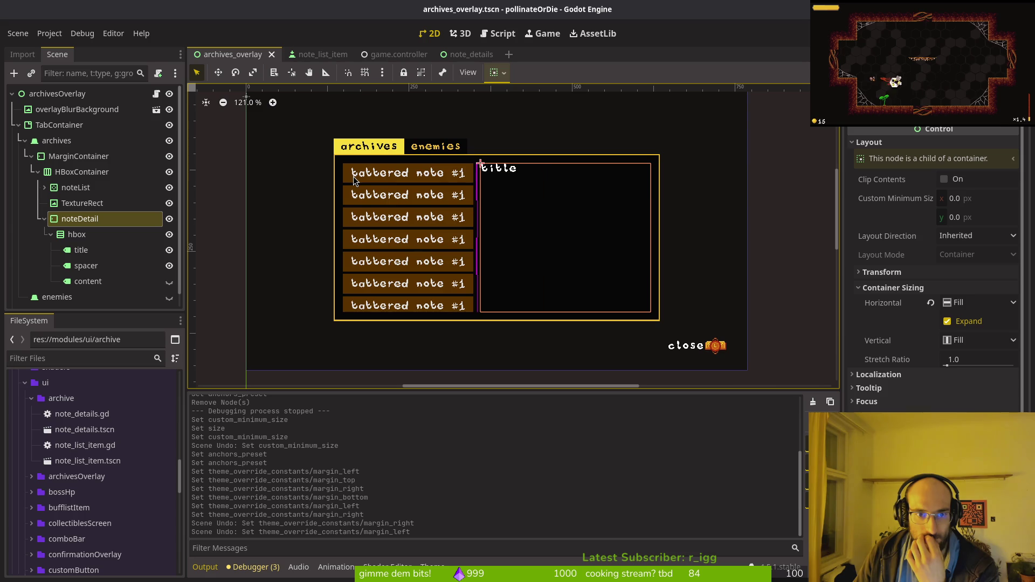
{"action": "scroll", "coordinate": [438, 288], "scroll_direction": "up", "scroll_amount": 3}
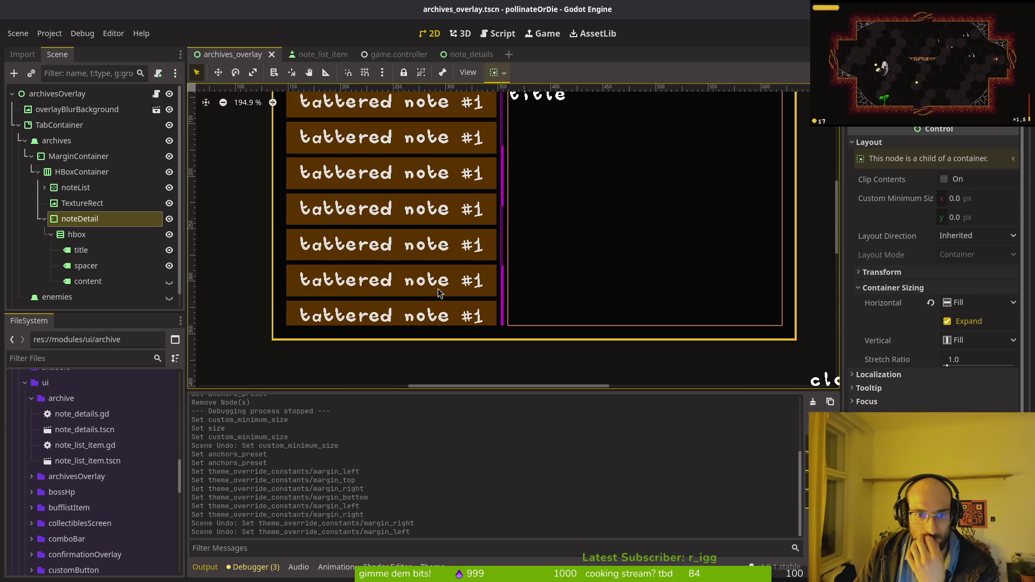
{"action": "scroll", "coordinate": [437, 288], "scroll_direction": "down", "scroll_amount": 3}
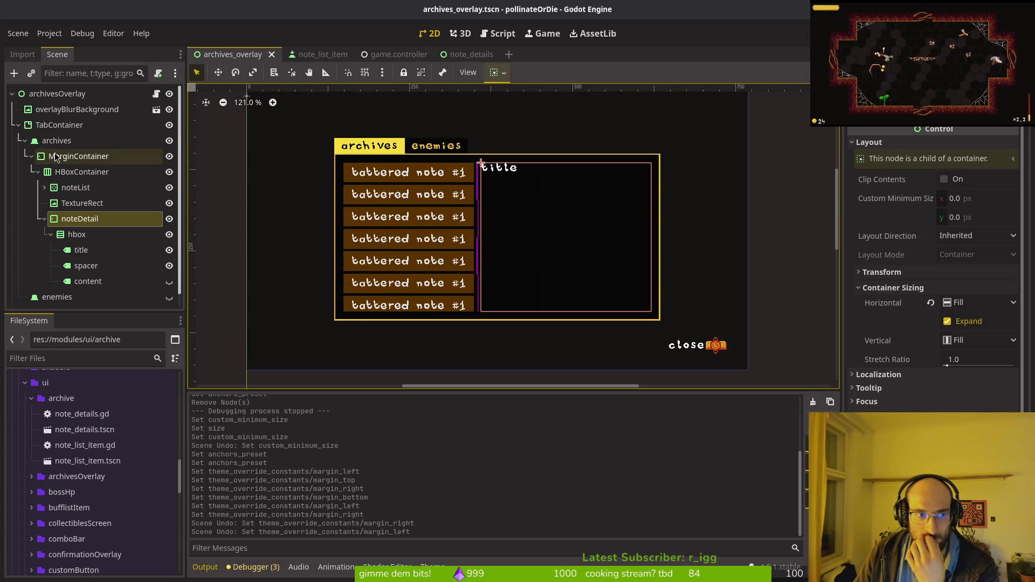
{"action": "left_click", "coordinate": [78, 157]}
{"action": "left_click", "coordinate": [50, 142]}
{"action": "left_click", "coordinate": [59, 125]}
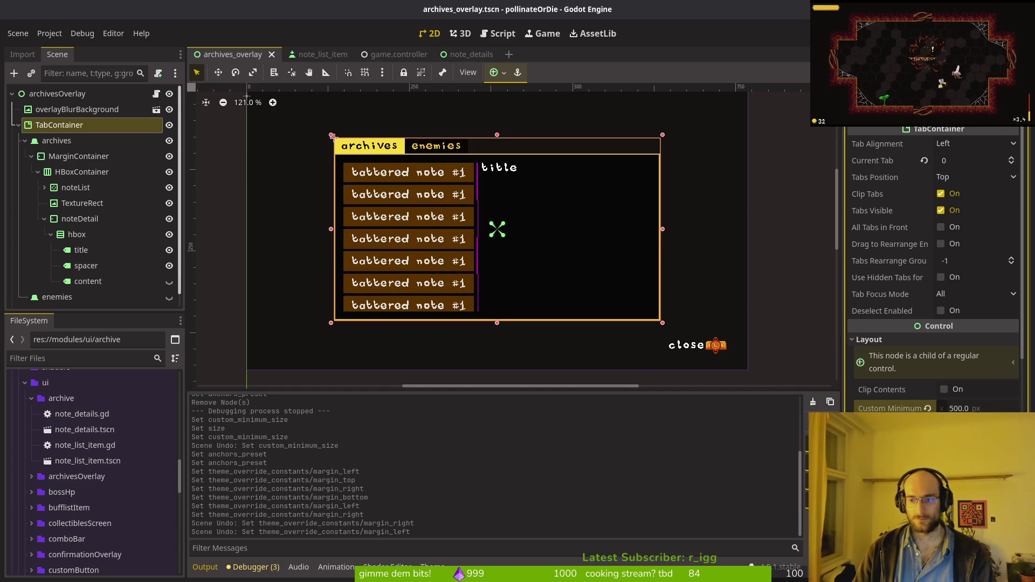
Step: Confirm a taller TabContainer minimum height, anchor it Top Left, and save
{"action": "key", "text": "Return"}
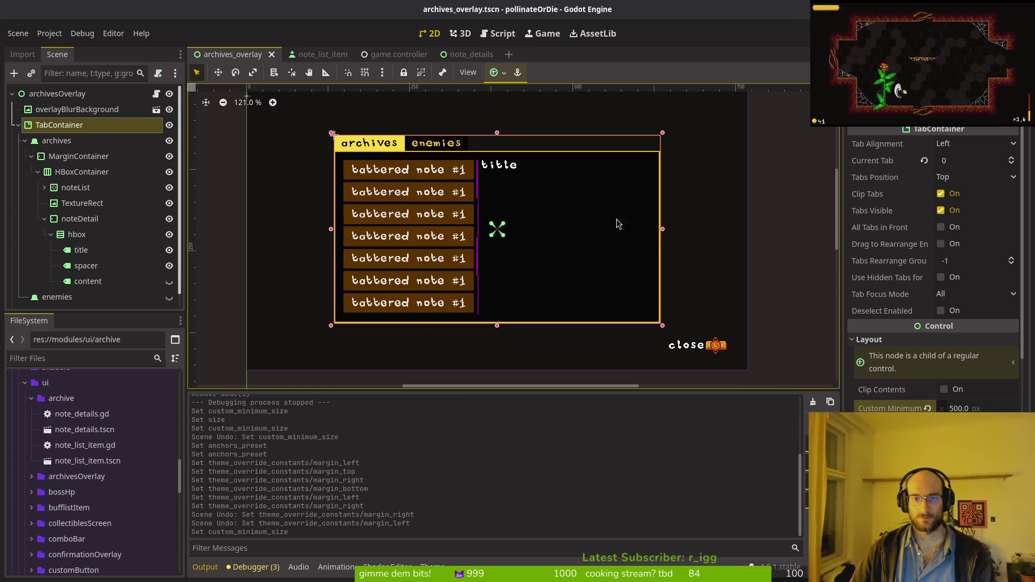
{"action": "left_click", "coordinate": [975, 426]}
{"action": "left_click", "coordinate": [974, 349]}
{"action": "left_click", "coordinate": [975, 425]}
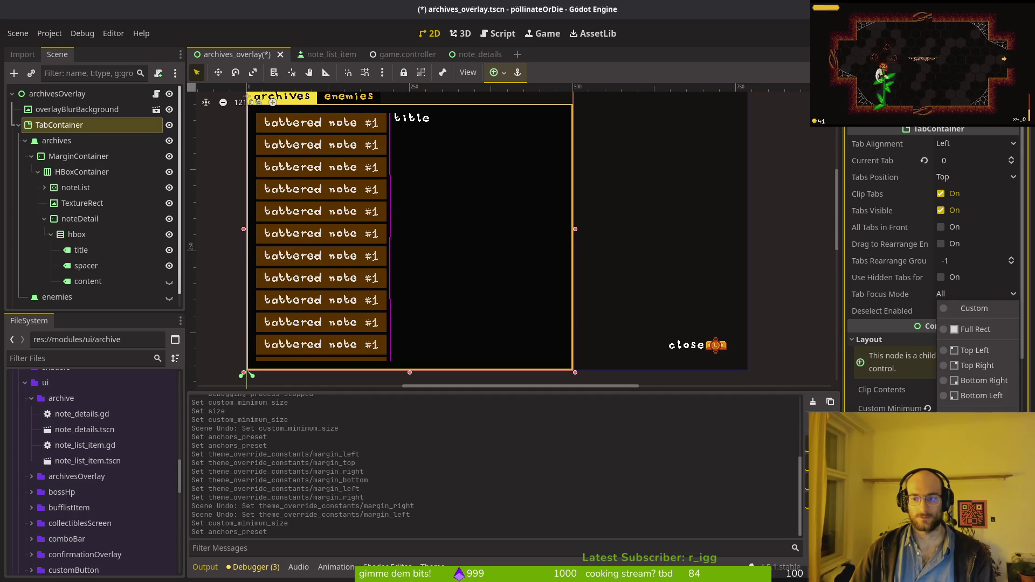
{"action": "key", "text": "ctrl+s"}
{"action": "scroll", "coordinate": [460, 297], "scroll_direction": "up", "scroll_amount": 5}
{"action": "scroll", "coordinate": [457, 305], "scroll_direction": "down", "scroll_amount": 3}
{"action": "key", "text": "Escape"}
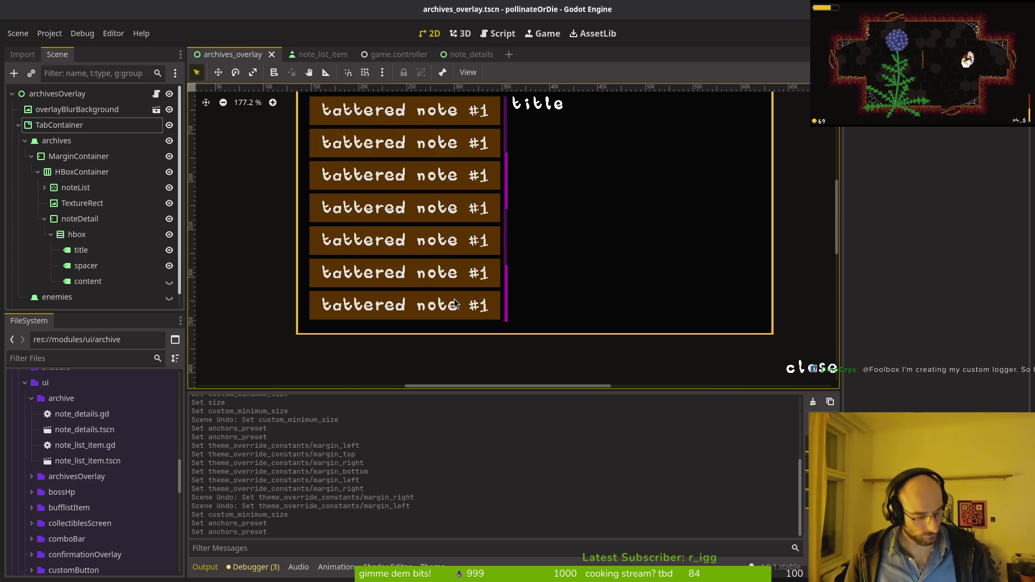
Step: Collapse the hbox node and select the noteDetail container
{"action": "key", "text": "e"}
{"action": "scroll", "coordinate": [394, 275], "scroll_direction": "down", "scroll_amount": 3}
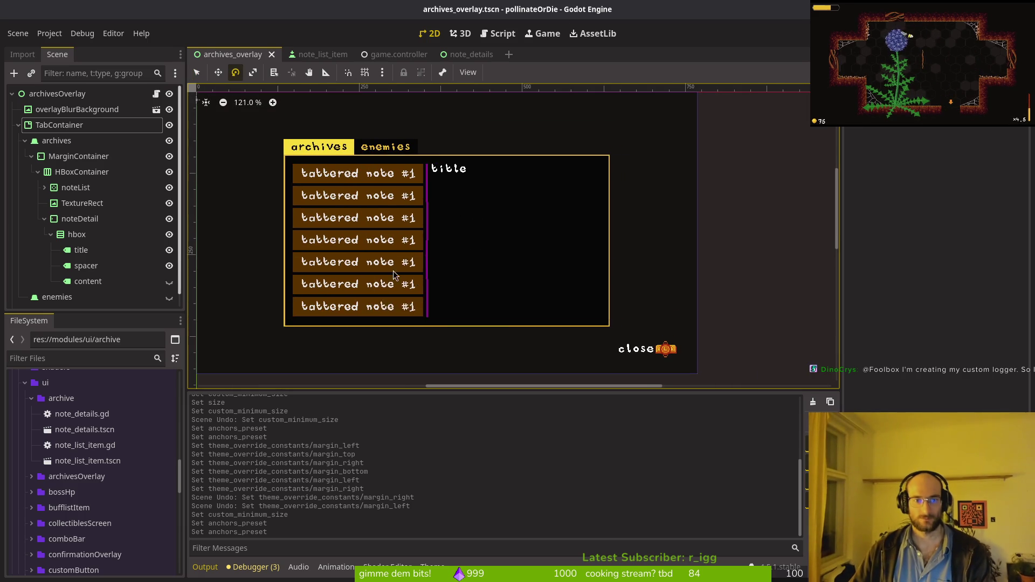
{"action": "left_click", "coordinate": [30, 159]}
{"action": "left_click", "coordinate": [51, 234]}
{"action": "left_click", "coordinate": [80, 218]}
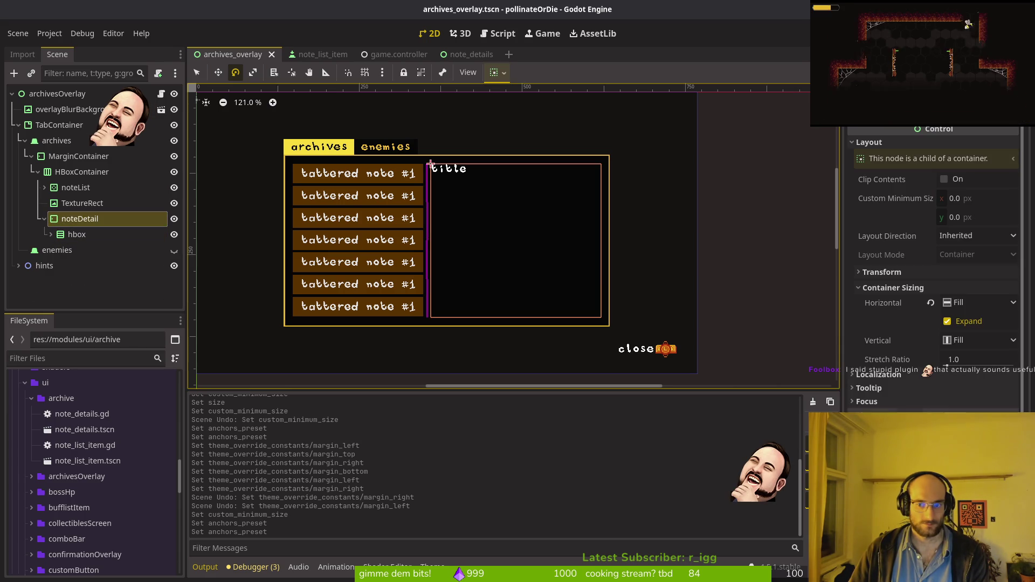
{"action": "scroll", "coordinate": [415, 178], "scroll_direction": "up", "scroll_amount": 3}
{"action": "scroll", "coordinate": [419, 176], "scroll_direction": "down", "scroll_amount": 3}
{"action": "scroll", "coordinate": [426, 186], "scroll_direction": "down", "scroll_amount": 1}
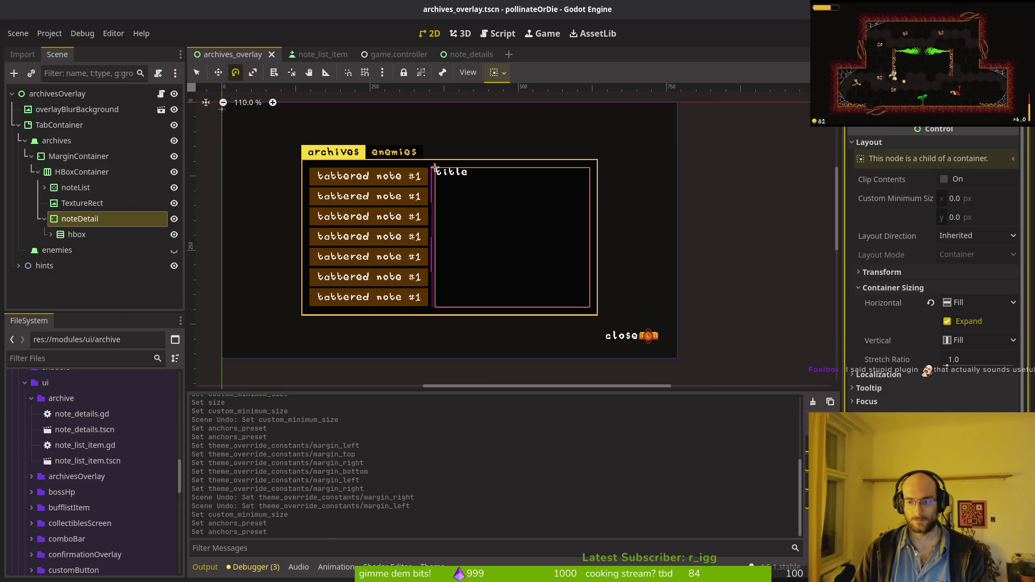
Step: Set noteDetail's left, top, right and bottom margin overrides to 4 and save
{"action": "key", "text": "Return"}
{"action": "key", "text": "Return"}
{"action": "key", "text": "Return"}
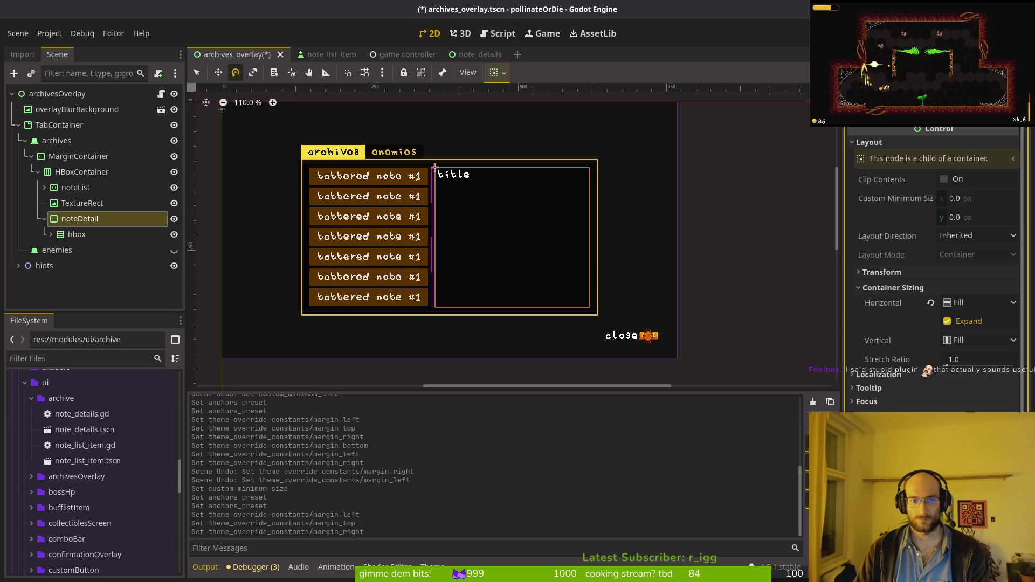
{"action": "key", "text": "Return"}
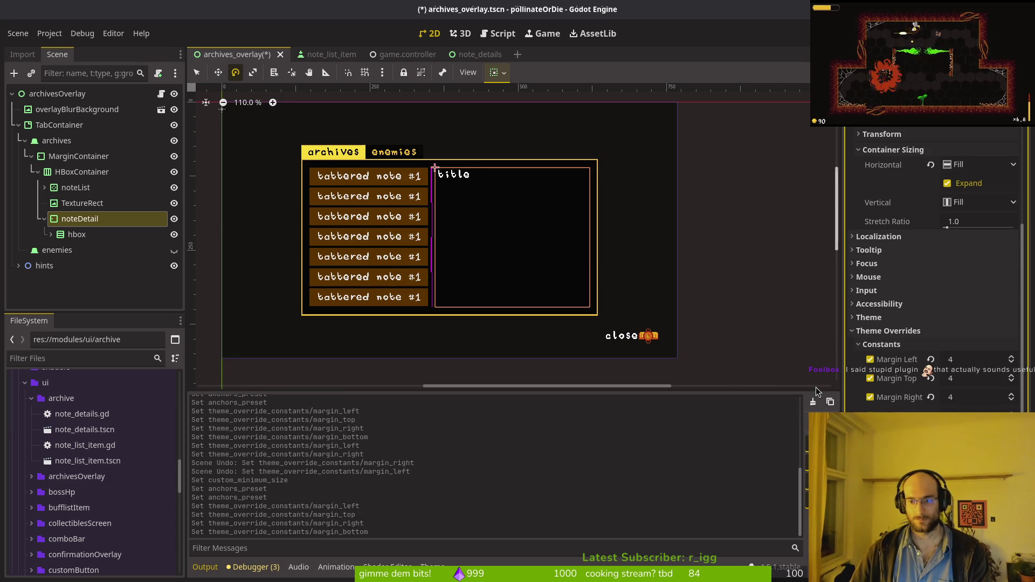
{"action": "key", "text": "ctrl+s"}
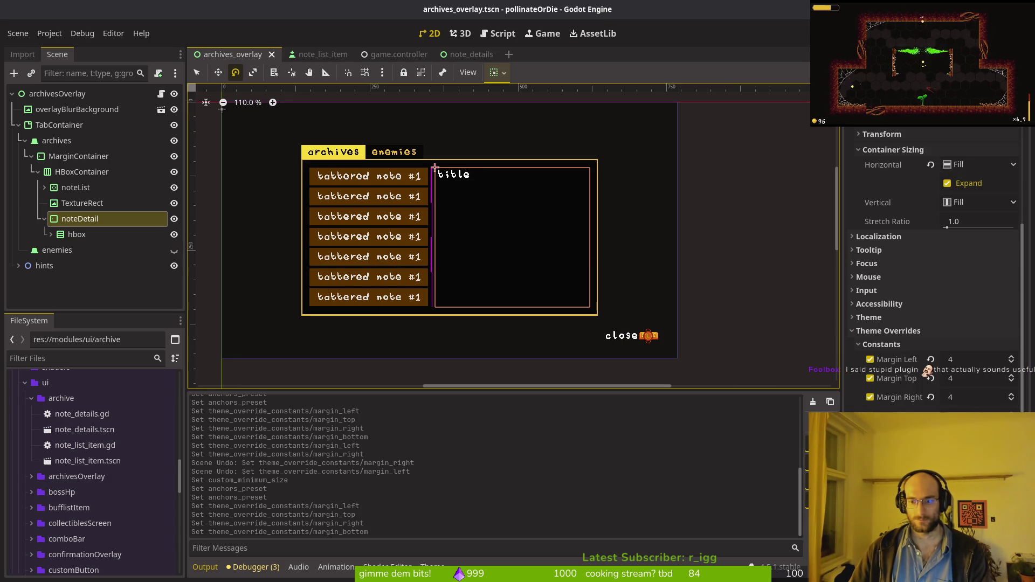
{"action": "left_click", "coordinate": [881, 343]}
{"action": "left_click", "coordinate": [878, 379]}
{"action": "key", "text": "ctrl+s"}
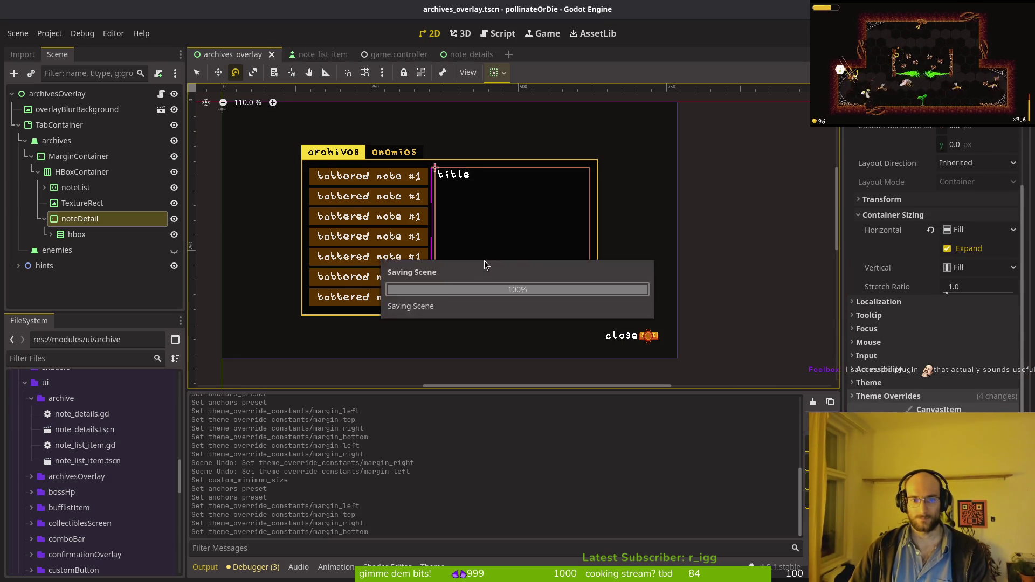
{"action": "scroll", "coordinate": [515, 206], "scroll_direction": "up", "scroll_amount": 1}
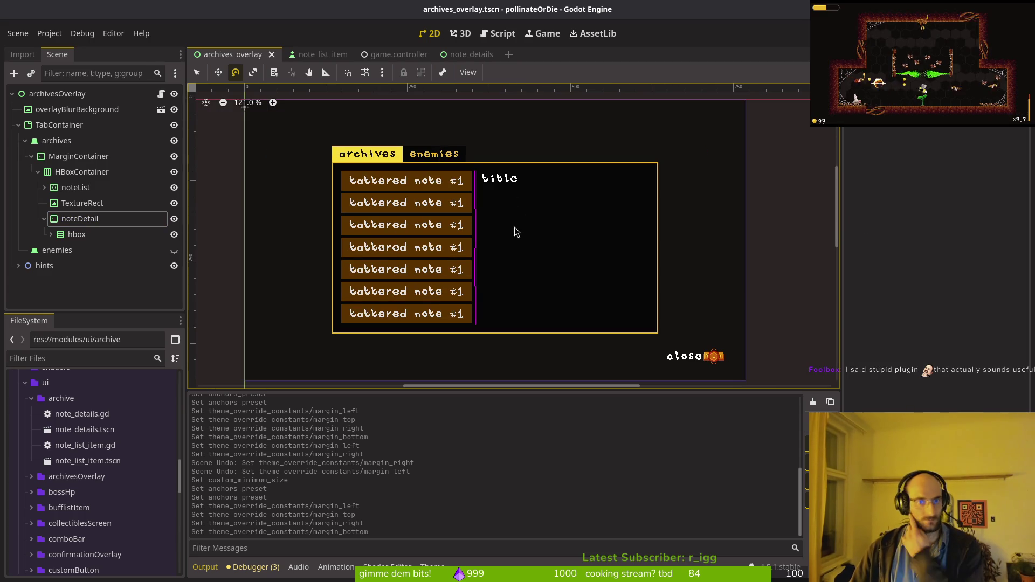
Step: Expand noteDetail's hbox and make the content label visible
{"action": "left_click", "coordinate": [59, 241]}
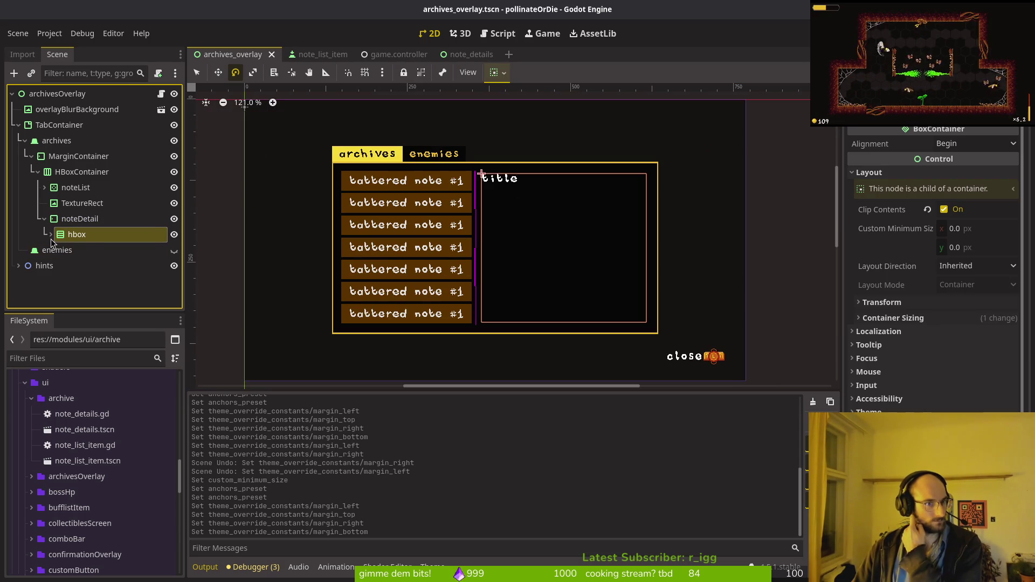
{"action": "left_click", "coordinate": [51, 234]}
{"action": "left_click", "coordinate": [94, 280]}
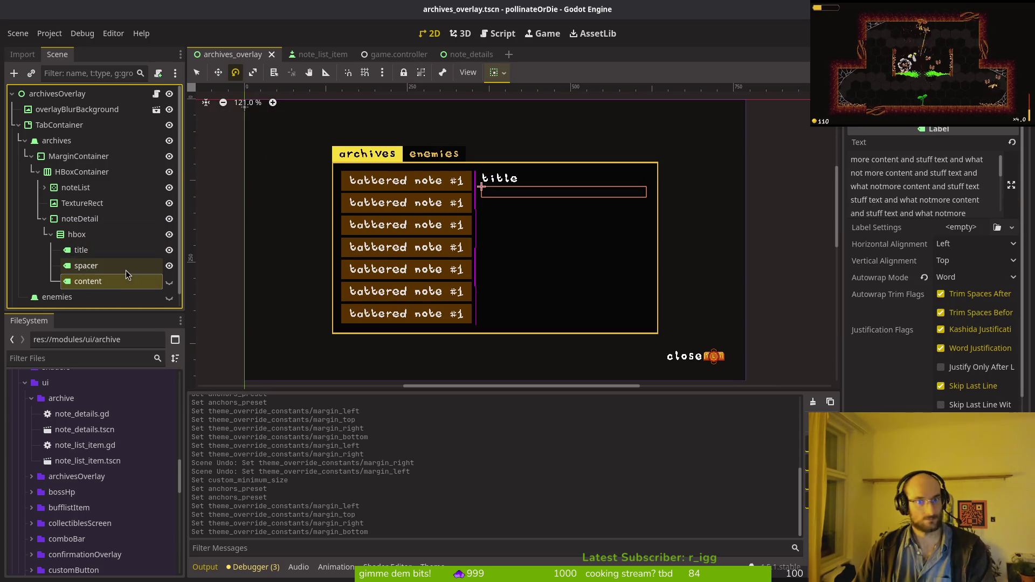
{"action": "left_click", "coordinate": [948, 187]}
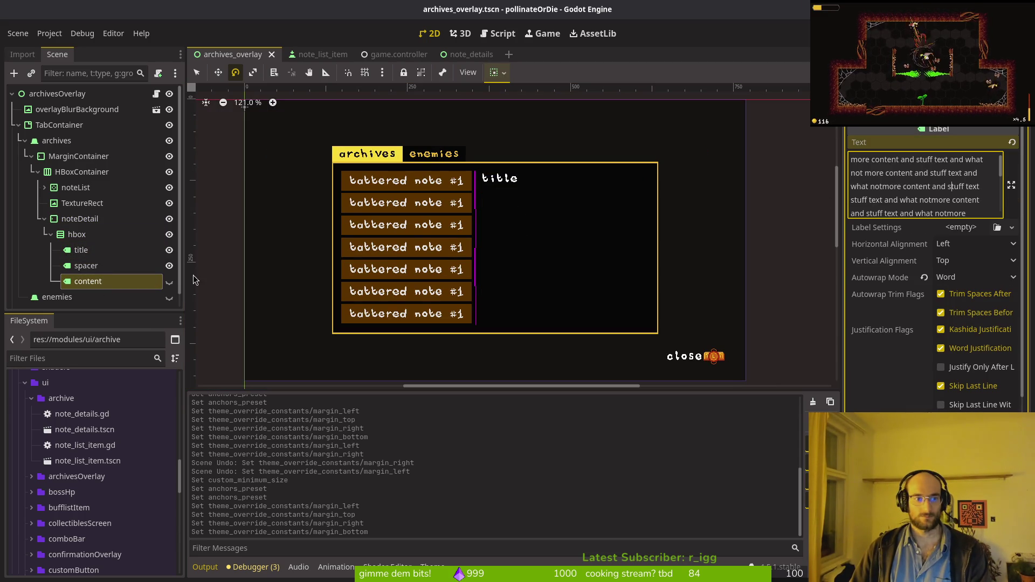
{"action": "left_click", "coordinate": [169, 281]}
Step: Compare the panel with and without the note body text using undo and redo
{"action": "scroll", "coordinate": [450, 231], "scroll_direction": "up", "scroll_amount": 3}
{"action": "scroll", "coordinate": [434, 231], "scroll_direction": "down", "scroll_amount": 3}
{"action": "left_click", "coordinate": [435, 230]}
{"action": "scroll", "coordinate": [431, 231], "scroll_direction": "up", "scroll_amount": 1}
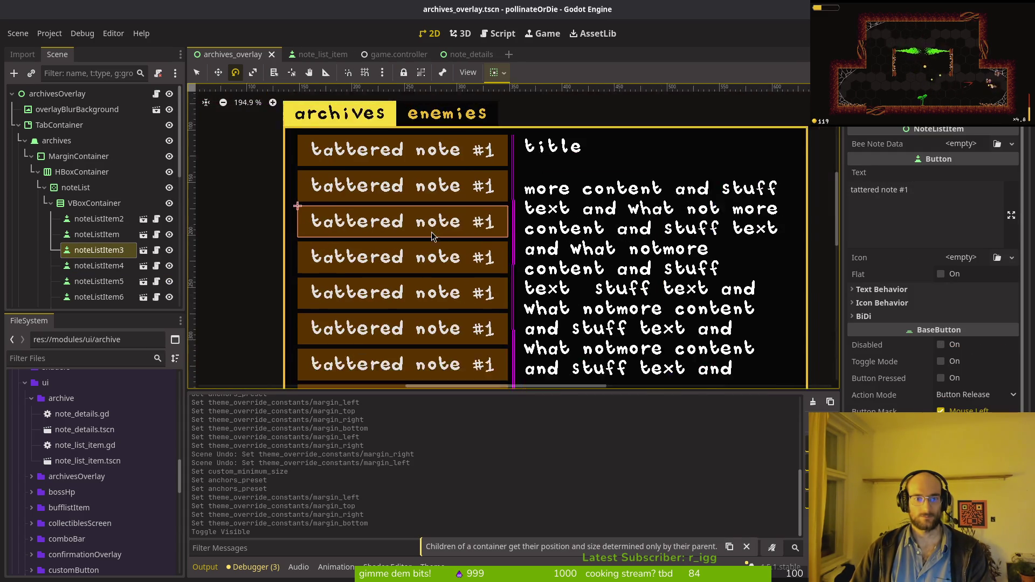
{"action": "scroll", "coordinate": [429, 232], "scroll_direction": "down", "scroll_amount": 2}
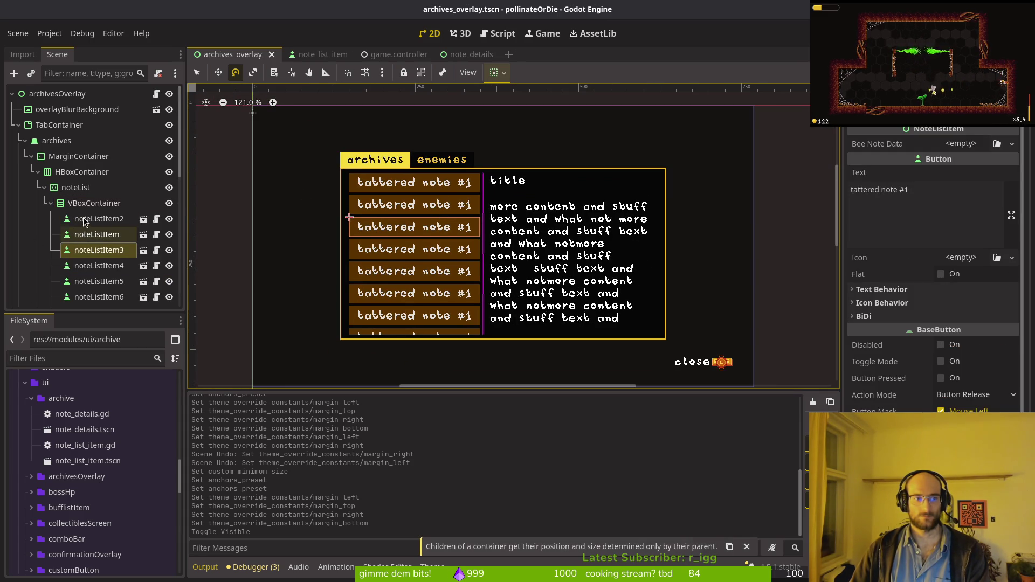
{"action": "key", "text": "ctrl+z"}
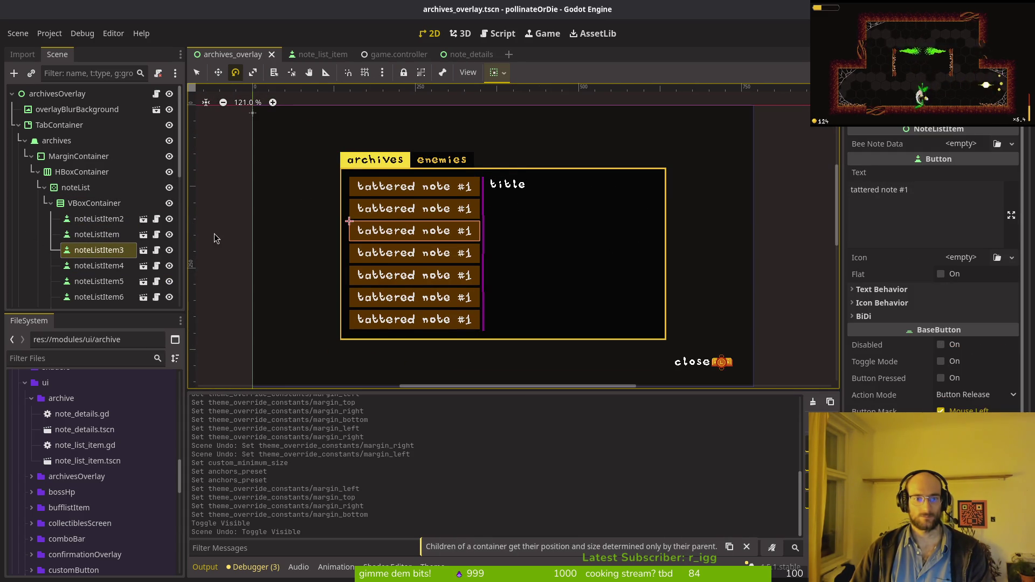
{"action": "key", "text": "ctrl+shift+z"}
{"action": "key", "text": "ctrl+z"}
{"action": "key", "text": "ctrl+shift+z"}
{"action": "key", "text": "ctrl+z"}
{"action": "key", "text": "ctrl+shift+z"}
{"action": "key", "text": "ctrl+z"}
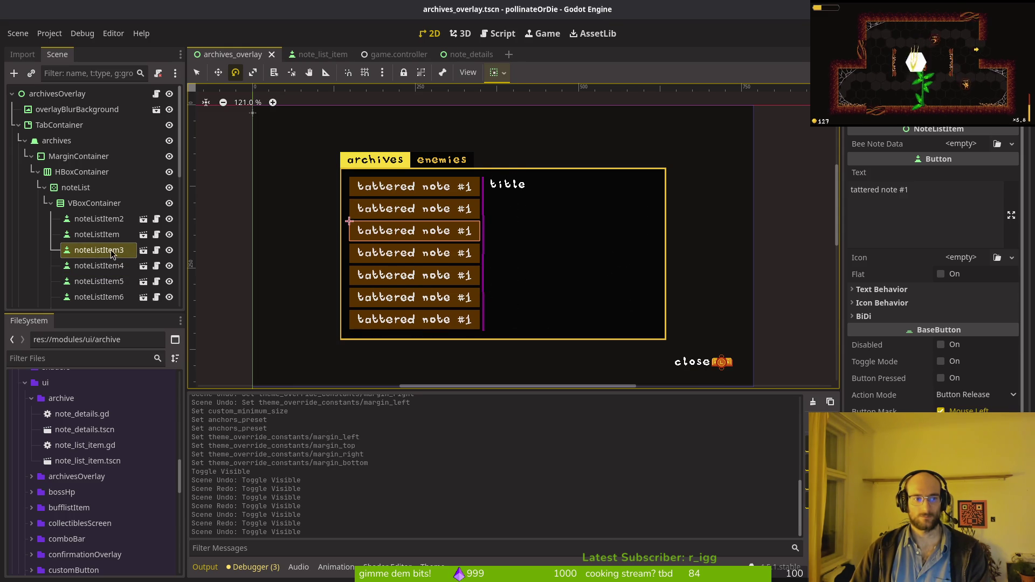
{"action": "key", "text": "ctrl+shift+z"}
{"action": "left_click", "coordinate": [50, 202]}
{"action": "scroll", "coordinate": [63, 194], "scroll_direction": "down", "scroll_amount": 1}
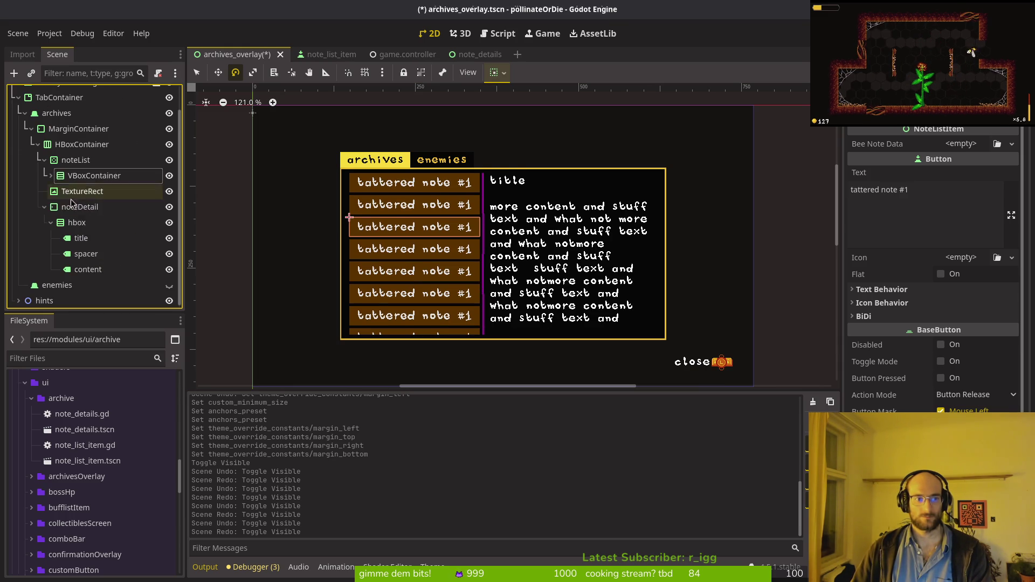
Step: Change the content label's text overrun handling and save
{"action": "left_click", "coordinate": [100, 269]}
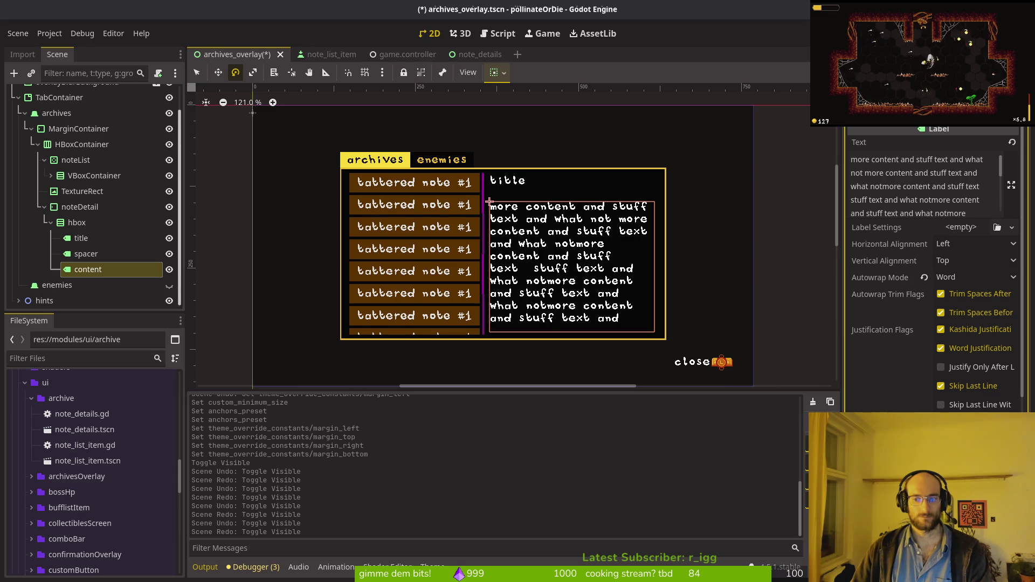
{"action": "left_click", "coordinate": [975, 474]}
{"action": "left_click", "coordinate": [976, 475]}
{"action": "key", "text": "ctrl+s"}
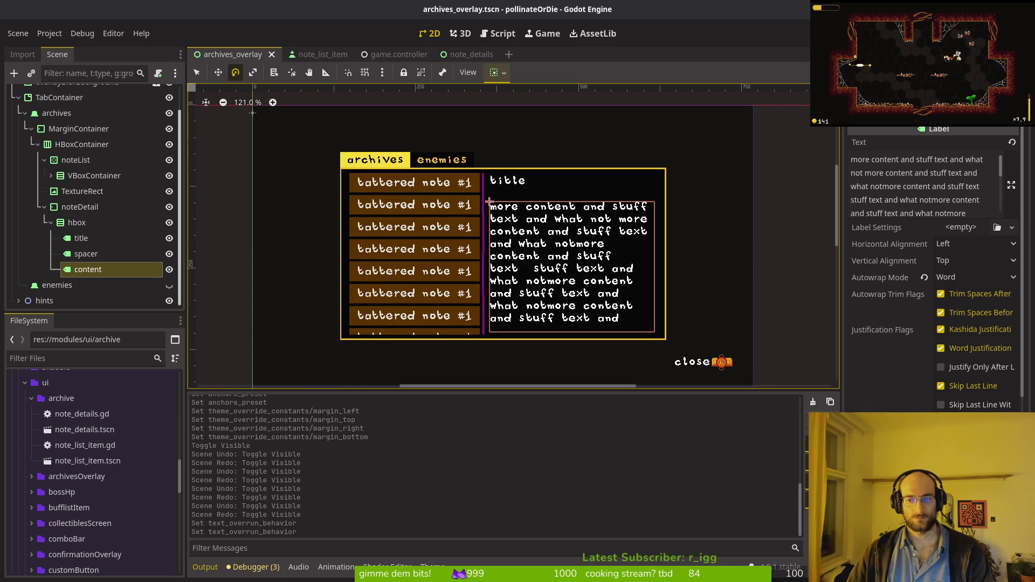
Step: Turn on Clip Text, change the content label's vertical sizing, save, and select noteList
{"action": "left_click", "coordinate": [940, 423]}
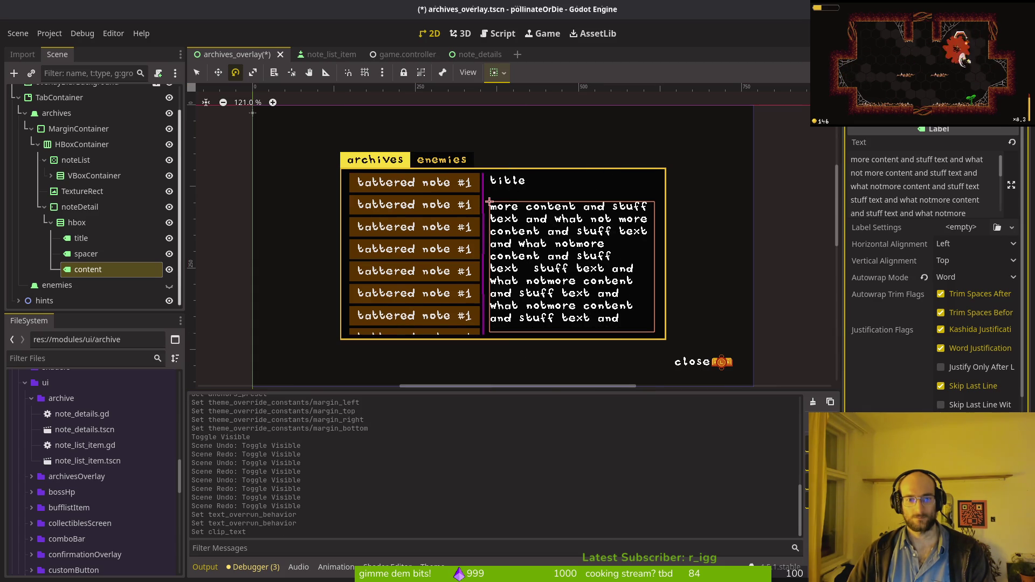
{"action": "scroll", "coordinate": [959, 374], "scroll_direction": "down", "scroll_amount": 5}
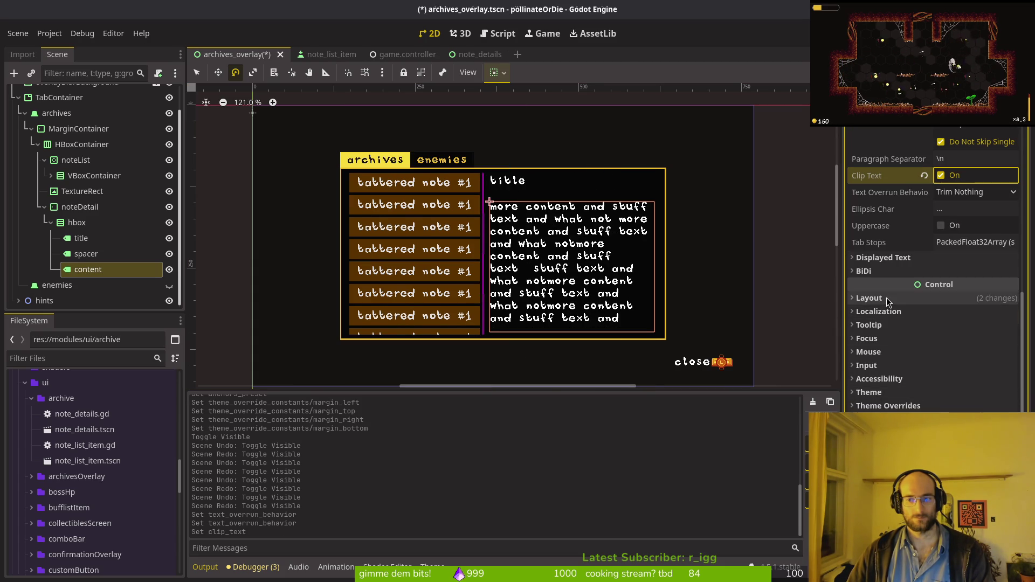
{"action": "left_click", "coordinate": [943, 474]}
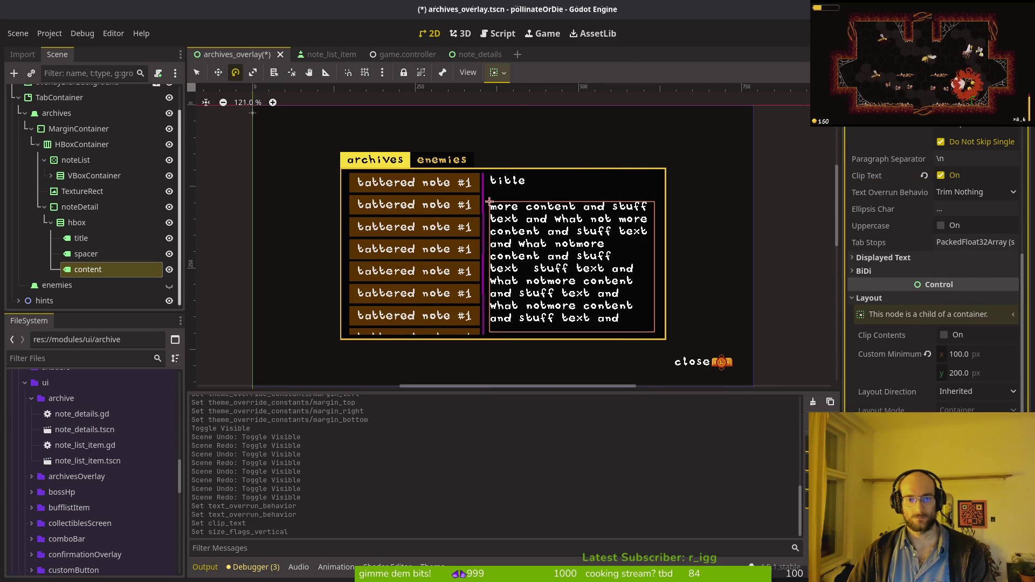
{"action": "key", "text": "ctrl+s"}
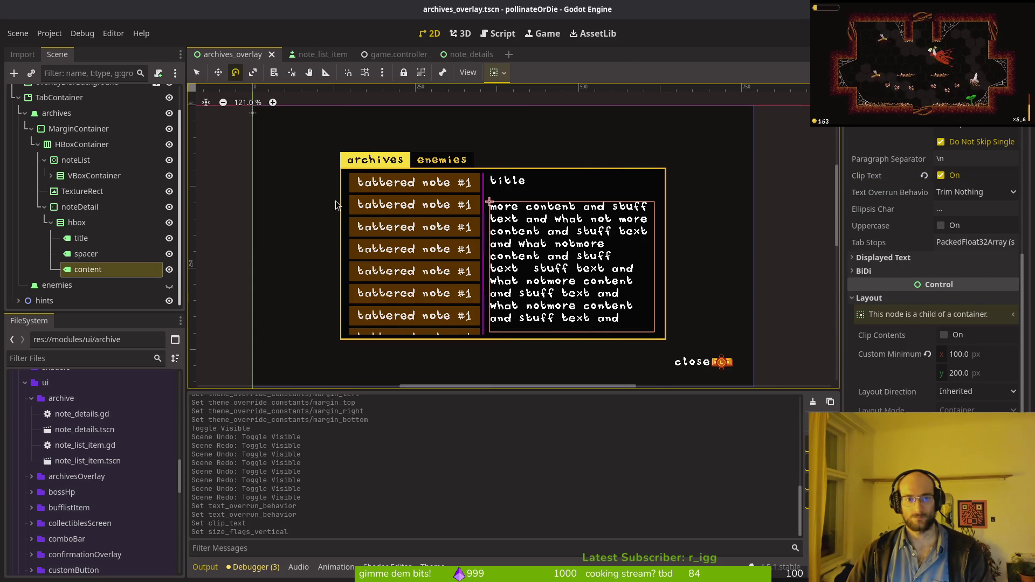
{"action": "left_click", "coordinate": [75, 160]}
{"action": "scroll", "coordinate": [440, 245], "scroll_direction": "up", "scroll_amount": 2}
{"action": "scroll", "coordinate": [439, 227], "scroll_direction": "down", "scroll_amount": 3}
{"action": "scroll", "coordinate": [442, 210], "scroll_direction": "up", "scroll_amount": 2}
{"action": "scroll", "coordinate": [444, 193], "scroll_direction": "down", "scroll_amount": 2}
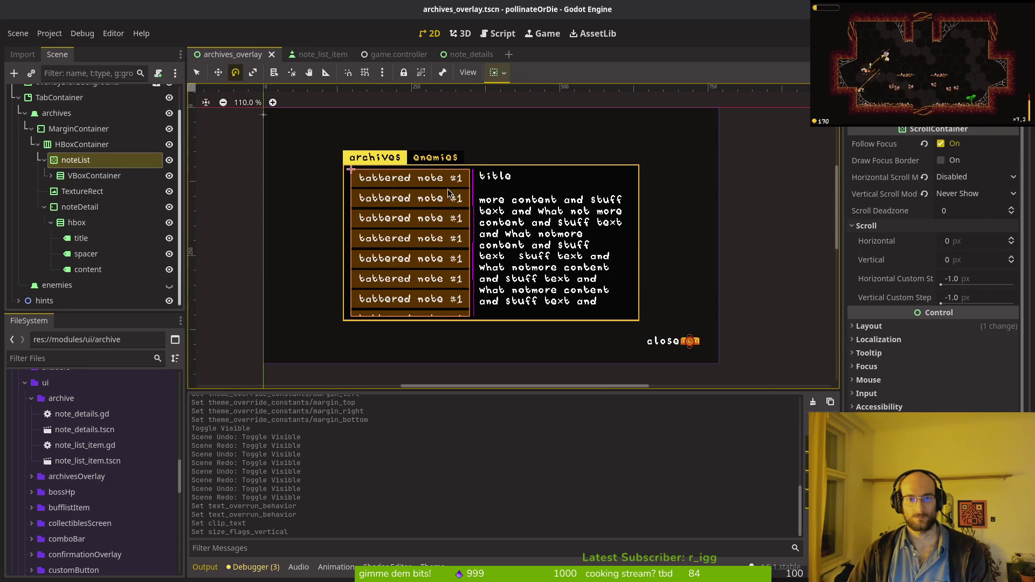
Step: Inspect the TextureRect divider, noteList, VBoxContainer and noteDetail, ending on the HBoxContainer row
{"action": "left_click", "coordinate": [78, 175]}
{"action": "left_click", "coordinate": [81, 192]}
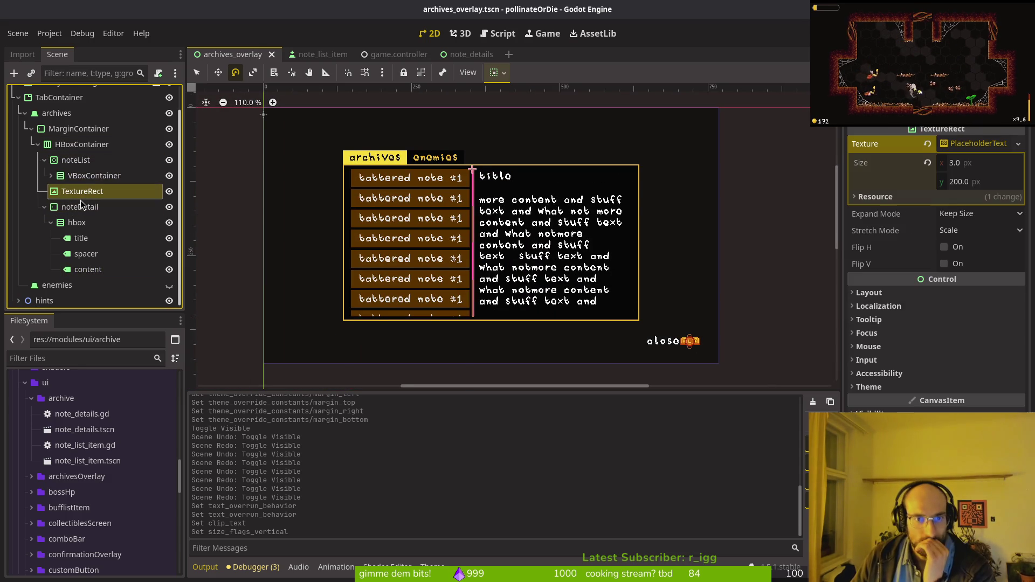
{"action": "left_click", "coordinate": [80, 177]}
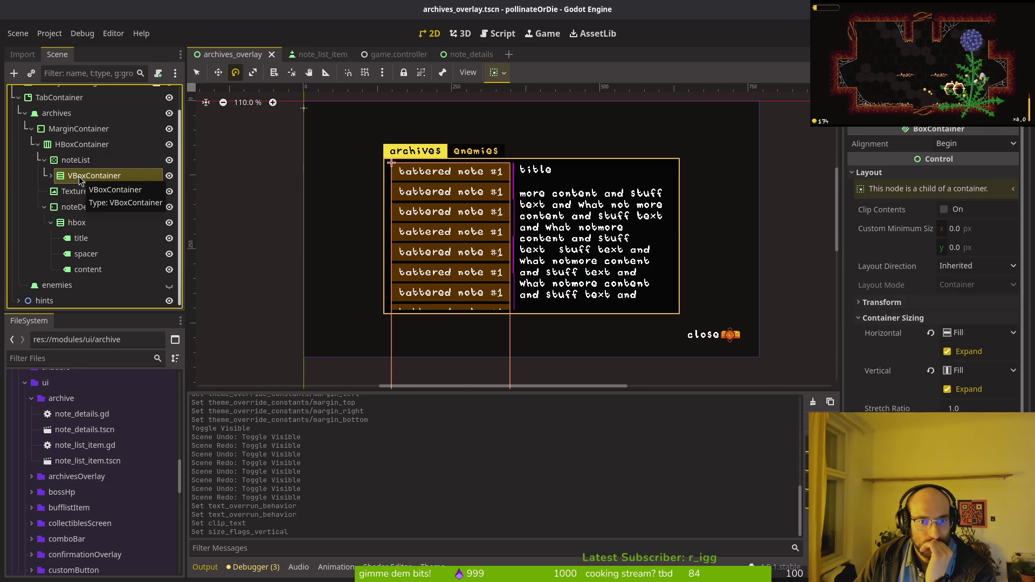
{"action": "left_click", "coordinate": [82, 191]}
{"action": "left_click", "coordinate": [80, 210]}
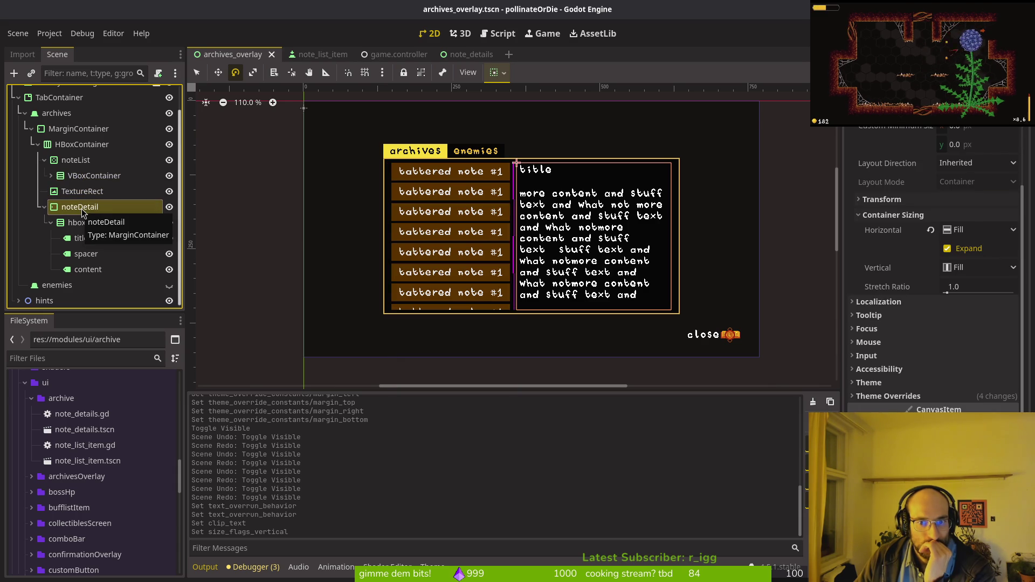
{"action": "left_click", "coordinate": [77, 161]}
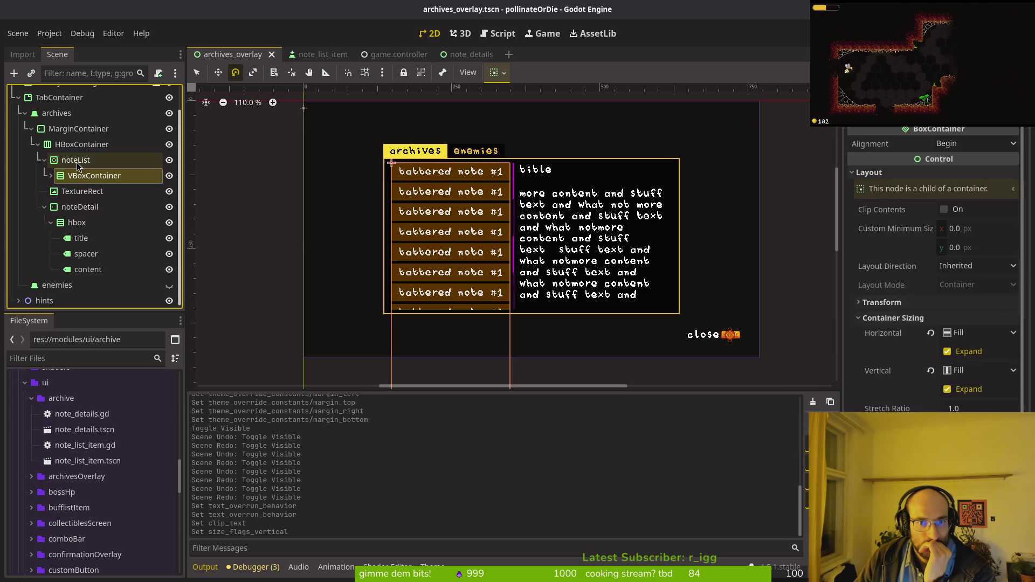
{"action": "left_click", "coordinate": [81, 145]}
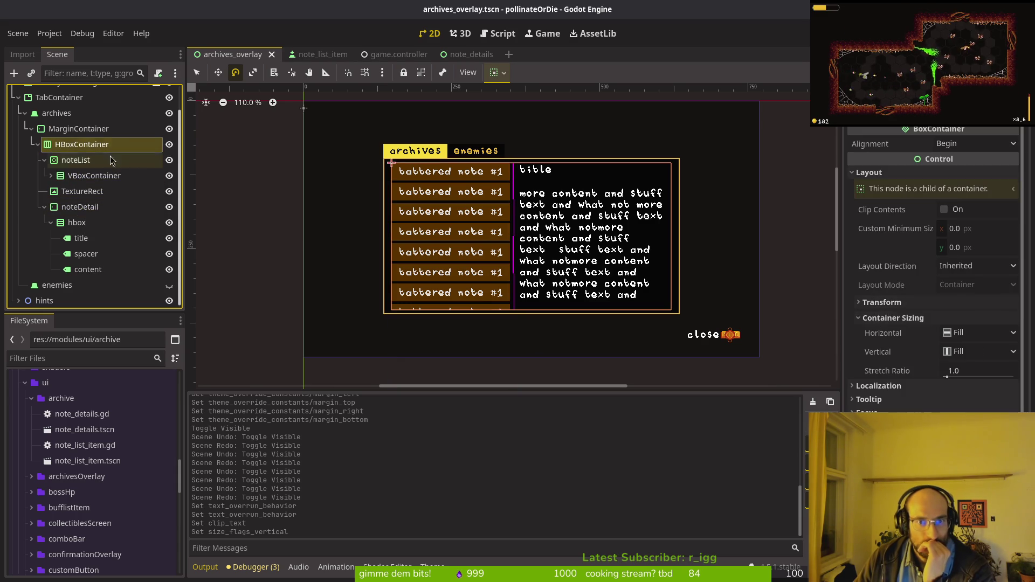
Step: Undo the recent label edits, save, and try Shrink Center vertical sizing on the row
{"action": "key", "text": "ctrl+z"}
{"action": "key", "text": "ctrl+z"}
{"action": "key", "text": "ctrl+z"}
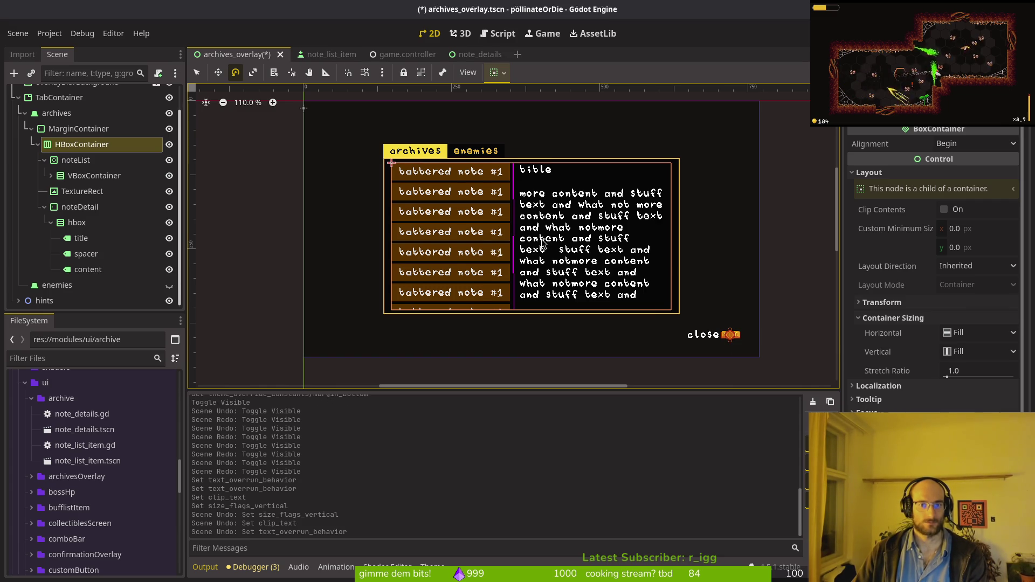
{"action": "key", "text": "ctrl+s"}
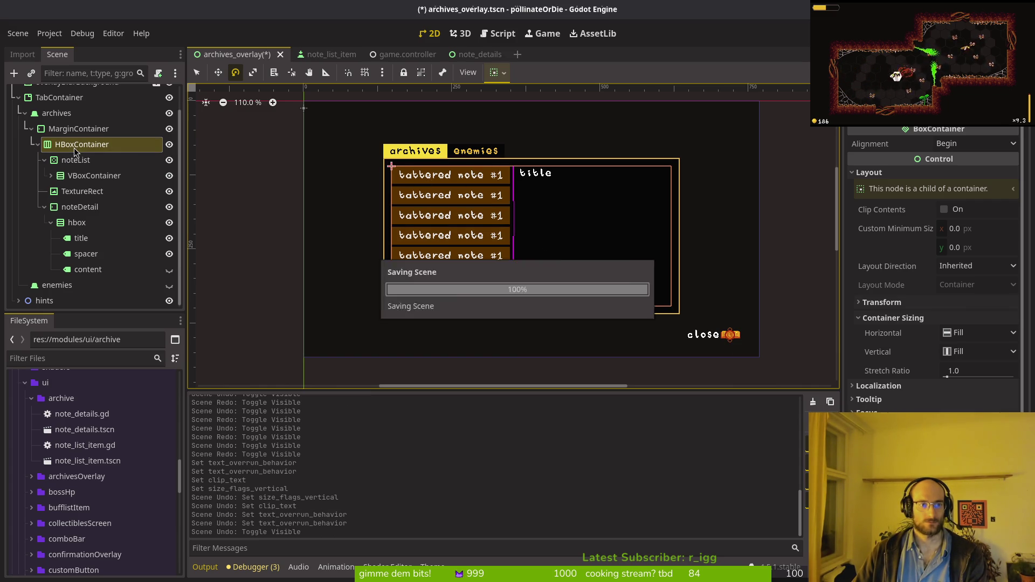
{"action": "left_click", "coordinate": [958, 355]}
{"action": "left_click", "coordinate": [986, 398]}
{"action": "key", "text": "ctrl+s"}
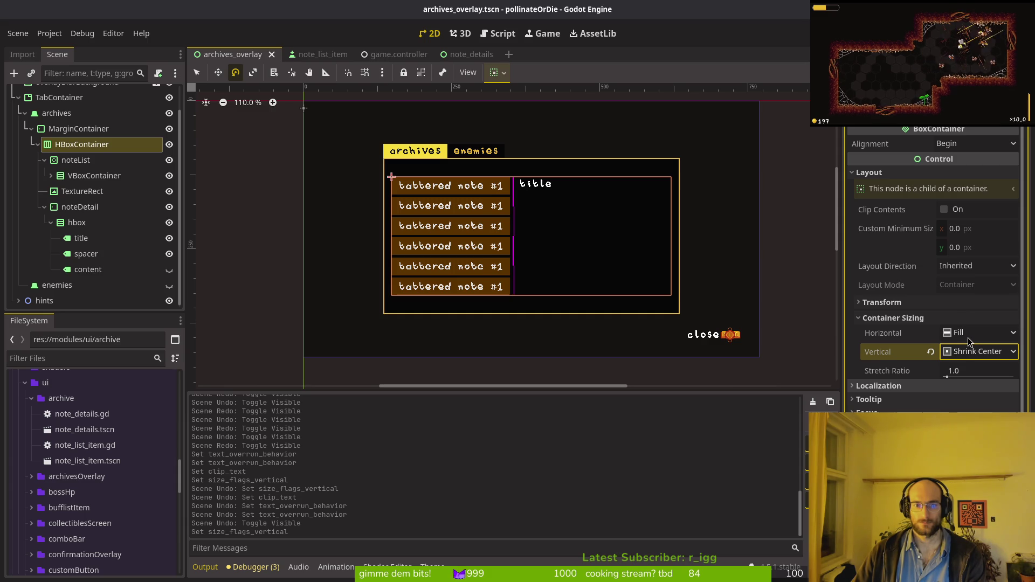
Step: Set the HBoxContainer row's vertical sizing back to Fill and save the scene
{"action": "left_click", "coordinate": [981, 334]}
{"action": "left_click", "coordinate": [982, 337]}
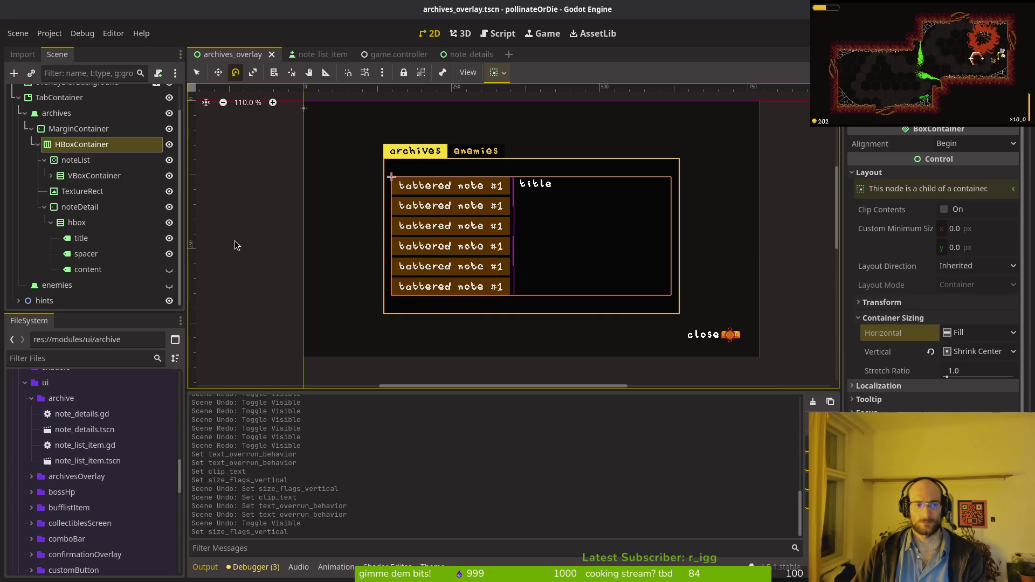
{"action": "left_click", "coordinate": [78, 160]}
{"action": "left_click", "coordinate": [44, 160]}
{"action": "left_click", "coordinate": [81, 158]}
{"action": "left_click", "coordinate": [978, 351]}
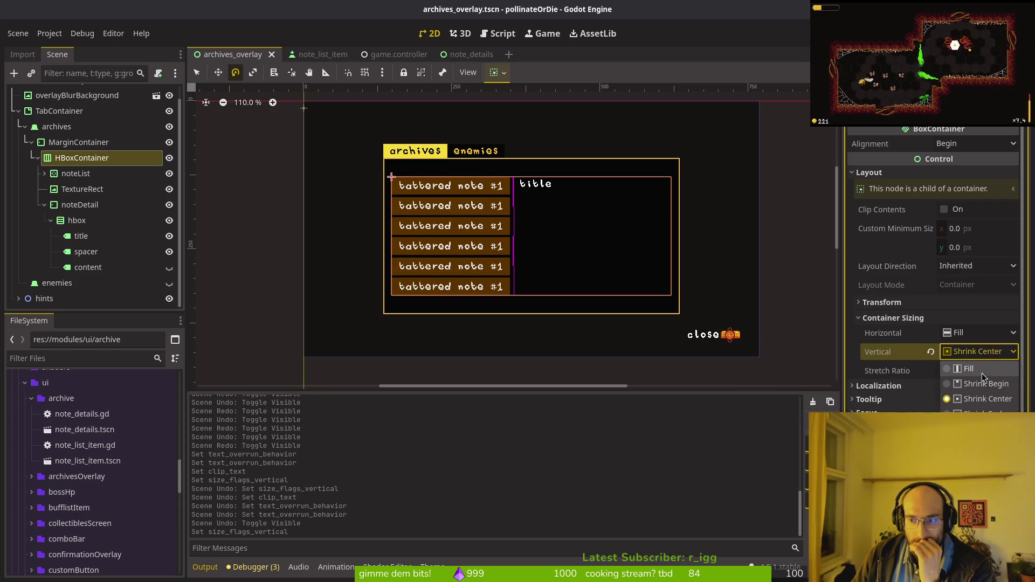
{"action": "left_click", "coordinate": [964, 366]}
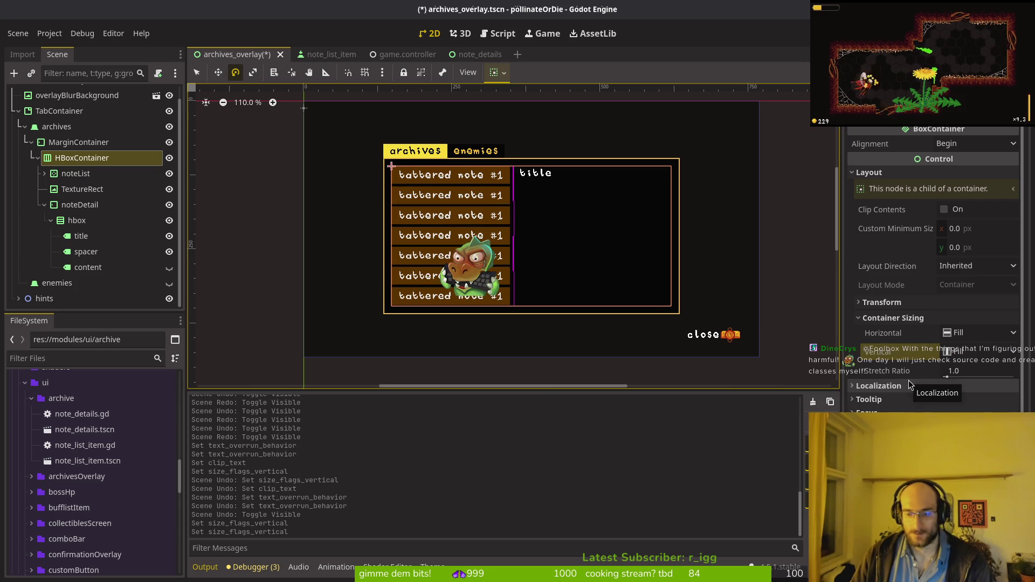
{"action": "key", "text": "ctrl+s"}
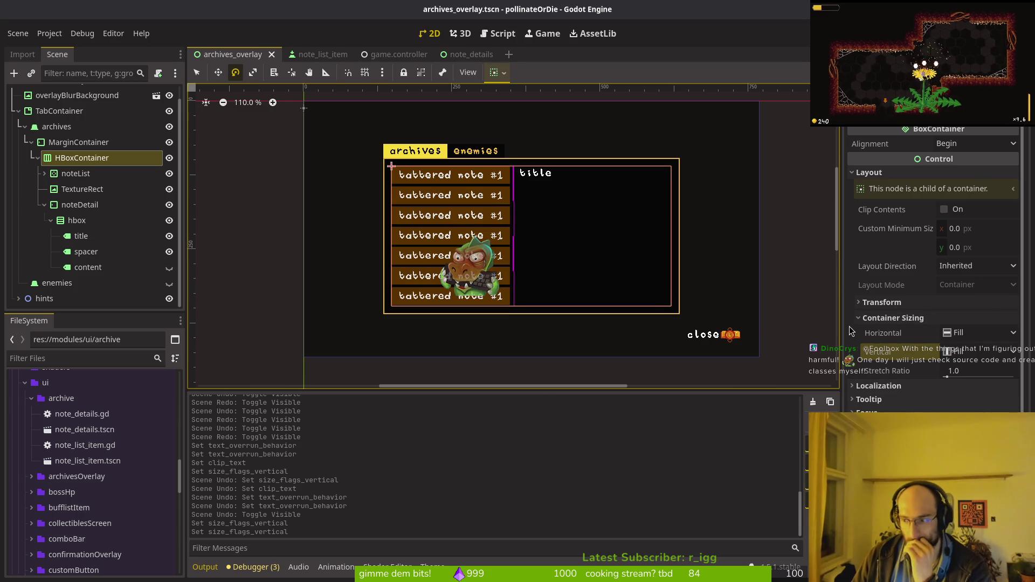
{"action": "left_click", "coordinate": [46, 205]}
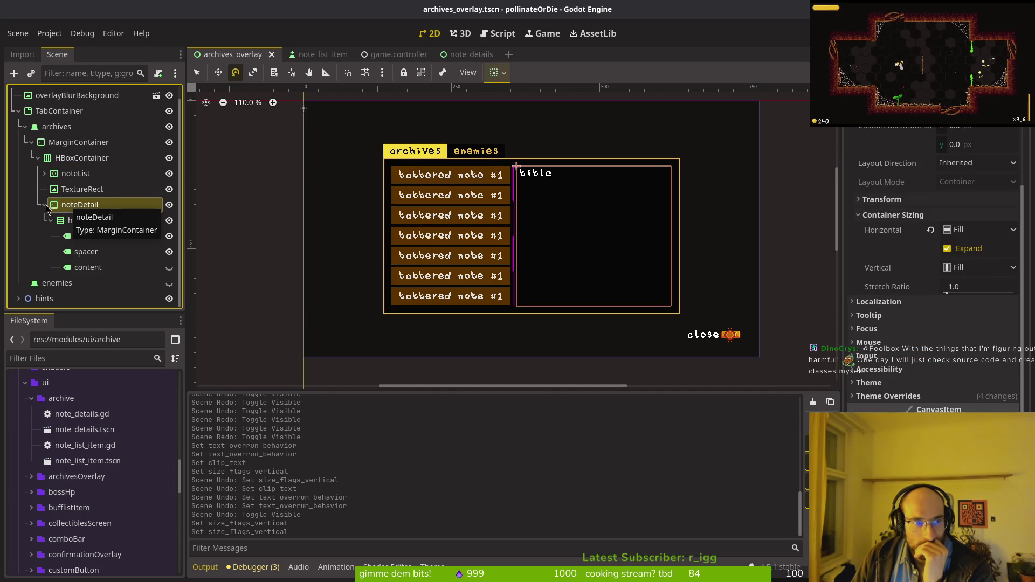
Step: Expand noteDetail > hbox and toggle the content label's visibility to compare layouts
{"action": "left_click", "coordinate": [44, 205]}
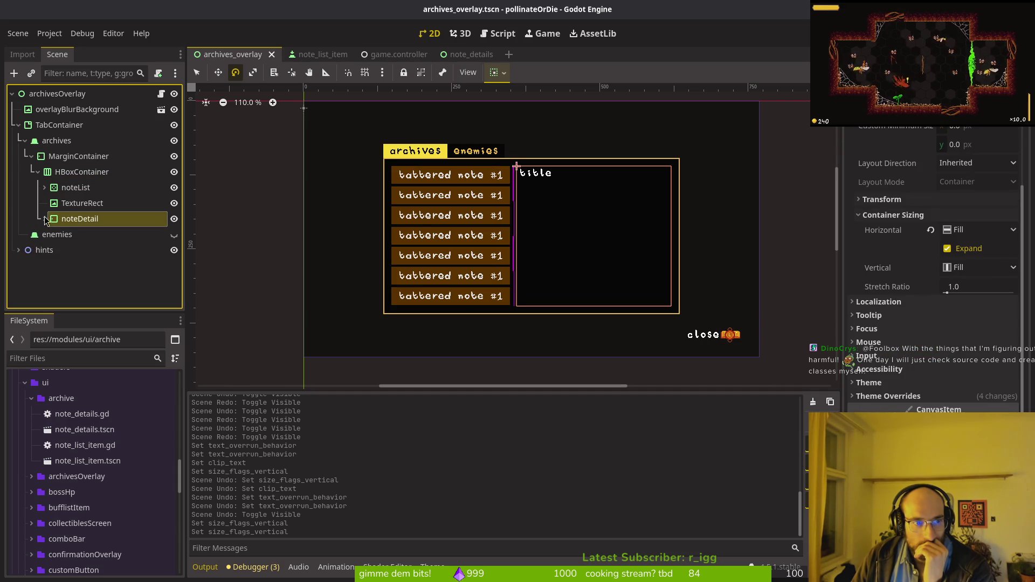
{"action": "left_click", "coordinate": [72, 180]}
{"action": "left_click", "coordinate": [44, 218]}
{"action": "left_click", "coordinate": [51, 233]}
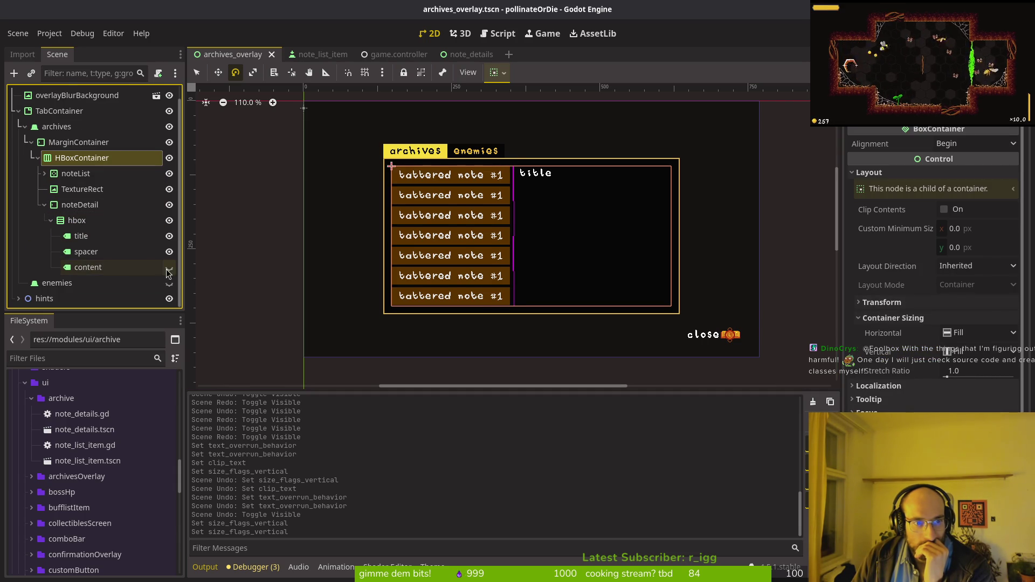
{"action": "left_click", "coordinate": [169, 268]}
{"action": "left_click", "coordinate": [169, 267]}
{"action": "left_click", "coordinate": [169, 268]}
{"action": "left_click", "coordinate": [168, 268]}
Step: Make the content label visible and reset its custom minimum size to 0 × 0
{"action": "left_click", "coordinate": [154, 268]}
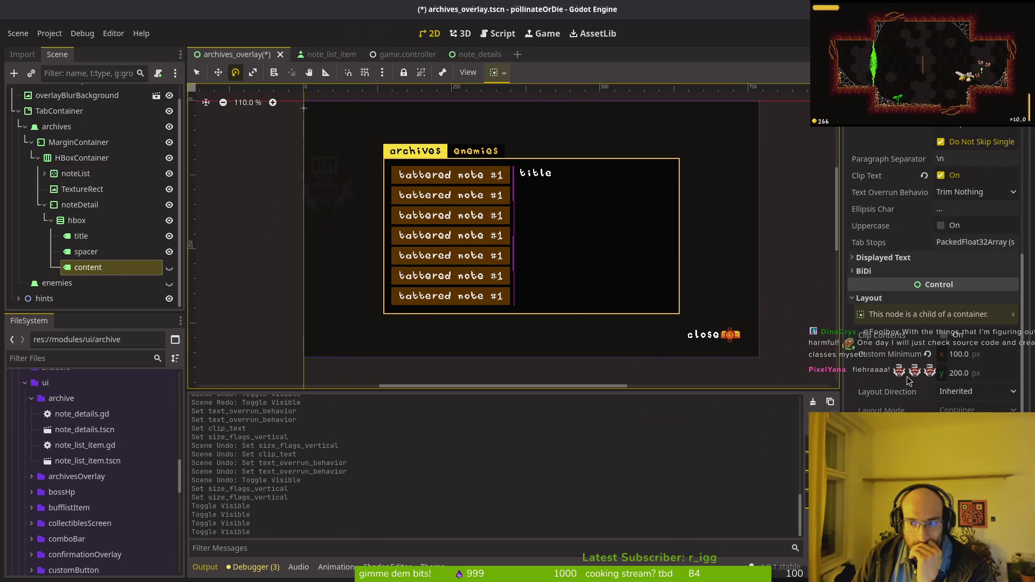
{"action": "left_click", "coordinate": [169, 268]}
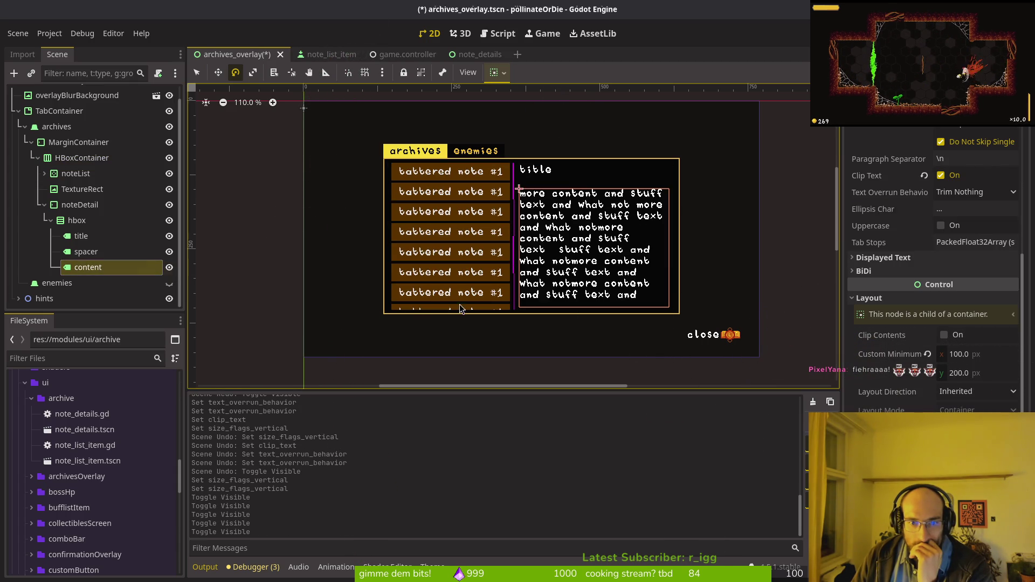
{"action": "left_click", "coordinate": [927, 354]}
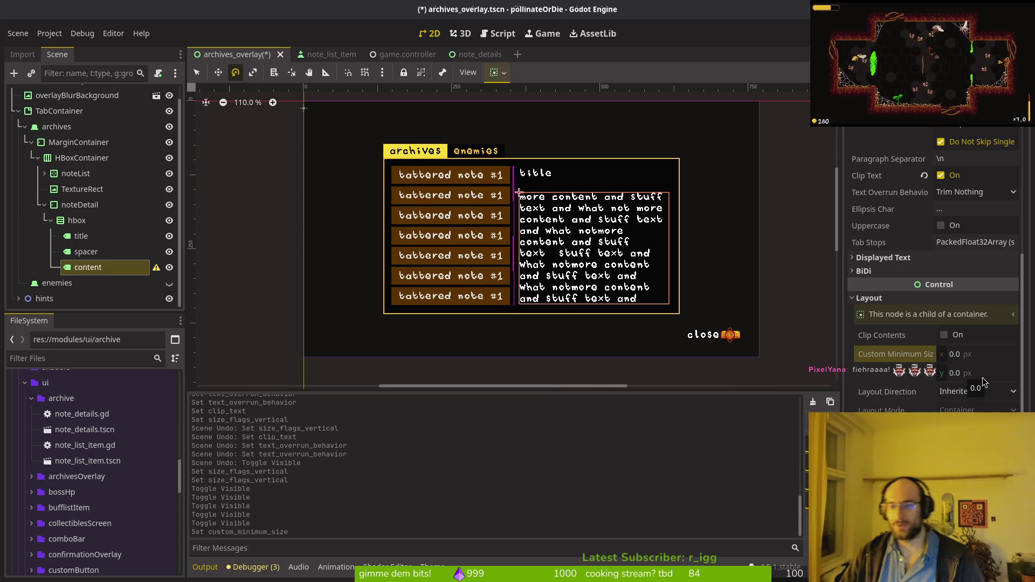
Step: Set the content label's custom minimum size to 100 × 100 and save the scene
{"action": "key", "text": "ctrl+s"}
{"action": "mouse_move", "coordinate": [155, 273]}
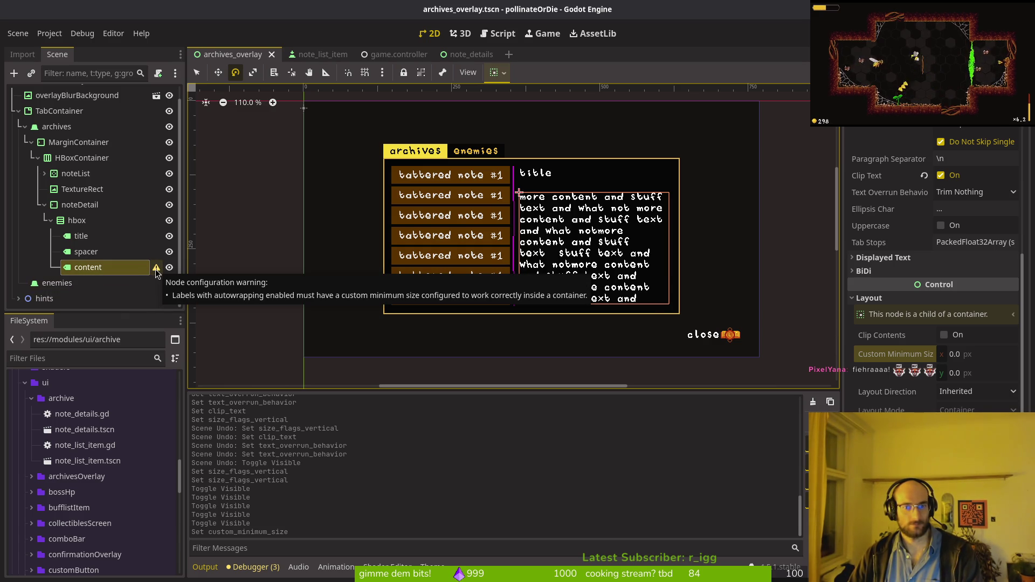
{"action": "left_click", "coordinate": [986, 372]}
{"action": "type", "text": "100"}
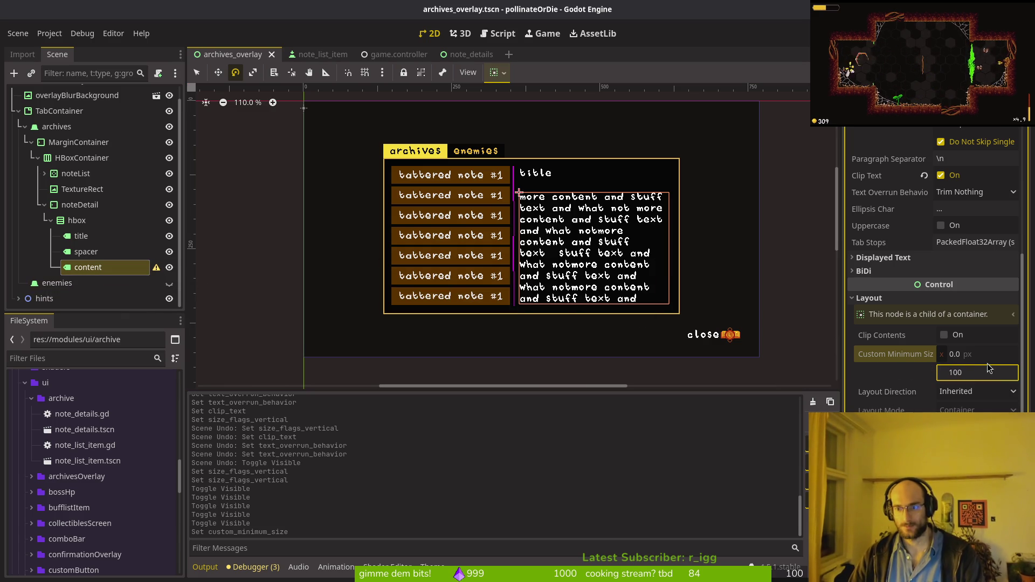
{"action": "left_click", "coordinate": [991, 354]}
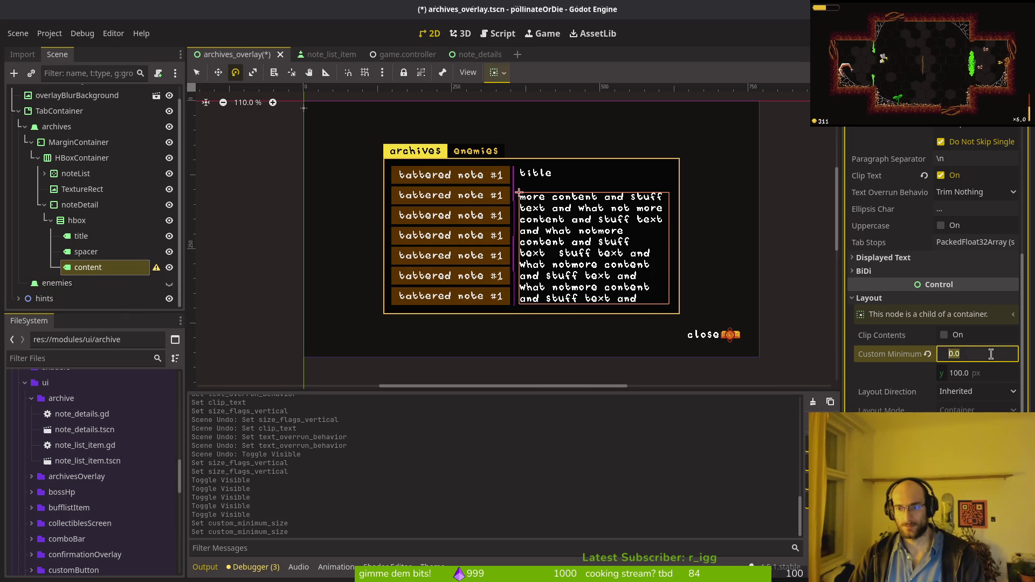
{"action": "type", "text": "100"}
{"action": "key", "text": "Return"}
{"action": "key", "text": "ctrl+s"}
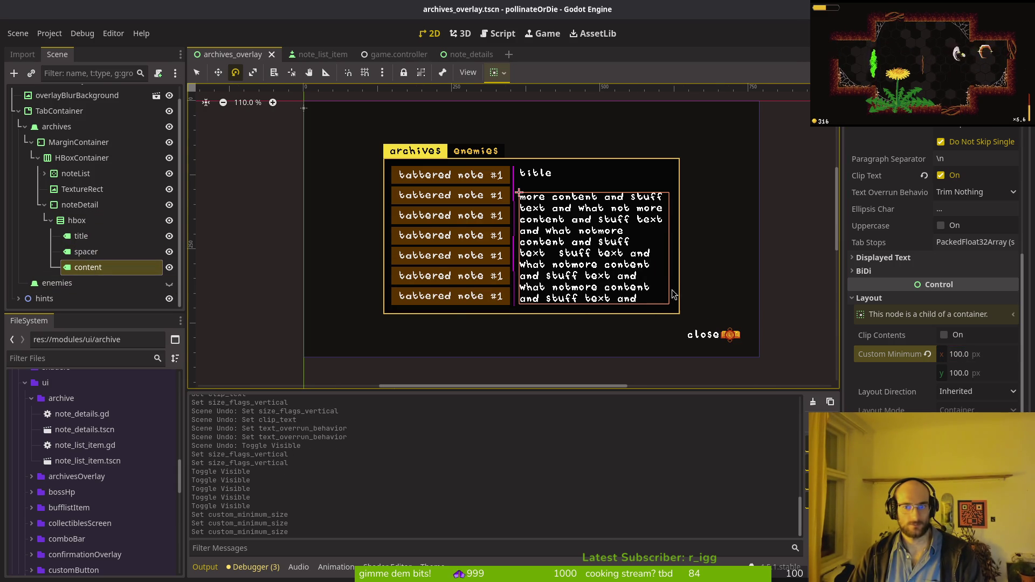
{"action": "scroll", "coordinate": [674, 294], "scroll_direction": "down", "scroll_amount": 4}
{"action": "left_click", "coordinate": [615, 339]}
{"action": "scroll", "coordinate": [603, 268], "scroll_direction": "up", "scroll_amount": 7}
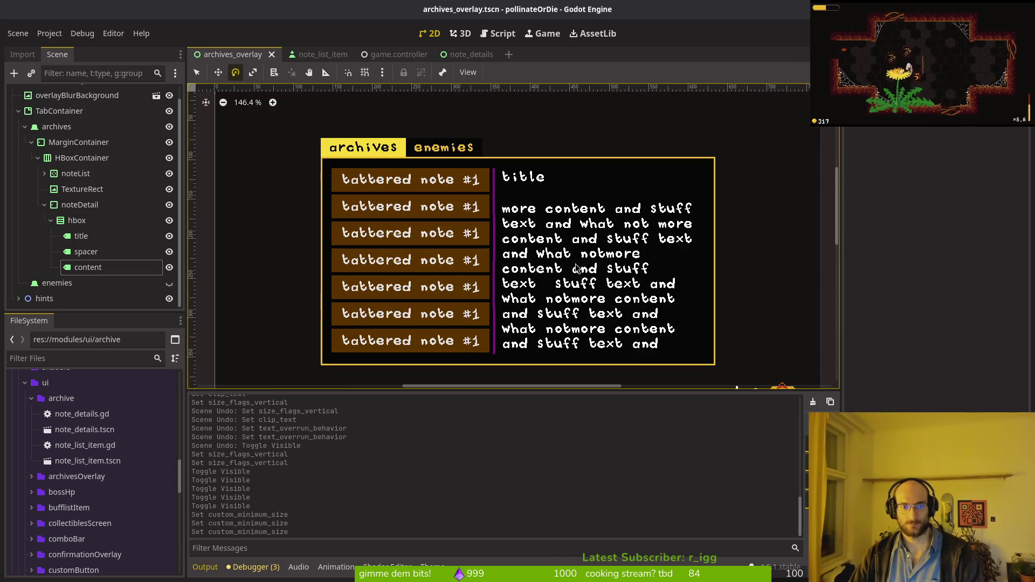
Step: Change noteDetail's left, top, right and bottom margin overrides and save
{"action": "left_click", "coordinate": [67, 178]}
{"action": "left_click", "coordinate": [80, 190]}
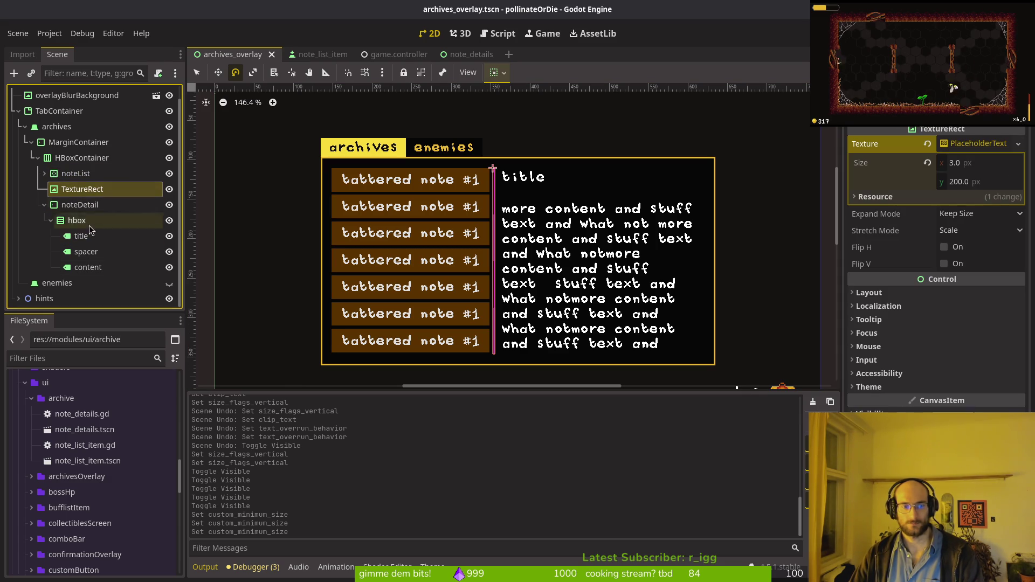
{"action": "left_click", "coordinate": [80, 208]}
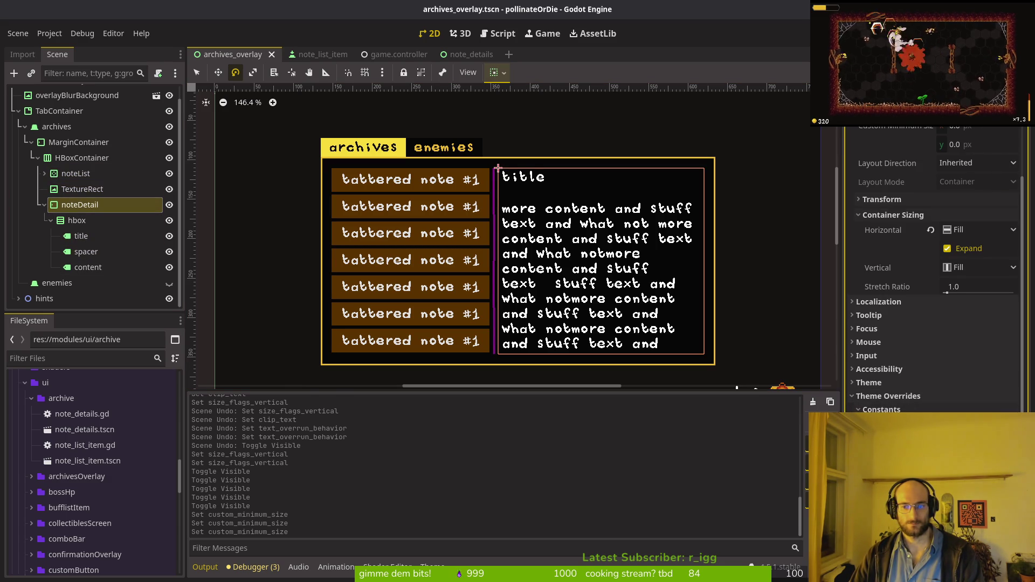
{"action": "key", "text": "ctrl+s"}
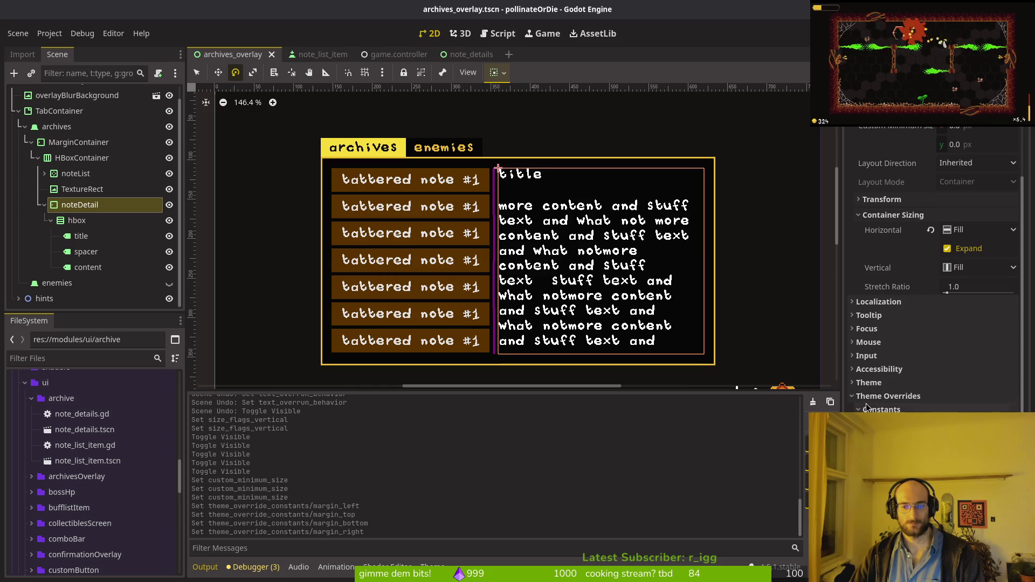
{"action": "left_click", "coordinate": [884, 396]}
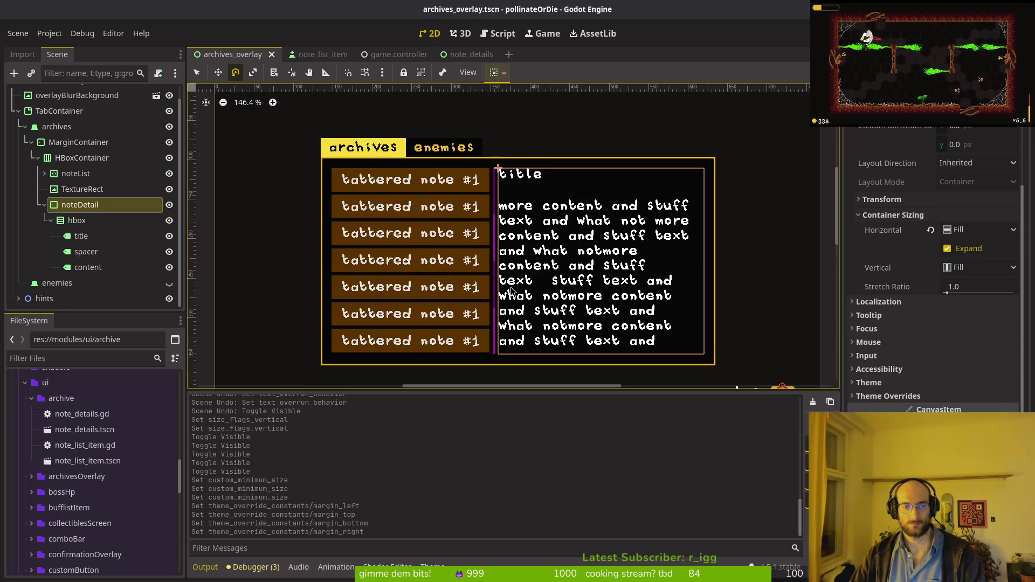
Step: Add a MarginContainer to the HBoxContainer row, placed right after the TextureRect
{"action": "key", "text": "Escape"}
{"action": "scroll", "coordinate": [523, 270], "scroll_direction": "down", "scroll_amount": 4}
{"action": "scroll", "coordinate": [539, 253], "scroll_direction": "up", "scroll_amount": 2}
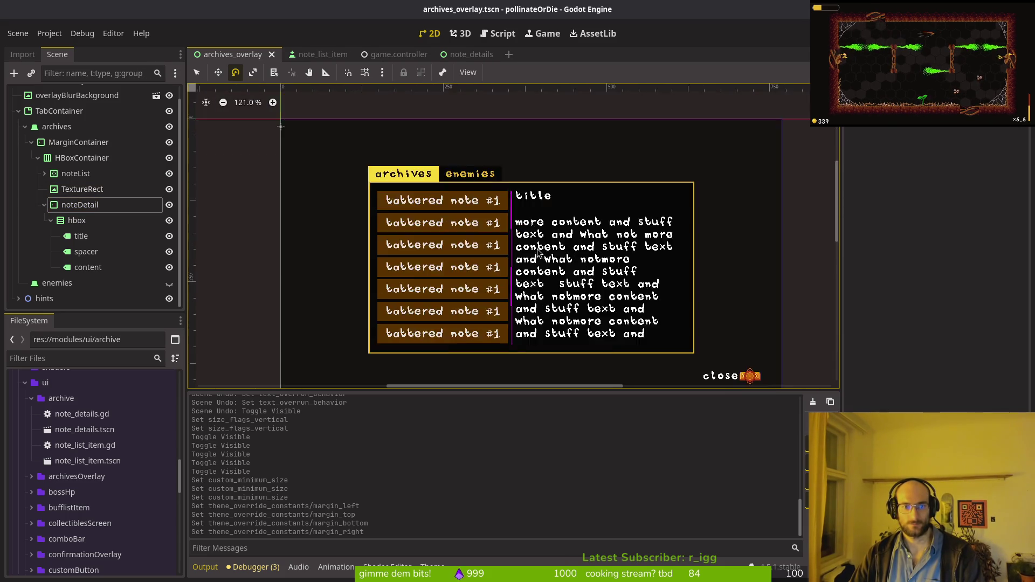
{"action": "scroll", "coordinate": [539, 253], "scroll_direction": "up", "scroll_amount": 4}
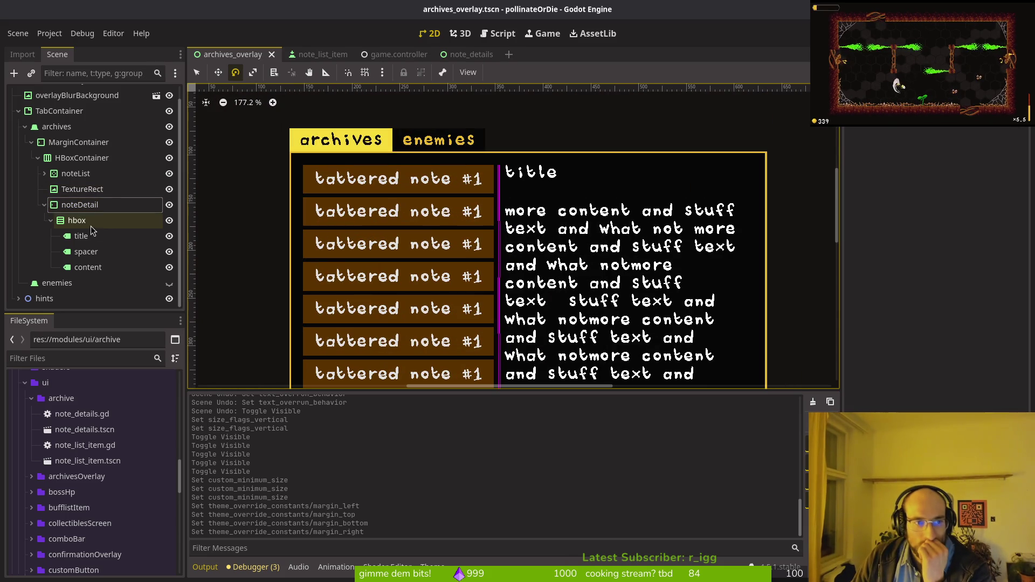
{"action": "left_click", "coordinate": [82, 188]}
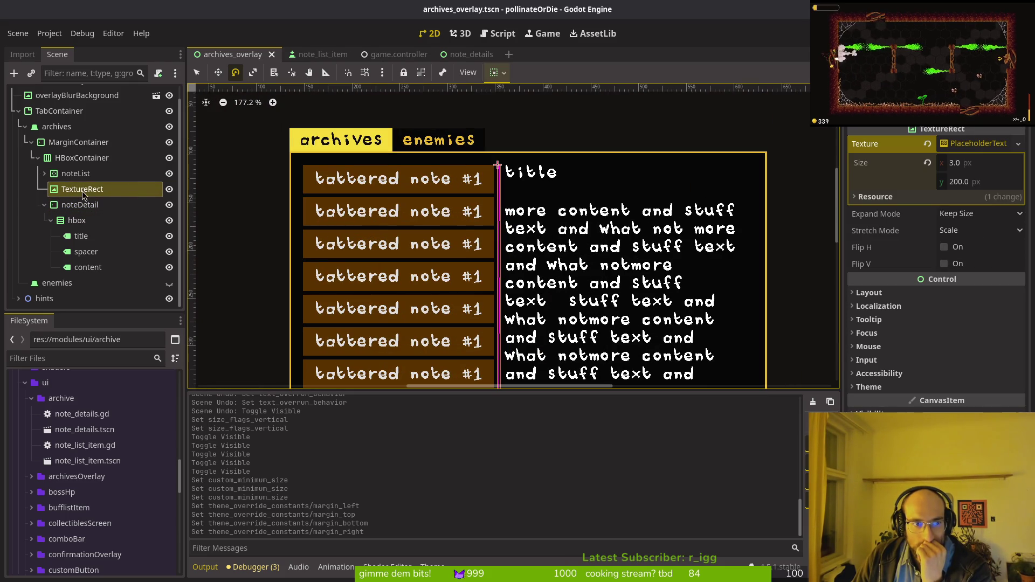
{"action": "left_click", "coordinate": [96, 158]}
{"action": "key", "text": "ctrl+a"}
{"action": "type", "text": "margincontainer"}
{"action": "key", "text": "Return"}
{"action": "mouse_move", "coordinate": [92, 283]}
{"action": "left_mouse_down"}
{"action": "mouse_move", "coordinate": [97, 233]}
{"action": "mouse_move", "coordinate": [79, 197]}
{"action": "left_mouse_up"}
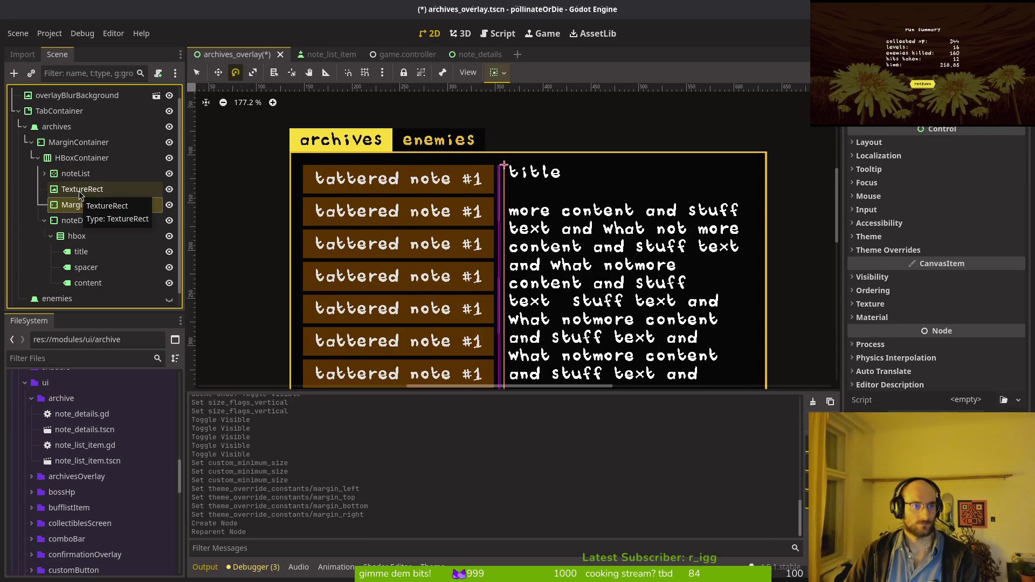
Step: Delete the TextureRect divider, leaving the new MarginContainer between list and detail
{"action": "left_click", "coordinate": [79, 193]}
{"action": "key", "text": "Delete"}
{"action": "key", "text": "Return"}
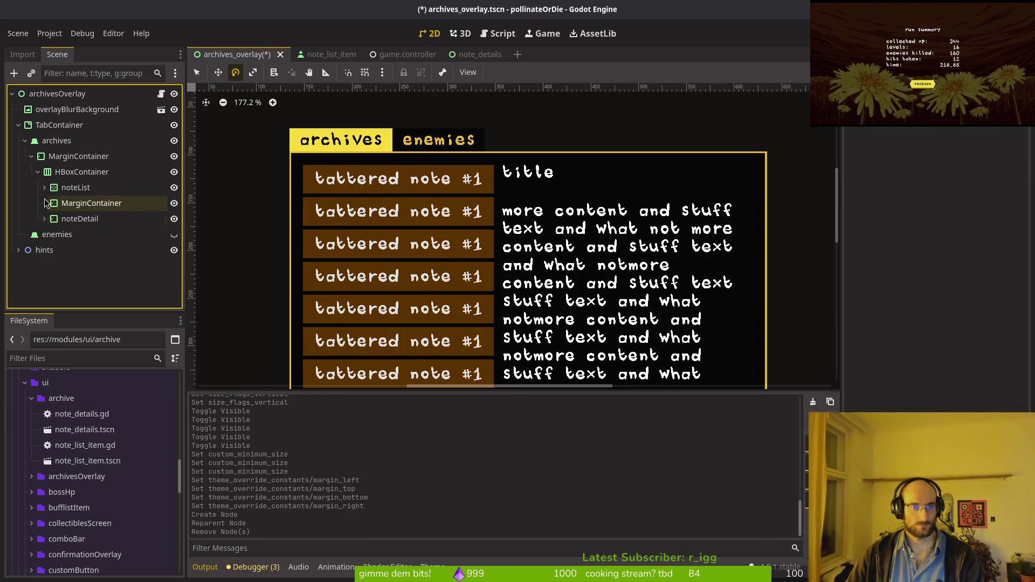
{"action": "left_click", "coordinate": [79, 203]}
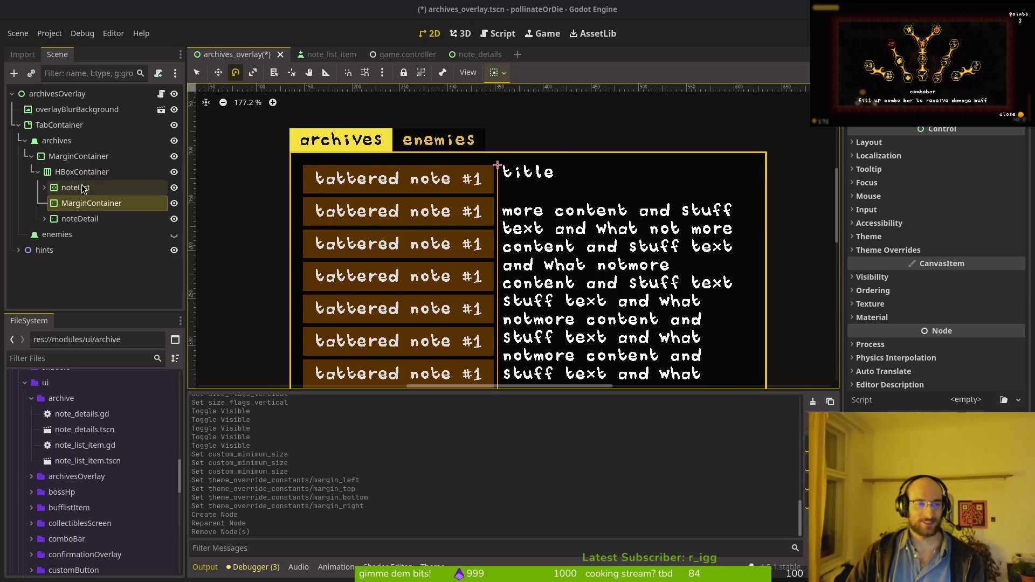
Step: Expand Theme Overrides for the spacer MarginContainer in the Inspector
{"action": "left_click", "coordinate": [887, 249]}
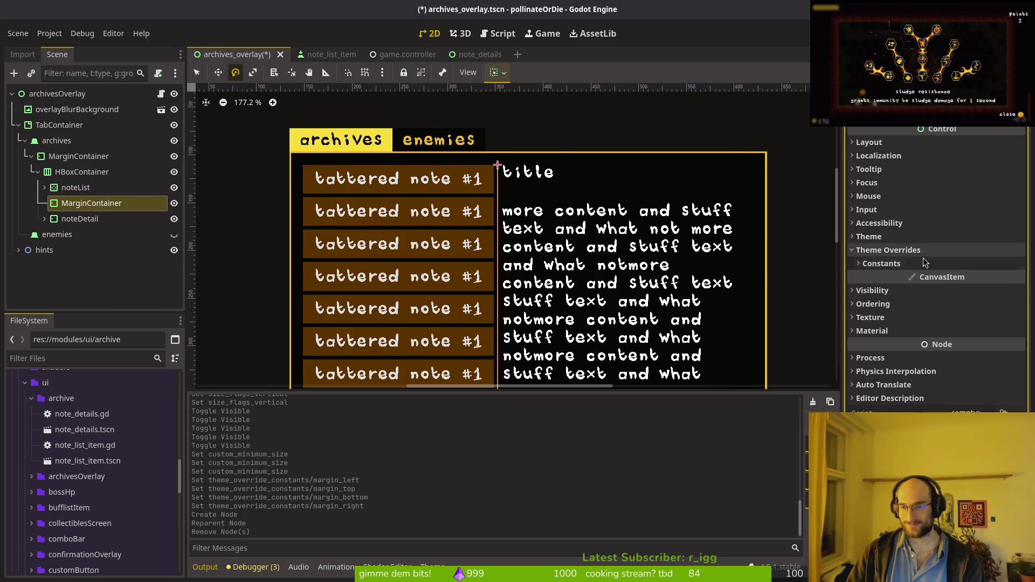
Step: Set the spacer MarginContainer's left and right margins to 8 and save
{"action": "left_click", "coordinate": [881, 263]}
{"action": "left_click", "coordinate": [980, 277]}
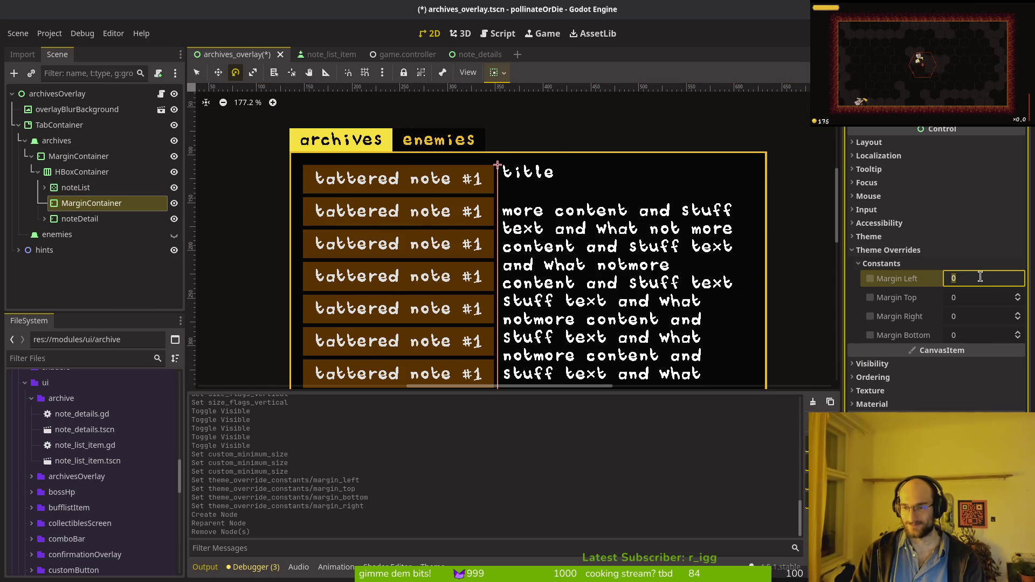
{"action": "key", "text": "Tab"}
{"action": "key", "text": "Tab"}
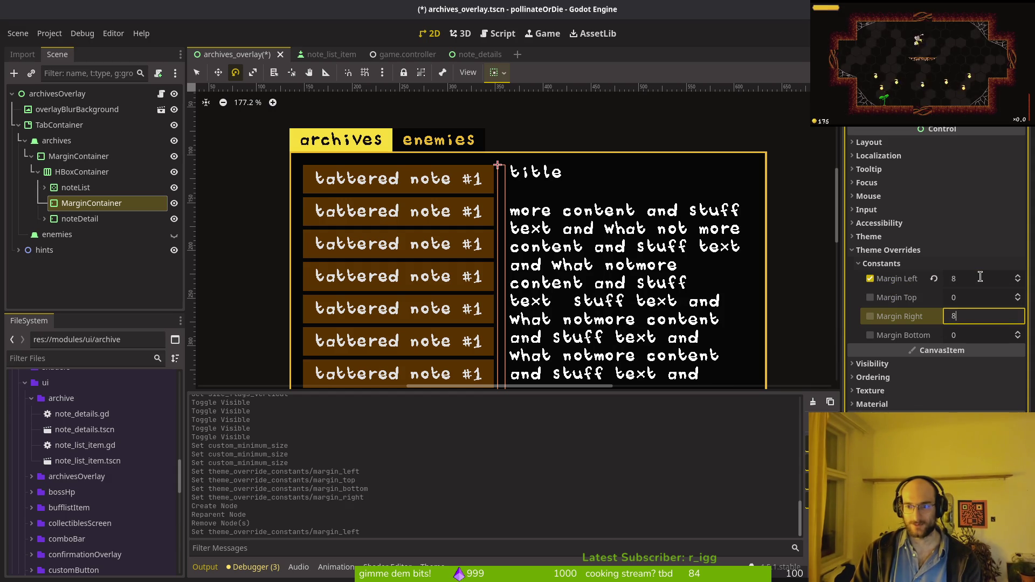
{"action": "key", "text": "Return"}
{"action": "key", "text": "ctrl+s"}
Step: Check the spacer's margins, then select the outer MarginContainer under archives
{"action": "scroll", "coordinate": [591, 270], "scroll_direction": "down", "scroll_amount": 3}
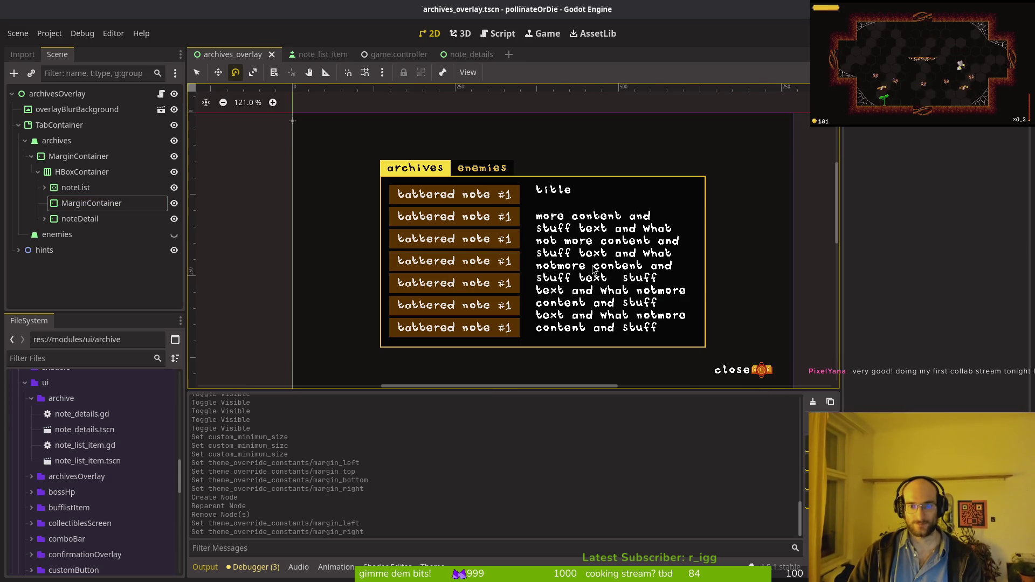
{"action": "left_click", "coordinate": [85, 205]}
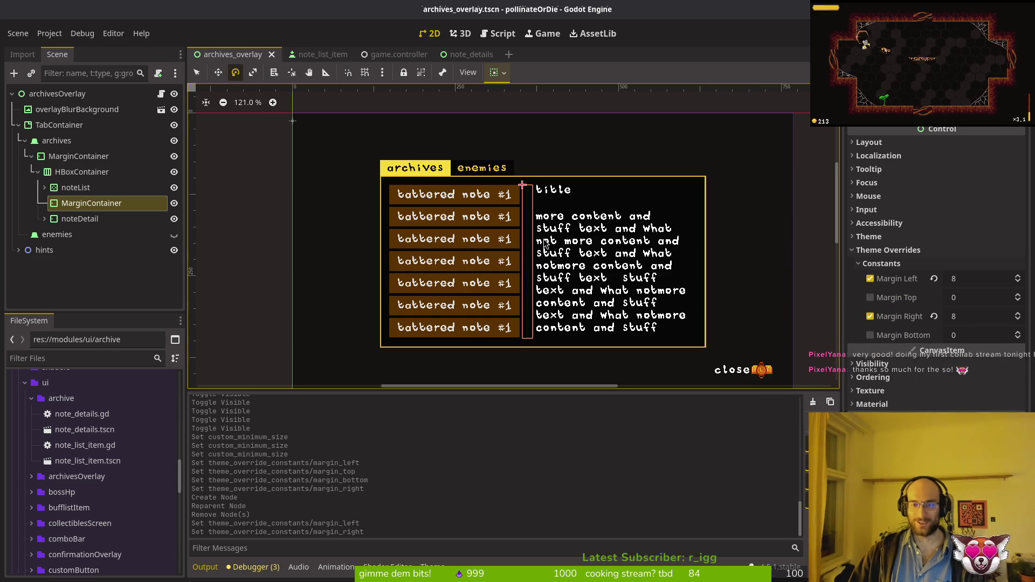
{"action": "key", "text": "Escape"}
{"action": "left_click", "coordinate": [94, 157]}
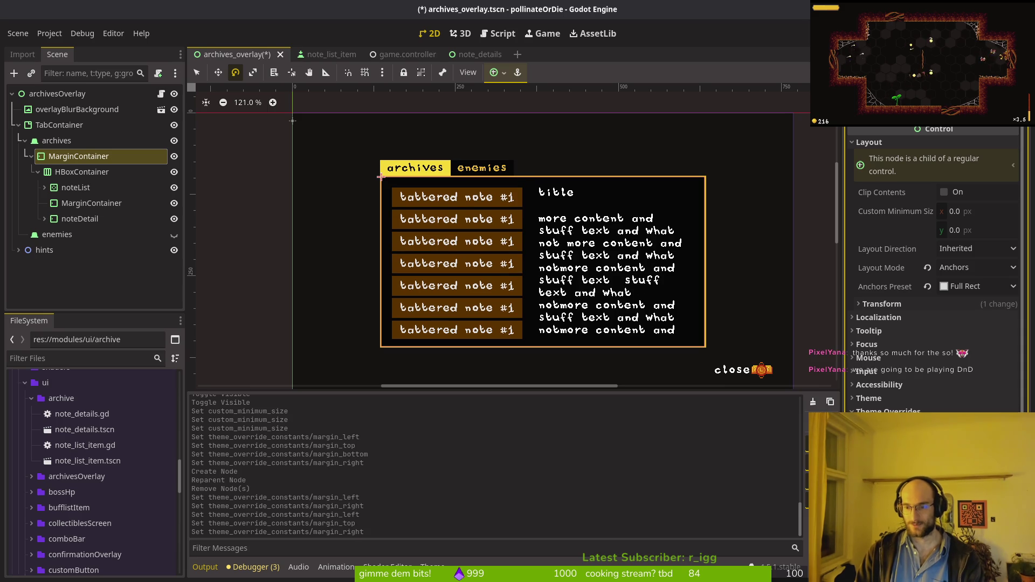
Step: Save the outer margins, then set the note list item's minimum height to 24
{"action": "key", "text": "ctrl+s"}
{"action": "scroll", "coordinate": [423, 235], "scroll_direction": "up", "scroll_amount": 2}
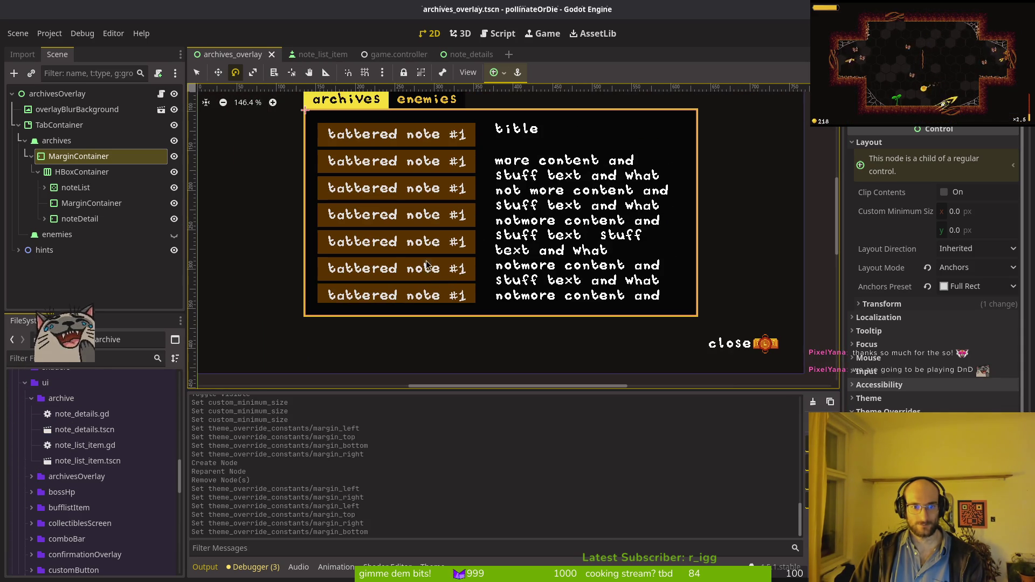
{"action": "left_click", "coordinate": [328, 59]}
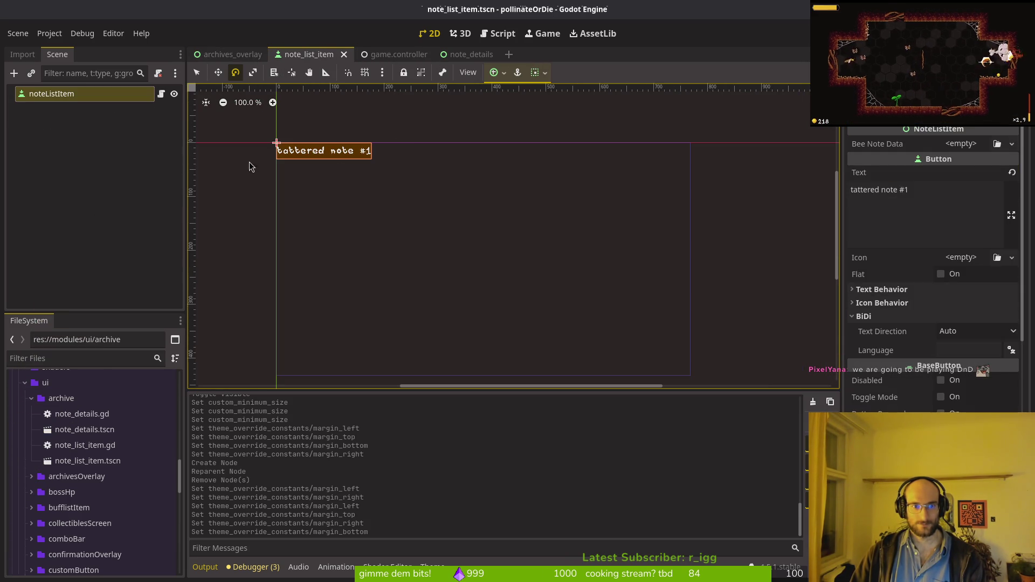
{"action": "scroll", "coordinate": [994, 372], "scroll_direction": "down", "scroll_amount": 3}
{"action": "left_click", "coordinate": [993, 371]}
{"action": "key", "text": "Return"}
Step: Try note item minimum heights of 26 and 27, previewing the archives overlay
{"action": "left_click", "coordinate": [231, 55]}
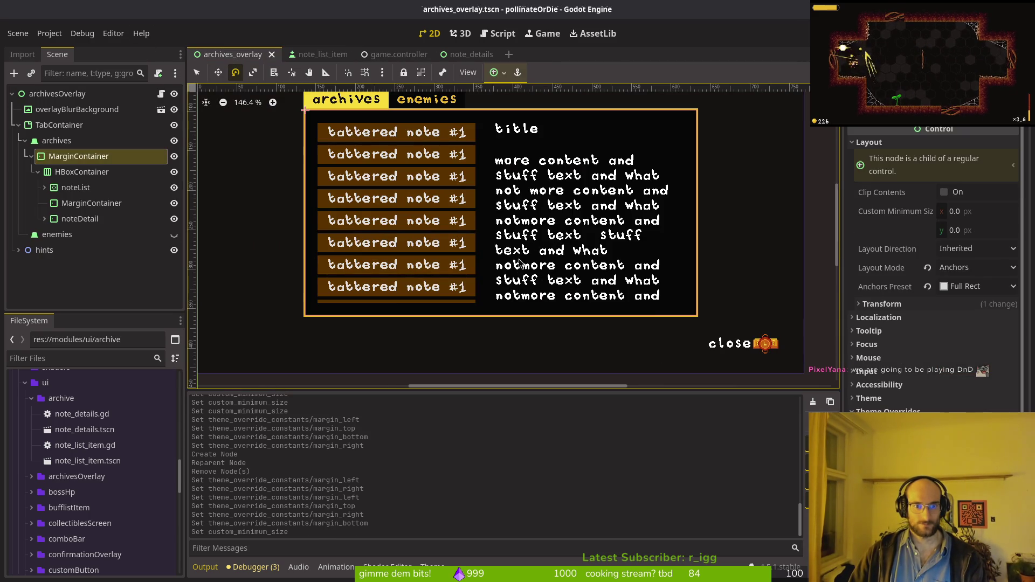
{"action": "left_click", "coordinate": [322, 54]}
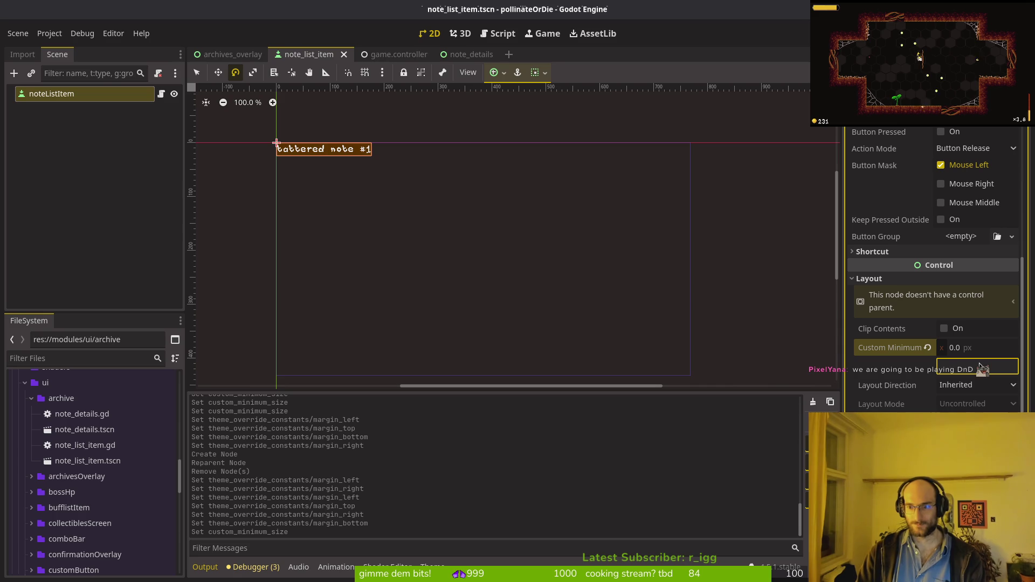
{"action": "key", "text": "Return"}
{"action": "key", "text": "F5"}
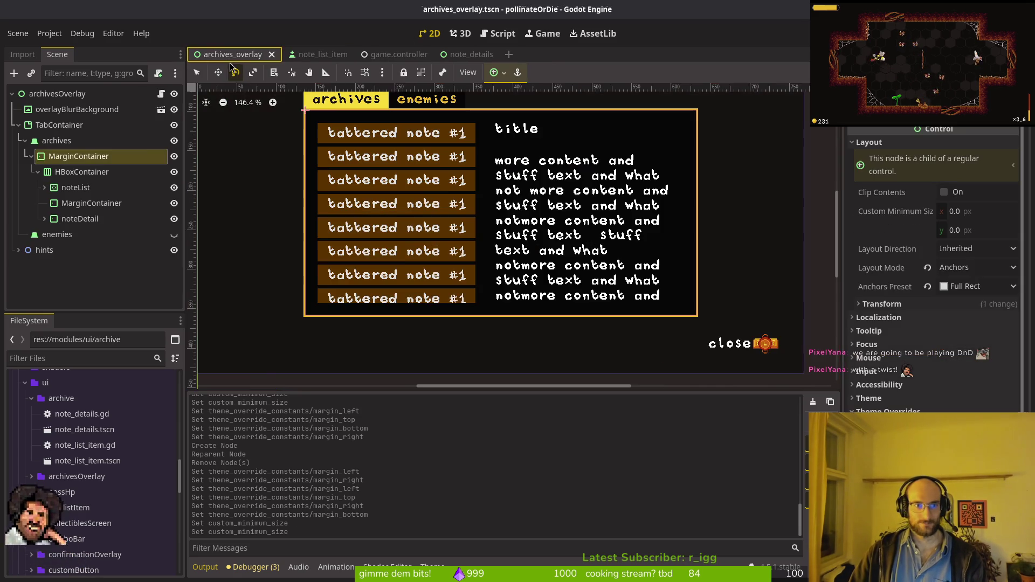
{"action": "left_click", "coordinate": [324, 54]}
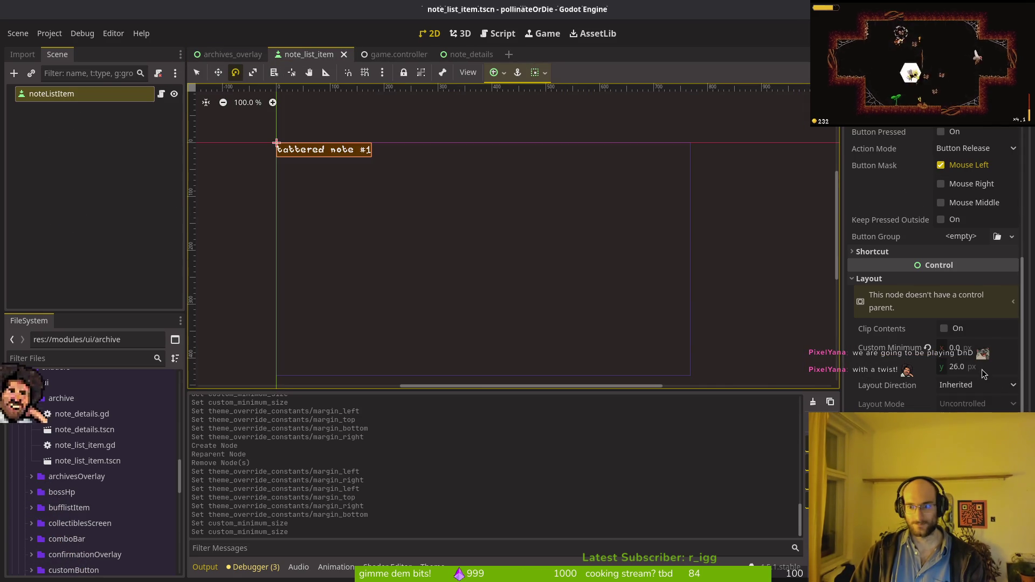
{"action": "left_click", "coordinate": [981, 367]}
{"action": "type", "text": "27"}
{"action": "key", "text": "Return"}
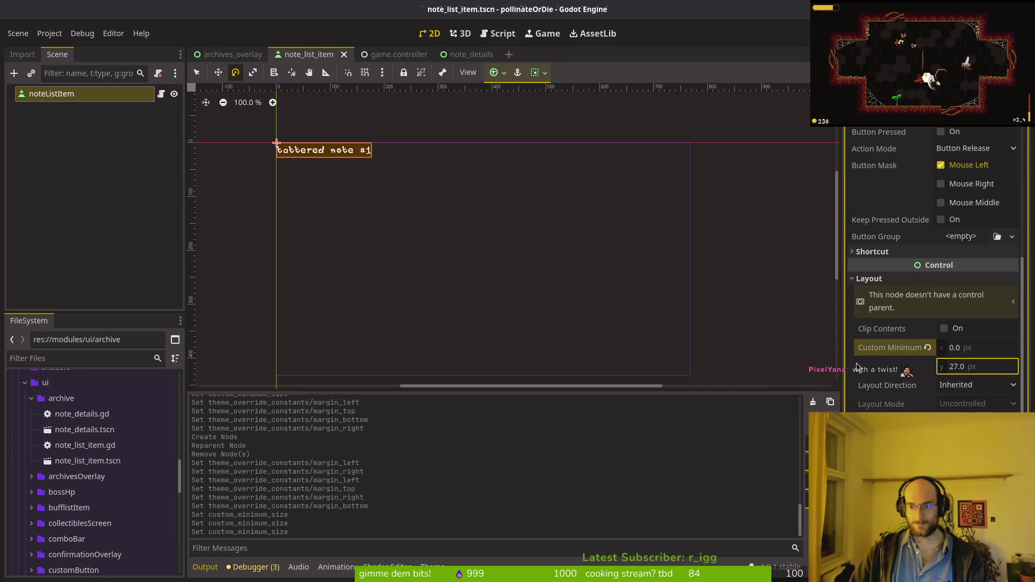
Step: Set the note item's minimum height to 28 and review the archives overlay layout
{"action": "left_click", "coordinate": [989, 366]}
{"action": "type", "text": "28"}
{"action": "key", "text": "Return"}
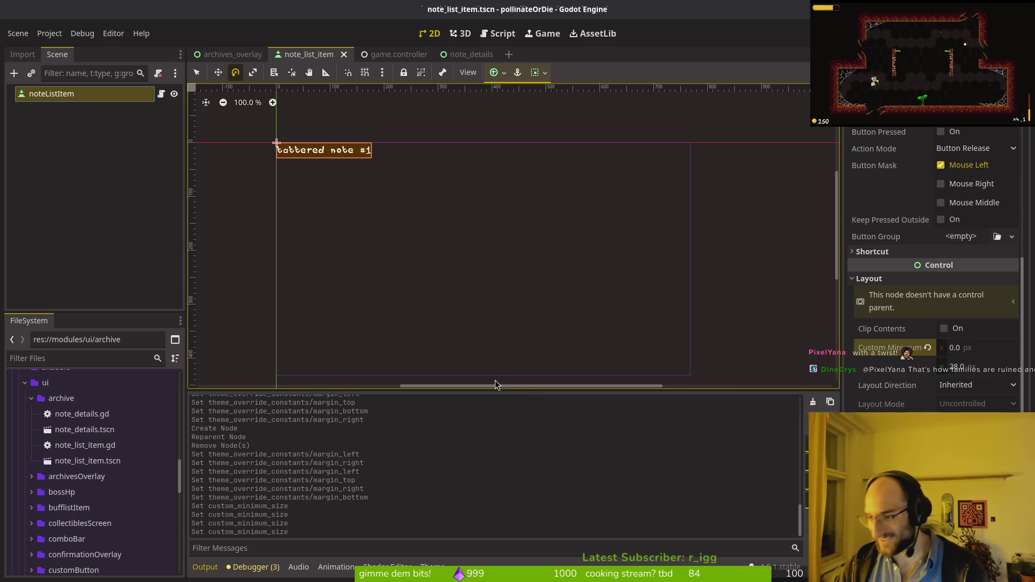
{"action": "left_click", "coordinate": [232, 54]}
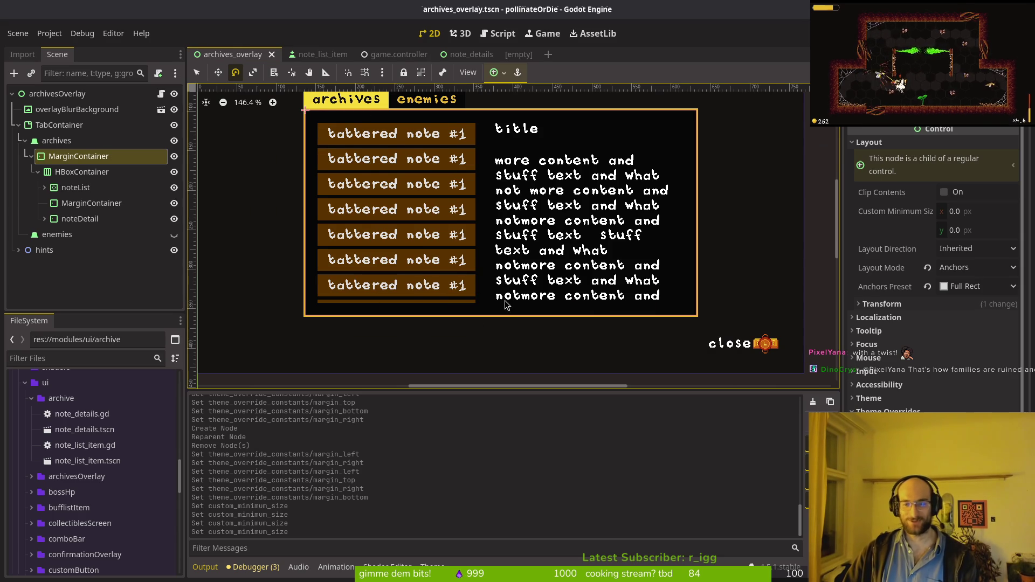
{"action": "scroll", "coordinate": [477, 258], "scroll_direction": "down", "scroll_amount": 2}
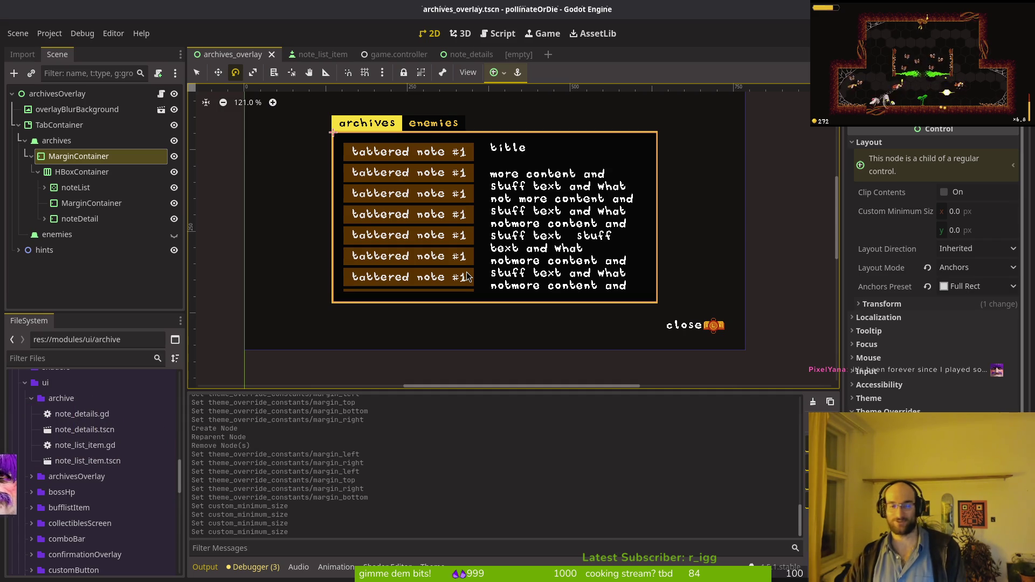
{"action": "scroll", "coordinate": [540, 266], "scroll_direction": "up", "scroll_amount": 2}
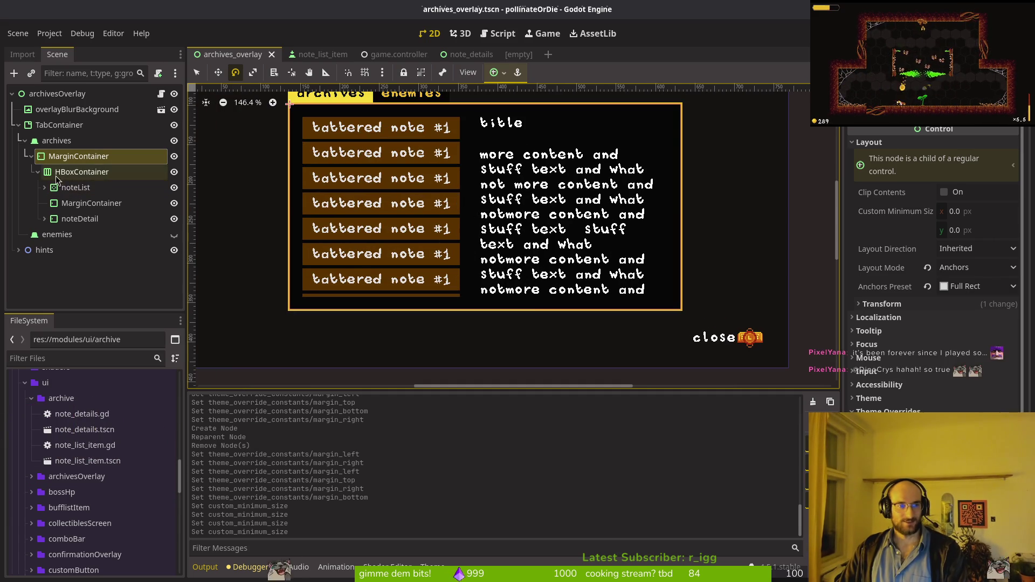
{"action": "scroll", "coordinate": [418, 213], "scroll_direction": "down", "scroll_amount": 1}
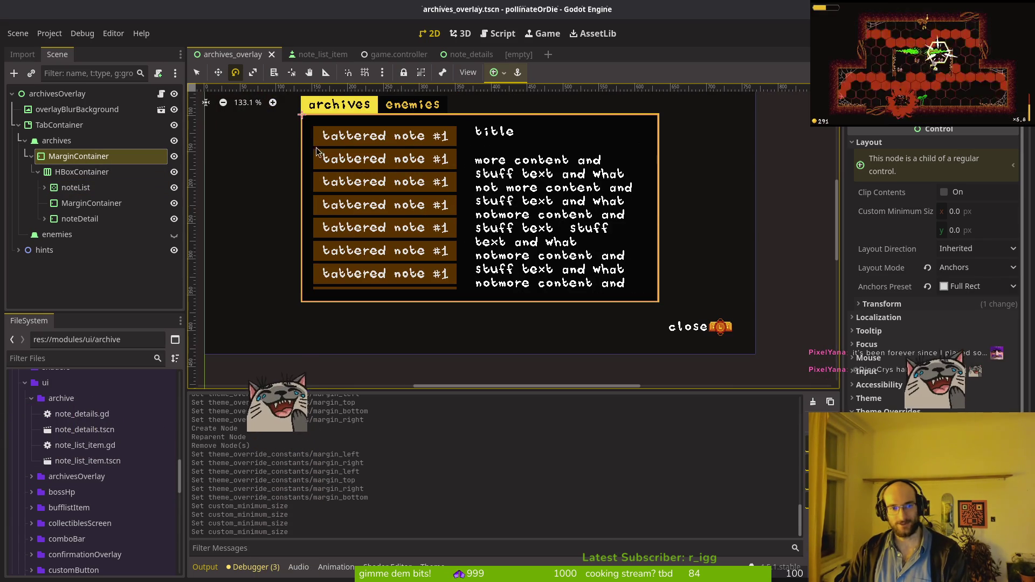
{"action": "scroll", "coordinate": [322, 120], "scroll_direction": "up", "scroll_amount": 4}
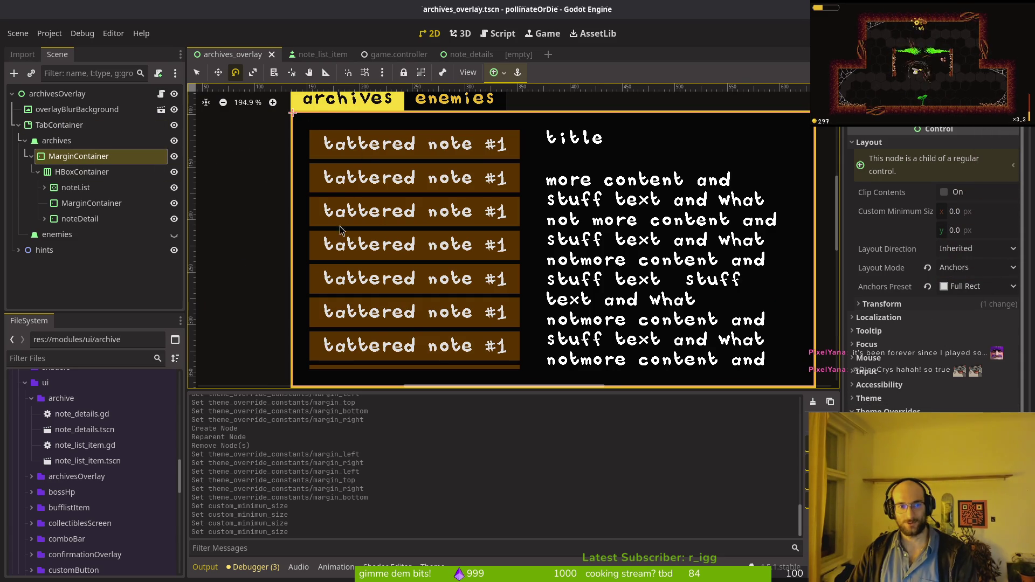
{"action": "scroll", "coordinate": [359, 211], "scroll_direction": "down", "scroll_amount": 4}
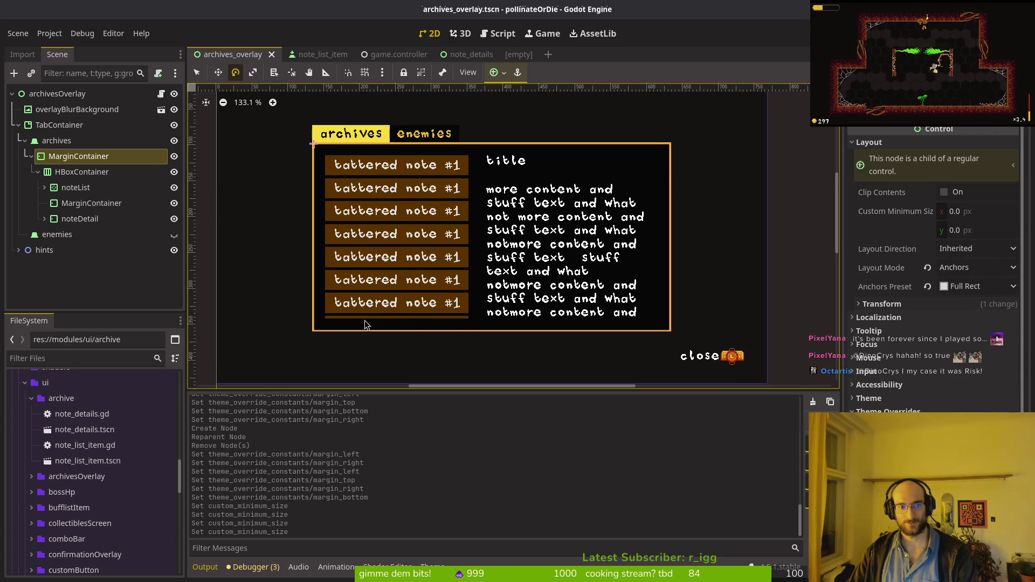
{"action": "left_click", "coordinate": [318, 55]}
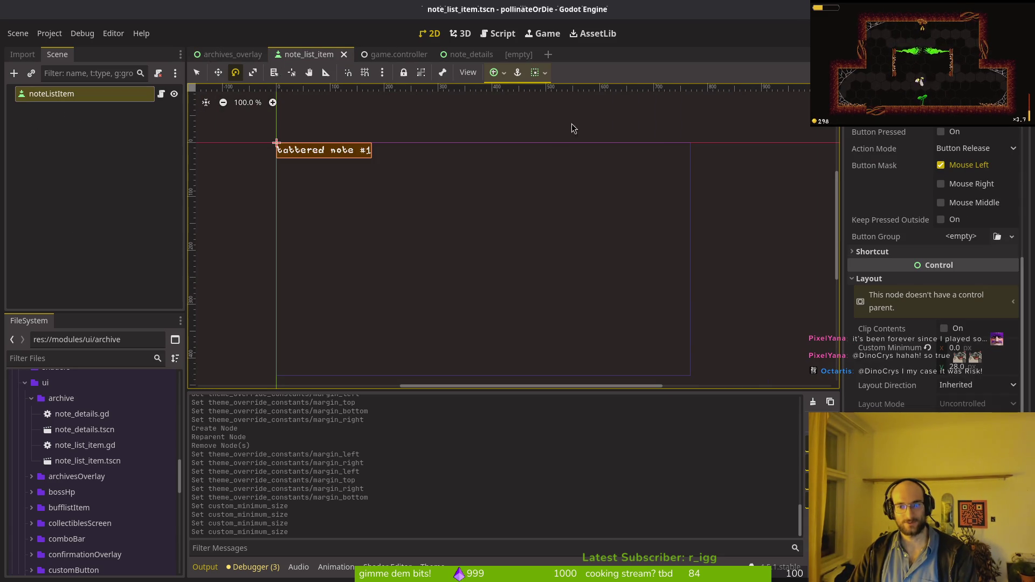
Step: Raise the note item's minimum height and save the archives overlay
{"action": "left_click", "coordinate": [979, 367]}
{"action": "type", "text": "32"}
{"action": "key", "text": "Return"}
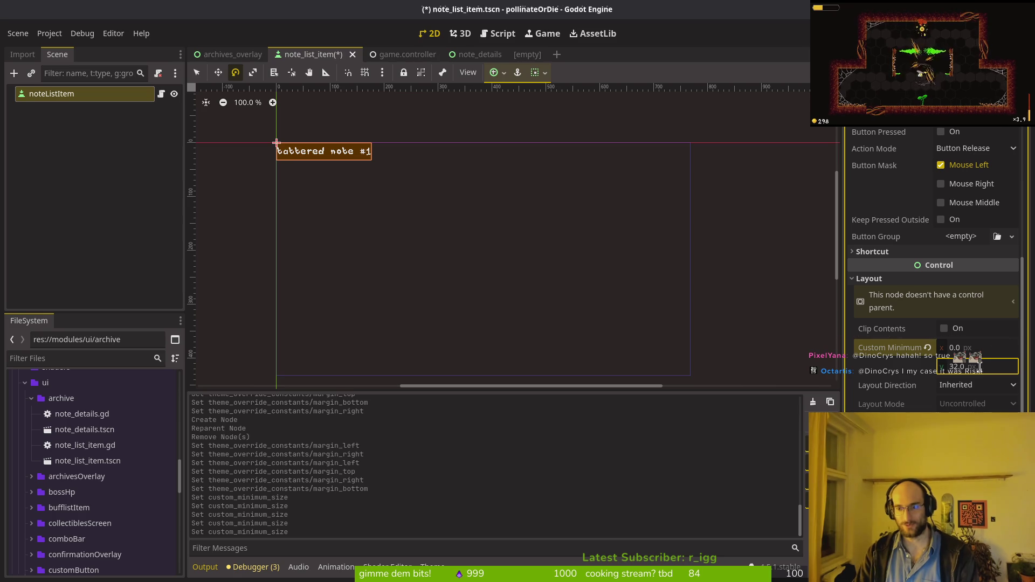
{"action": "left_click", "coordinate": [232, 54]}
{"action": "key", "text": "ctrl+s"}
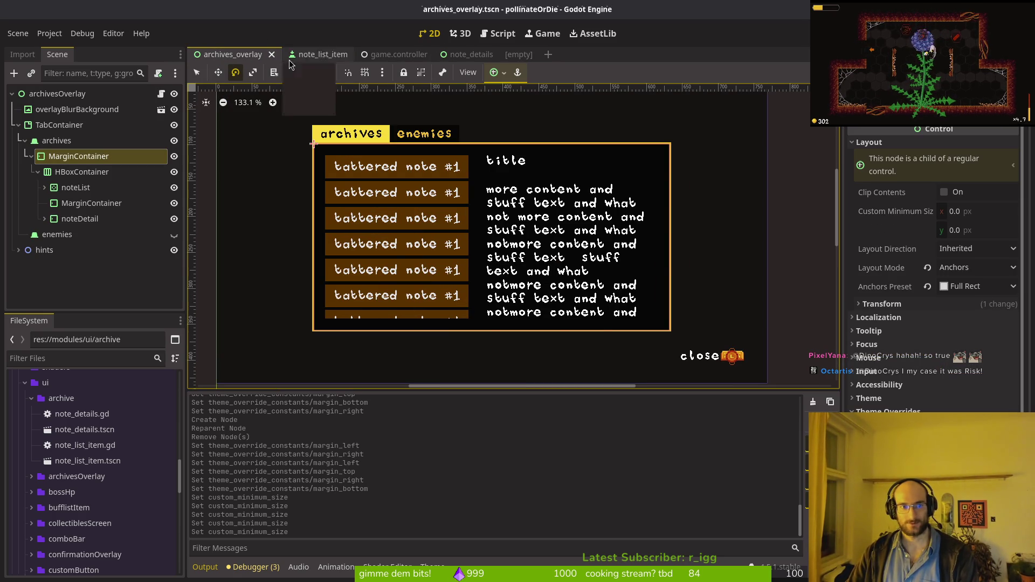
Step: Lower the note-list VBoxContainer's Separation to remove gaps between rows, and save
{"action": "left_click", "coordinate": [396, 313]}
{"action": "scroll", "coordinate": [519, 269], "scroll_direction": "up", "scroll_amount": 2}
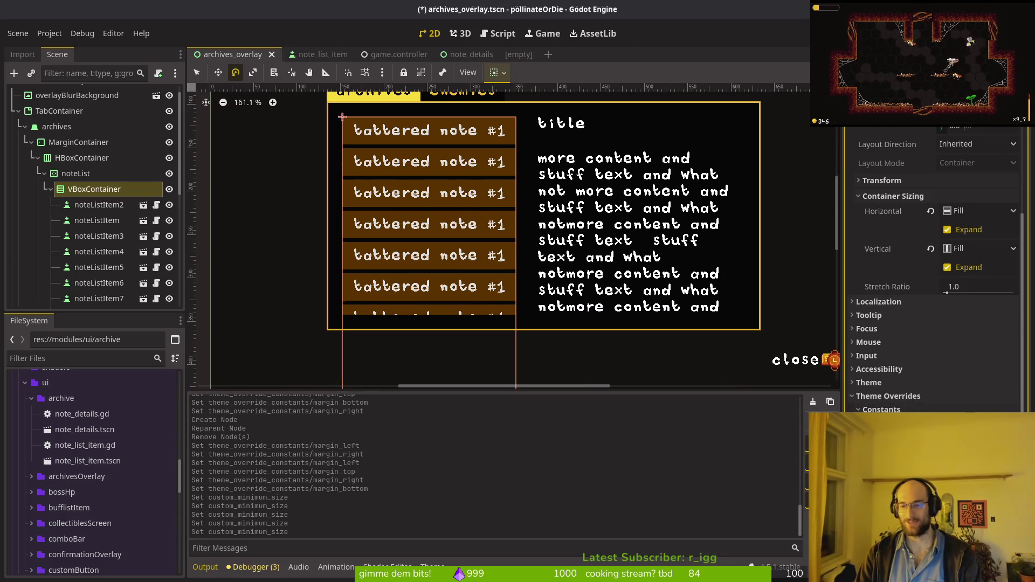
{"action": "key", "text": "Return"}
{"action": "key", "text": "ctrl+s"}
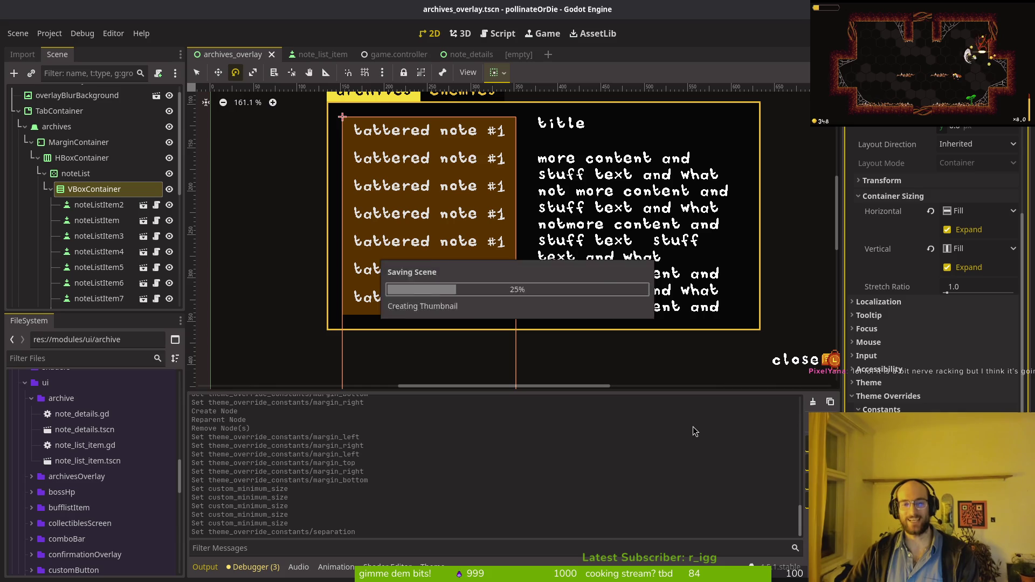
{"action": "left_click", "coordinate": [50, 190]}
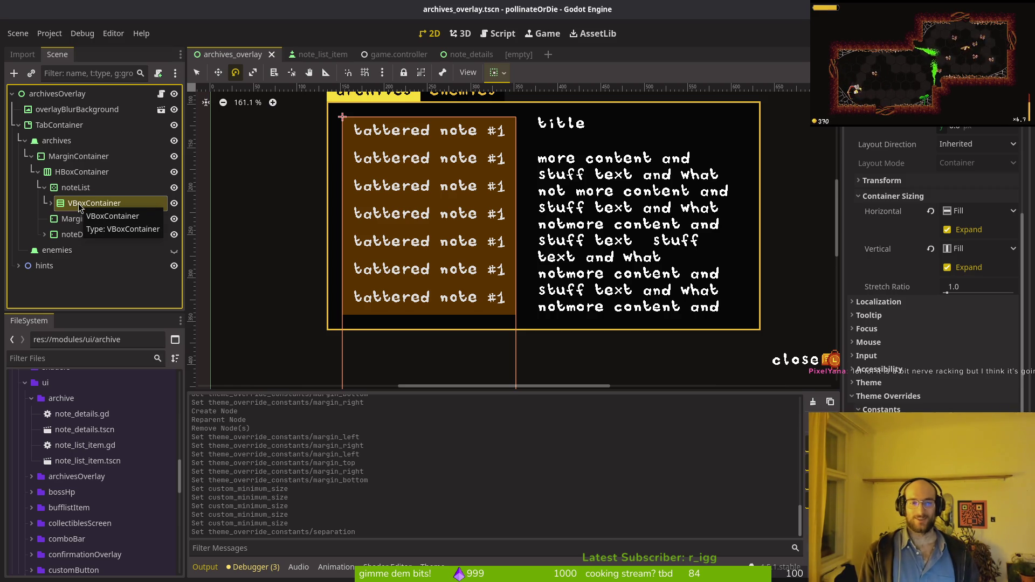
{"action": "scroll", "coordinate": [601, 303], "scroll_direction": "down", "scroll_amount": 2}
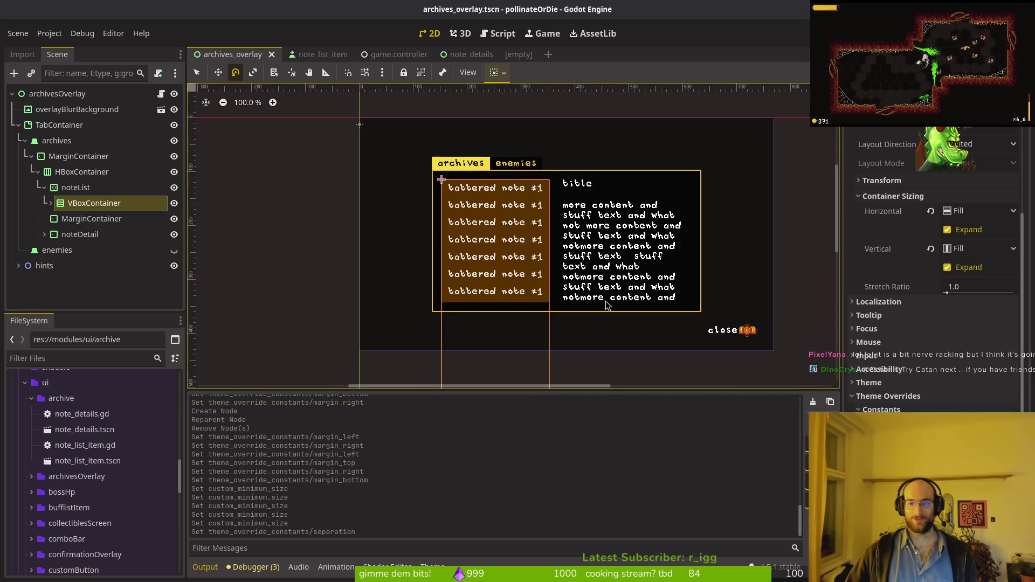
Step: Set the note list item's minimum height to 30 px and save note_list_item
{"action": "scroll", "coordinate": [601, 302], "scroll_direction": "up", "scroll_amount": 5}
{"action": "scroll", "coordinate": [444, 297], "scroll_direction": "down", "scroll_amount": 4}
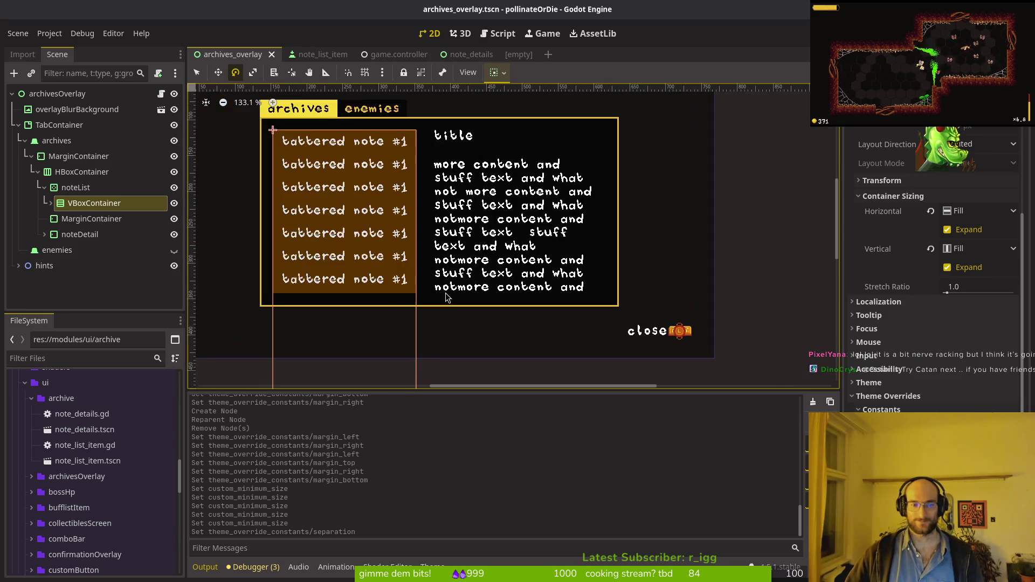
{"action": "left_click", "coordinate": [310, 282]}
{"action": "scroll", "coordinate": [310, 282], "scroll_direction": "up", "scroll_amount": 4}
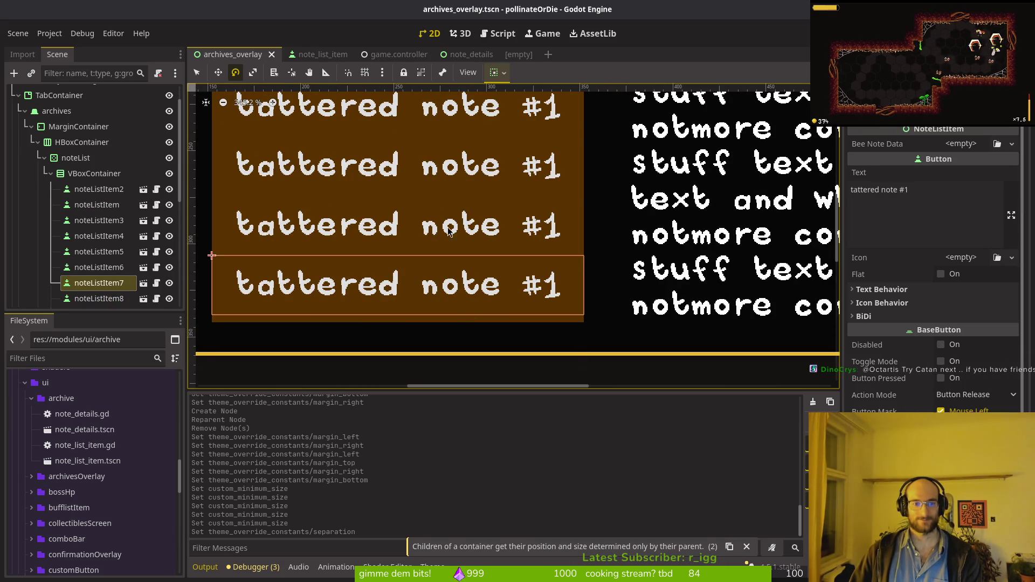
{"action": "left_click", "coordinate": [340, 56]}
{"action": "left_click", "coordinate": [984, 371]}
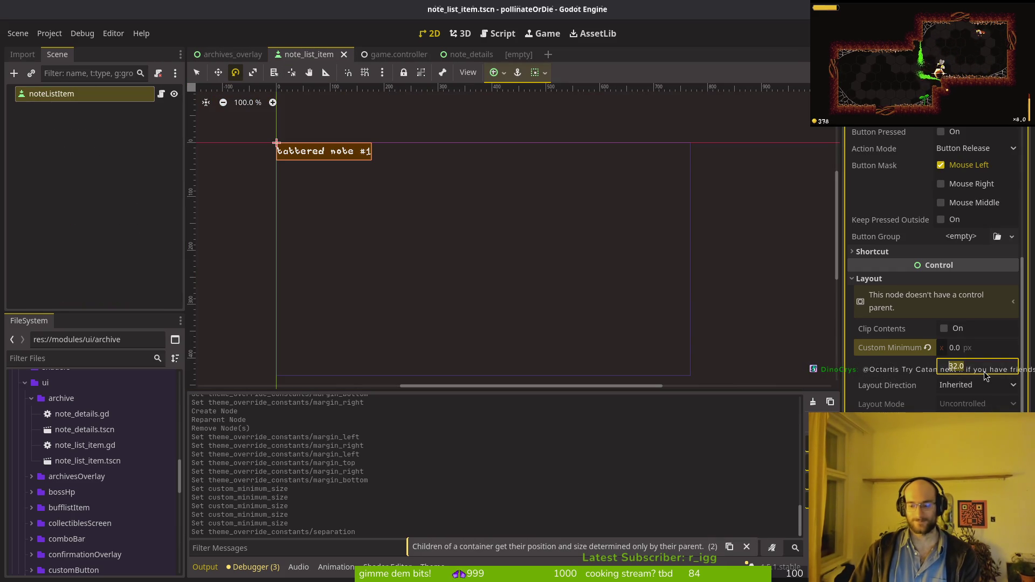
{"action": "type", "text": "20"}
{"action": "key", "text": "Return"}
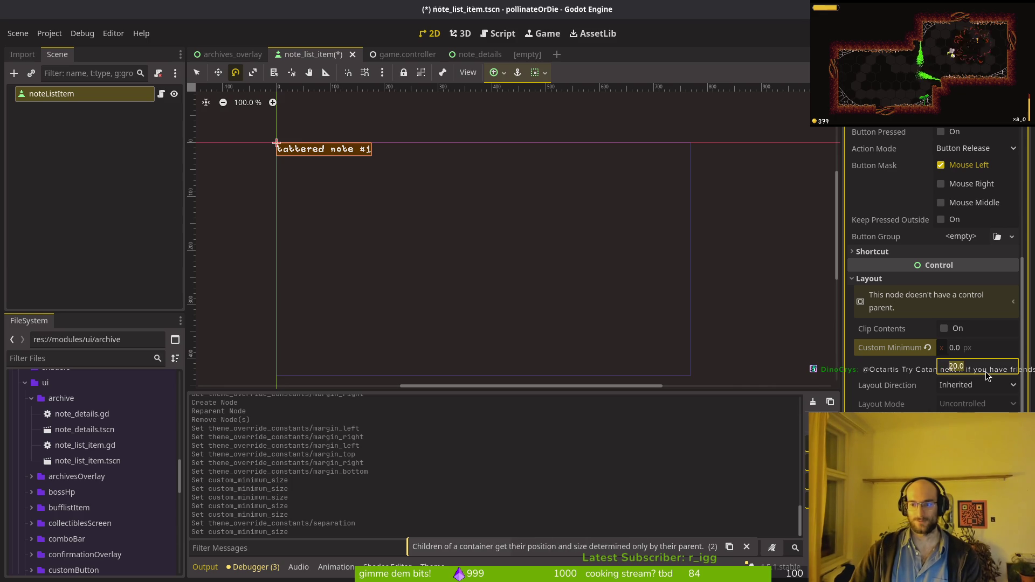
{"action": "type", "text": "30"}
{"action": "key", "text": "Return"}
{"action": "key", "text": "ctrl+s"}
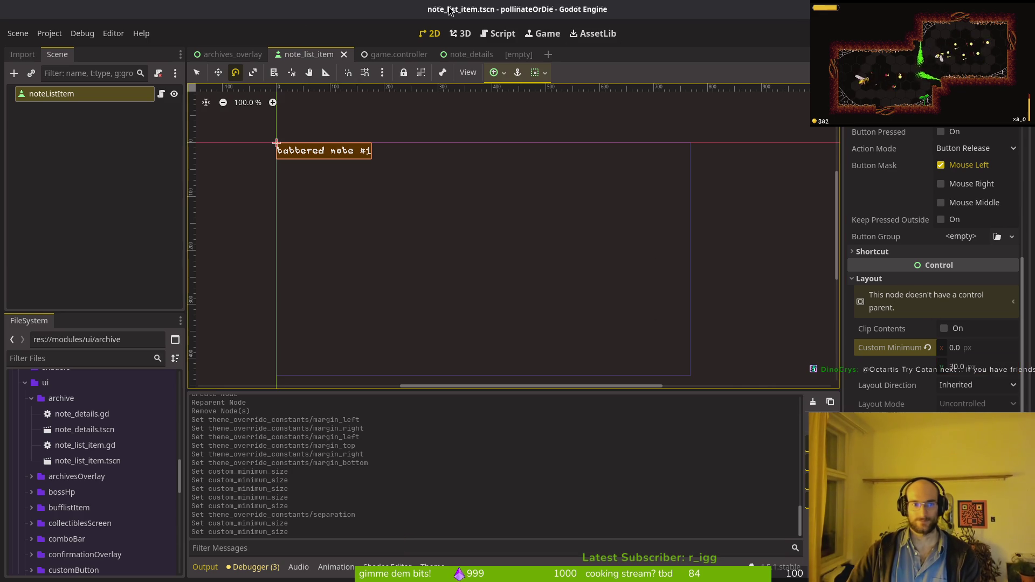
Step: Raise the note item's minimum height to 32 px after checking the overlay spacing
{"action": "left_click", "coordinate": [203, 53]}
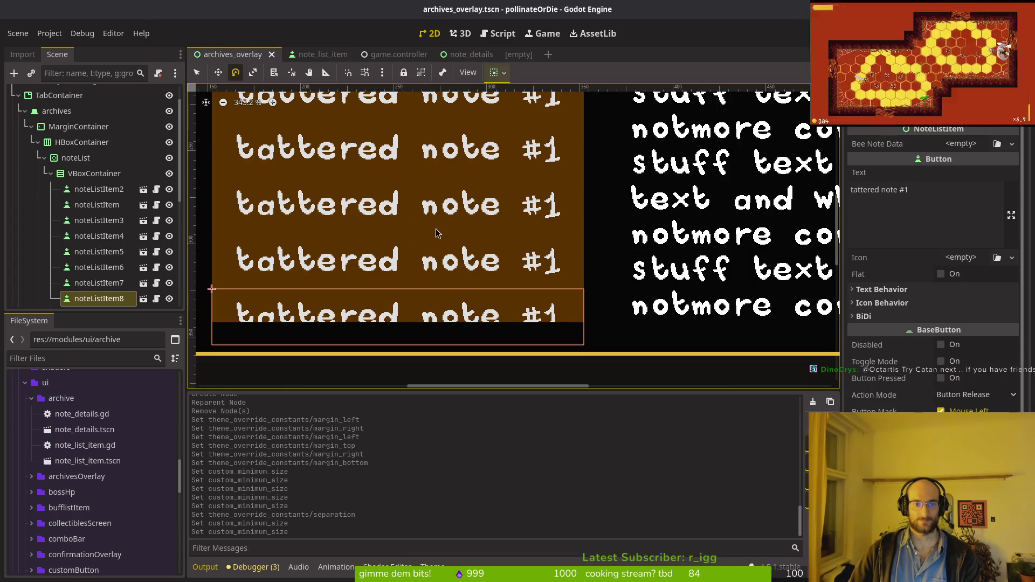
{"action": "left_click", "coordinate": [340, 54]}
{"action": "left_click", "coordinate": [992, 372]}
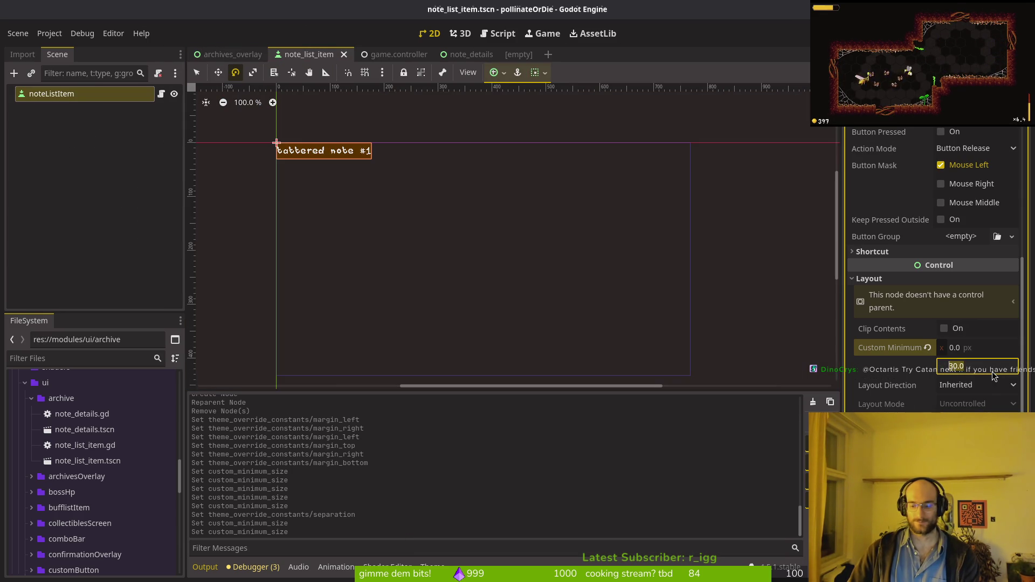
{"action": "type", "text": "32"}
{"action": "key", "text": "Return"}
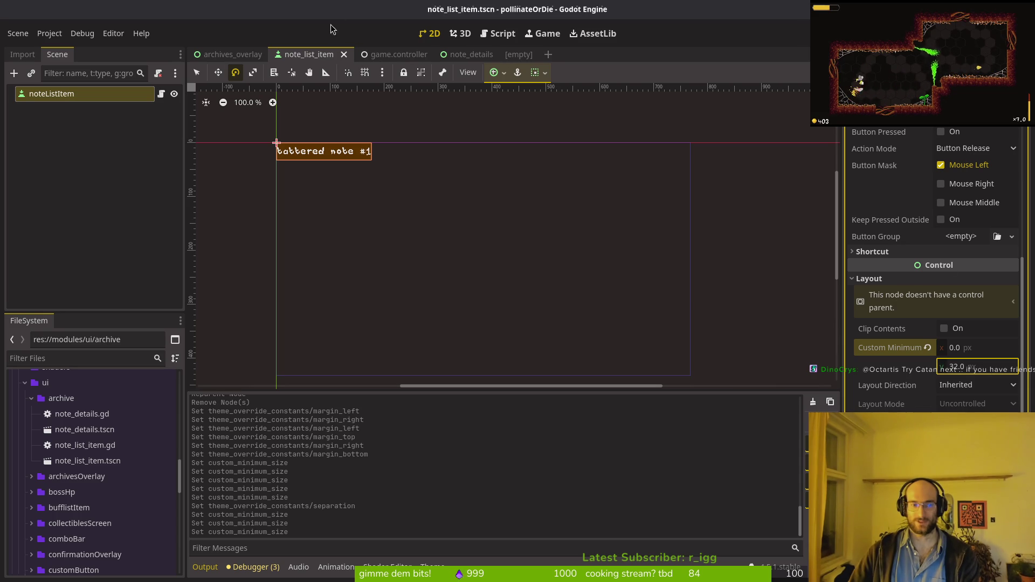
{"action": "left_click", "coordinate": [230, 54]}
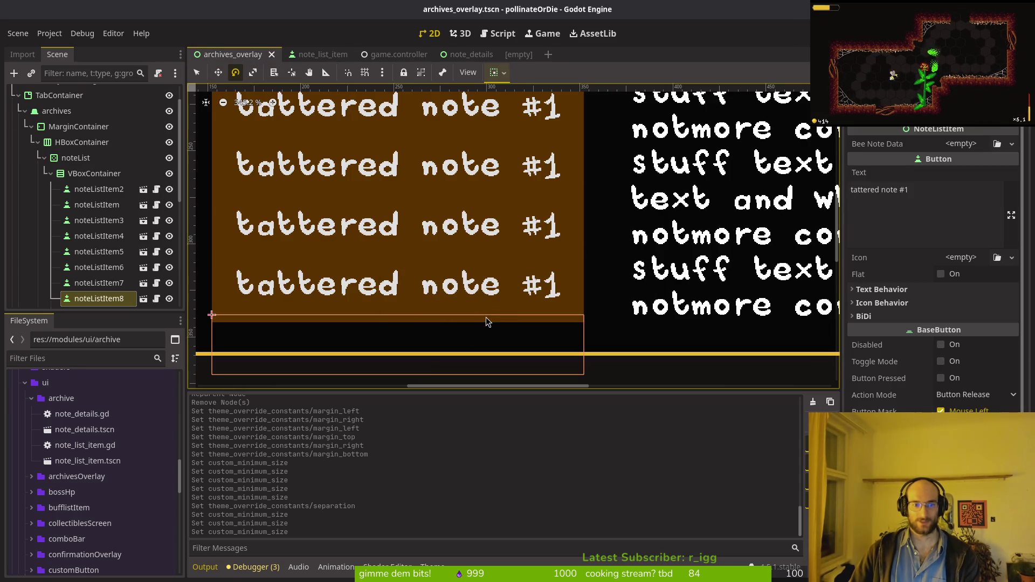
Step: Select the archivesOverlay root and start a quick resource search for the theme
{"action": "scroll", "coordinate": [410, 319], "scroll_direction": "up", "scroll_amount": 5}
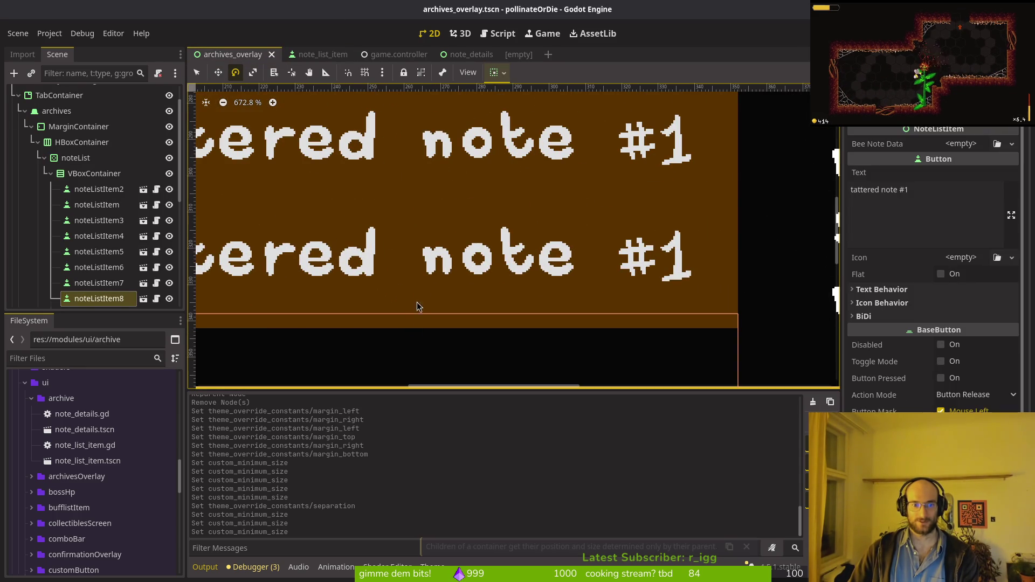
{"action": "left_click", "coordinate": [413, 325]}
{"action": "scroll", "coordinate": [448, 270], "scroll_direction": "down", "scroll_amount": 7}
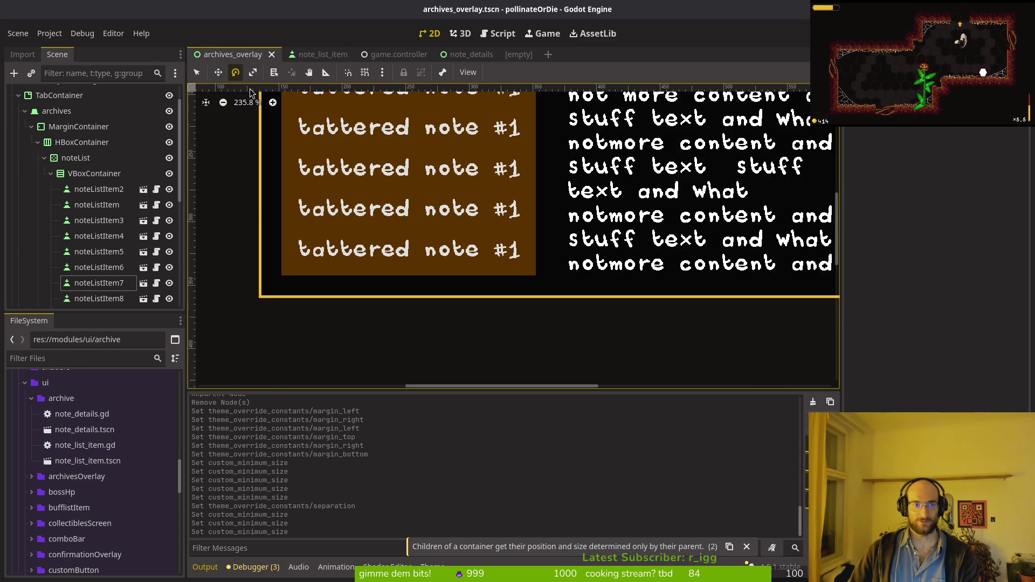
{"action": "scroll", "coordinate": [356, 162], "scroll_direction": "down", "scroll_amount": 3}
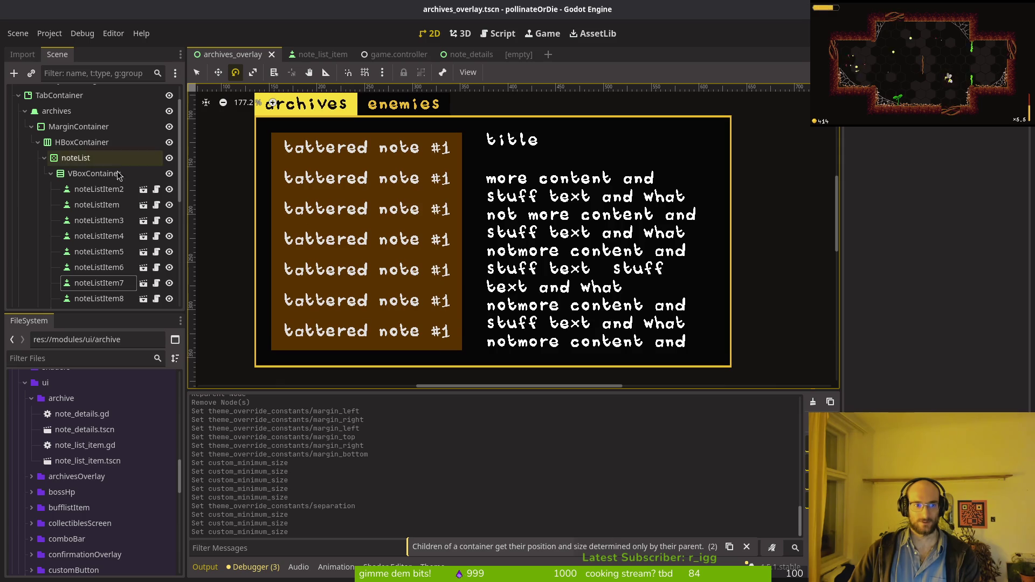
{"action": "left_click", "coordinate": [46, 158]}
{"action": "left_click", "coordinate": [41, 97]}
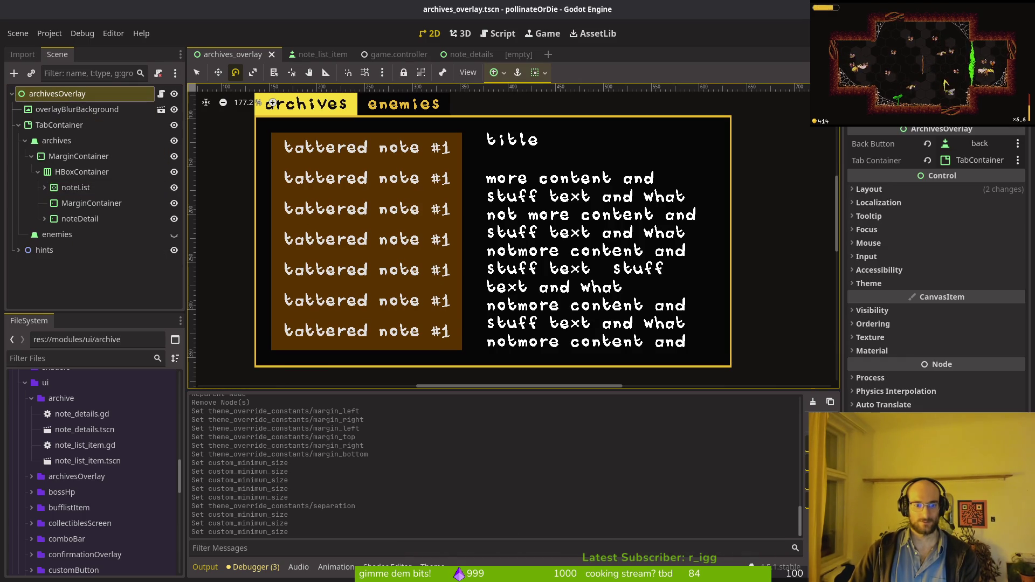
{"action": "key", "text": "shift+alt+o"}
Step: Open mainTheme and undo the brown Button normal StyleBoxFlat background so it's transparent, then save
{"action": "type", "text": "theme"}
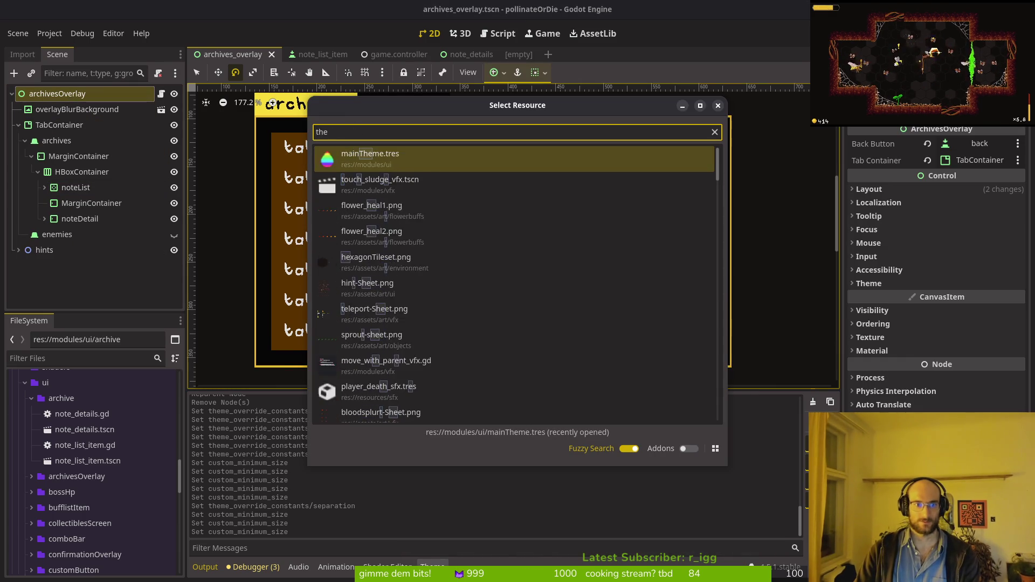
{"action": "key", "text": "Return"}
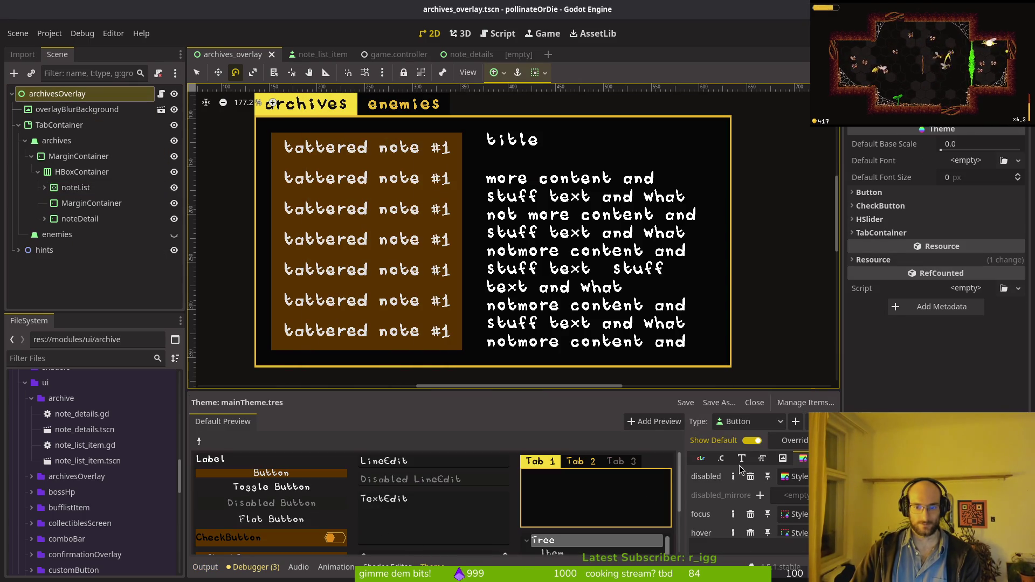
{"action": "scroll", "coordinate": [806, 490], "scroll_direction": "down", "scroll_amount": 5}
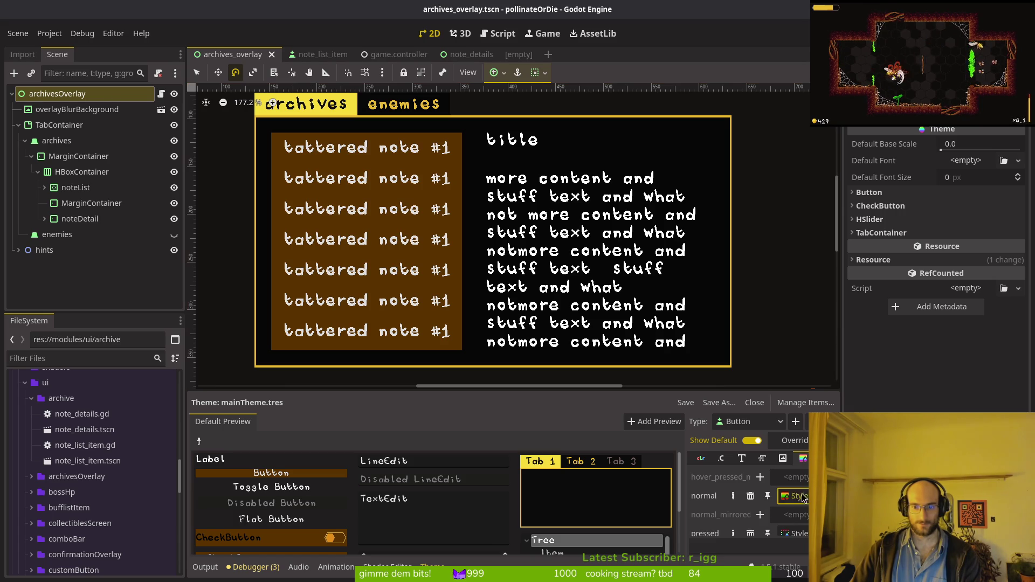
{"action": "left_click", "coordinate": [802, 495]}
{"action": "left_click", "coordinate": [986, 224]}
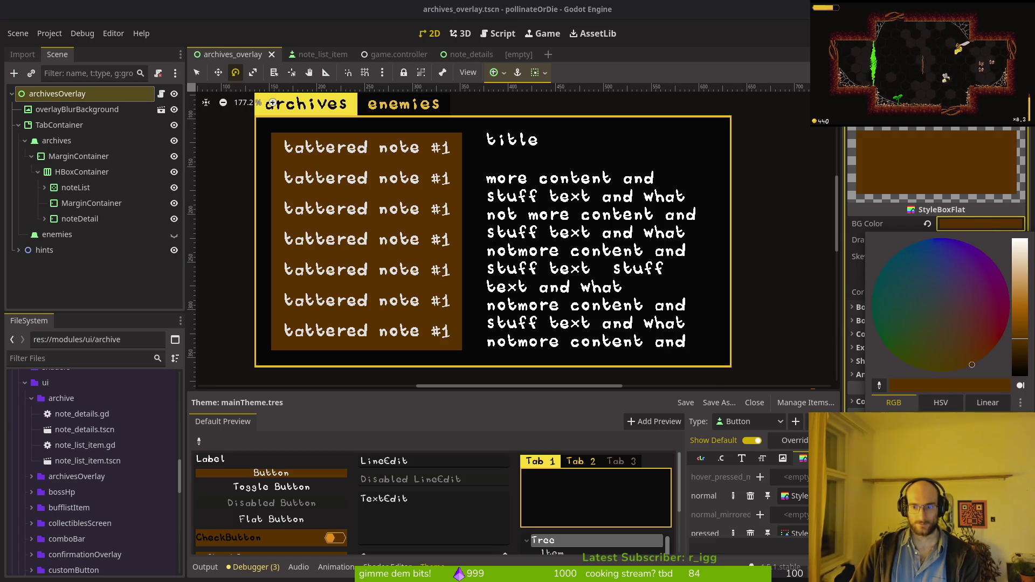
{"action": "key", "text": "Escape"}
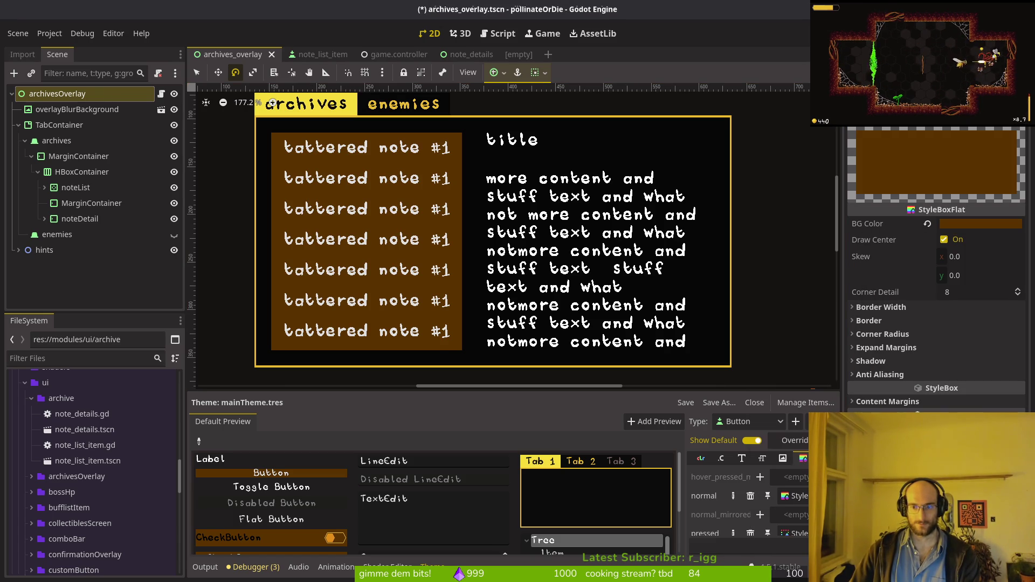
{"action": "key", "text": "ctrl+z"}
{"action": "key", "text": "ctrl+s"}
{"action": "scroll", "coordinate": [392, 200], "scroll_direction": "down", "scroll_amount": 2}
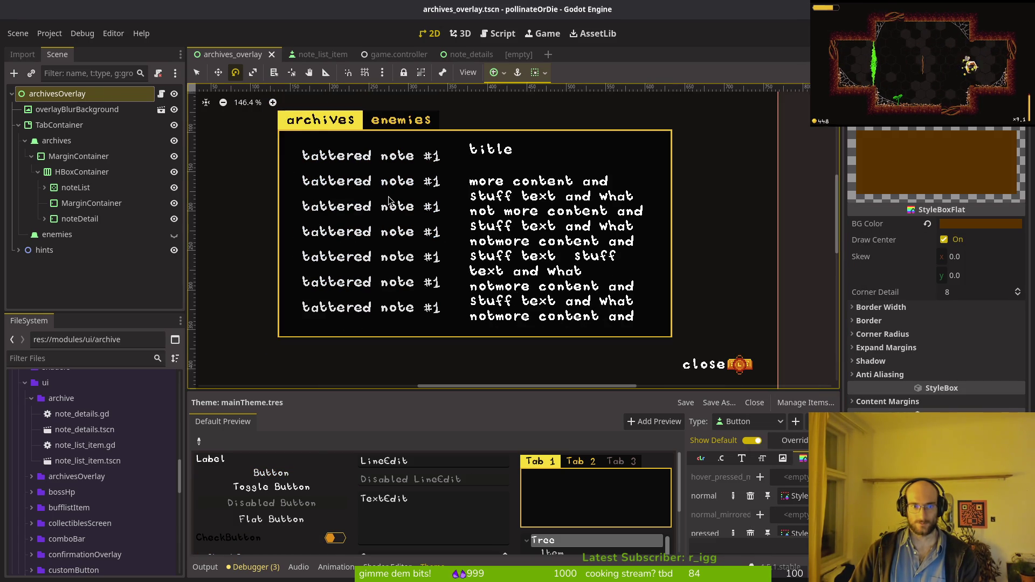
{"action": "scroll", "coordinate": [391, 200], "scroll_direction": "down", "scroll_amount": 3}
{"action": "scroll", "coordinate": [385, 168], "scroll_direction": "up", "scroll_amount": 6}
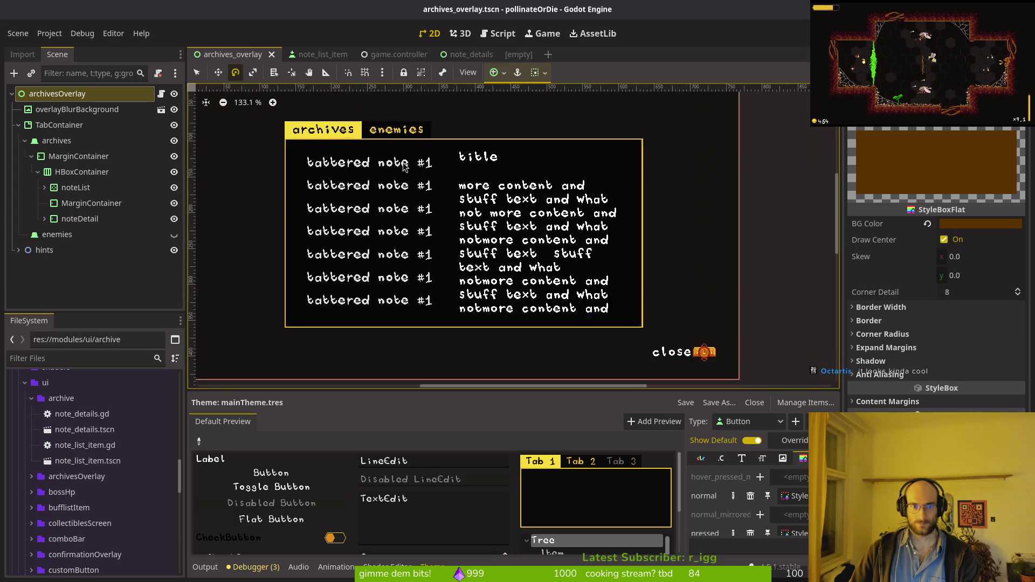
{"action": "scroll", "coordinate": [346, 168], "scroll_direction": "down", "scroll_amount": 2}
{"action": "scroll", "coordinate": [415, 226], "scroll_direction": "up", "scroll_amount": 5}
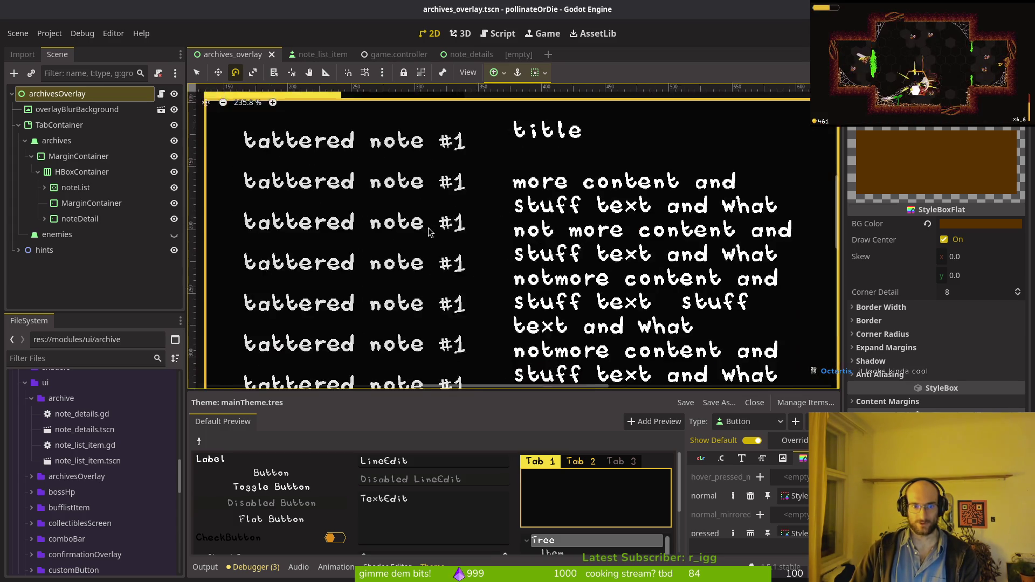
{"action": "scroll", "coordinate": [402, 222], "scroll_direction": "up", "scroll_amount": 5}
{"action": "scroll", "coordinate": [686, 242], "scroll_direction": "down", "scroll_amount": 12}
{"action": "scroll", "coordinate": [651, 301], "scroll_direction": "right", "scroll_amount": 2}
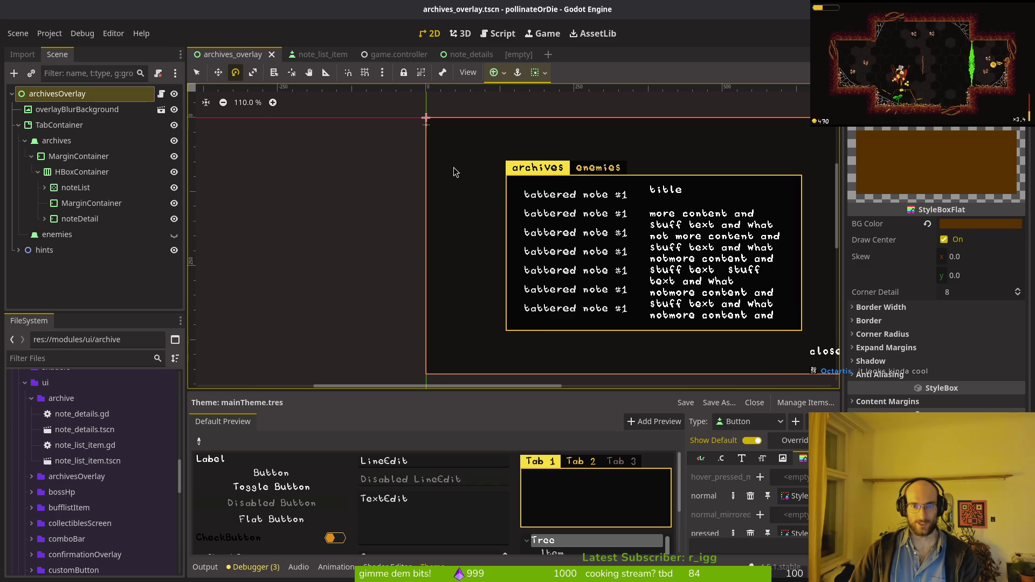
{"action": "left_click", "coordinate": [49, 158]}
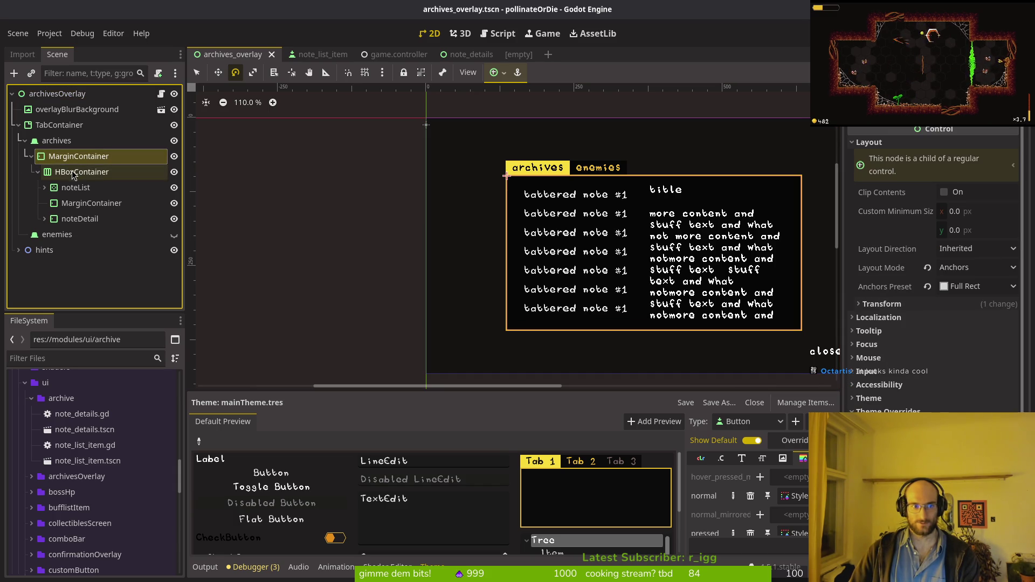
{"action": "left_click", "coordinate": [802, 275]}
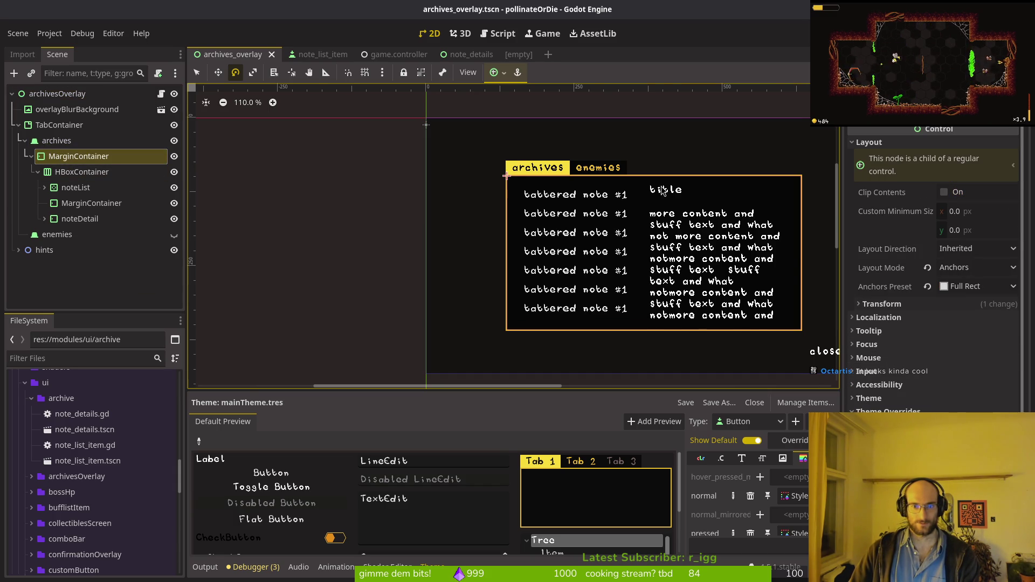
{"action": "key", "text": "f"}
{"action": "left_click", "coordinate": [76, 173]}
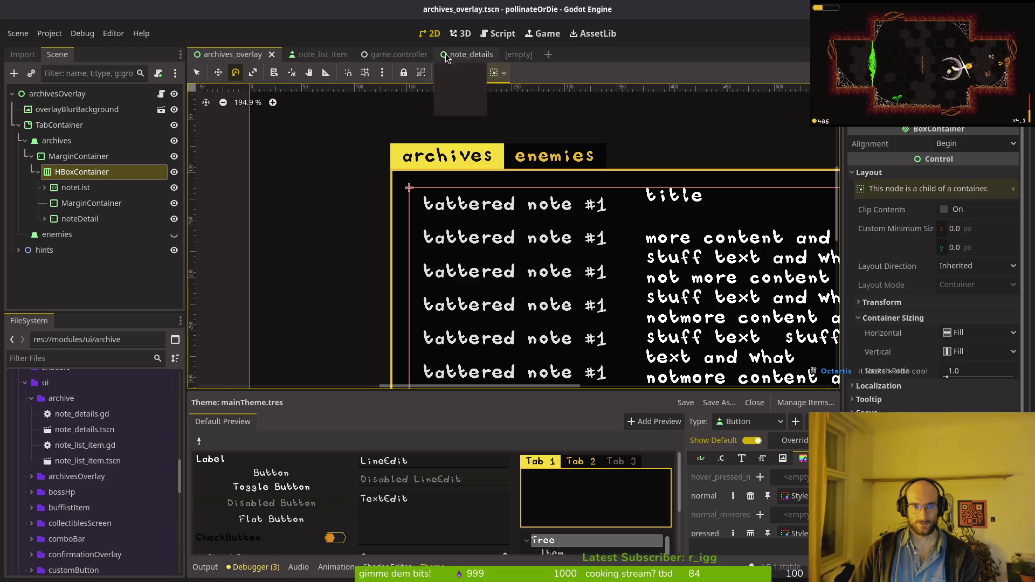
{"action": "left_click", "coordinate": [309, 54]}
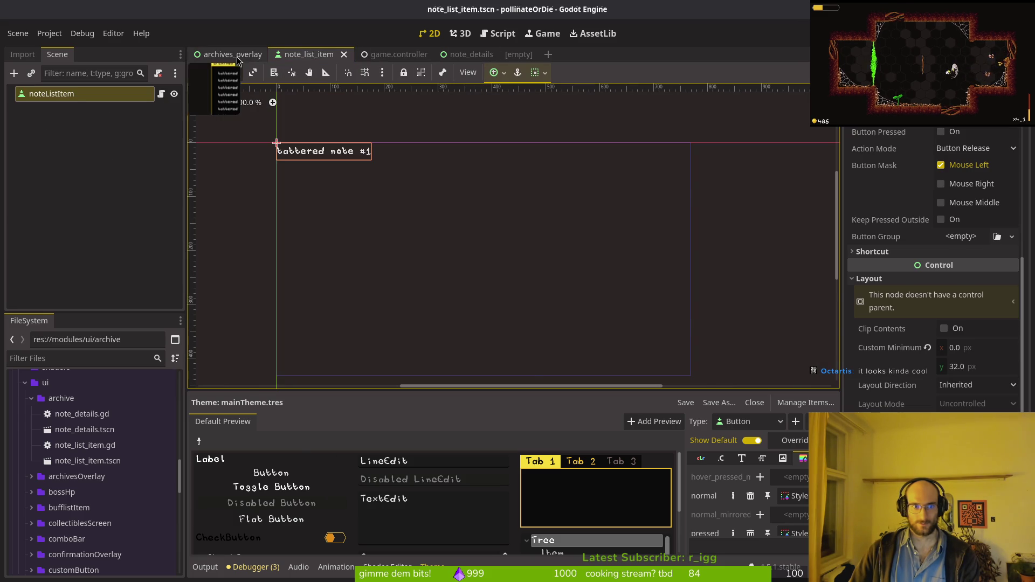
{"action": "left_click", "coordinate": [235, 56]}
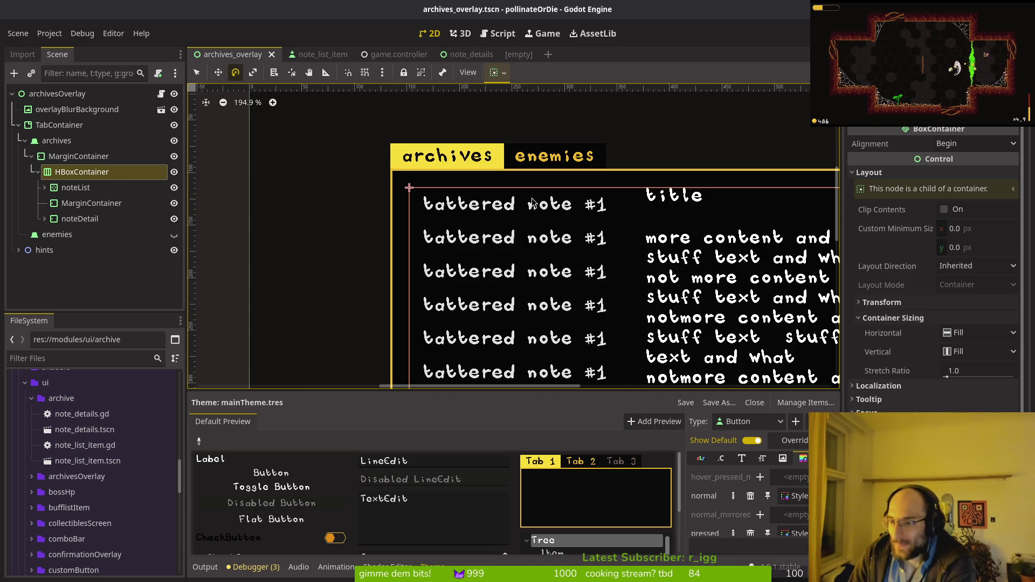
{"action": "scroll", "coordinate": [587, 228], "scroll_direction": "down", "scroll_amount": 4}
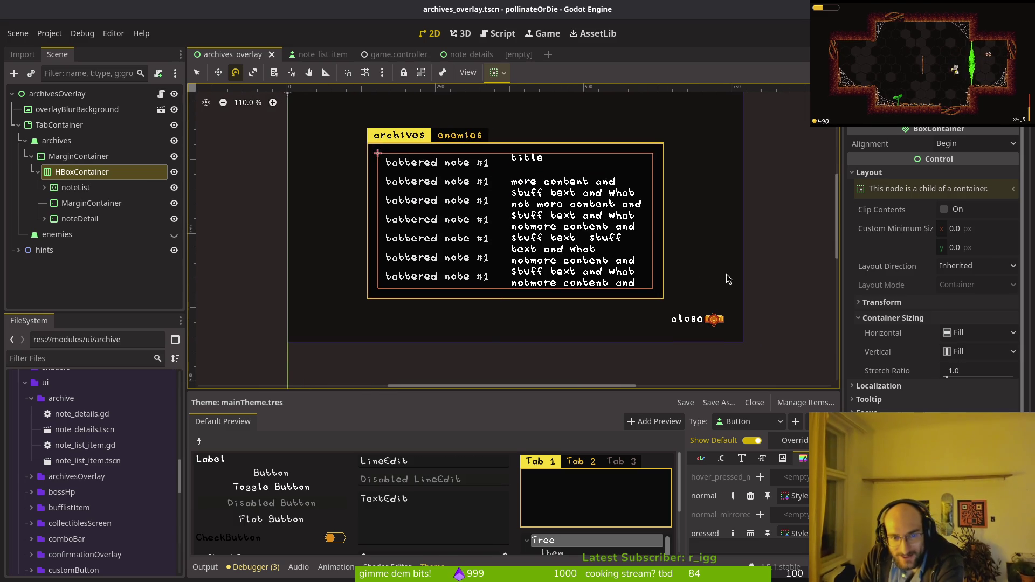
{"action": "left_click", "coordinate": [722, 272]}
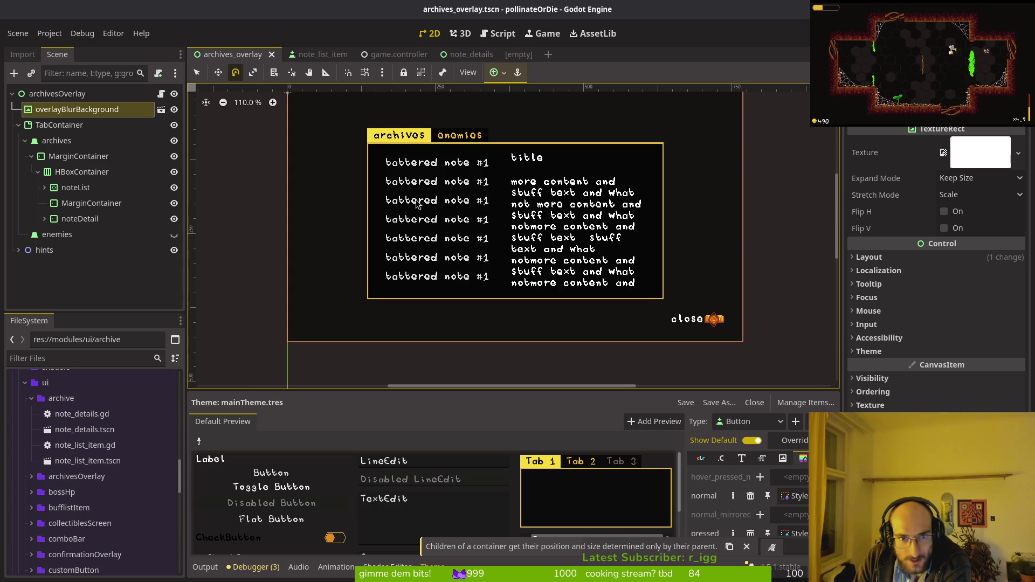
{"action": "left_click_drag", "start_coordinate": [402, 171], "coordinate": [403, 170]}
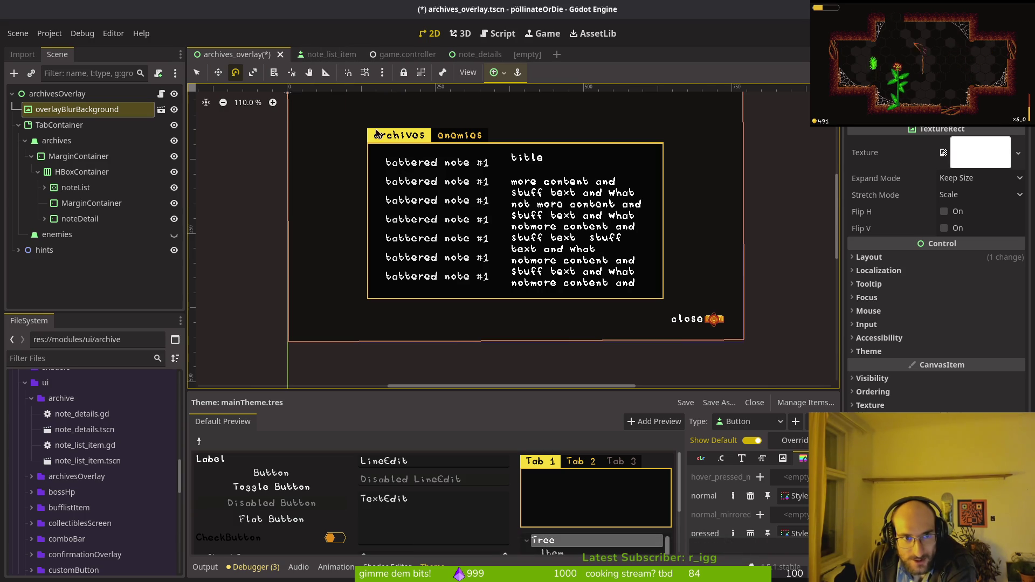
{"action": "key", "text": "ctrl+z"}
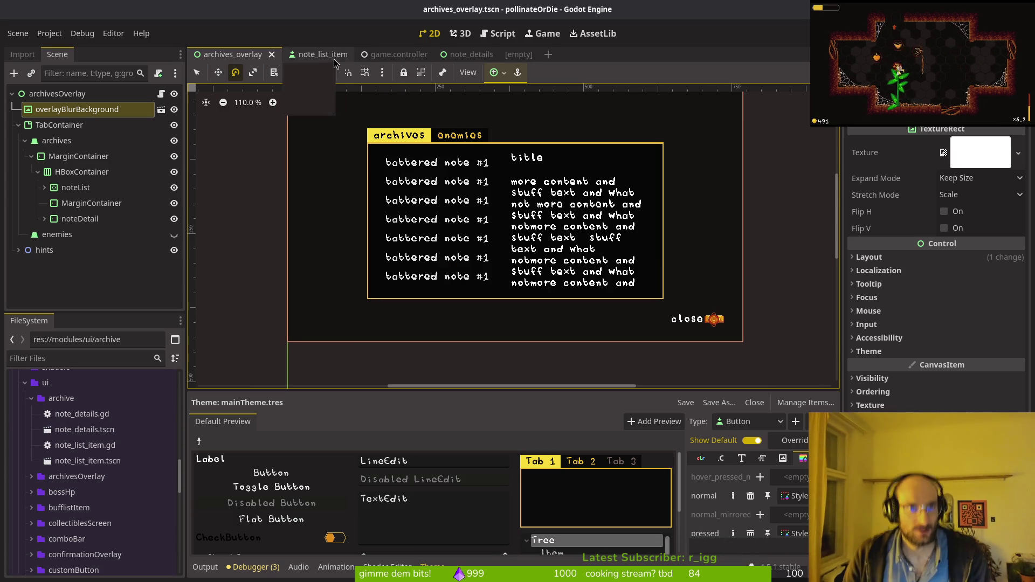
{"action": "left_click", "coordinate": [332, 59]}
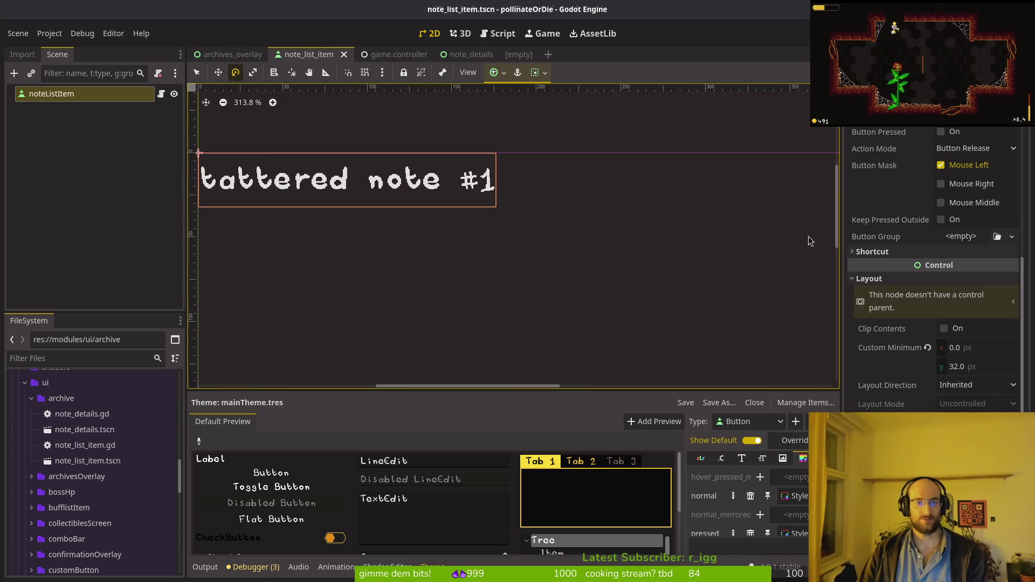
Step: Reset note_list_item's Custom Minimum Size height, then return to the archives_overlay scene
{"action": "left_click", "coordinate": [985, 366]}
{"action": "type", "text": "2"}
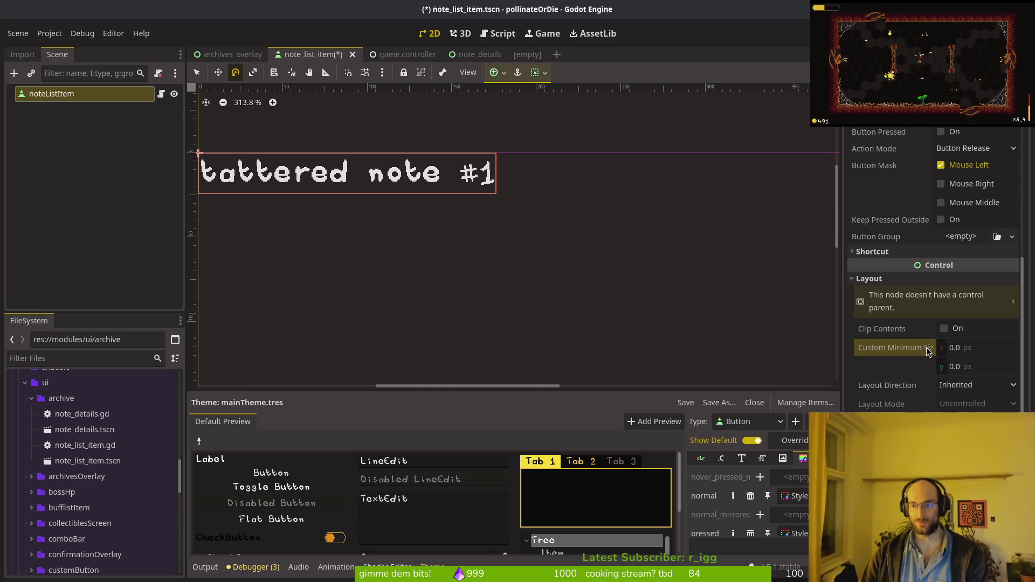
{"action": "left_click", "coordinate": [232, 55]}
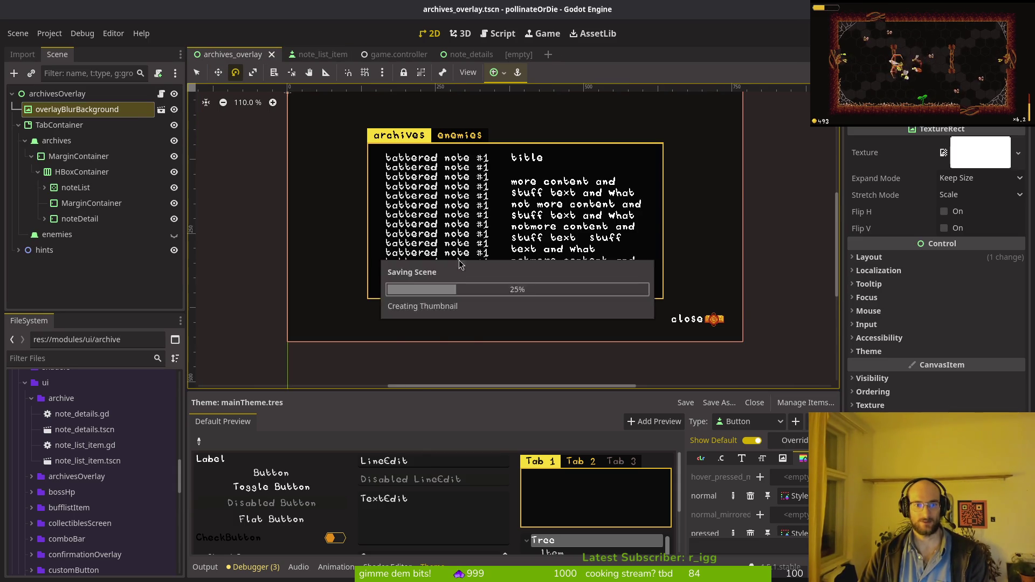
{"action": "scroll", "coordinate": [485, 226], "scroll_direction": "up", "scroll_amount": 5}
{"action": "scroll", "coordinate": [515, 130], "scroll_direction": "down", "scroll_amount": 2}
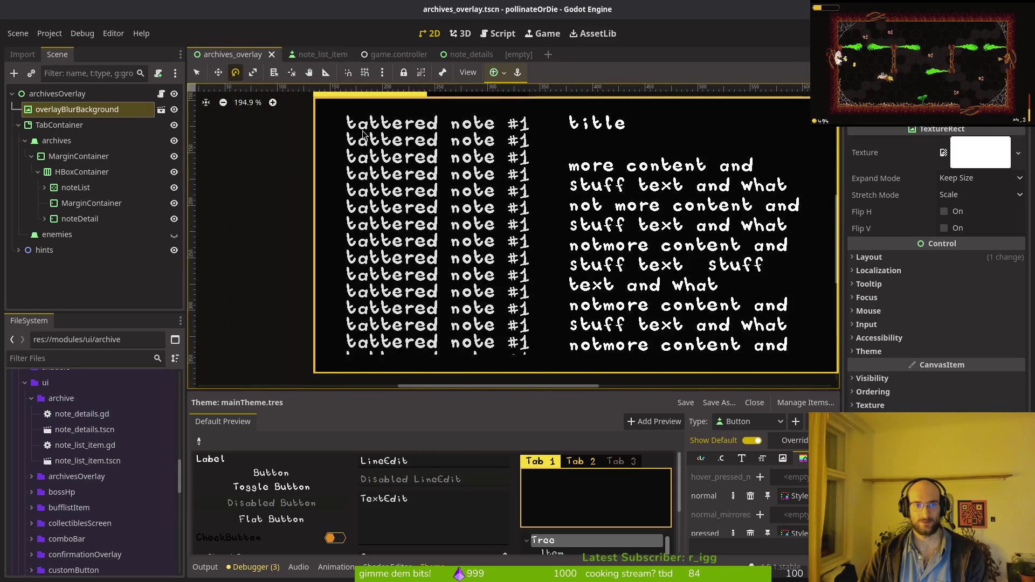
Step: Select noteList's VBoxContainer, set its Separation constant to 4, and save
{"action": "scroll", "coordinate": [363, 136], "scroll_direction": "up", "scroll_amount": 3}
{"action": "scroll", "coordinate": [663, 231], "scroll_direction": "up", "scroll_amount": 2}
{"action": "scroll", "coordinate": [514, 216], "scroll_direction": "down", "scroll_amount": 2}
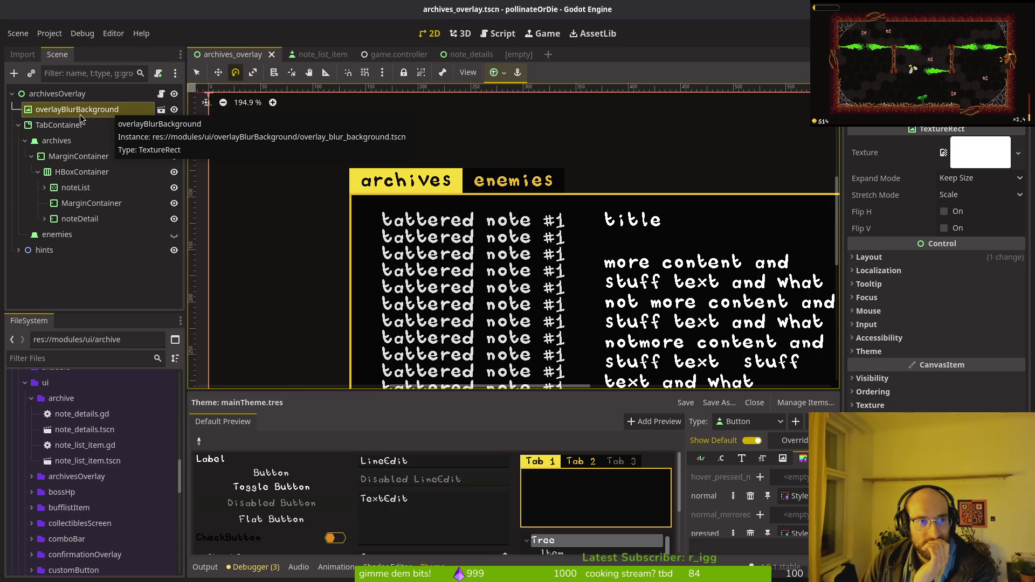
{"action": "left_click", "coordinate": [42, 173]}
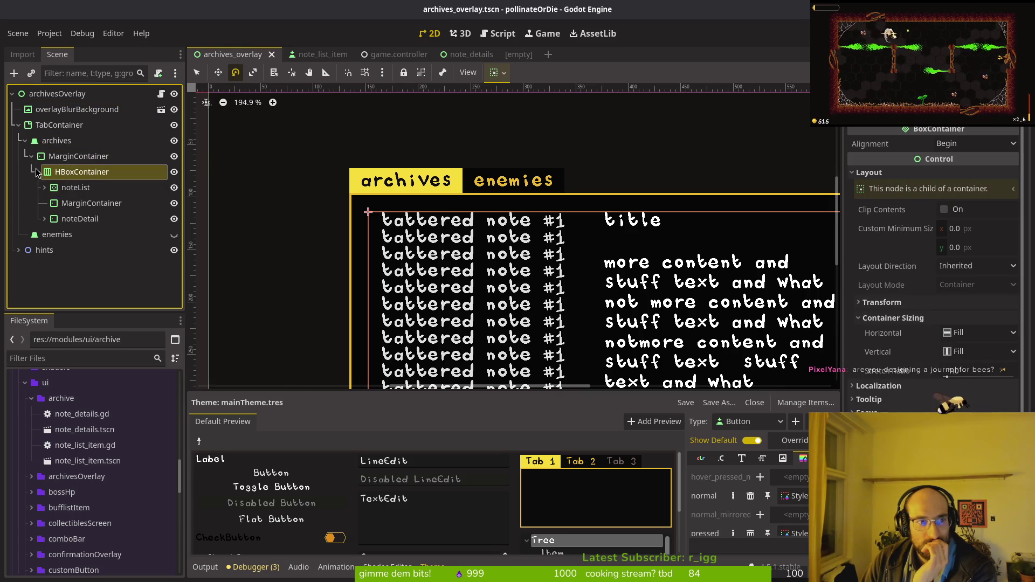
{"action": "left_click", "coordinate": [44, 187]}
{"action": "left_click", "coordinate": [94, 187]}
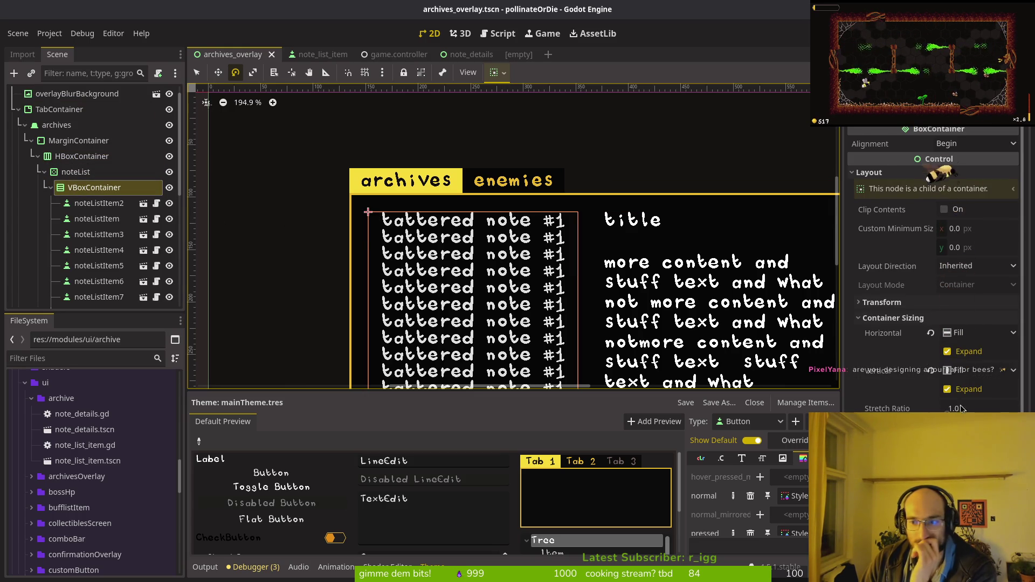
{"action": "scroll", "coordinate": [959, 324], "scroll_direction": "down", "scroll_amount": 5}
{"action": "left_click", "coordinate": [971, 393]}
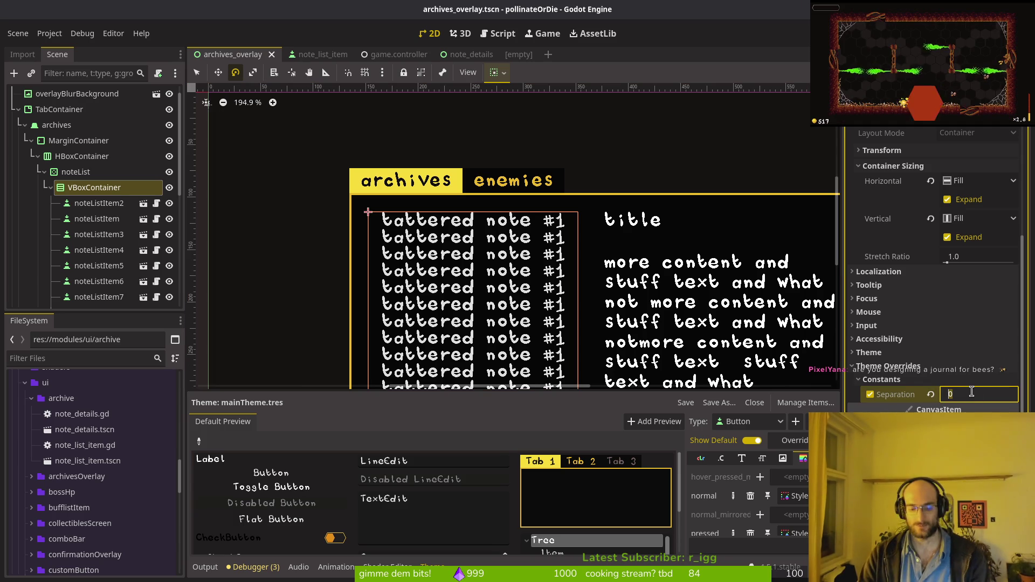
{"action": "type", "text": "4"}
{"action": "key", "text": "Return"}
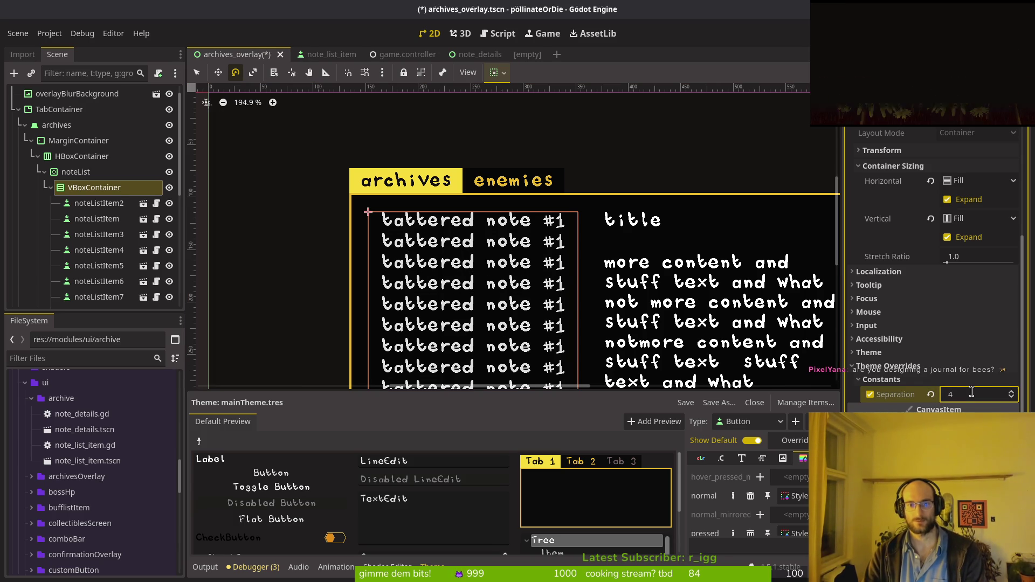
{"action": "scroll", "coordinate": [513, 273], "scroll_direction": "down", "scroll_amount": 5}
{"action": "key", "text": "ctrl+s"}
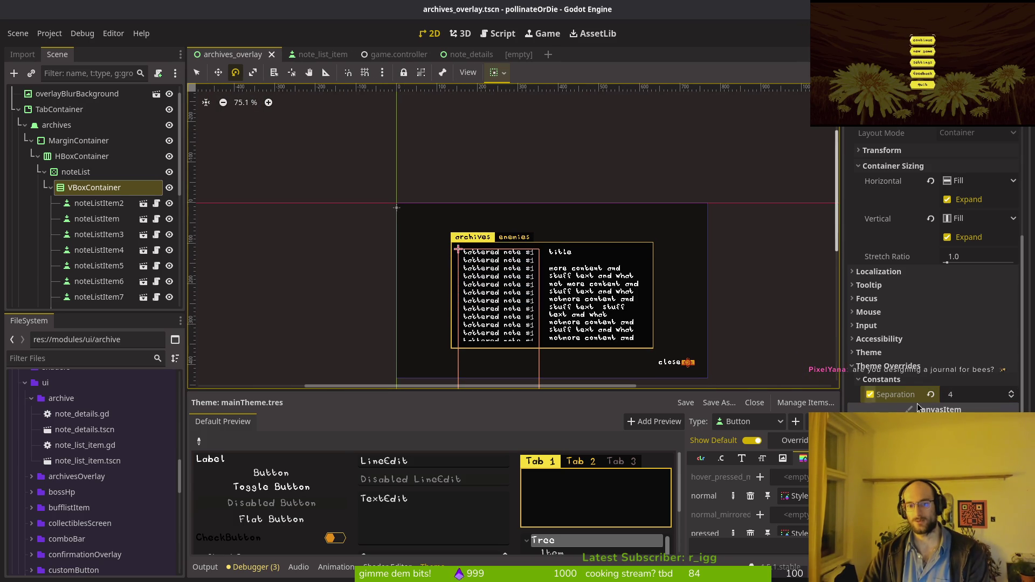
Step: Raise the row Separation to 8 and then 16, saving after each change
{"action": "type", "text": "8"}
{"action": "key", "text": "Return"}
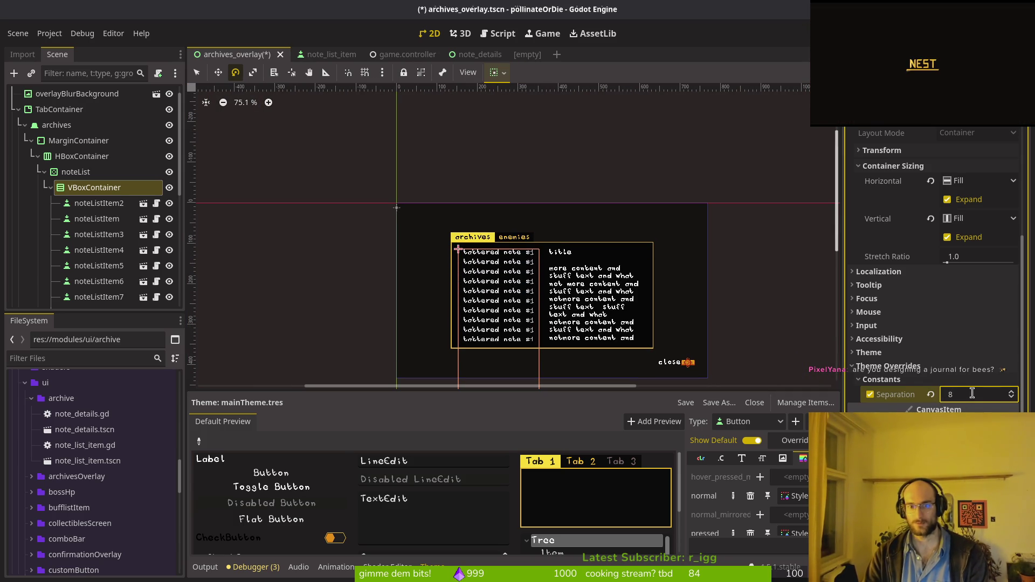
{"action": "key", "text": "ctrl+s"}
{"action": "scroll", "coordinate": [602, 300], "scroll_direction": "up", "scroll_amount": 3}
{"action": "scroll", "coordinate": [602, 300], "scroll_direction": "up", "scroll_amount": 2}
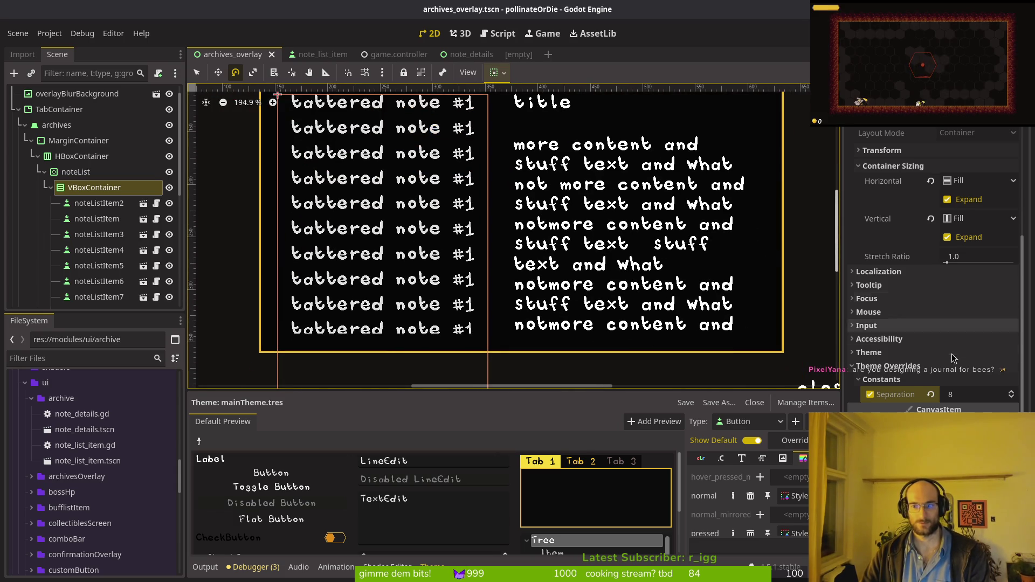
{"action": "type", "text": "16"}
{"action": "key", "text": "Return"}
{"action": "key", "text": "ctrl+s"}
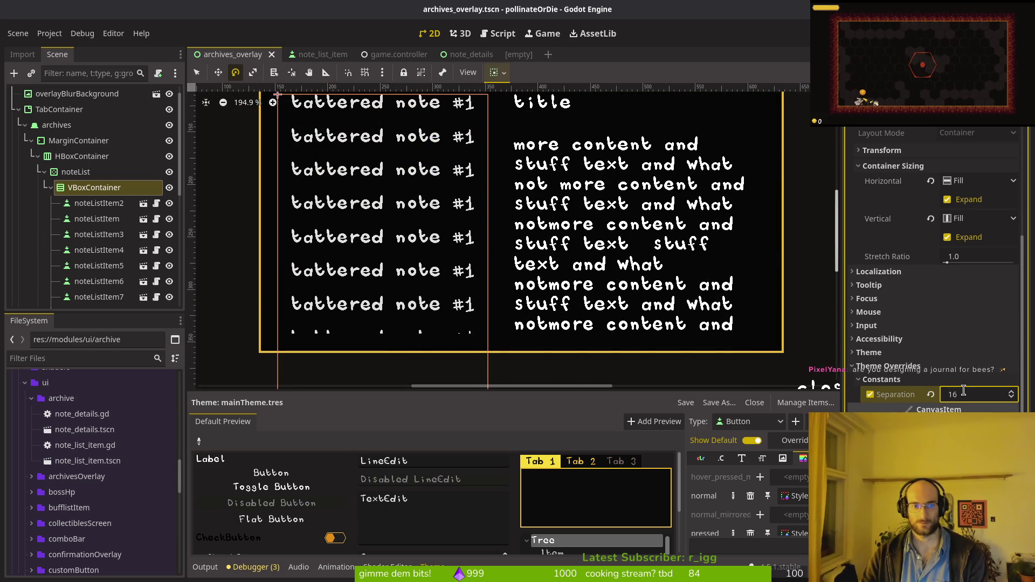
Step: Change the note row Separation to 12 and save the scene
{"action": "left_click", "coordinate": [967, 396]}
{"action": "left_click", "coordinate": [969, 397]}
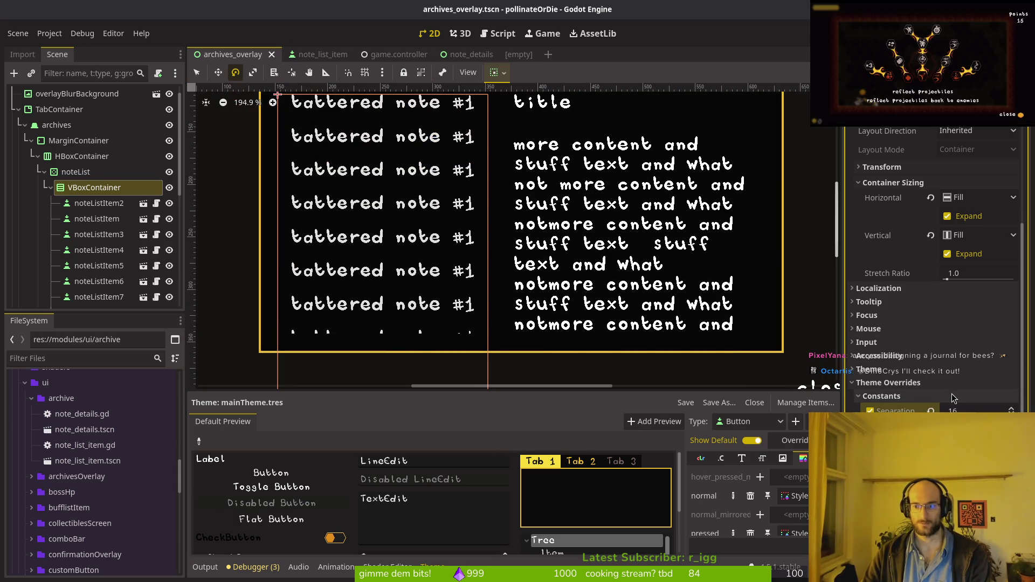
{"action": "left_click", "coordinate": [970, 406]}
{"action": "type", "text": "12"}
{"action": "key", "text": "Return"}
{"action": "key", "text": "ctrl+s"}
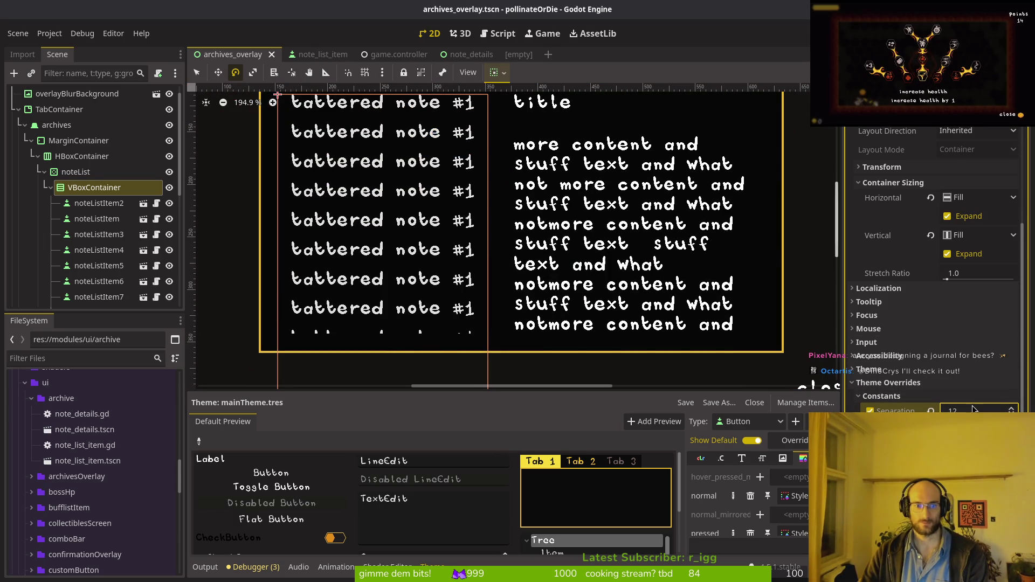
Step: Settle the row Separation at about 18, preview the spaced rows deselected, and save
{"action": "scroll", "coordinate": [420, 259], "scroll_direction": "down", "scroll_amount": 3}
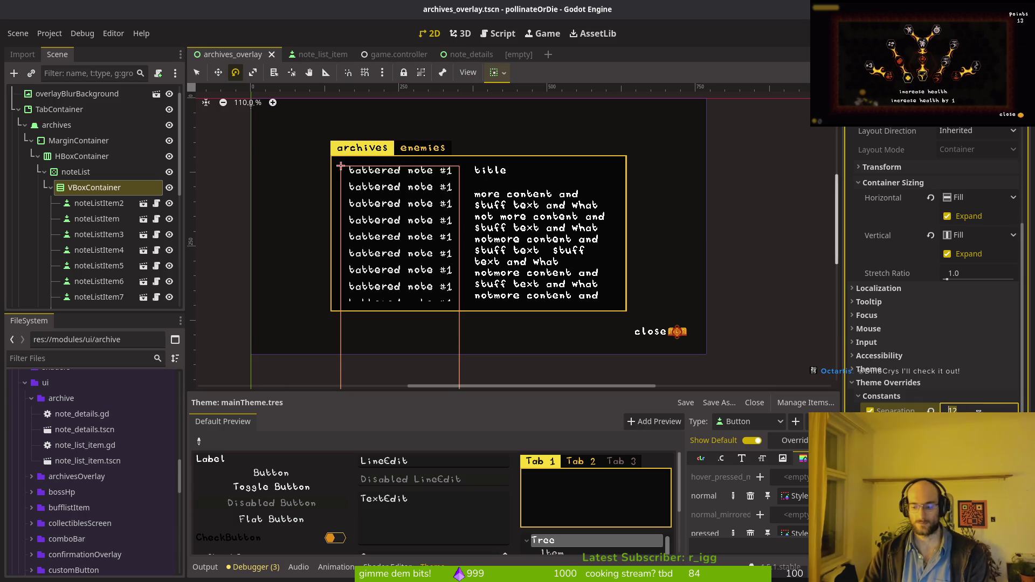
{"action": "left_click", "coordinate": [988, 397]}
{"action": "left_click", "coordinate": [989, 397]}
{"action": "scroll", "coordinate": [965, 410], "scroll_direction": "down", "scroll_amount": 2}
{"action": "key", "text": "ctrl+s"}
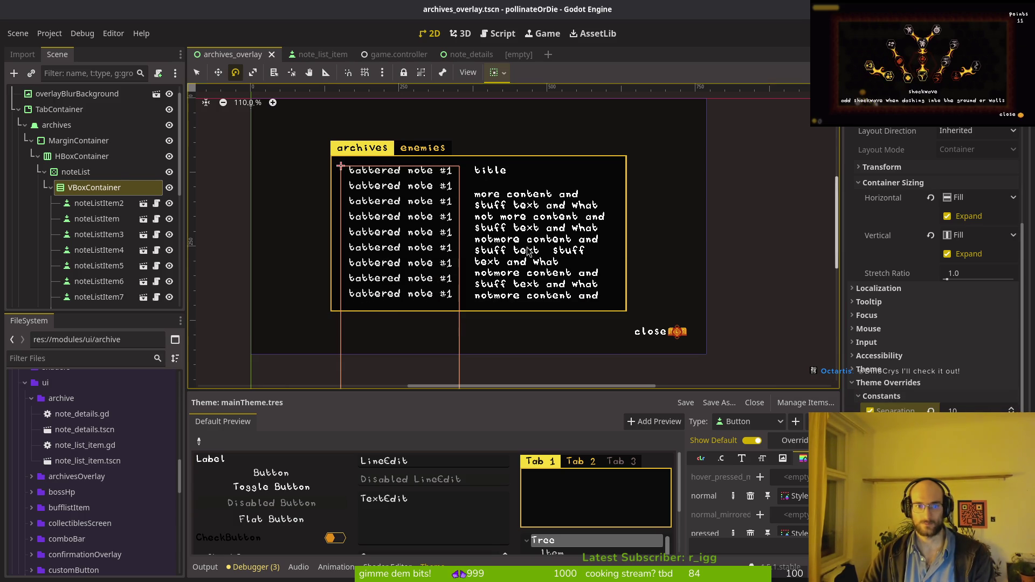
{"action": "key", "text": "Escape"}
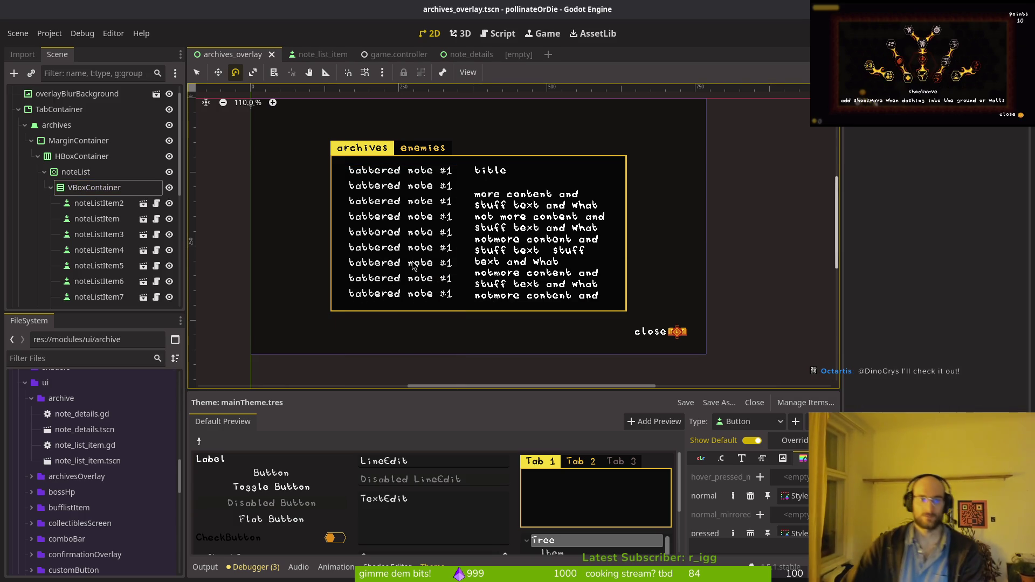
{"action": "scroll", "coordinate": [342, 197], "scroll_direction": "up", "scroll_amount": 3}
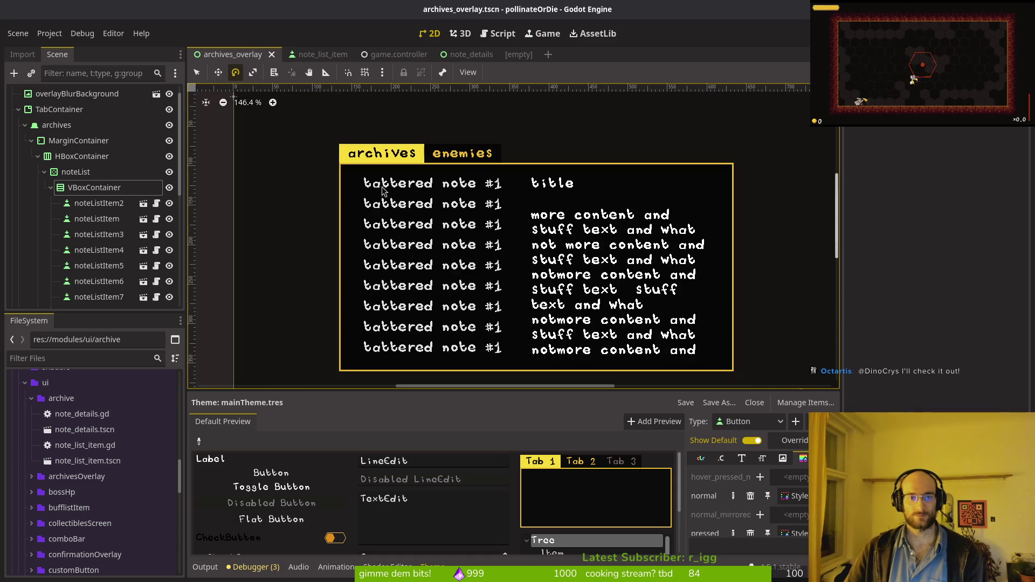
{"action": "left_click", "coordinate": [380, 187]}
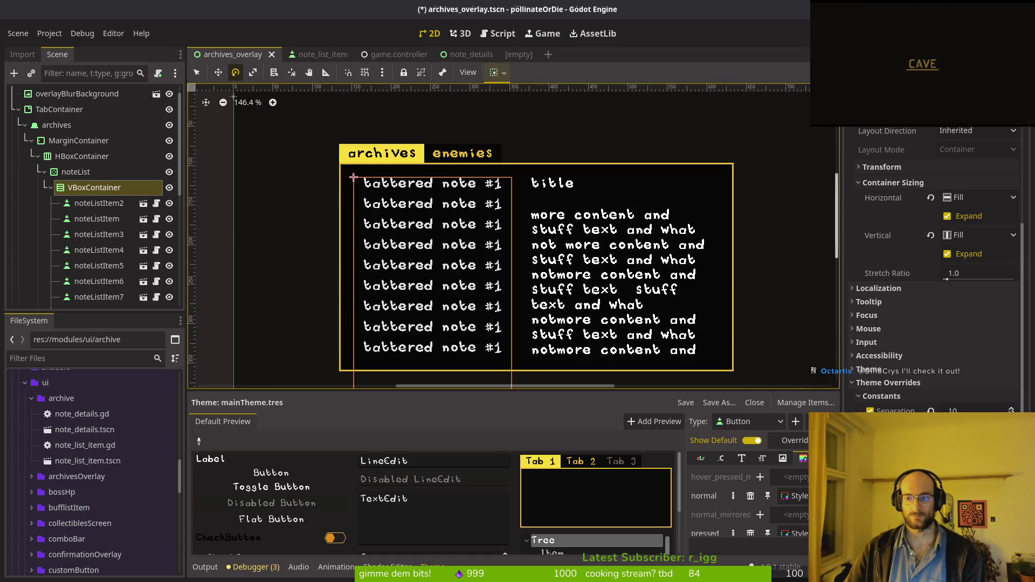
{"action": "scroll", "coordinate": [965, 410], "scroll_direction": "up", "scroll_amount": 2}
{"action": "scroll", "coordinate": [964, 410], "scroll_direction": "up", "scroll_amount": 2}
{"action": "scroll", "coordinate": [965, 410], "scroll_direction": "up", "scroll_amount": 3}
{"action": "scroll", "coordinate": [964, 411], "scroll_direction": "up", "scroll_amount": 2}
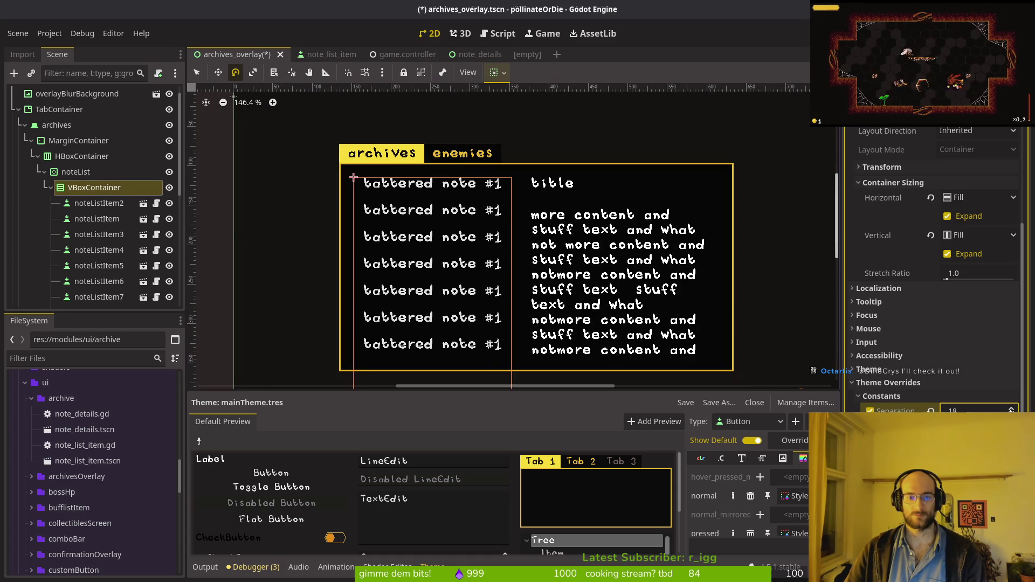
{"action": "left_click", "coordinate": [569, 297]}
{"action": "key", "text": "ctrl+s"}
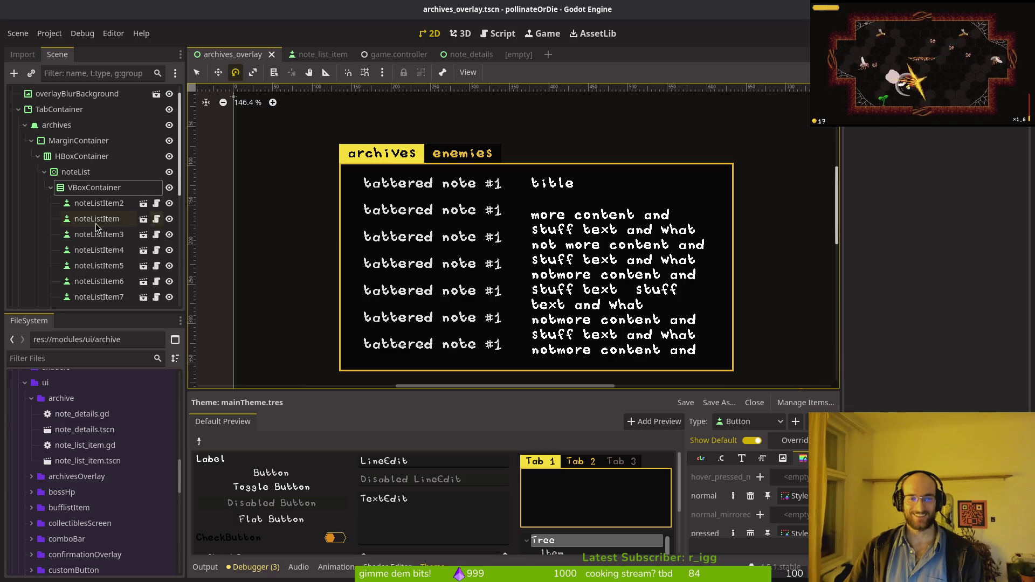
Step: Inspect noteDetail's hbox children: the title label, spacer and content label
{"action": "left_click", "coordinate": [54, 192]}
{"action": "key", "text": "ctrl+s"}
{"action": "left_click", "coordinate": [51, 202]}
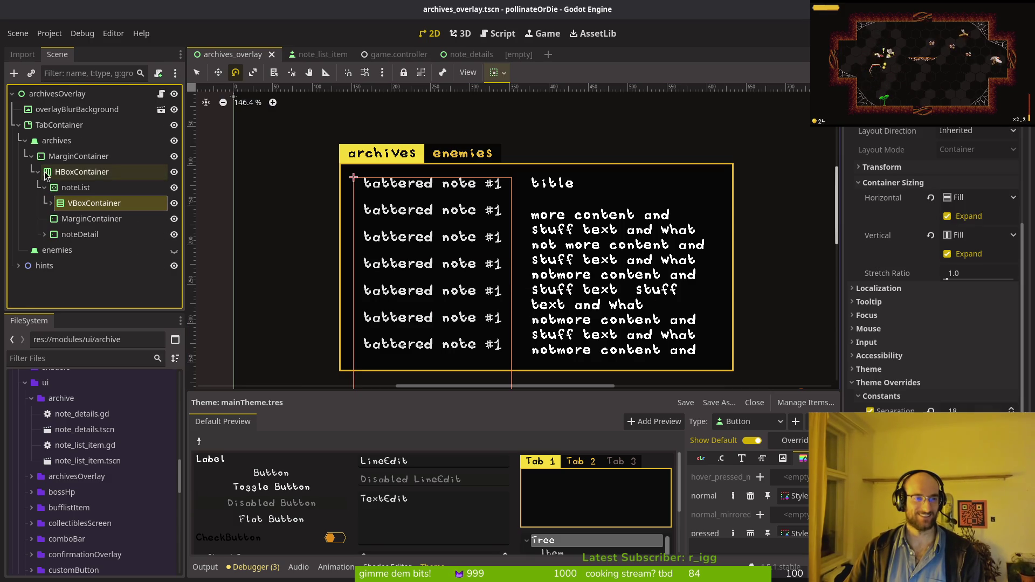
{"action": "left_click", "coordinate": [44, 234]}
{"action": "left_click", "coordinate": [92, 280]}
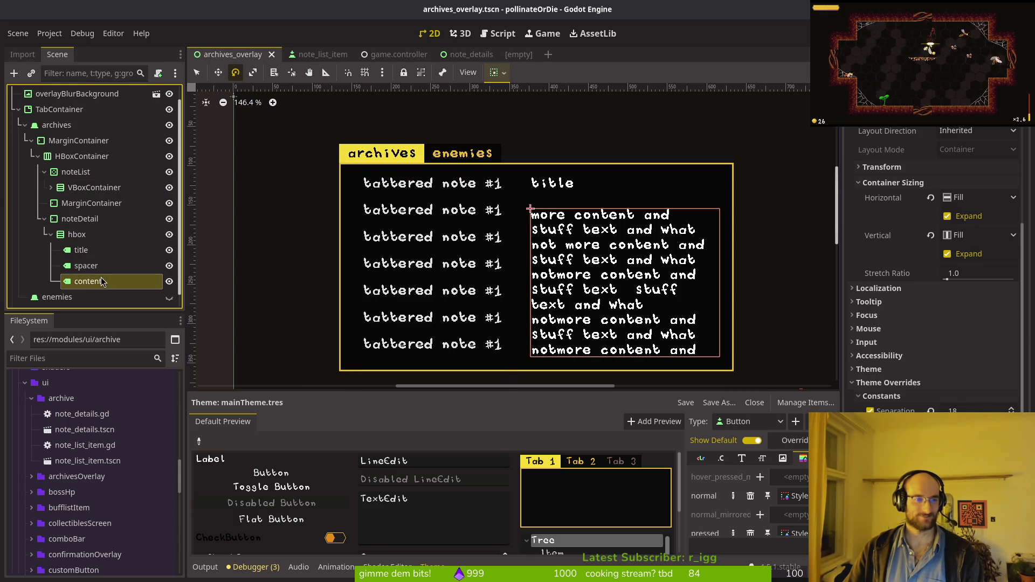
{"action": "left_click", "coordinate": [101, 254]}
{"action": "left_click", "coordinate": [99, 265]}
{"action": "left_click", "coordinate": [96, 250]}
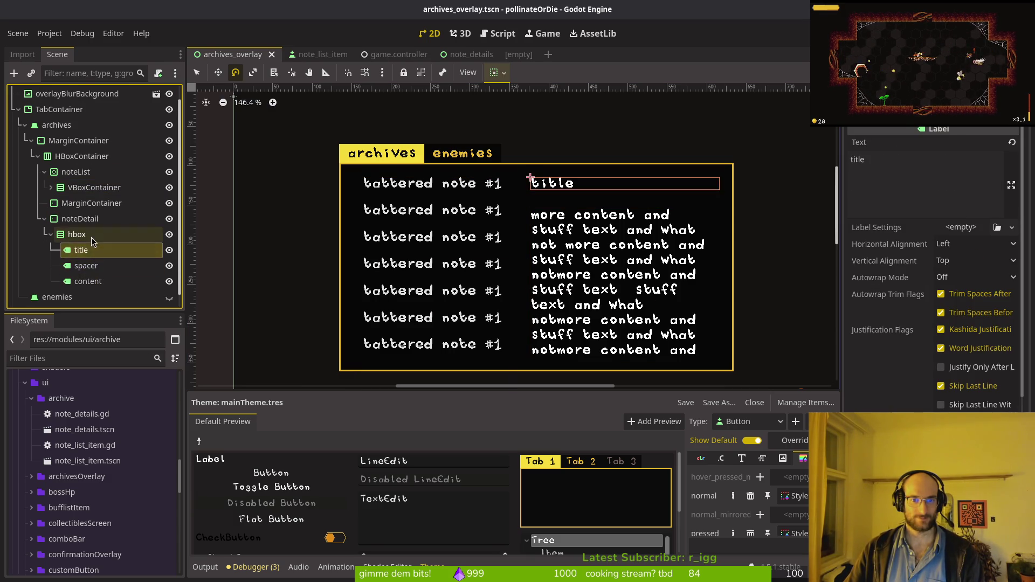
{"action": "left_click", "coordinate": [91, 237]}
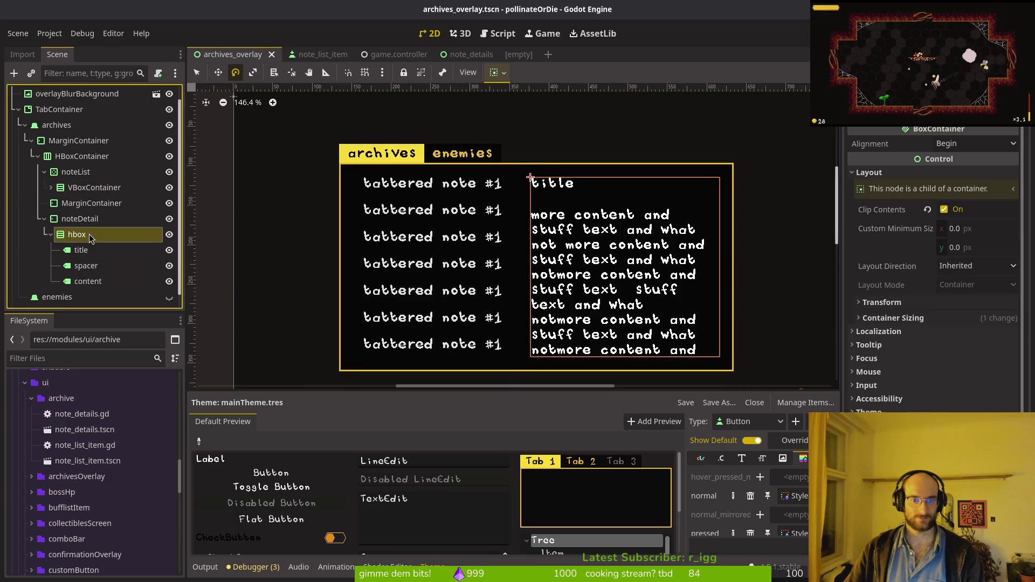
{"action": "left_click", "coordinate": [44, 219]}
Step: In mainTheme's Button type, view the font entries, then the text colour entries
{"action": "left_click", "coordinate": [741, 459]}
{"action": "left_click", "coordinate": [798, 489]}
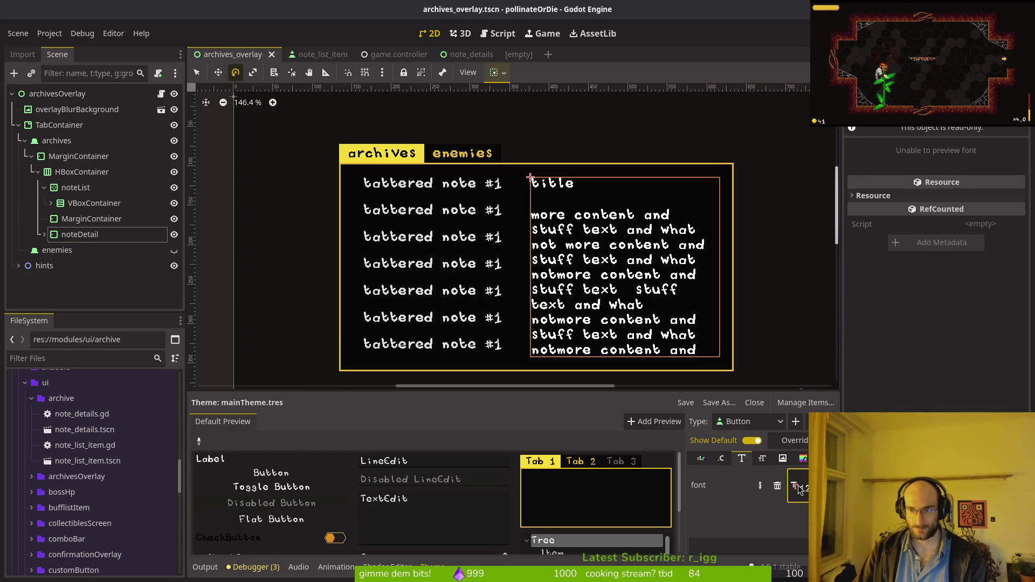
{"action": "left_click", "coordinate": [699, 458]}
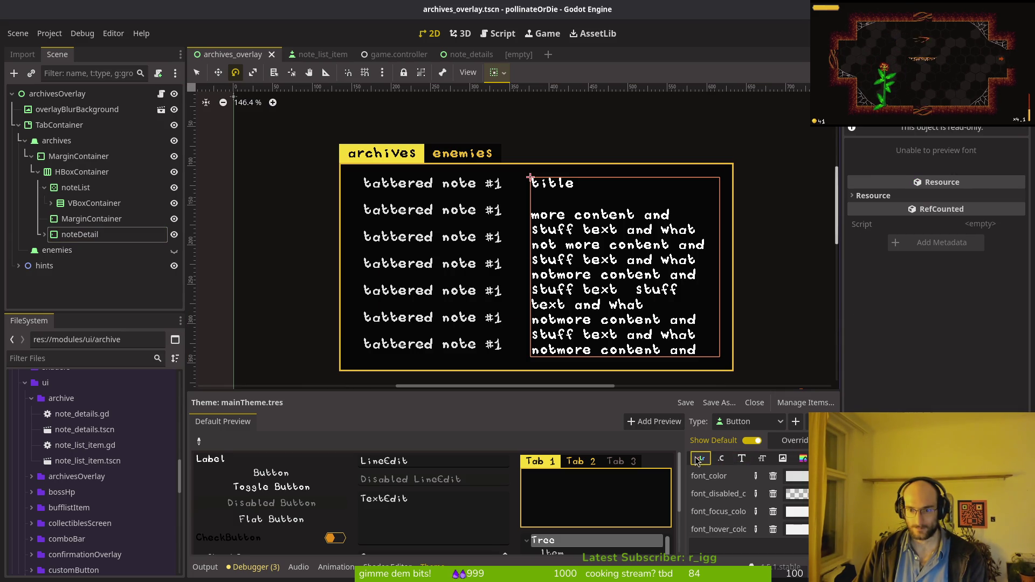
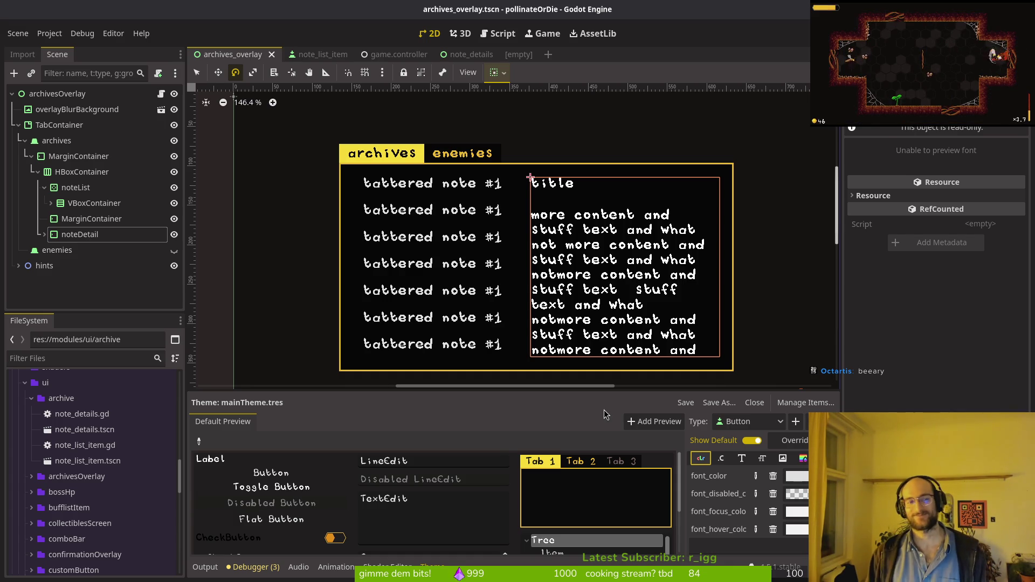
Step: Make the enemies tab and archives notes list visible again, then save the archives_overlay scene
{"action": "left_click", "coordinate": [173, 251]}
{"action": "left_click", "coordinate": [173, 140]}
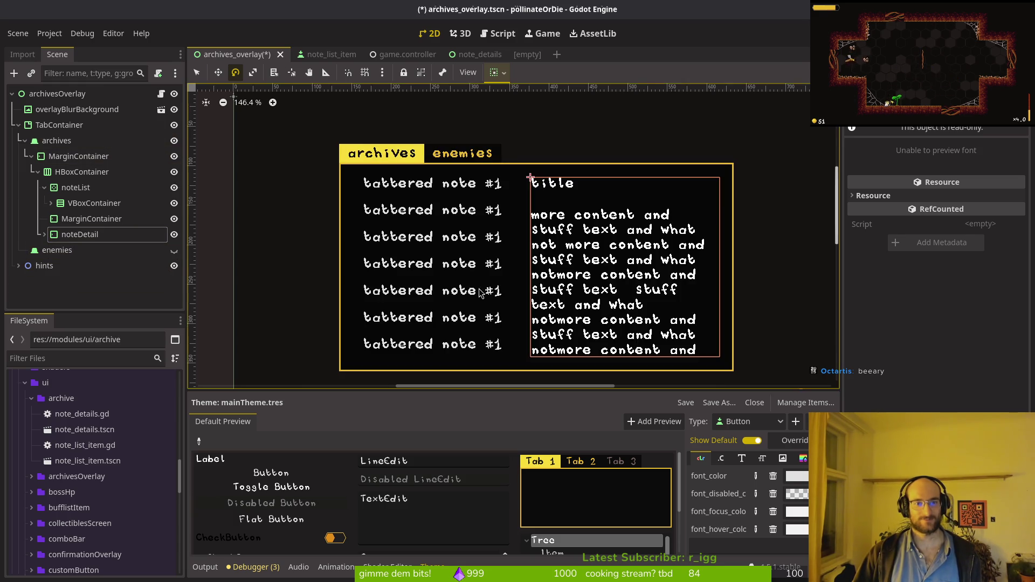
{"action": "scroll", "coordinate": [534, 261], "scroll_direction": "down", "scroll_amount": 5}
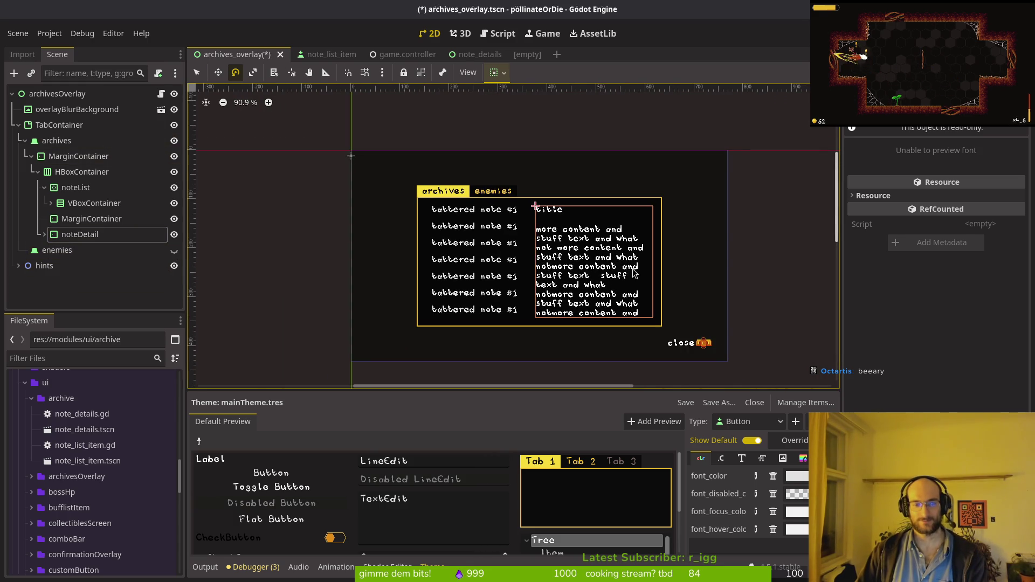
{"action": "key", "text": "ctrl+s"}
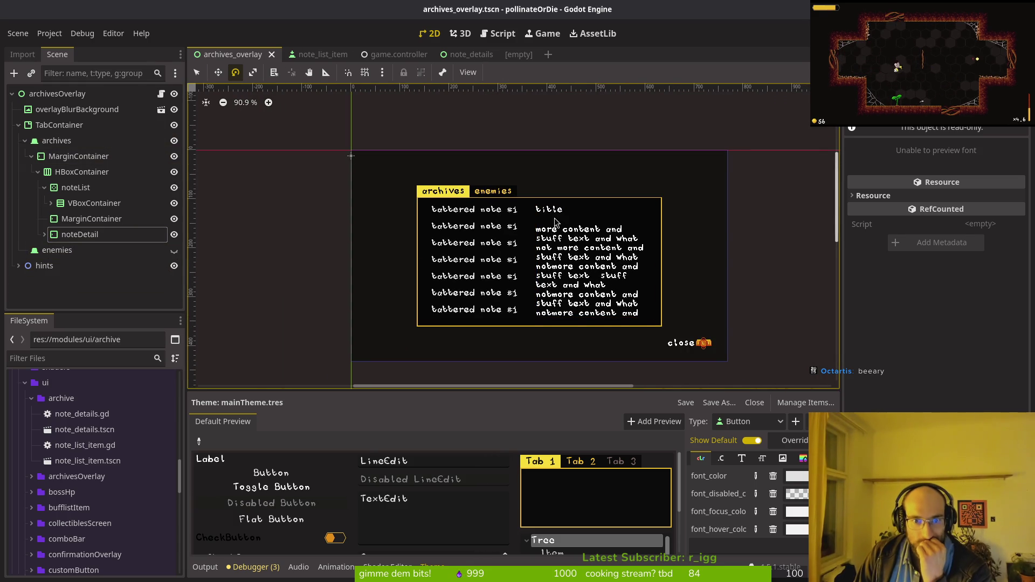
{"action": "key", "text": "alt+Tab"}
Step: Remove the stray blank line at the end of health_component.gd
{"action": "key", "text": "o"}
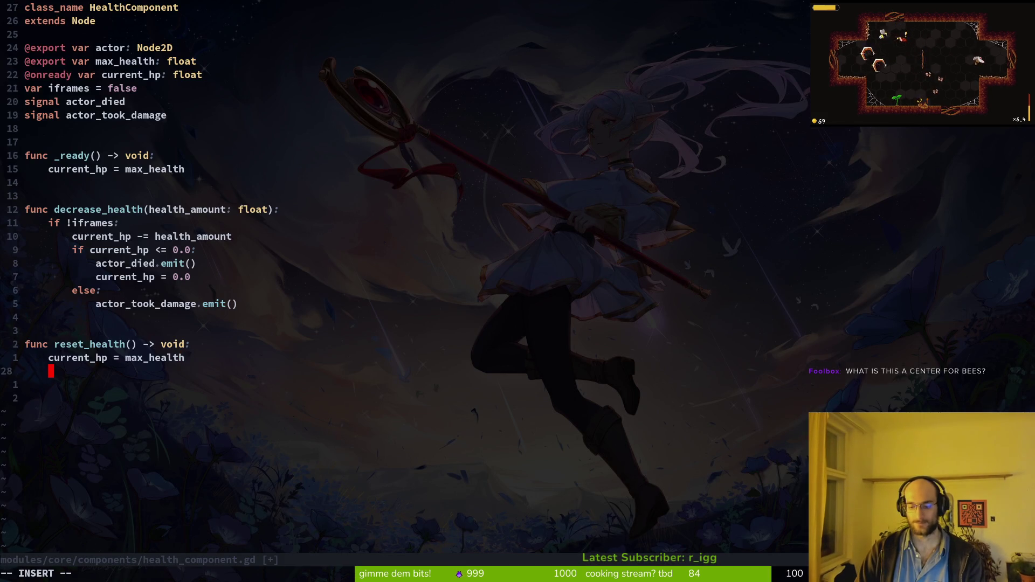
{"action": "key", "text": "Escape"}
{"action": "key", "text": "space"}
{"action": "key", "text": "p"}
{"action": "key", "text": "f"}
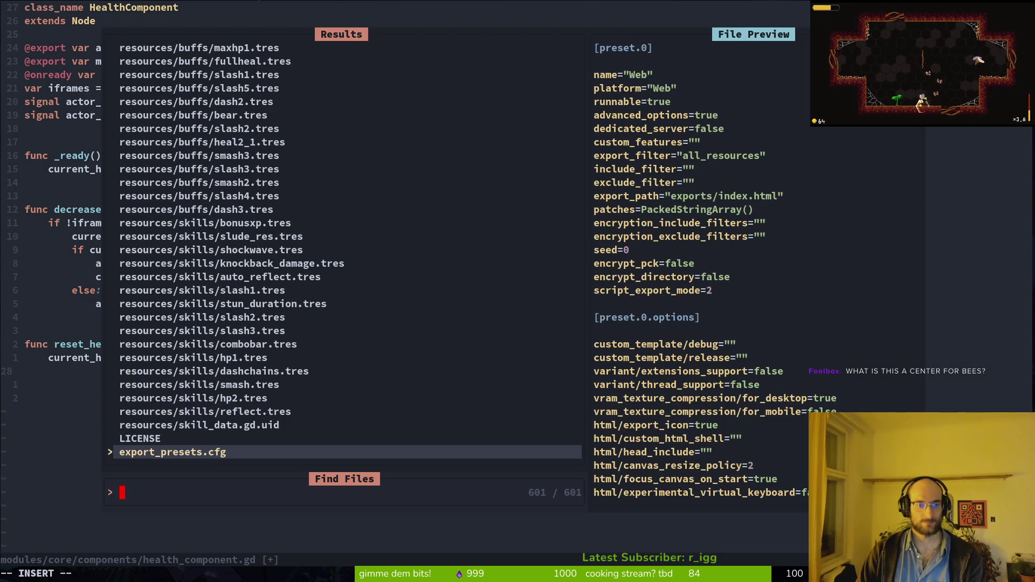
{"action": "key", "text": "Escape"}
{"action": "key", "text": "Escape"}
{"action": "key", "text": "u"}
{"action": "key", "text": "u"}
{"action": "key", "text": "ctrl+r"}
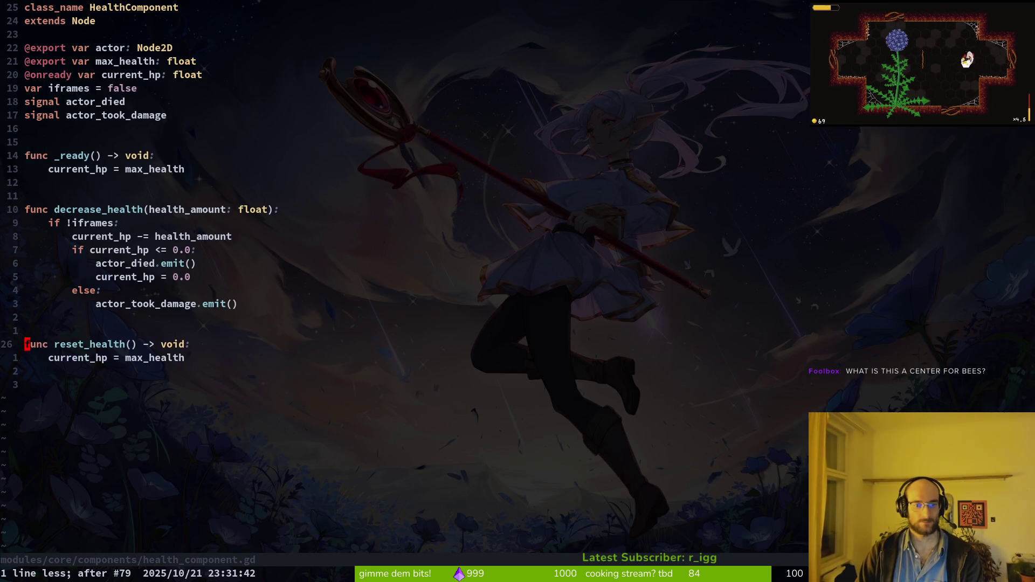
Step: Find and open archives_overlay.gd through the project file finder
{"action": "key", "text": "space"}
{"action": "type", "text": "pfarcdhiv"}
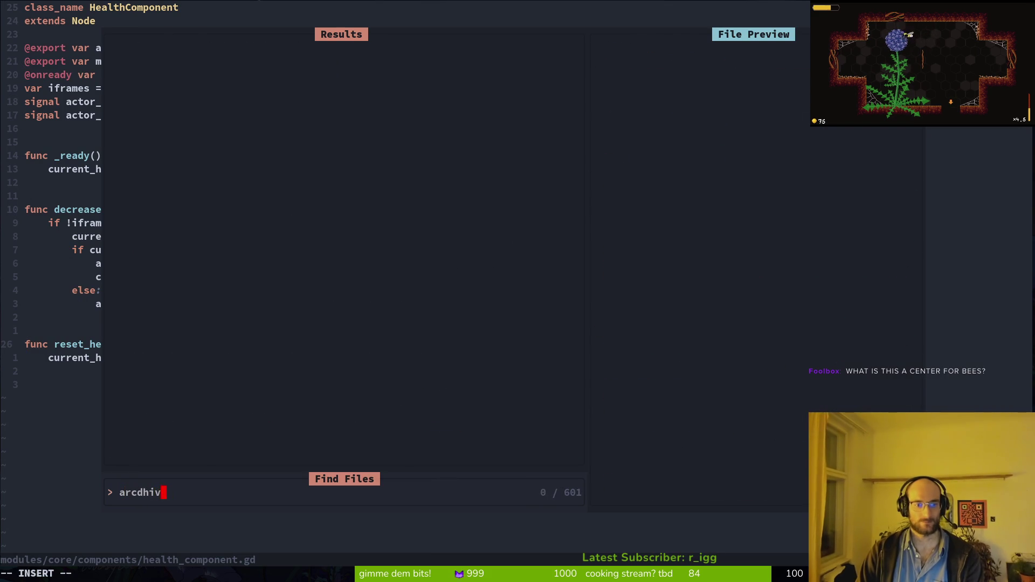
{"action": "key", "text": "BackSpace"}
{"action": "key", "text": "BackSpace"}
{"action": "key", "text": "BackSpace"}
{"action": "key", "text": "BackSpace"}
{"action": "type", "text": "hove"}
{"action": "key", "text": "Return"}
{"action": "key", "text": "space"}
{"action": "key", "text": "p"}
{"action": "key", "text": "f"}
{"action": "key", "text": "Escape"}
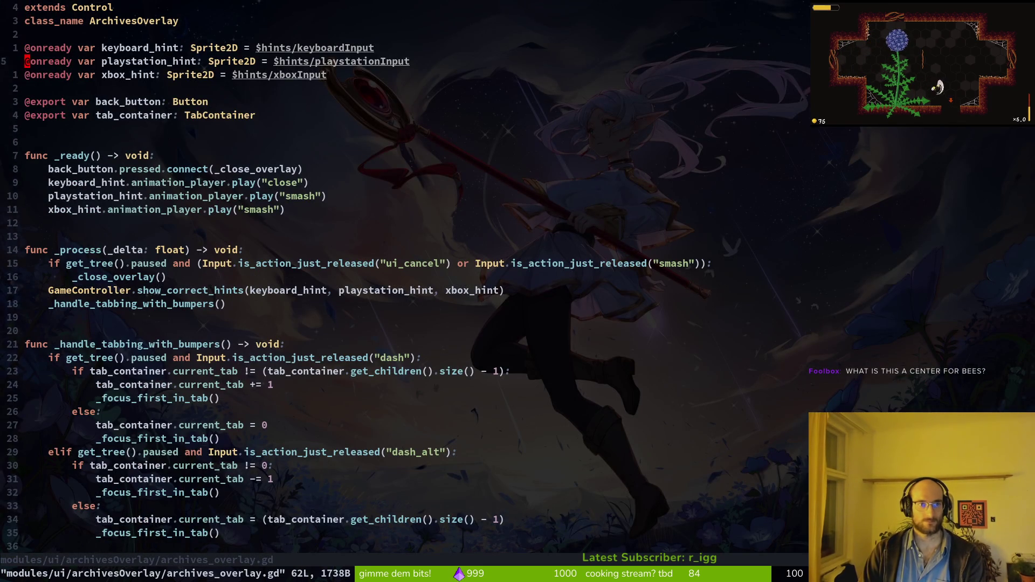
{"action": "key", "text": "alt+Tab"}
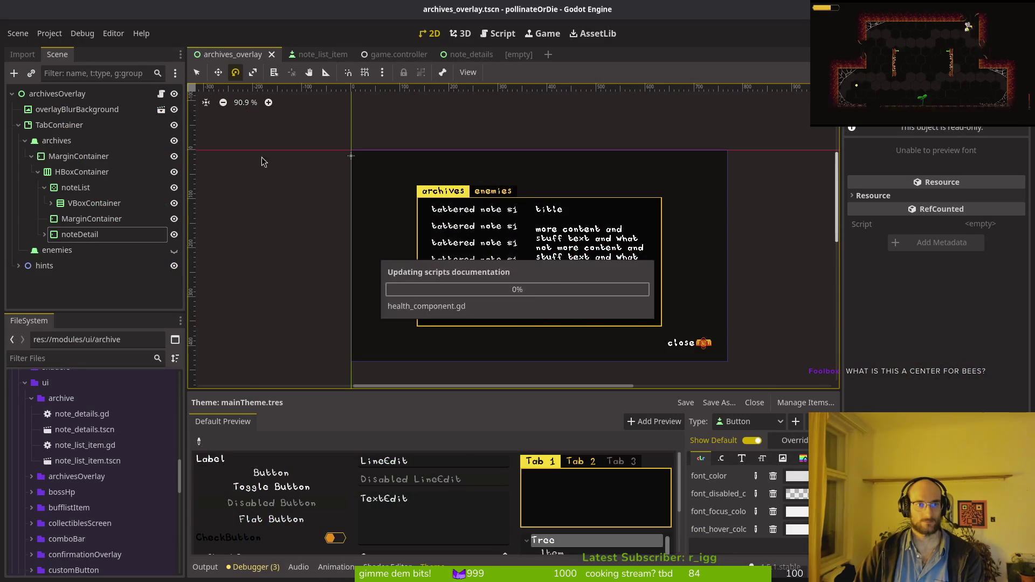
Step: Expand noteDetail in the Scene dock to see its hbox with the title, spacer and content labels
{"action": "left_click", "coordinate": [18, 125]}
{"action": "left_click", "coordinate": [18, 125]}
{"action": "left_click", "coordinate": [38, 172]}
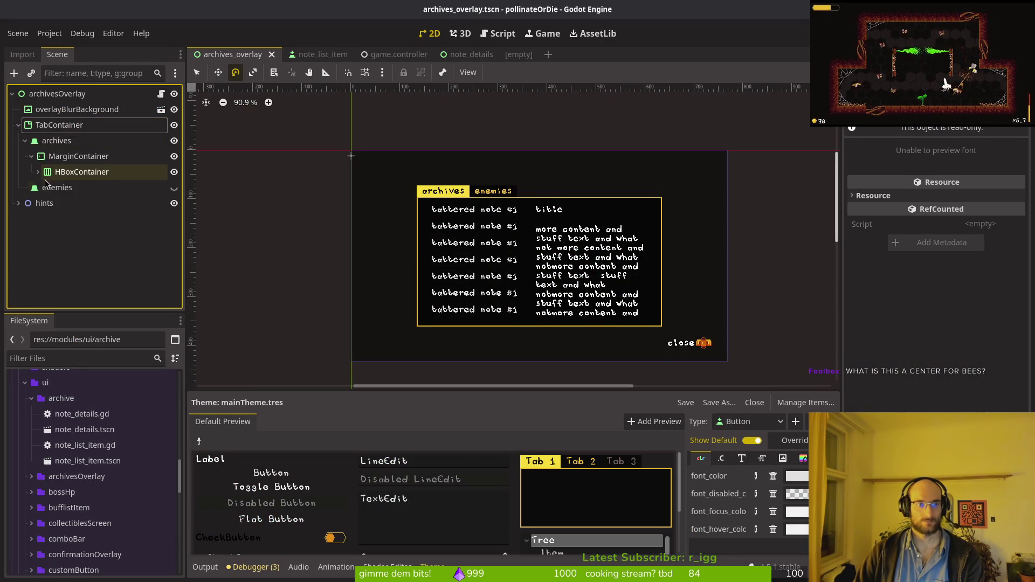
{"action": "left_click", "coordinate": [37, 172]}
{"action": "key", "text": "ctrl+z"}
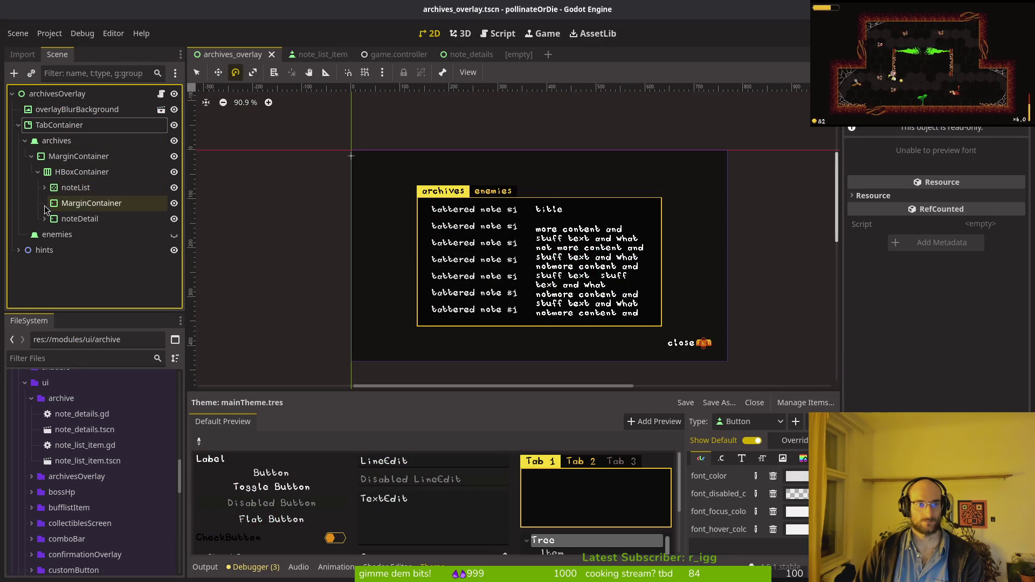
{"action": "key", "text": "alt+Tab"}
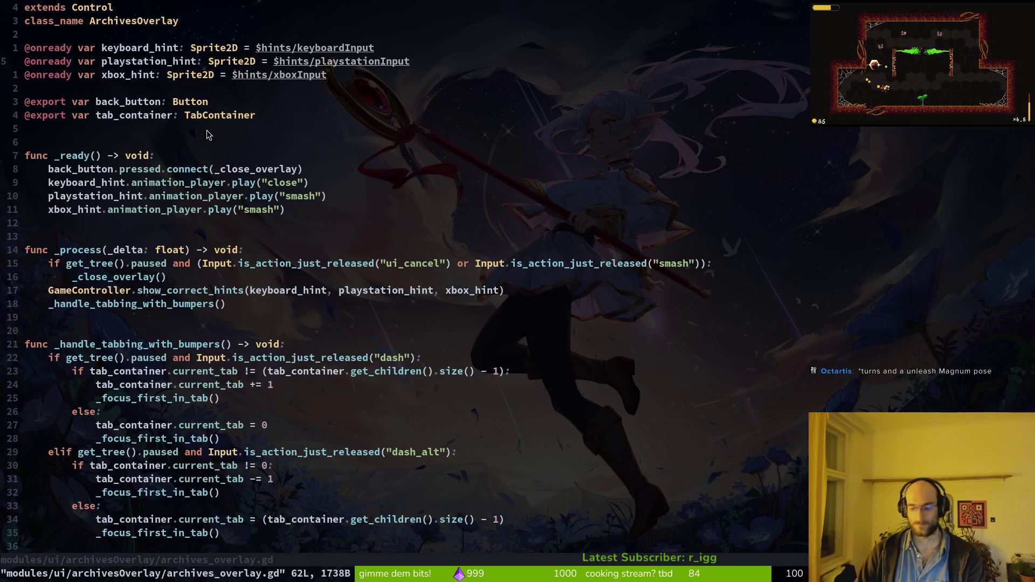
{"action": "key", "text": "alt+Tab"}
{"action": "left_click", "coordinate": [45, 218]}
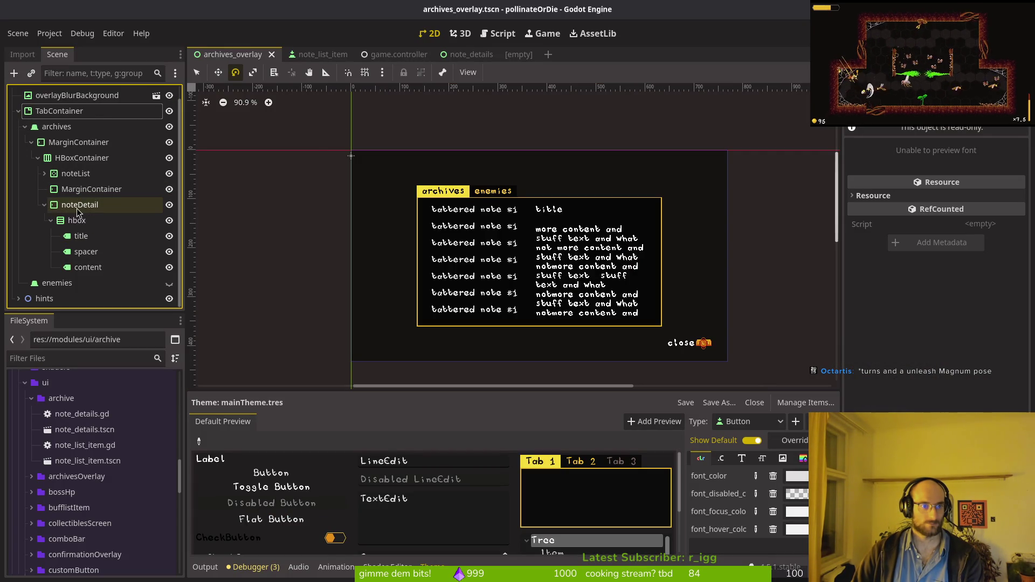
{"action": "left_click", "coordinate": [45, 207]}
{"action": "key", "text": "alt+Tab"}
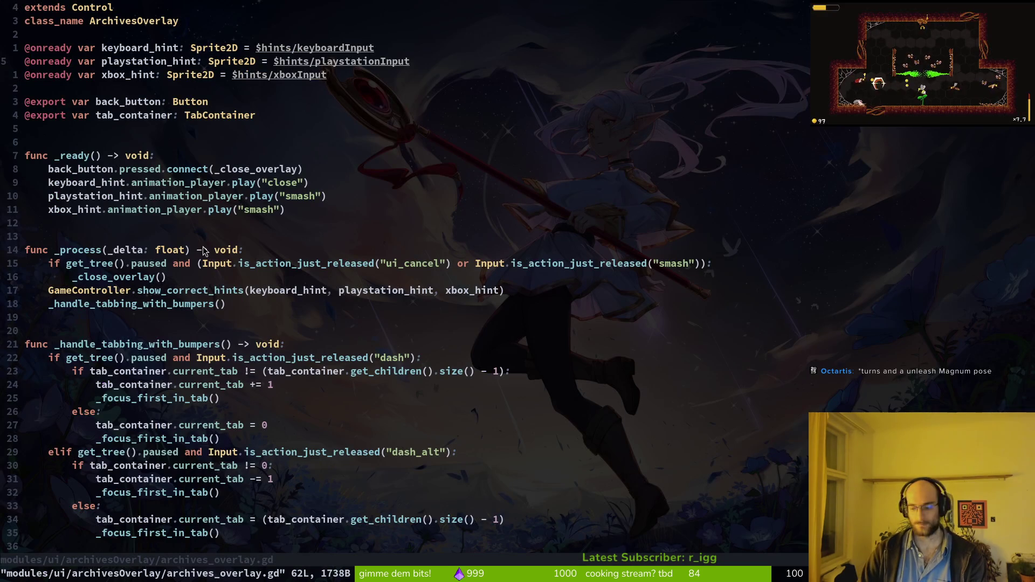
{"action": "key", "text": "j"}
{"action": "key", "text": "y"}
{"action": "key", "text": "y"}
{"action": "key", "text": "P"}
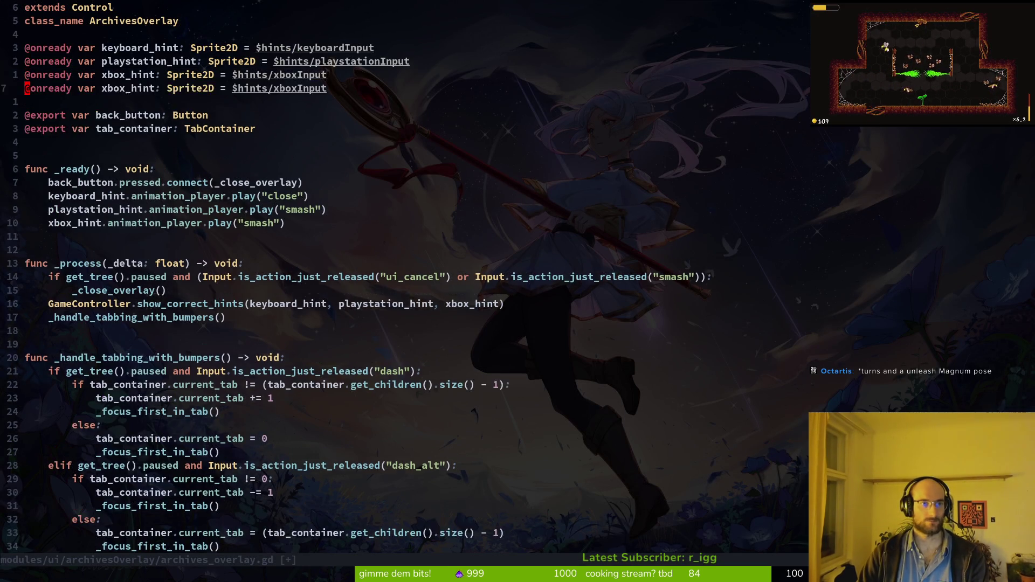
{"action": "key", "text": "j"}
{"action": "key", "text": "w"}
{"action": "key", "text": "w"}
{"action": "type", "text": "wcwnote_detail_label"}
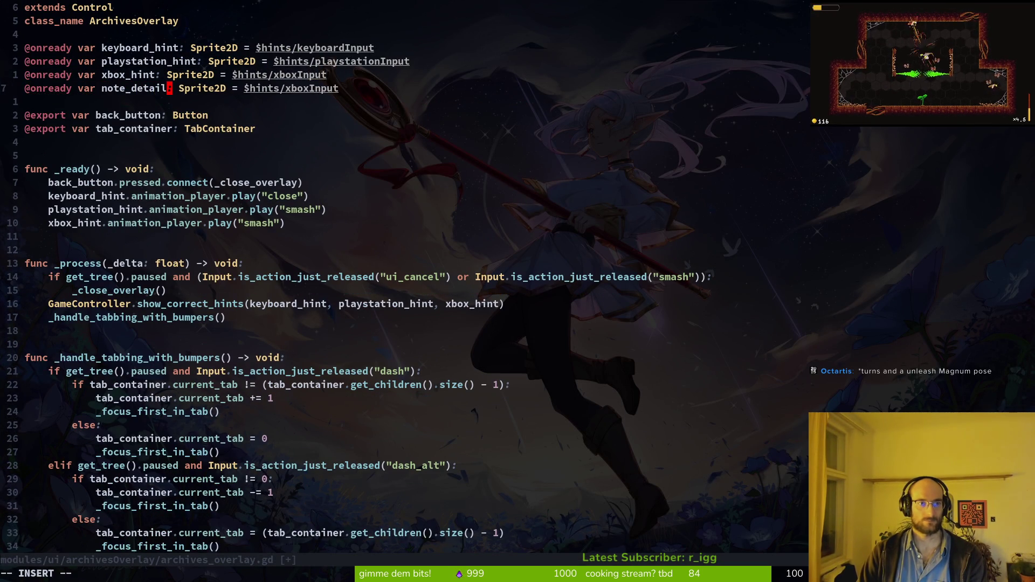
{"action": "key", "text": "BackSpace"}
{"action": "key", "text": "BackSpace"}
{"action": "key", "text": "BackSpace"}
{"action": "key", "text": "BackSpace"}
{"action": "type", "text": "title"}
{"action": "type", "text": "wcwLabel"}
{"action": "key", "text": "Escape"}
Step: Add a note_details_content copy, rename the first to note_details_title, and save
{"action": "key", "text": "y"}
{"action": "key", "text": "y"}
{"action": "key", "text": "p"}
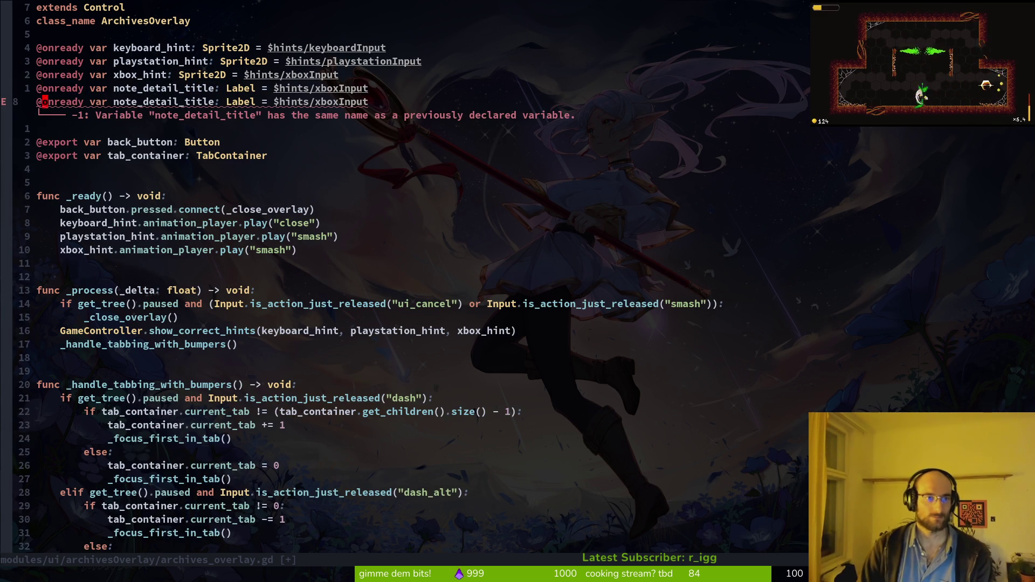
{"action": "type", "text": "cwnote_dteai"}
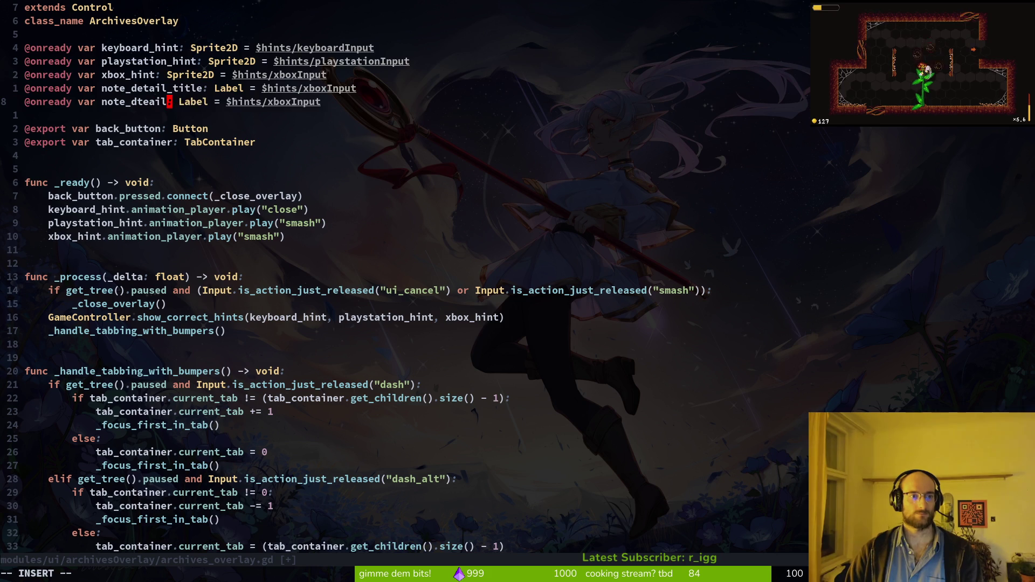
{"action": "key", "text": "BackSpace"}
{"action": "key", "text": "BackSpace"}
{"action": "key", "text": "BackSpace"}
{"action": "type", "text": "etails_"}
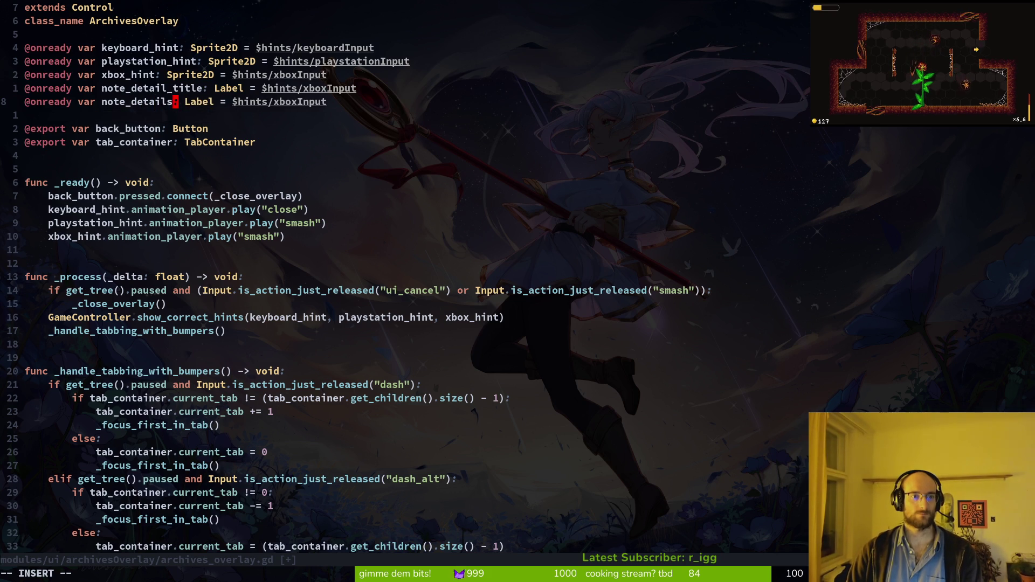
{"action": "key", "text": "BackSpace"}
{"action": "key", "text": "BackSpace"}
{"action": "type", "text": "_"}
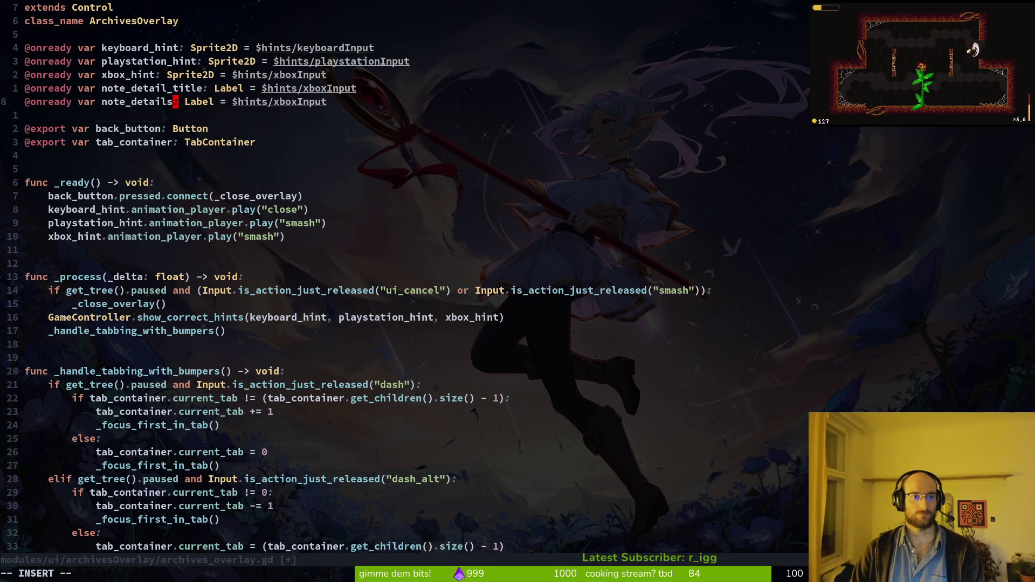
{"action": "type", "text": "s"}
{"action": "key", "text": "Down"}
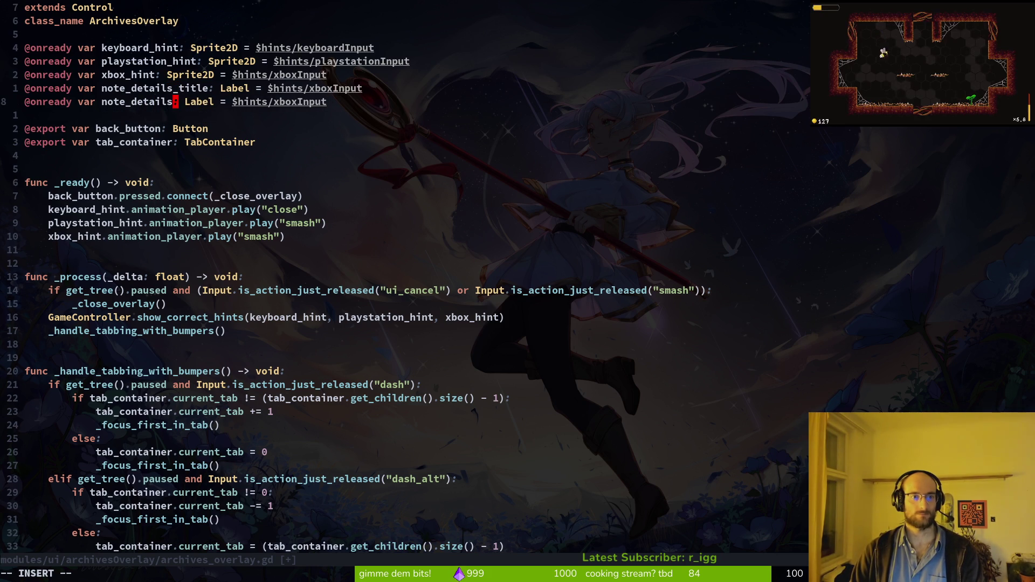
{"action": "type", "text": "_"}
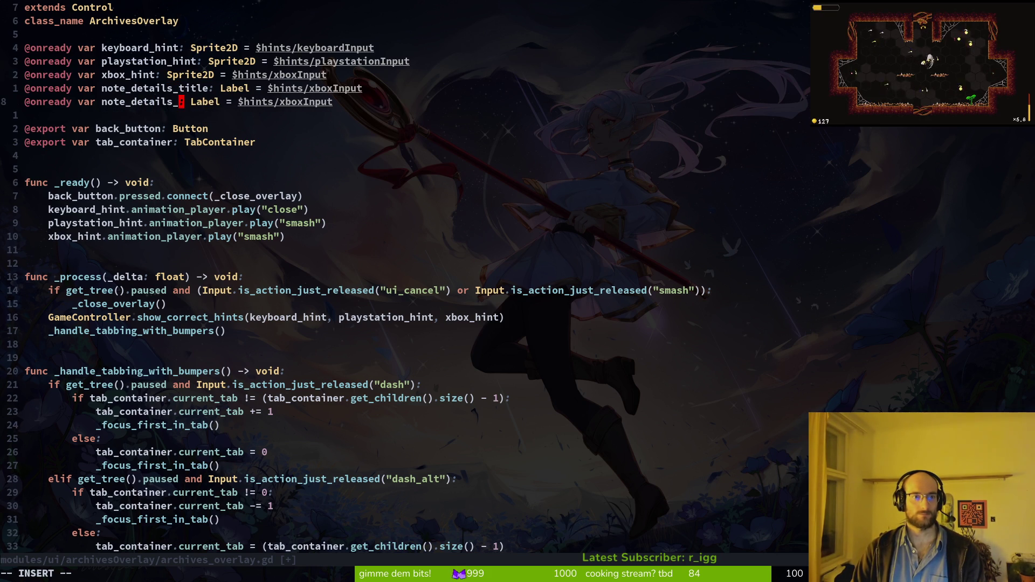
{"action": "type", "text": "content"}
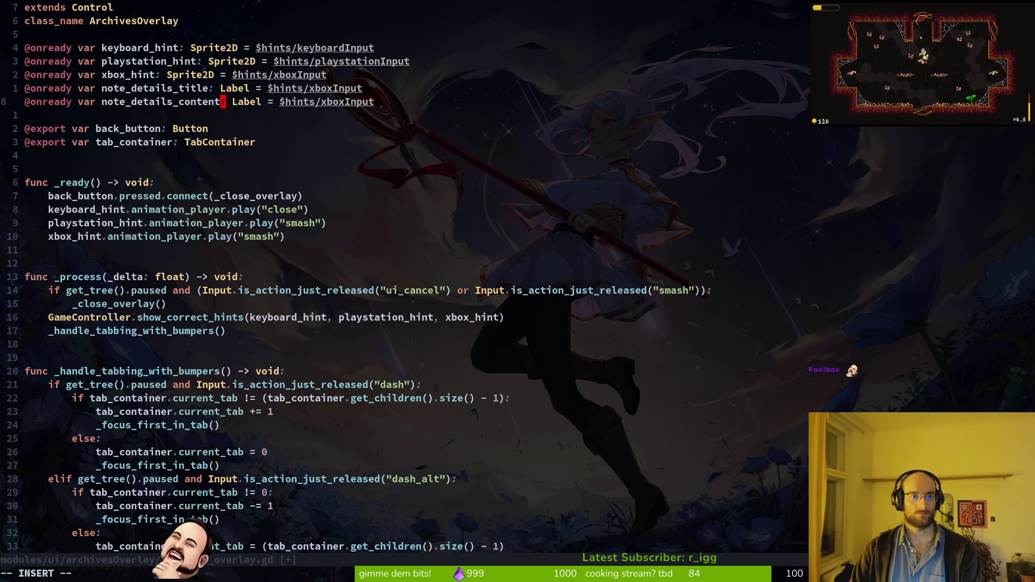
{"action": "key", "text": "Escape"}
{"action": "key", "text": "w"}
{"action": "key", "text": "w"}
{"action": "key", "text": "w"}
Step: Delete the old node path after $ on the content label line
{"action": "key", "text": "v"}
{"action": "key", "text": "f"}
{"action": "key", "text": "slash"}
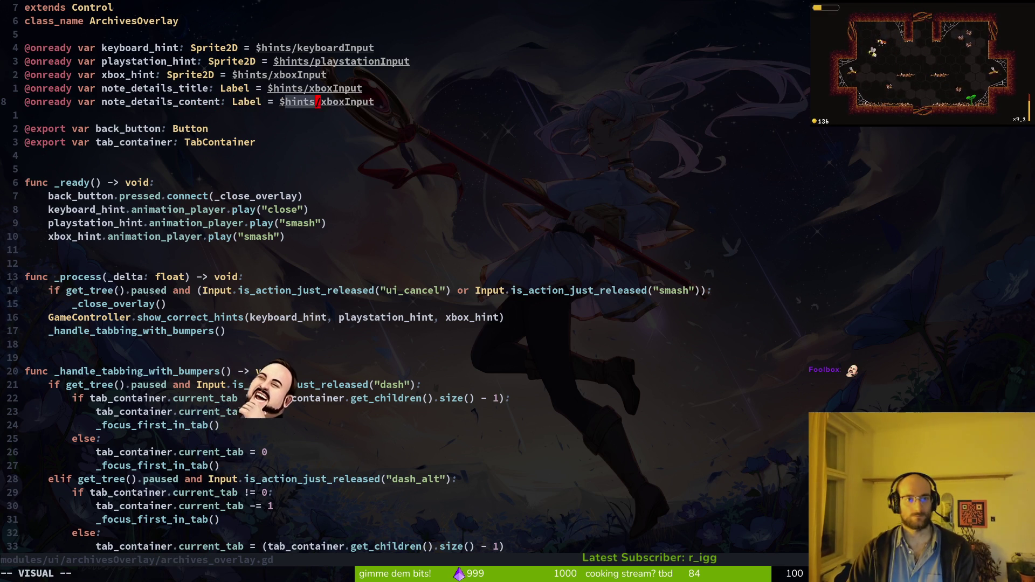
{"action": "key", "text": "0"}
{"action": "key", "text": "Escape"}
{"action": "key", "text": "dollar"}
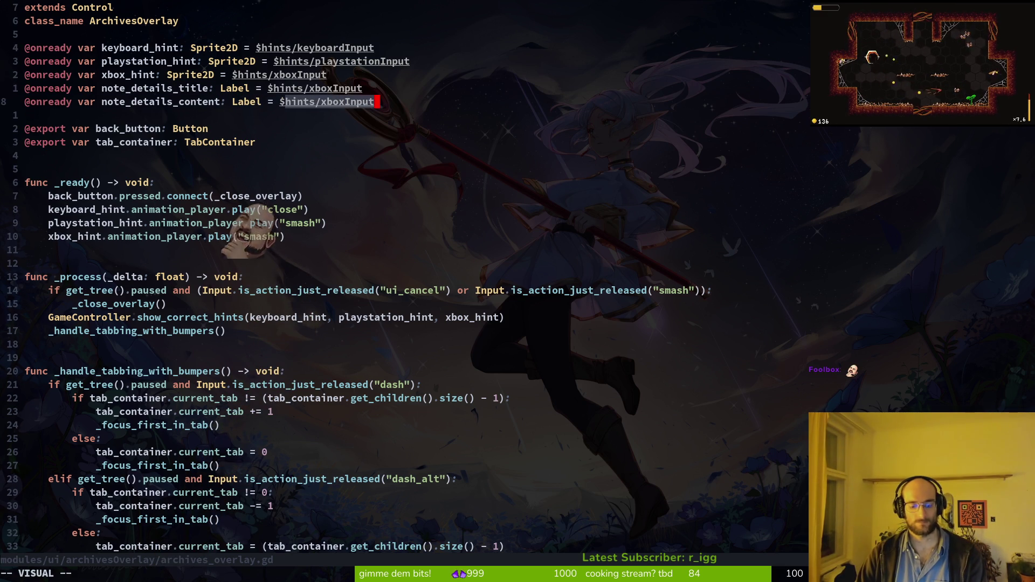
{"action": "key", "text": "T"}
{"action": "key", "text": "dollar"}
Step: Point note_details_content at TabContainer/archives/MarginContainer/HBoxContainer/noteDetail/hbox/content and save
{"action": "key", "text": "C"}
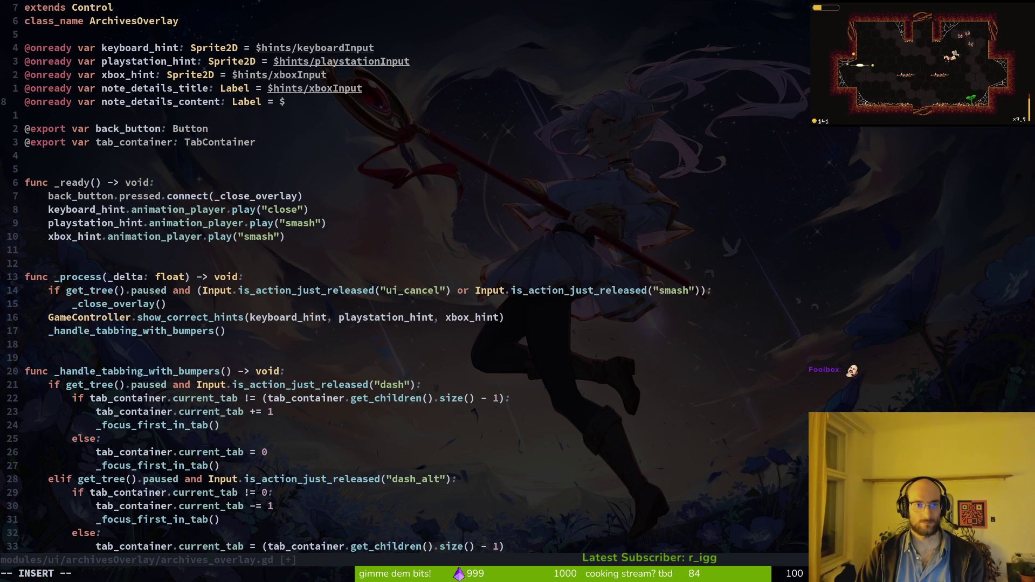
{"action": "key", "text": "ctrl+space"}
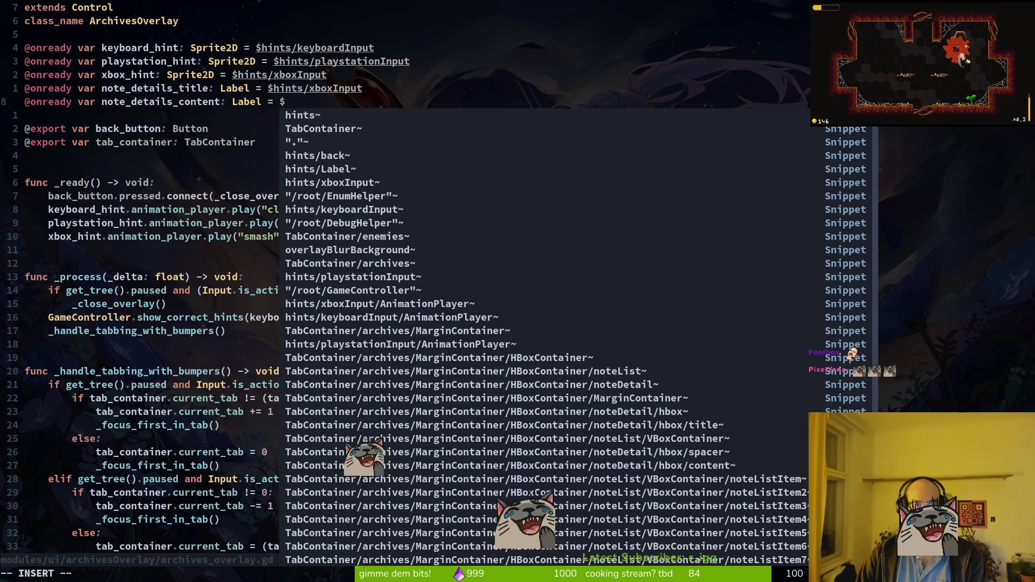
{"action": "type", "text": "conte"}
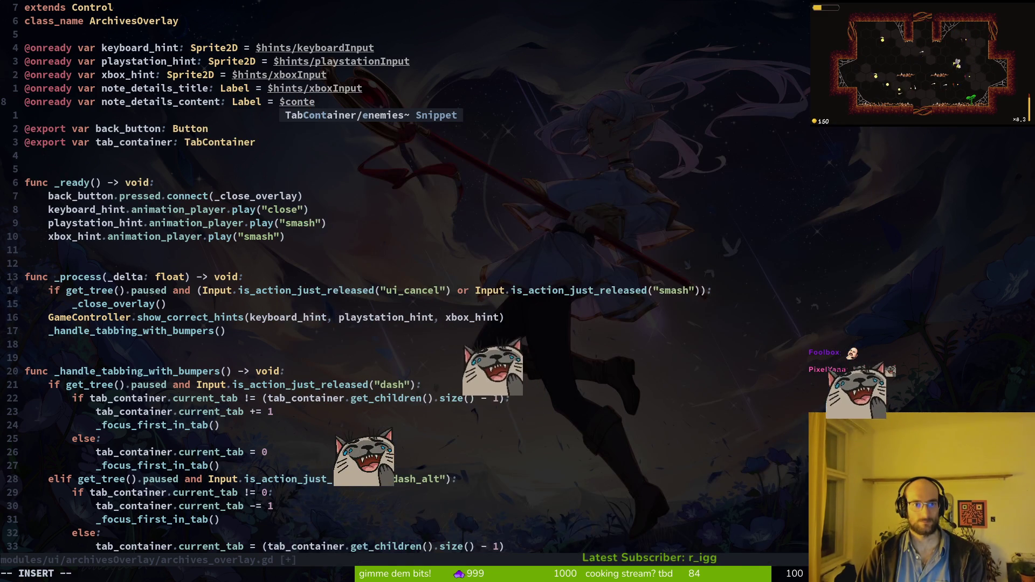
{"action": "type", "text": "nt"}
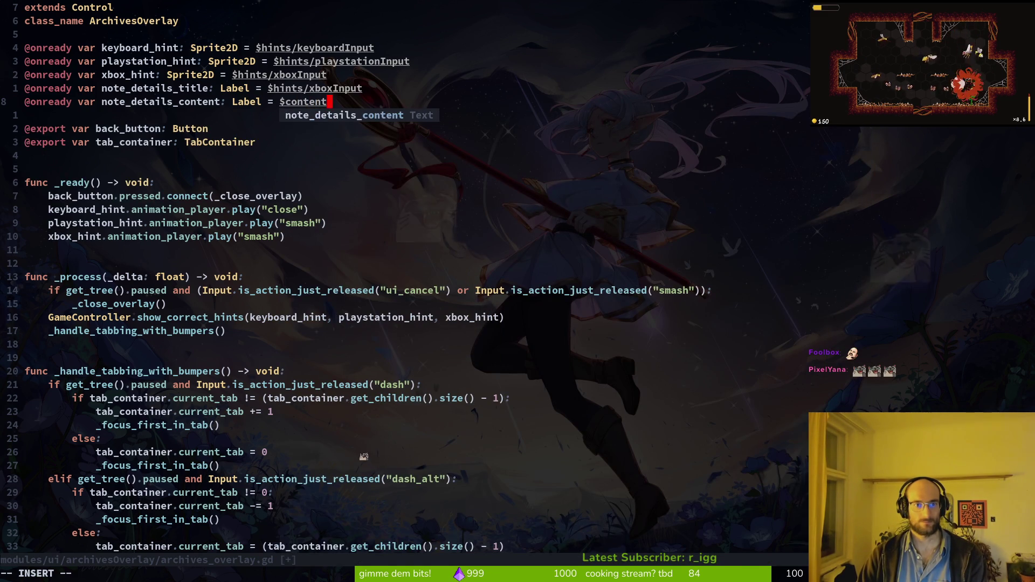
{"action": "key", "text": "alt+Tab"}
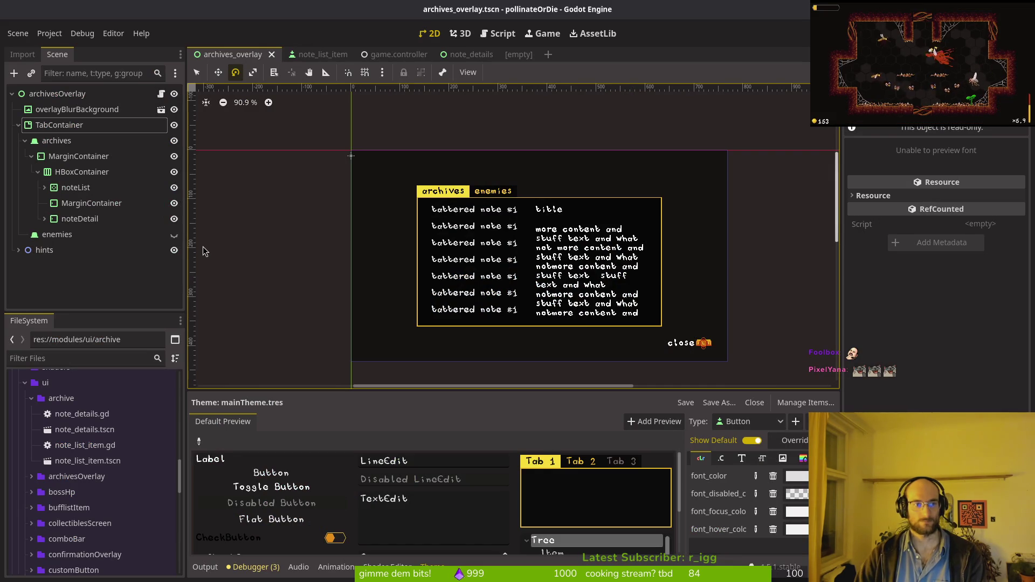
{"action": "left_click", "coordinate": [45, 219]}
{"action": "key", "text": "alt+Tab"}
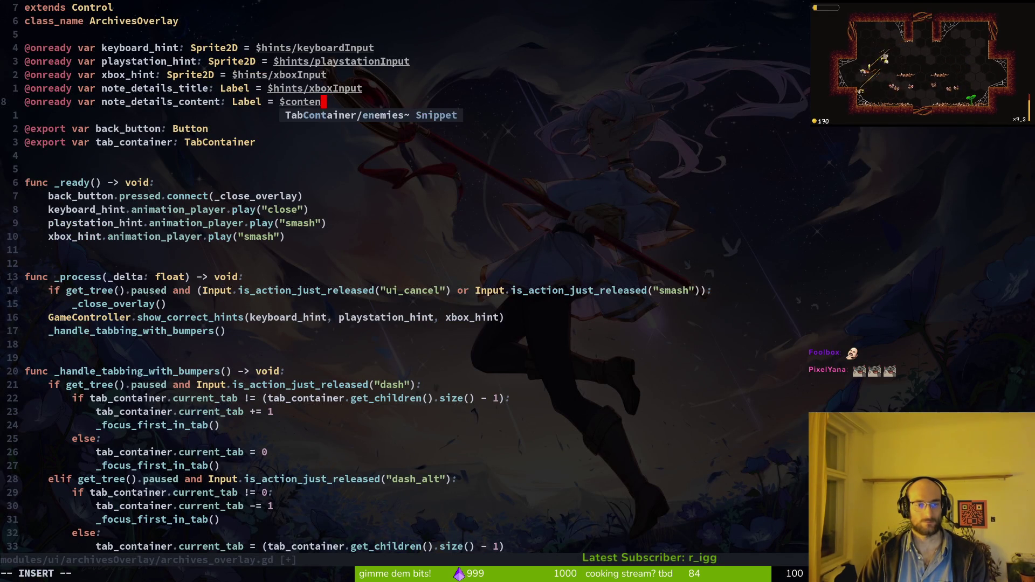
{"action": "key", "text": "BackSpace"}
{"action": "key", "text": "BackSpace"}
{"action": "key", "text": "BackSpace"}
{"action": "type", "text": "tabcon"}
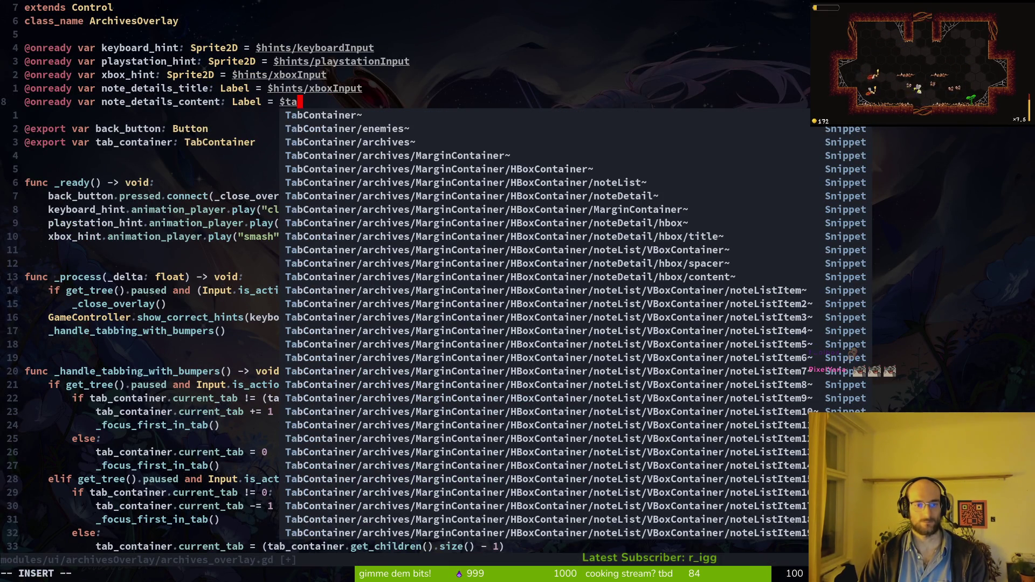
{"action": "key", "text": "Down"}
{"action": "key", "text": "Down"}
{"action": "key", "text": "Down"}
{"action": "key", "text": "Down"}
{"action": "key", "text": "Down"}
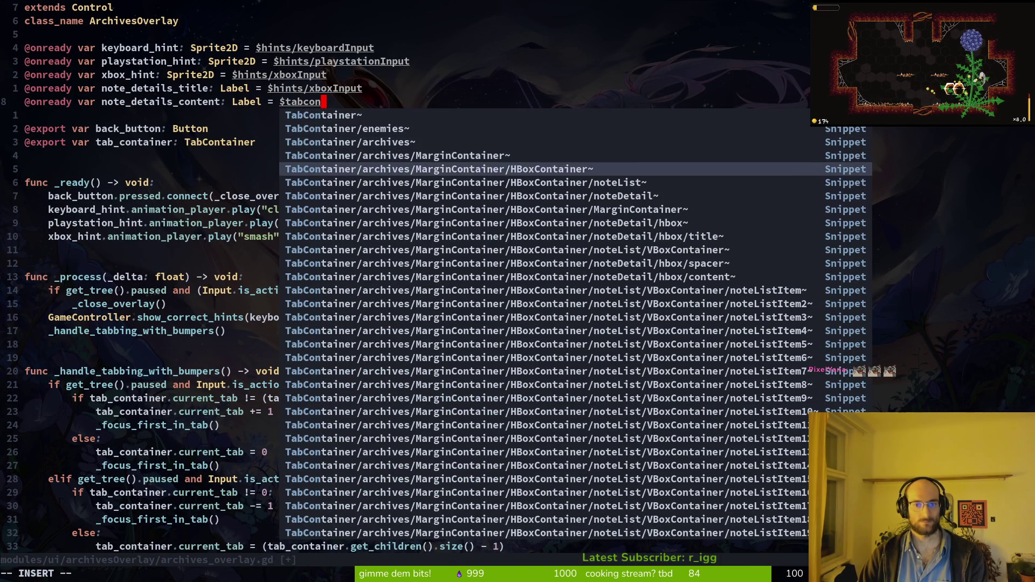
{"action": "key", "text": "Return"}
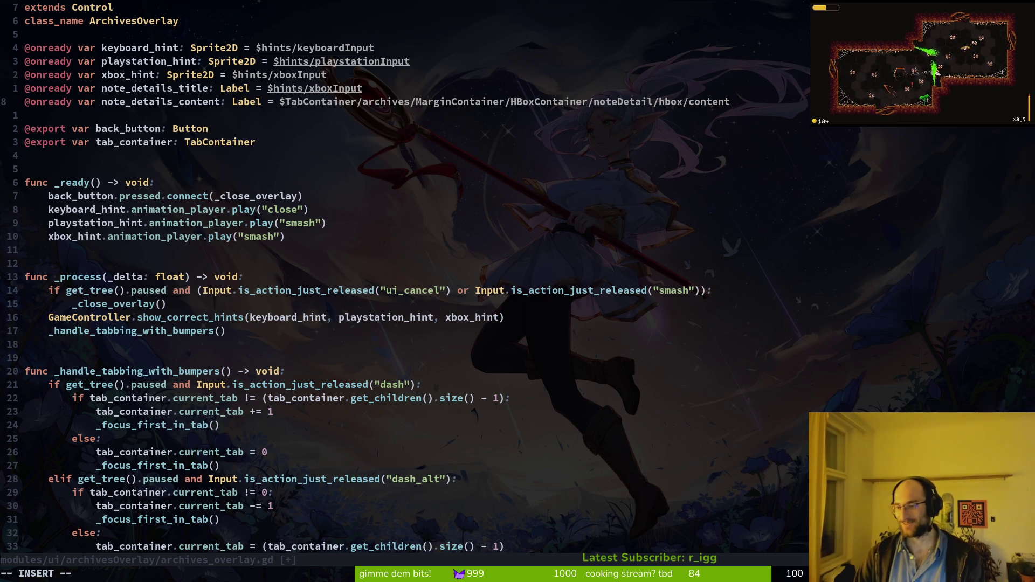
{"action": "key", "text": "Escape"}
{"action": "type", "text": ":w "}
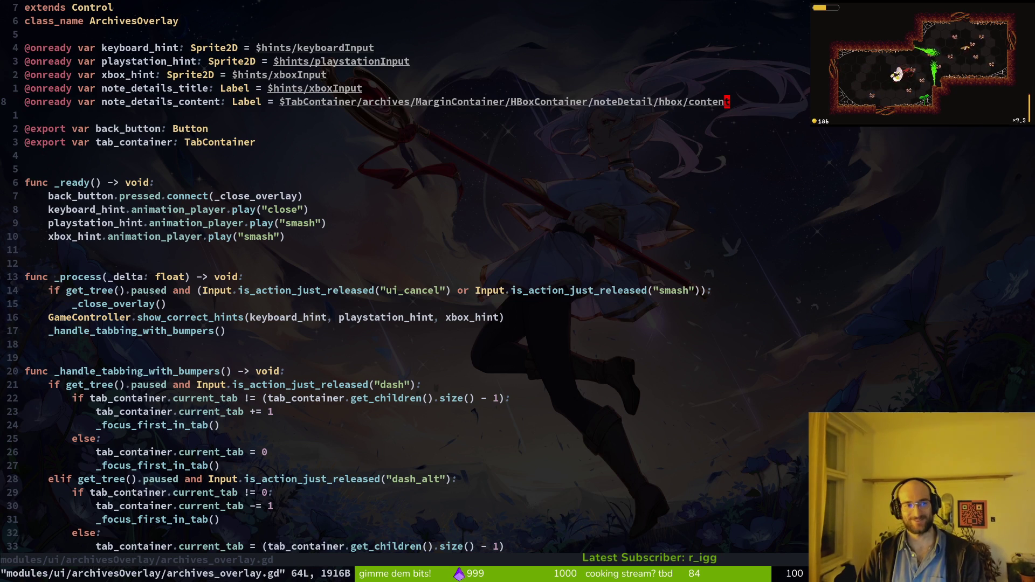
{"action": "type", "text": "kF/C"}
Step: Point note_details_title at the same noteDetail/hbox path ending in title, and save
{"action": "key", "text": "BackSpace"}
{"action": "key", "text": "BackSpace"}
{"action": "key", "text": "BackSpace"}
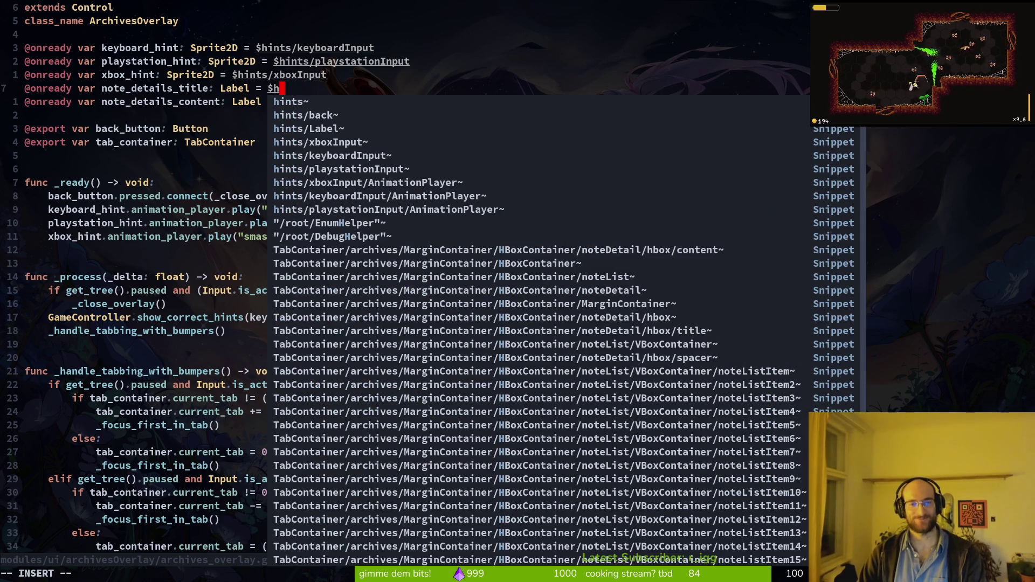
{"action": "type", "text": "ta"}
{"action": "key", "text": "Return"}
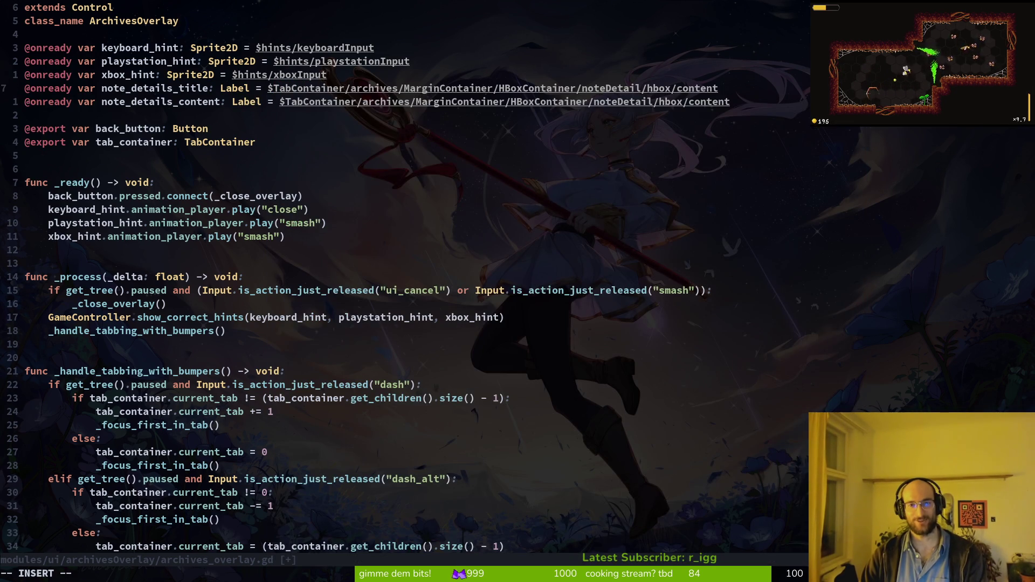
{"action": "key", "text": "BackSpace"}
{"action": "key", "text": "BackSpace"}
{"action": "key", "text": "BackSpace"}
{"action": "type", "text": "title"}
{"action": "key", "text": "Escape"}
{"action": "type", "text": ":w"}
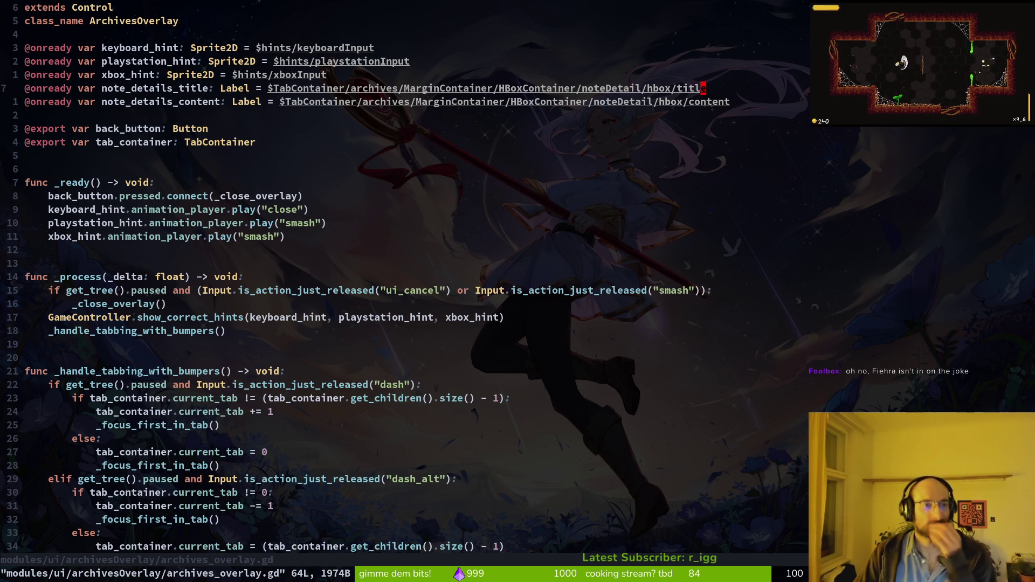
Step: Add a blank line below the content label and open skills_overlay.gd
{"action": "key", "text": "j"}
{"action": "key", "text": "o"}
{"action": "key", "text": "Escape"}
{"action": "key", "text": "ctrl+p"}
{"action": "type", "text": "skillsov"}
{"action": "key", "text": "Return"}
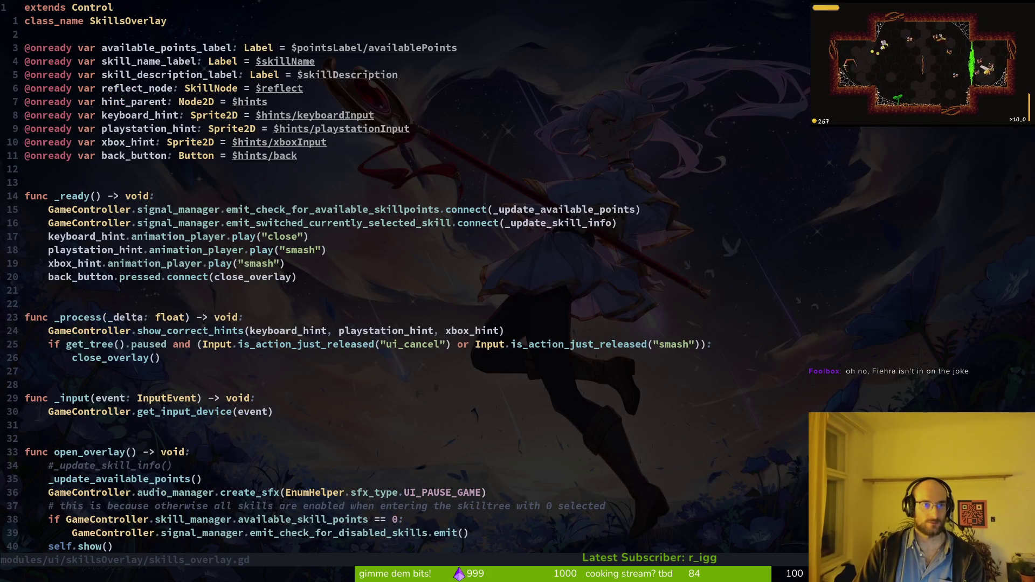
Step: Open skill.manager.gd and copy its current_focused_skill declaration line
{"action": "key", "text": "ctrl+p"}
{"action": "type", "text": "skillman"}
{"action": "key", "text": "Return"}
{"action": "key", "text": "ctrl+d"}
{"action": "key", "text": "ctrl+d"}
{"action": "key", "text": "ctrl+d"}
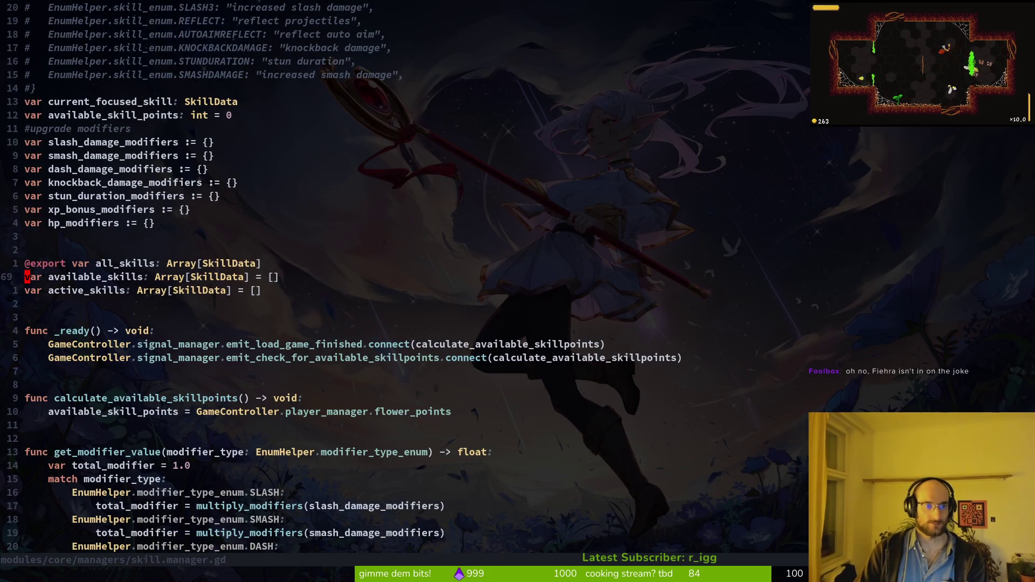
{"action": "key", "text": "k"}
{"action": "key", "text": "9"}
{"action": "key", "text": "k"}
{"action": "key", "text": "3"}
{"action": "key", "text": "k"}
{"action": "key", "text": "shift+v"}
{"action": "key", "text": "Escape"}
Step: Search files for 'arcover', then 'maan', opening audio.mananger.gd
{"action": "key", "text": "ctrl+p"}
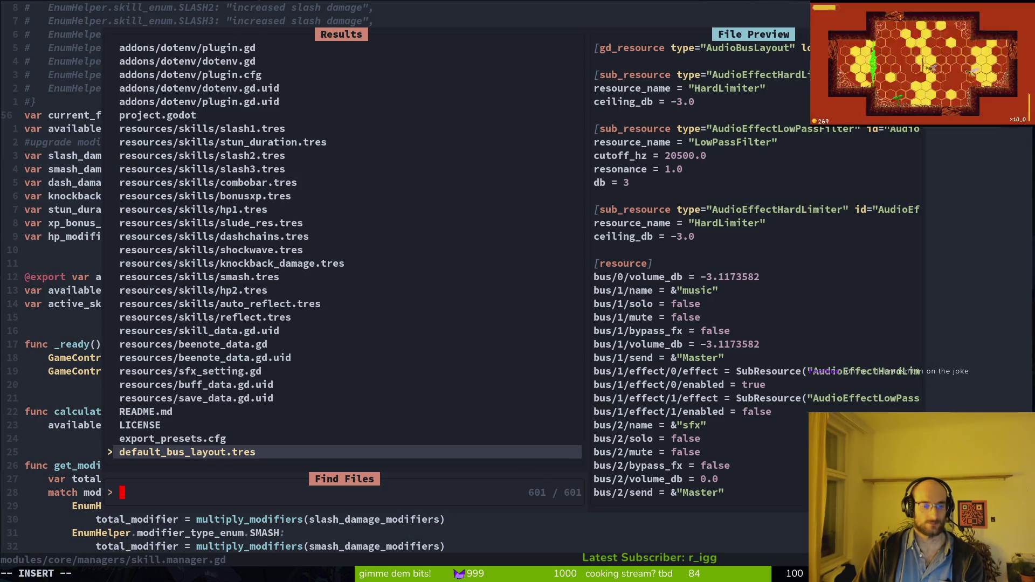
{"action": "type", "text": "arcover"}
{"action": "key", "text": "BackSpace"}
{"action": "key", "text": "BackSpace"}
{"action": "key", "text": "BackSpace"}
{"action": "type", "text": "maan"}
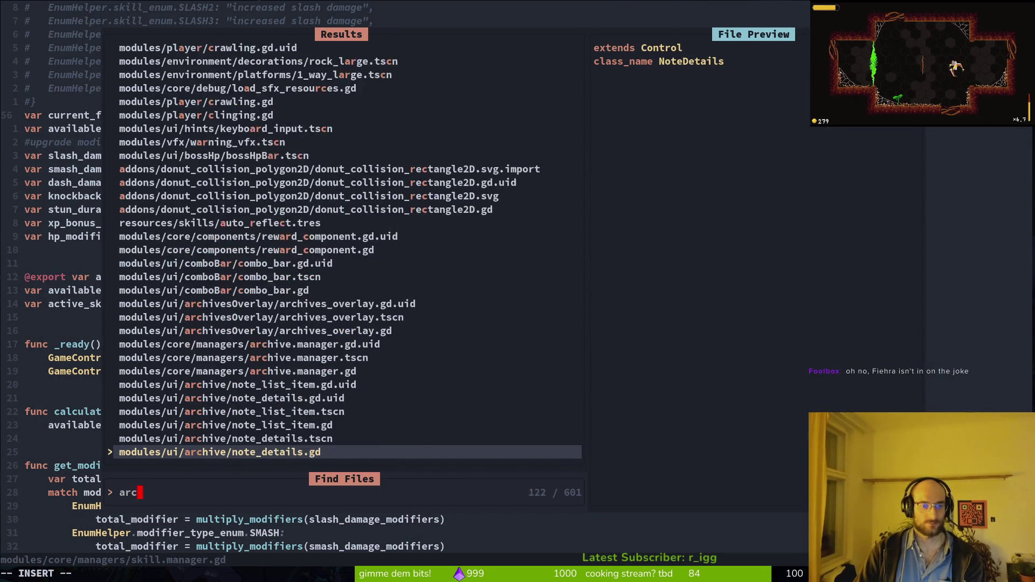
{"action": "key", "text": "Return"}
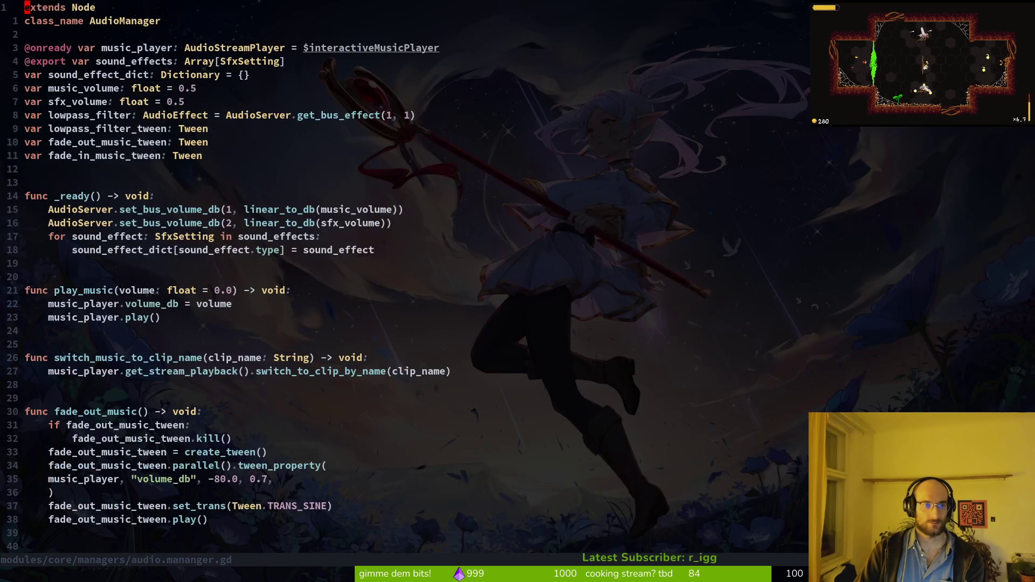
Step: Open archive.manager.gd by searching 'archman' in the file finder
{"action": "key", "text": "ctrl+p"}
{"action": "type", "text": "archman"}
{"action": "key", "text": "BackSpace"}
{"action": "key", "text": "BackSpace"}
{"action": "key", "text": "BackSpace"}
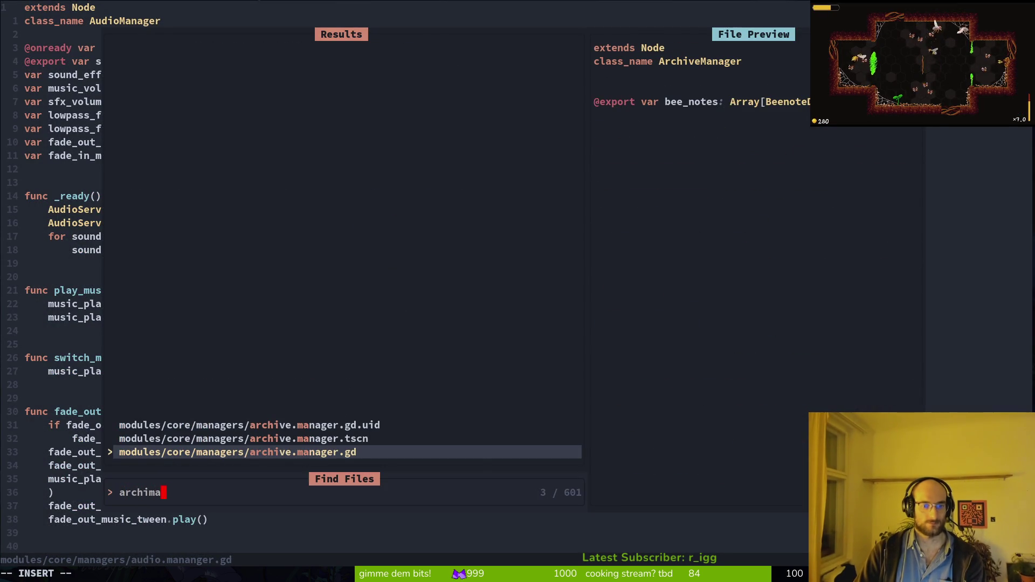
{"action": "type", "text": "ar"}
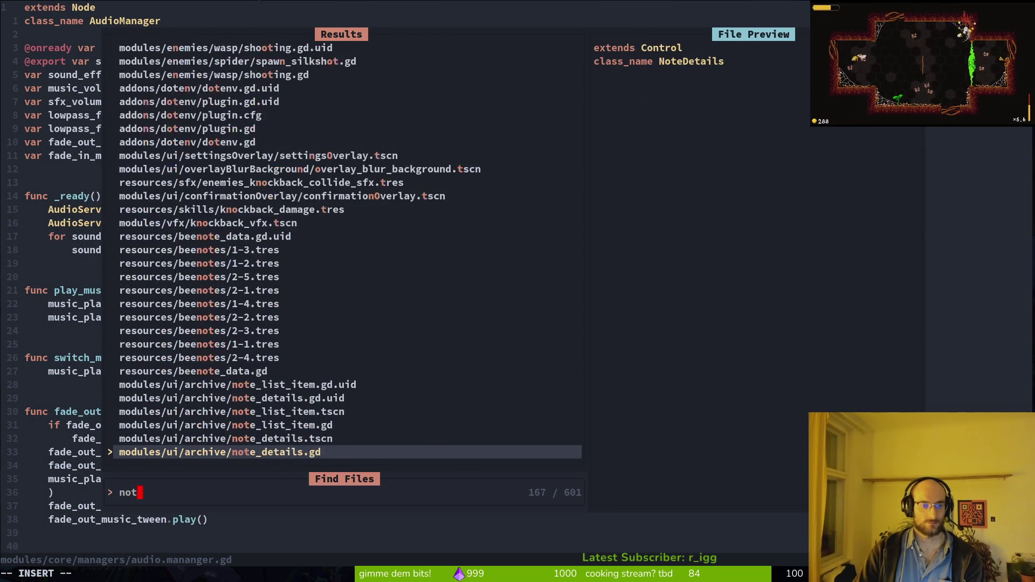
{"action": "type", "text": "chman"}
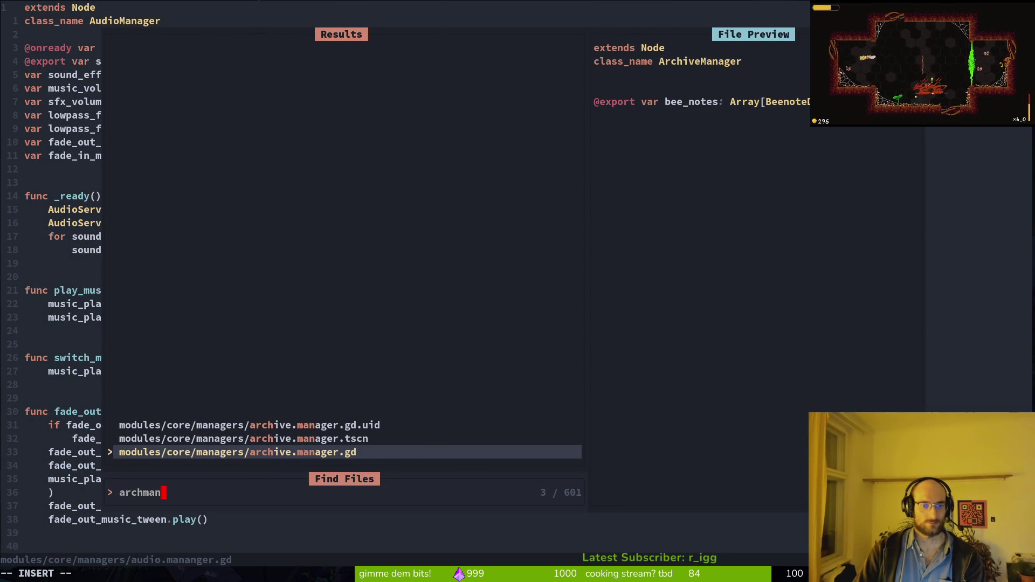
{"action": "key", "text": "Return"}
Step: Paste current_focused_skill: SkillData below the bee_notes export, add blank lines, and save
{"action": "key", "text": "j"}
{"action": "key", "text": "j"}
{"action": "key", "text": "j"}
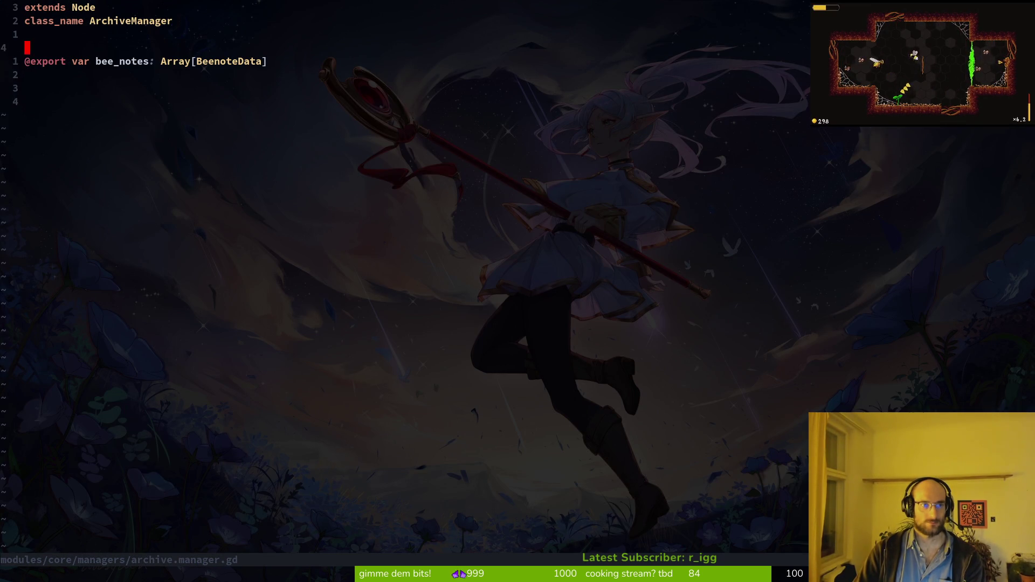
{"action": "key", "text": "p"}
{"action": "key", "text": "j"}
{"action": "key", "text": "o"}
{"action": "key", "text": "Return"}
{"action": "key", "text": "Return"}
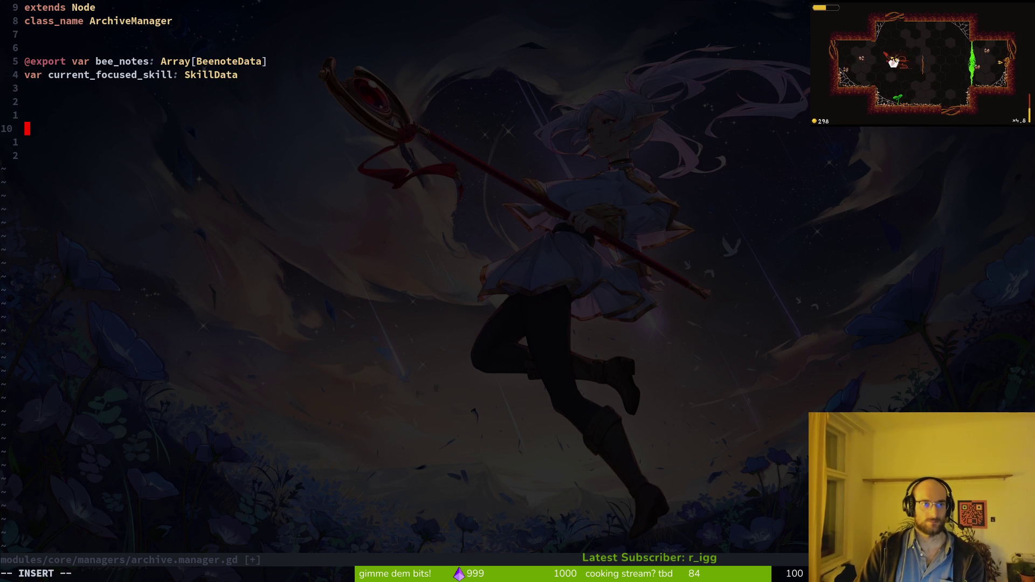
{"action": "key", "text": "BackSpace"}
{"action": "key", "text": "Escape"}
{"action": "type", "text": ":write"}
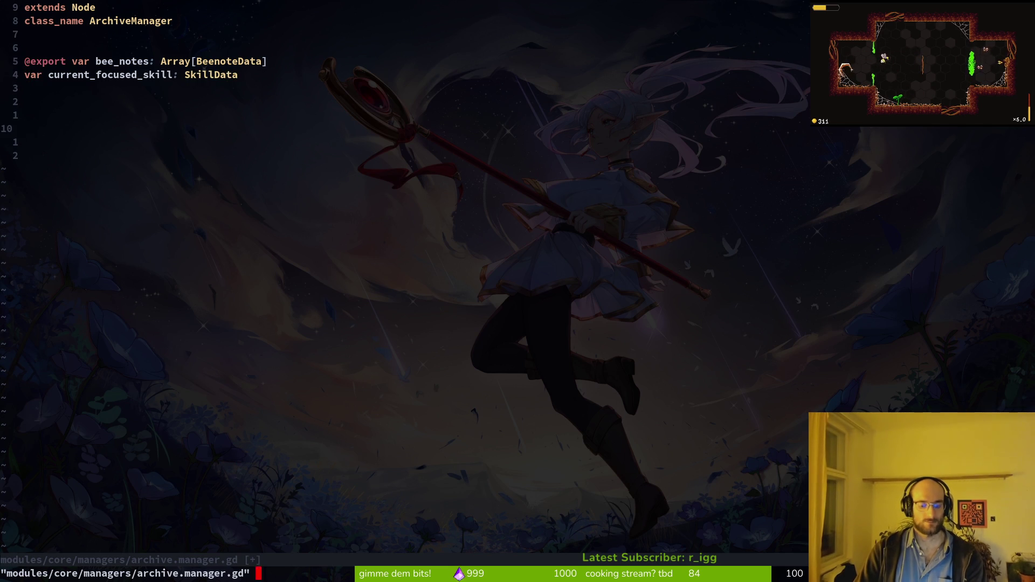
{"action": "key", "text": "Return"}
Step: Reopen skill.manager.gd via the 'skilm' file search
{"action": "key", "text": "ctrl+6"}
{"action": "key", "text": "space"}
{"action": "type", "text": "fskilm"}
{"action": "key", "text": "Return"}
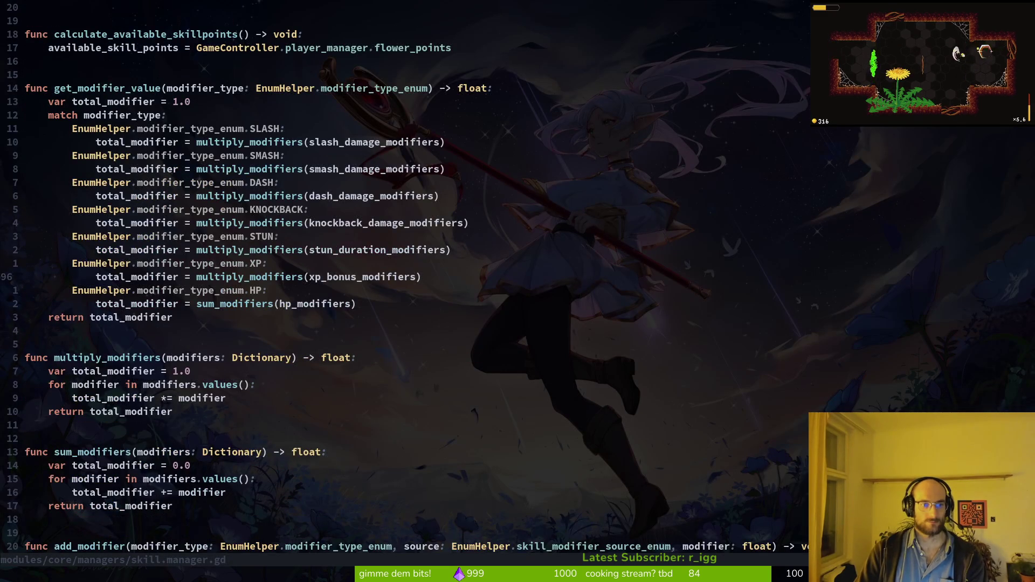
Step: Grep the project for current_focused_skill and preview its assignment in skill_icon.gd
{"action": "key", "text": "ctrl+d"}
{"action": "key", "text": "ctrl+u"}
{"action": "key", "text": "ctrl+u"}
{"action": "key", "text": "j"}
{"action": "key", "text": "j"}
{"action": "key", "text": "k"}
{"action": "key", "text": "k"}
{"action": "key", "text": "k"}
{"action": "key", "text": "k"}
{"action": "key", "text": "w"}
{"action": "key", "text": "v"}
{"action": "key", "text": "i"}
{"action": "key", "text": "w"}
{"action": "key", "text": "space"}
{"action": "key", "text": "f"}
{"action": "key", "text": "w"}
{"action": "key", "text": "Return"}
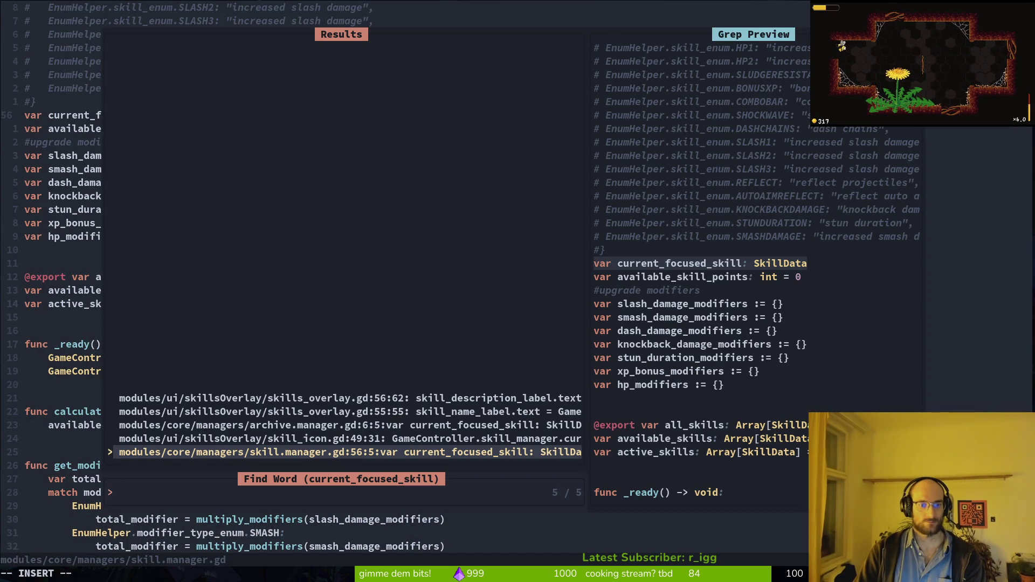
{"action": "key", "text": "Up"}
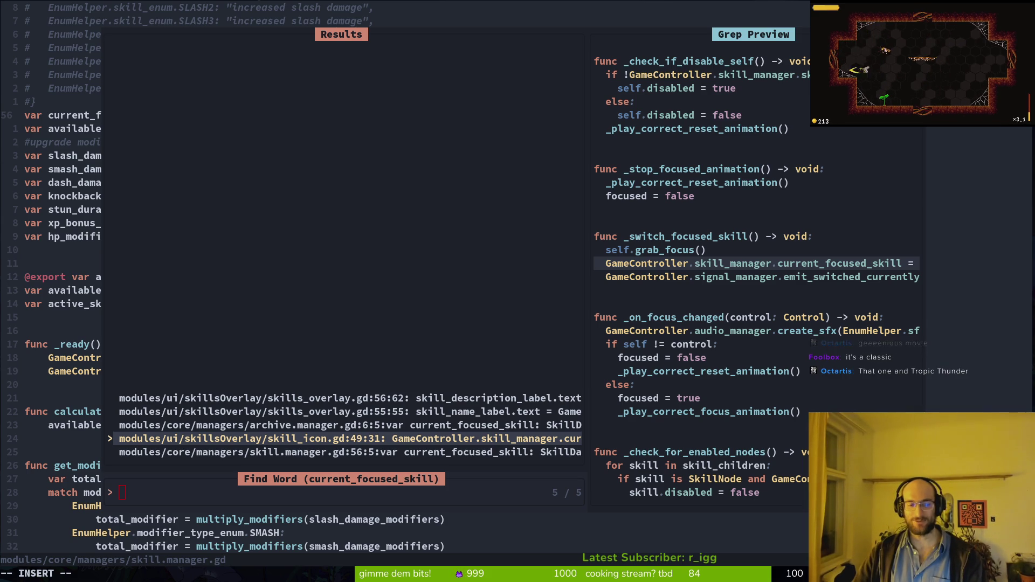
{"action": "key", "text": "Escape"}
Step: Grep the project for usages of current_focused_skill
{"action": "key", "text": "space"}
{"action": "key", "text": "p"}
{"action": "key", "text": "s"}
{"action": "key", "text": "Return"}
{"action": "key", "text": "Escape"}
{"action": "key", "text": "k"}
{"action": "key", "text": "k"}
{"action": "key", "text": "k"}
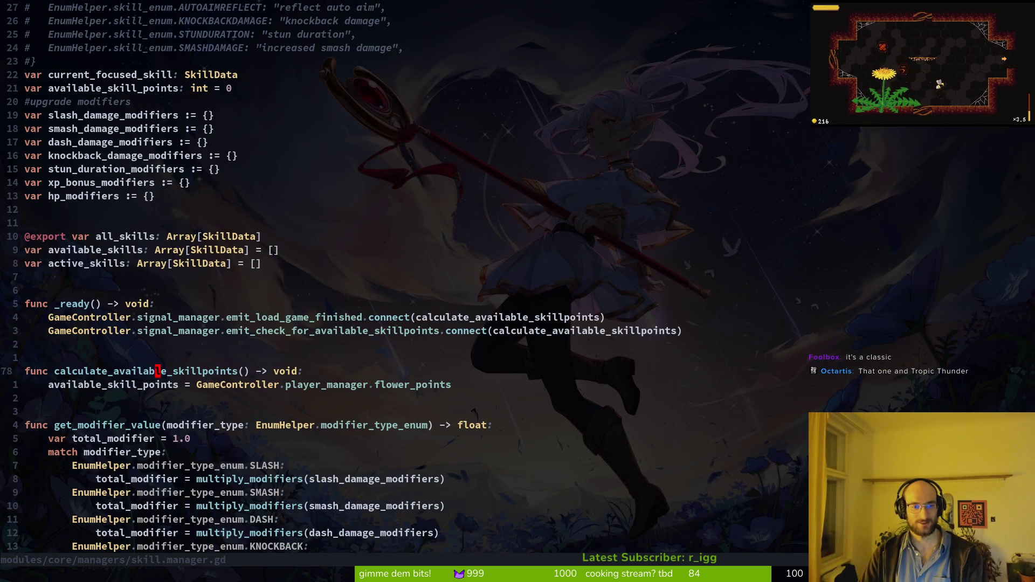
{"action": "key", "text": "k"}
{"action": "key", "text": "k"}
{"action": "key", "text": "k"}
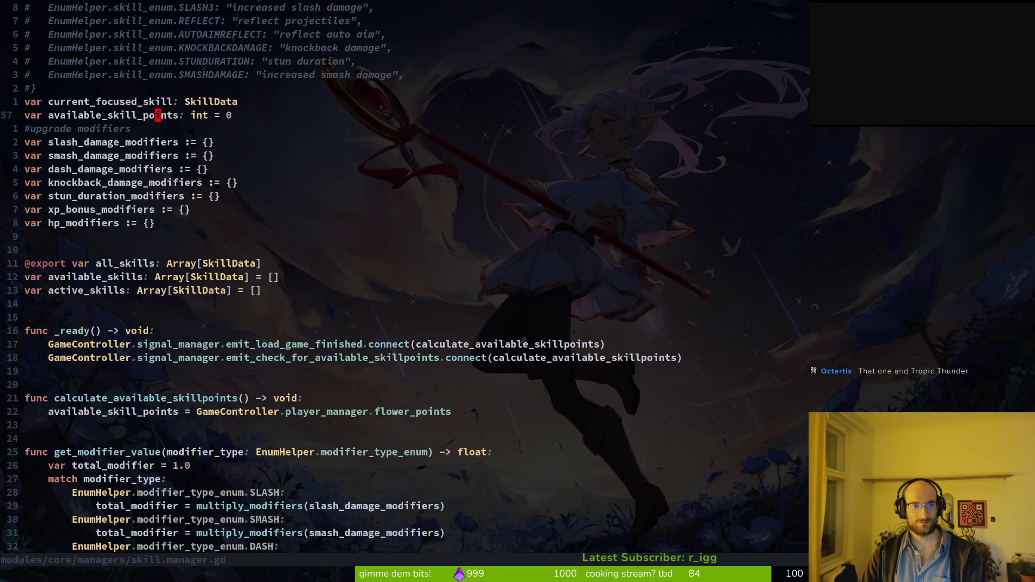
{"action": "key", "text": "space"}
{"action": "key", "text": "p"}
{"action": "key", "text": "s"}
{"action": "key", "text": "ctrl+r"}
{"action": "key", "text": "ctrl+w"}
{"action": "key", "text": "Return"}
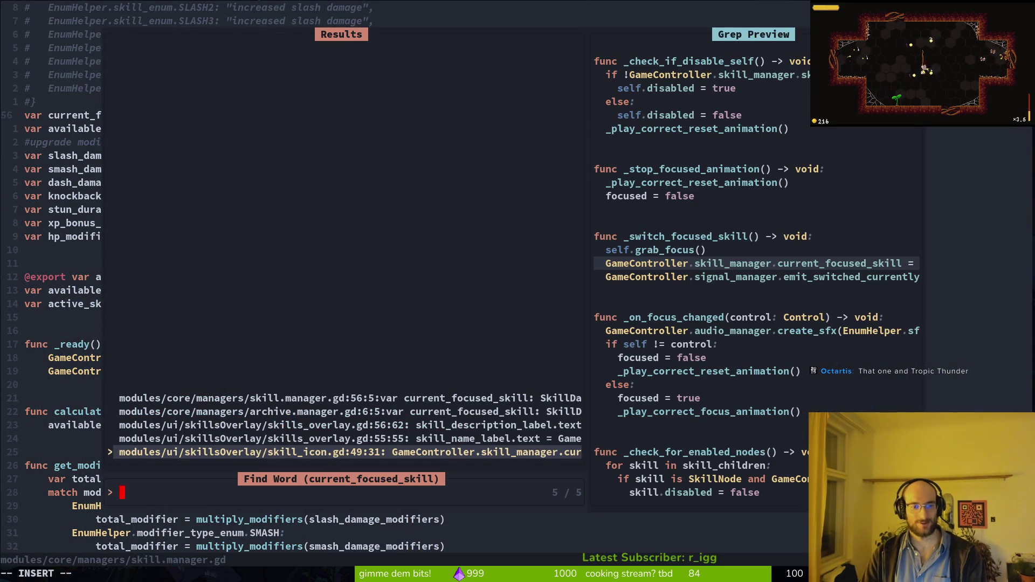
Step: Open the skills_overlay.gd match and copy the four-line _update_skill_info function
{"action": "key", "text": "Down"}
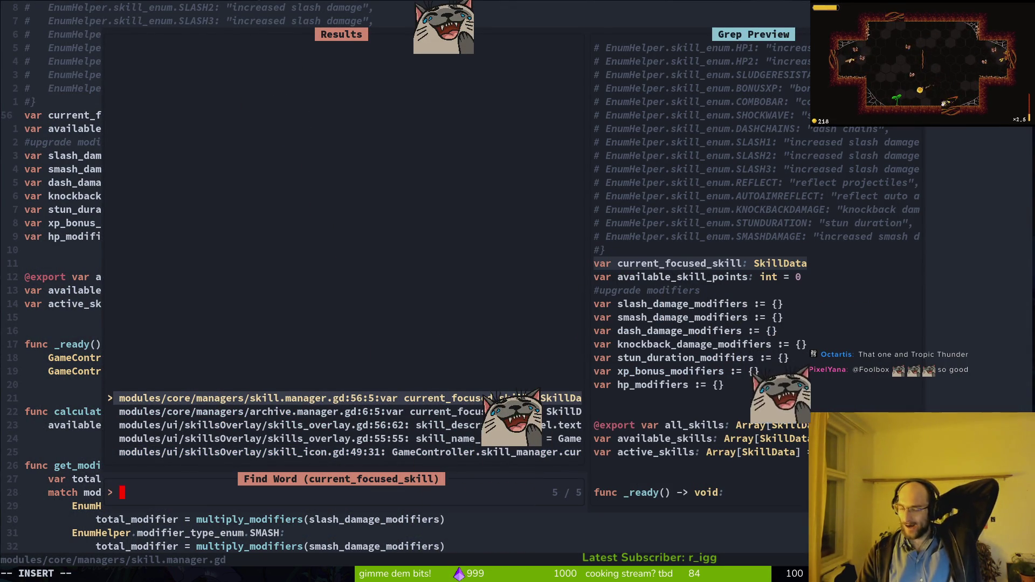
{"action": "key", "text": "Down"}
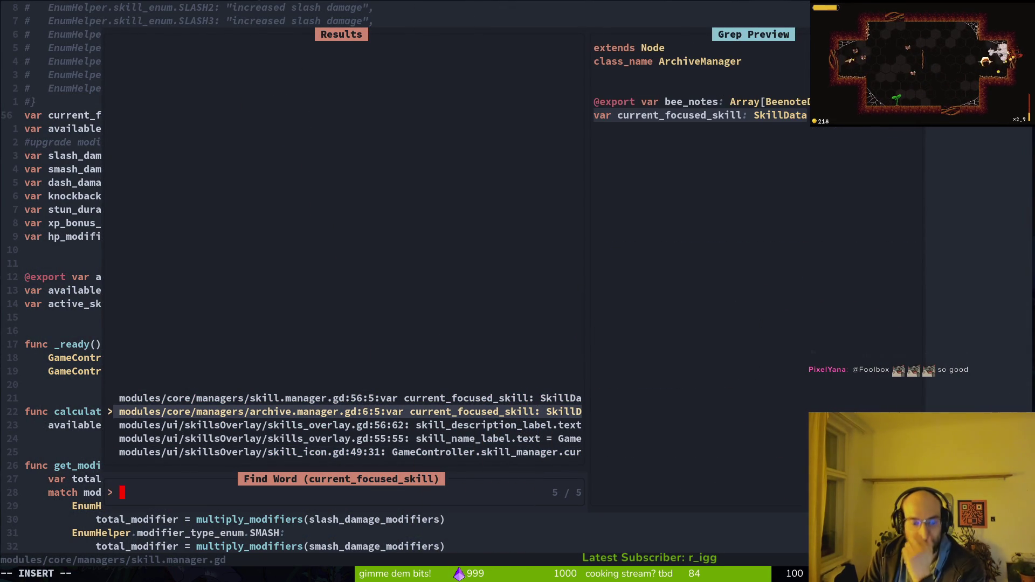
{"action": "key", "text": "Down"}
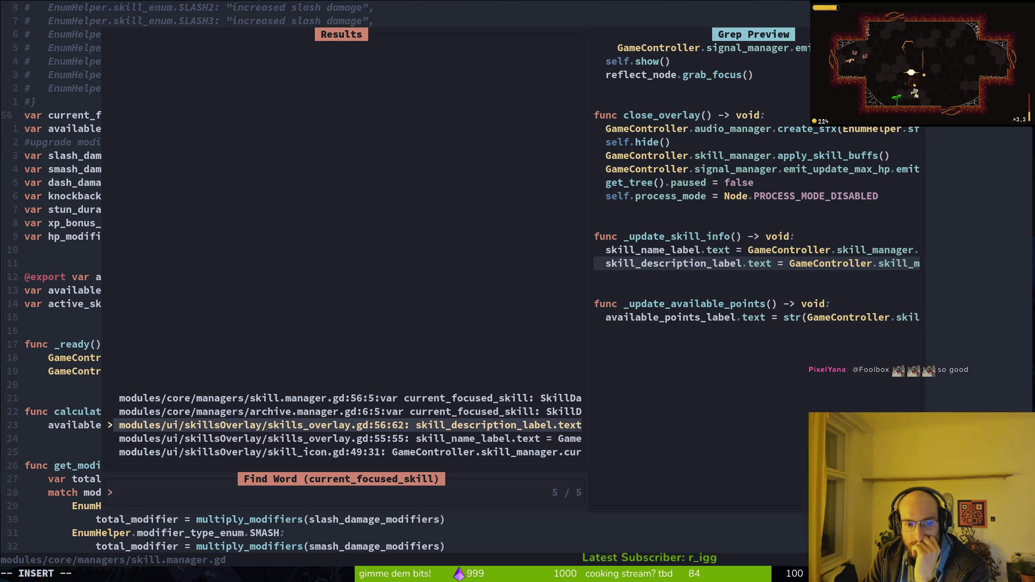
{"action": "key", "text": "Return"}
{"action": "key", "text": "k"}
{"action": "key", "text": "V"}
{"action": "key", "text": "j"}
{"action": "key", "text": "j"}
{"action": "key", "text": "j"}
{"action": "key", "text": "y"}
Step: Search the project files for the archives overlay script with 'ardover'
{"action": "key", "text": "space"}
{"action": "key", "text": "f"}
{"action": "key", "text": "f"}
{"action": "type", "text": "ardover"}
{"action": "key", "text": "BackSpace"}
{"action": "key", "text": "BackSpace"}
{"action": "key", "text": "BackSpace"}
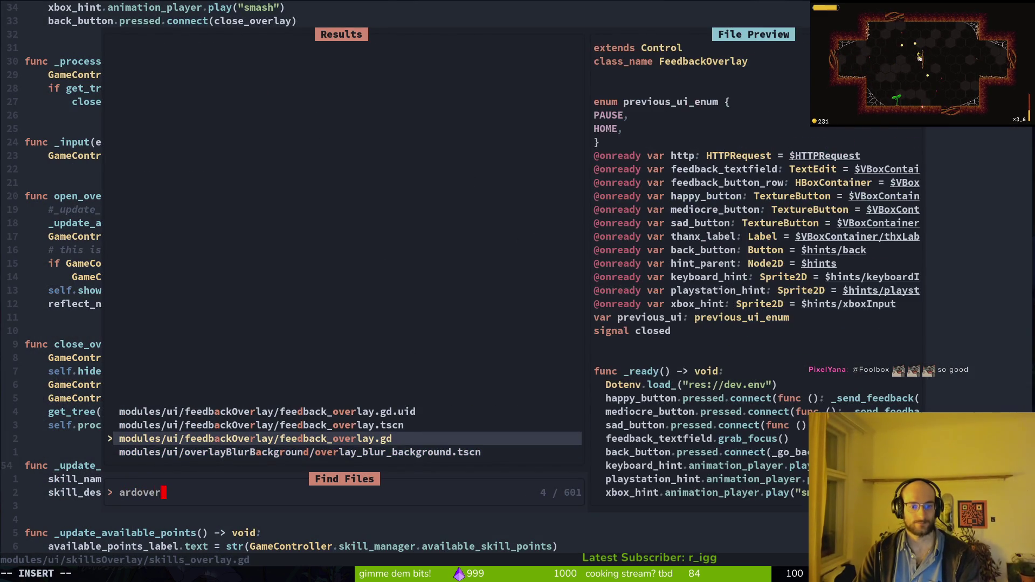
Step: Paste _update_skill_info at the end of archives_overlay.gd with a blank line above
{"action": "type", "text": "chiveov"}
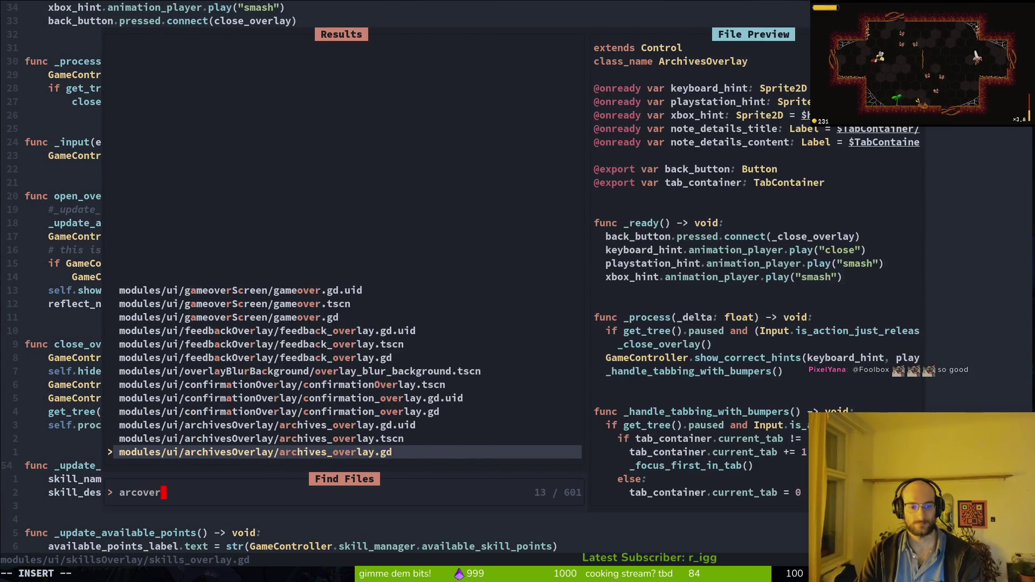
{"action": "key", "text": "Return"}
{"action": "key", "text": "ctrl+d"}
{"action": "key", "text": "ctrl+d"}
{"action": "key", "text": "ctrl+d"}
{"action": "key", "text": "k"}
{"action": "key", "text": "k"}
{"action": "key", "text": "k"}
{"action": "key", "text": "j"}
{"action": "key", "text": "j"}
{"action": "key", "text": "k"}
{"action": "key", "text": "k"}
{"action": "key", "text": "k"}
{"action": "key", "text": "k"}
{"action": "key", "text": "j"}
{"action": "key", "text": "G"}
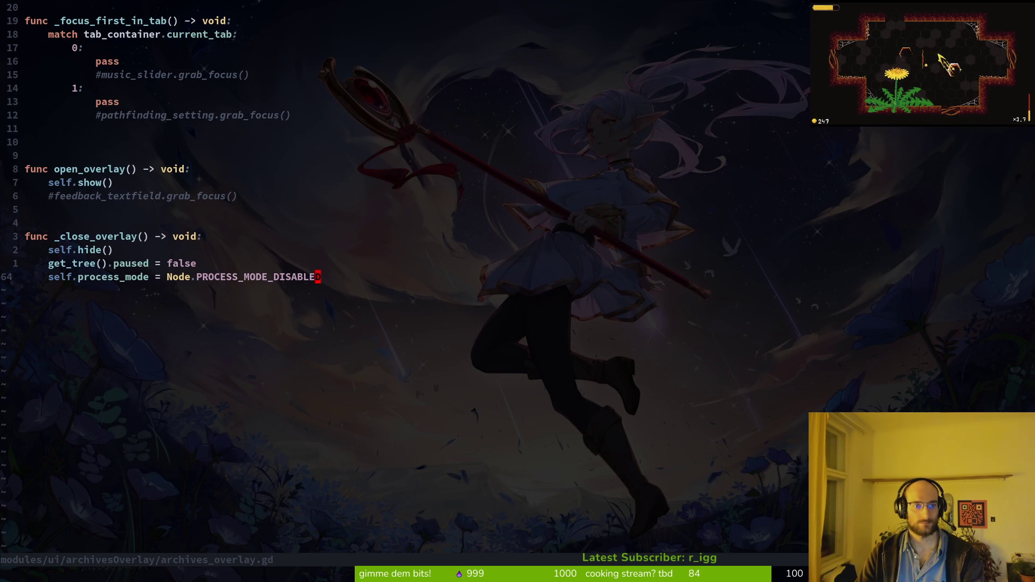
{"action": "key", "text": "p"}
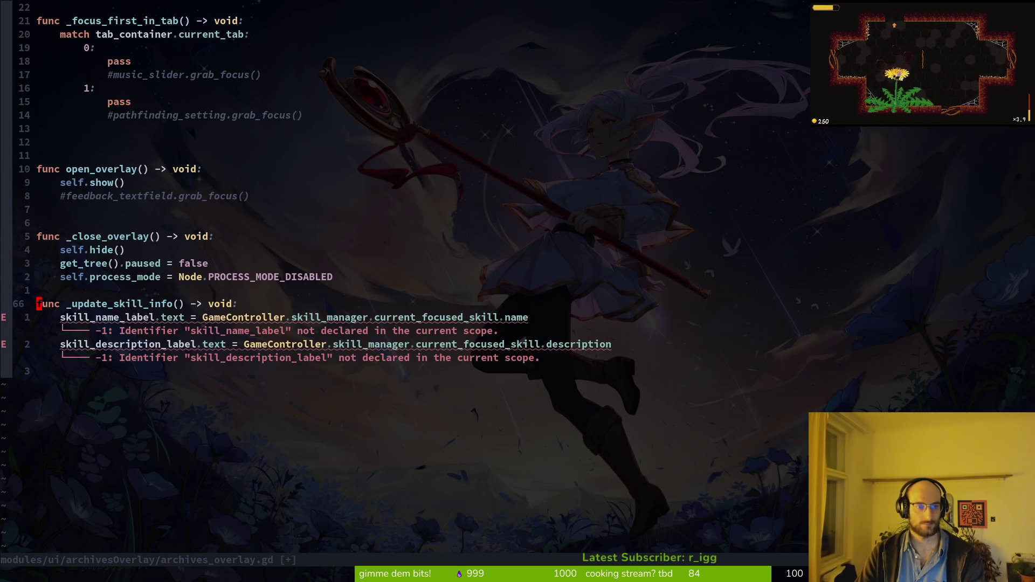
{"action": "key", "text": "O"}
{"action": "key", "text": "Escape"}
Step: Replace skill_name_label with note_details_title on the function's first line
{"action": "type", "text": ":w"}
{"action": "key", "text": "Return"}
{"action": "key", "text": "k"}
{"action": "key", "text": "k"}
{"action": "key", "text": "k"}
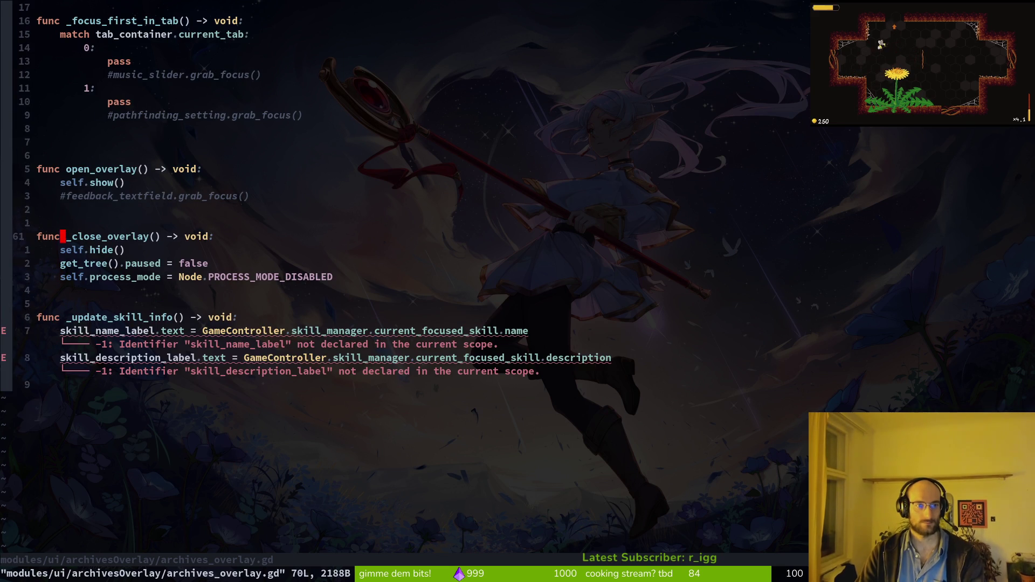
{"action": "key", "text": "j"}
{"action": "key", "text": "j"}
{"action": "key", "text": "j"}
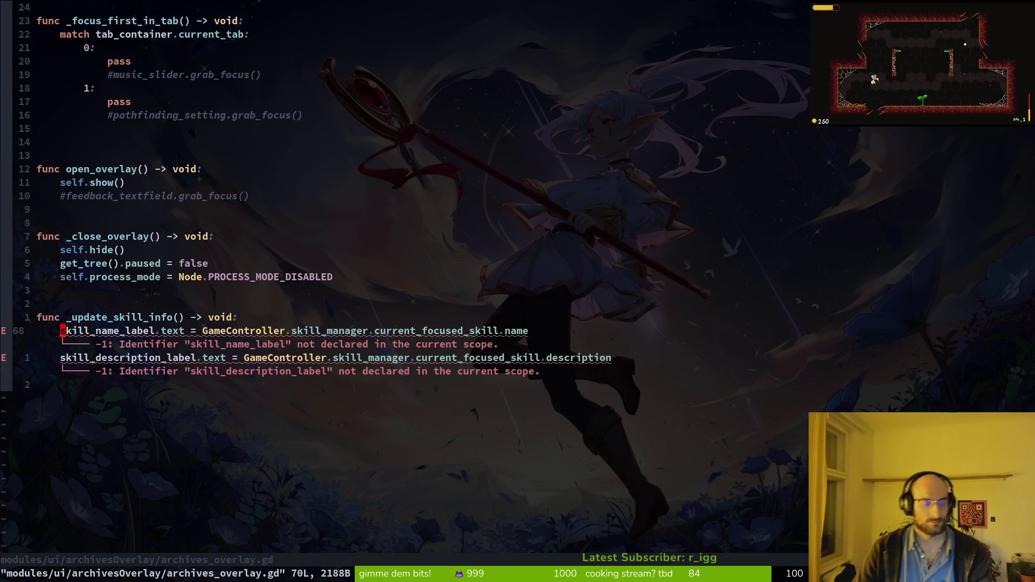
{"action": "key", "text": "c"}
{"action": "key", "text": "t"}
{"action": "key", "text": "period"}
{"action": "type", "text": "label"}
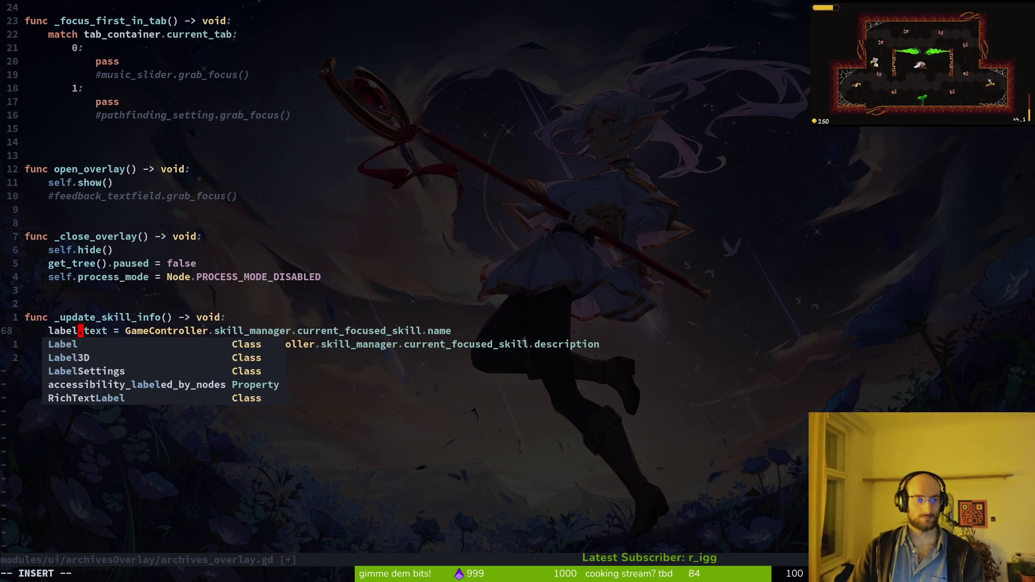
{"action": "key", "text": "Escape"}
{"action": "key", "text": "ctrl+o"}
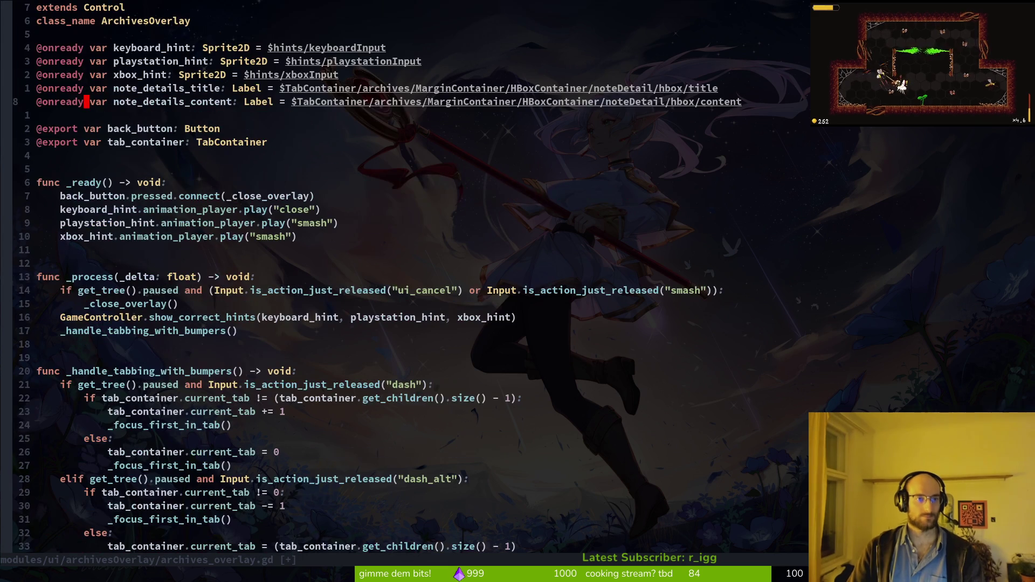
{"action": "key", "text": "ctrl+o"}
{"action": "type", "text": "k"}
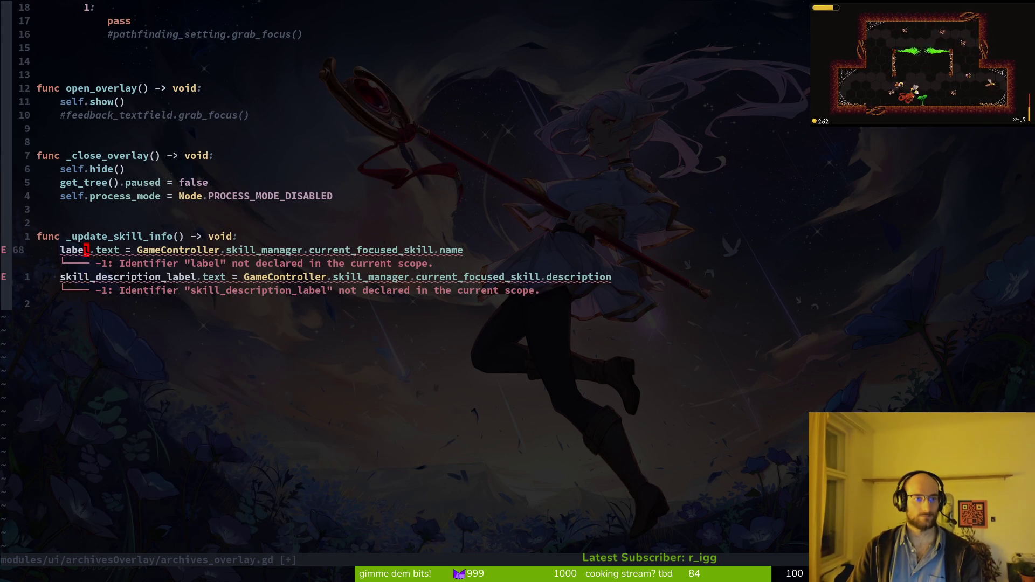
{"action": "type", "text": "cw"}
{"action": "type", "text": "tit"}
{"action": "key", "text": "ctrl+n"}
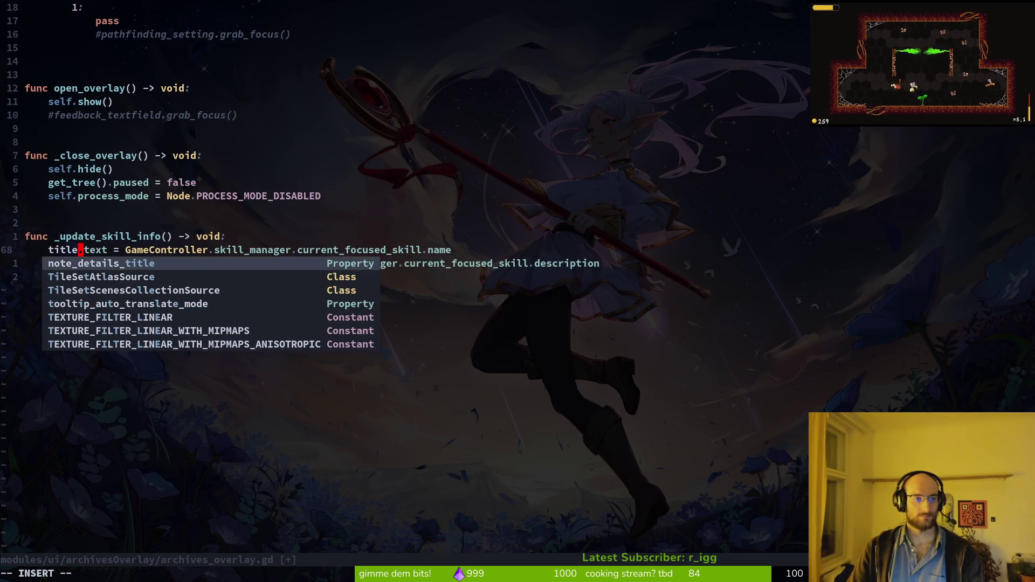
{"action": "key", "text": "Escape"}
Step: Replace the description label with note_details_content and save
{"action": "type", "text": ":w"}
{"action": "key", "text": "Return"}
{"action": "type", "text": "cjjc"}
{"action": "key", "text": "Escape"}
{"action": "key", "text": "u"}
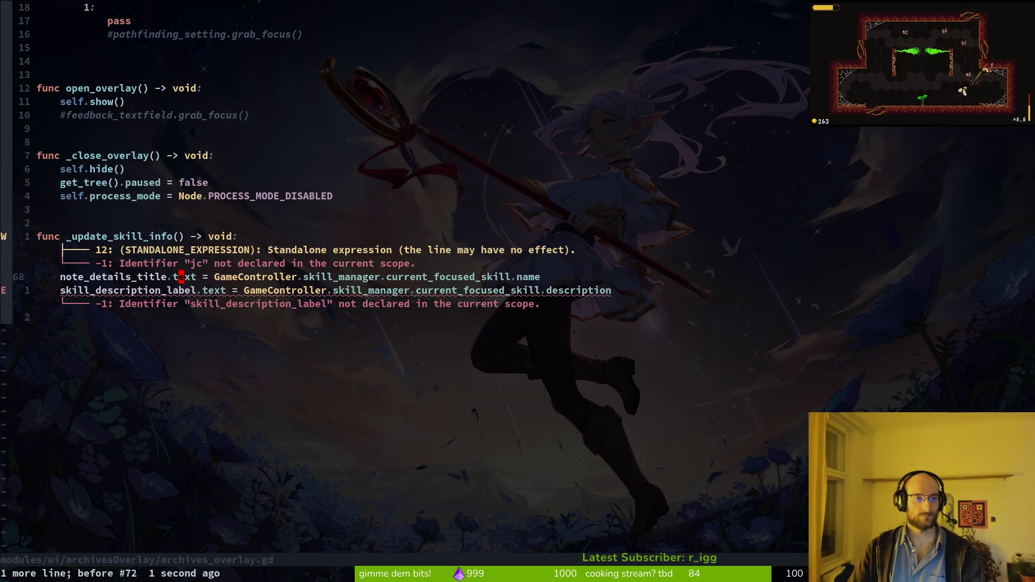
{"action": "type", "text": "jciw"}
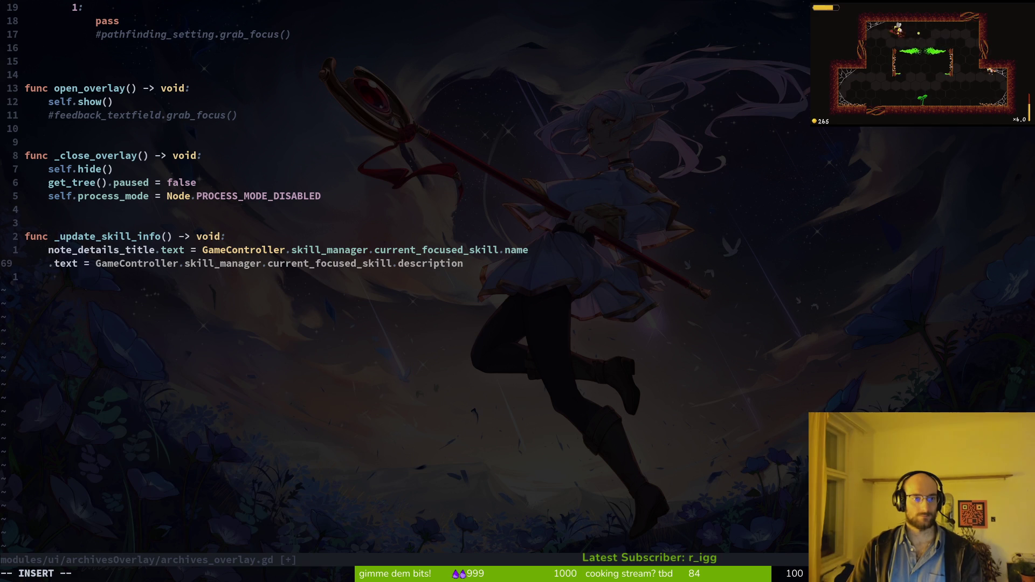
{"action": "type", "text": "node"}
{"action": "key", "text": "ctrl+n"}
{"action": "key", "text": "ctrl+n"}
{"action": "key", "text": "ctrl+n"}
{"action": "key", "text": "Escape"}
{"action": "type", "text": ":w"}
{"action": "key", "text": "Return"}
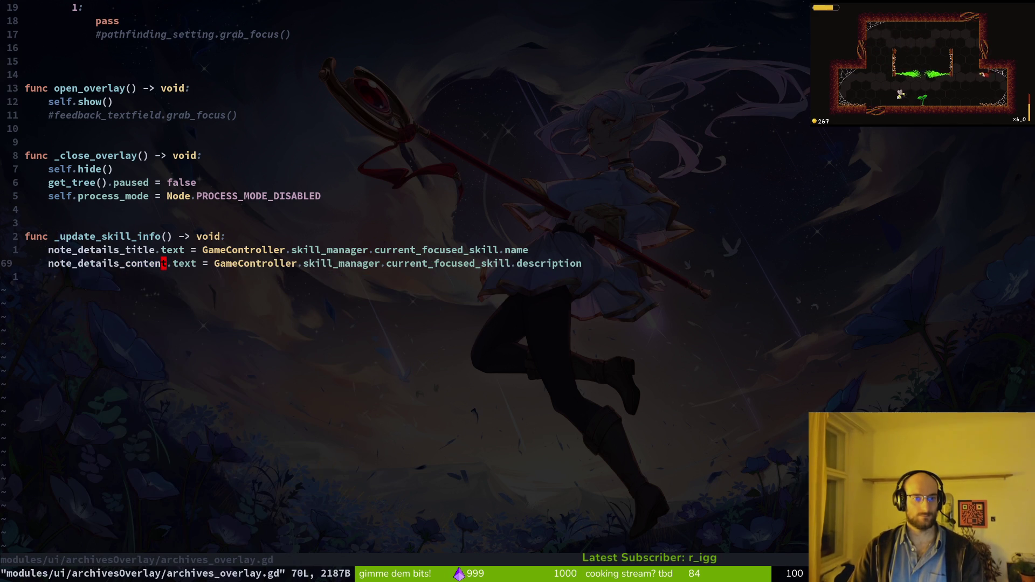
Step: Change skill_manager to archive_manager on both label lines and save
{"action": "key", "text": "k"}
{"action": "key", "text": "w"}
{"action": "key", "text": "w"}
{"action": "type", "text": "cwarch"}
{"action": "key", "text": "ctrl+n"}
{"action": "key", "text": "Escape"}
{"action": "type", "text": ":w"}
{"action": "key", "text": "Return"}
{"action": "type", "text": "jbcwarch"}
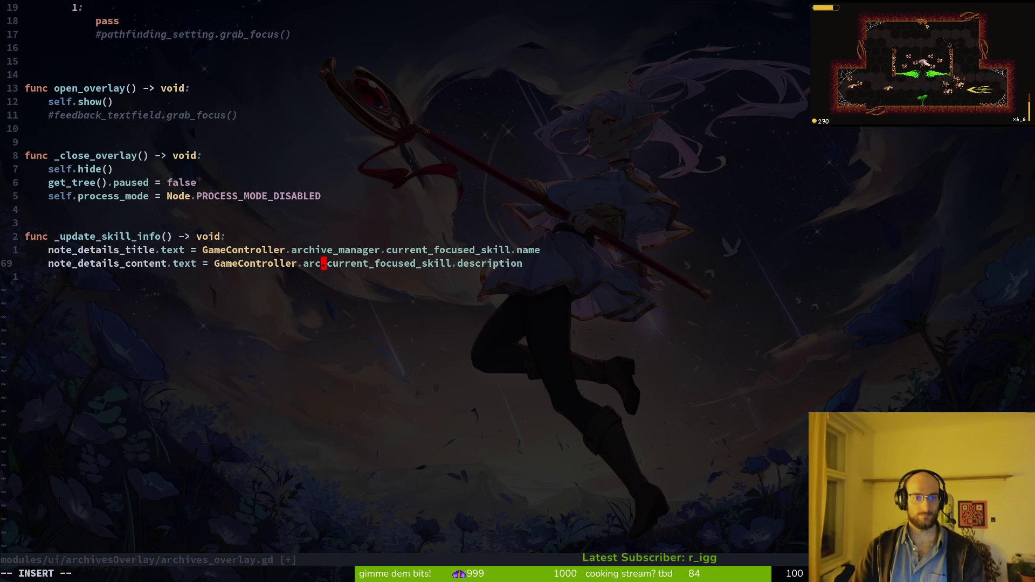
{"action": "key", "text": "ctrl+n"}
{"action": "key", "text": "Escape"}
{"action": "type", "text": ":write"}
{"action": "key", "text": "Return"}
{"action": "key", "text": "k"}
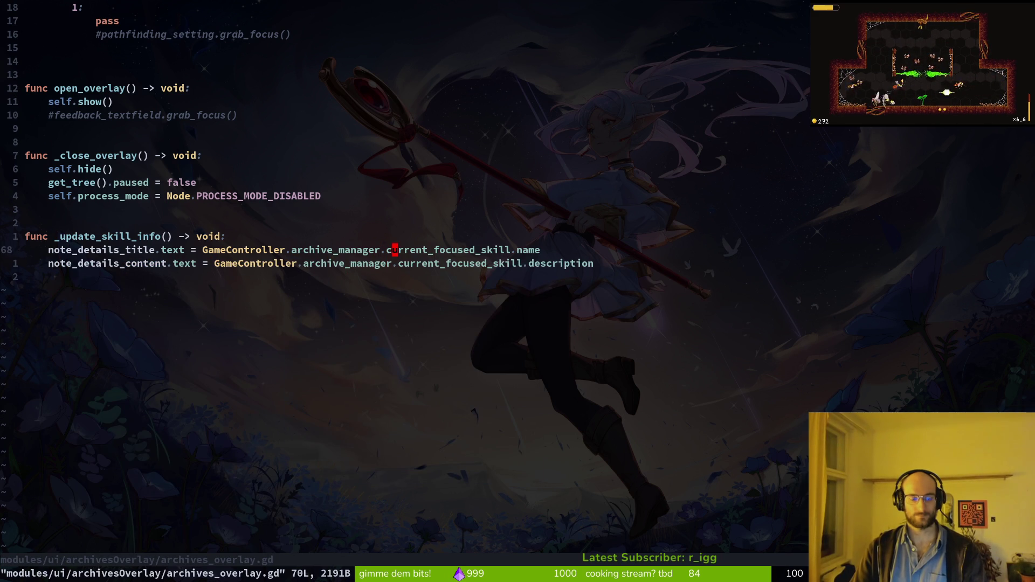
Step: Open archive.manager.gd and rename current_focused_skill to current_focused_note
{"action": "key", "text": "space"}
{"action": "key", "text": "f"}
{"action": "key", "text": "f"}
{"action": "type", "text": "archive.man"}
{"action": "key", "text": "Return"}
{"action": "key", "text": "k"}
{"action": "key", "text": "k"}
{"action": "key", "text": "k"}
{"action": "type", "text": "ciwcurrent_foc"}
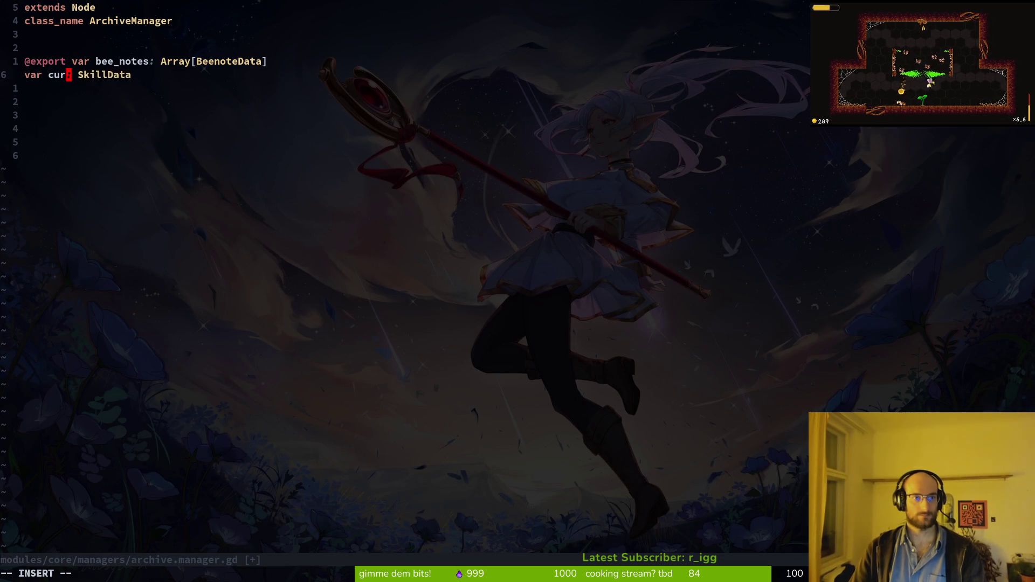
{"action": "type", "text": "use"}
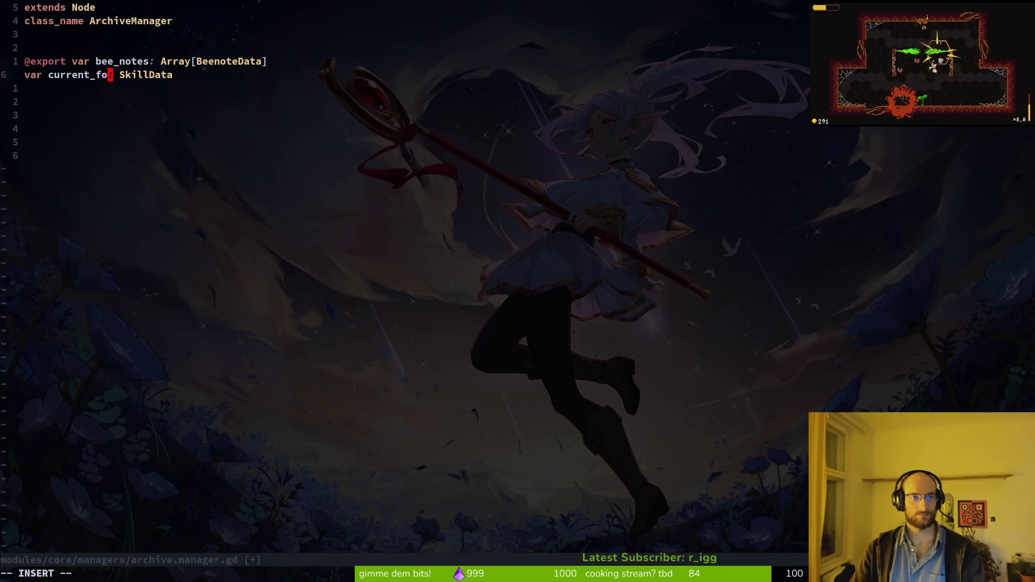
{"action": "type", "text": "d_note"}
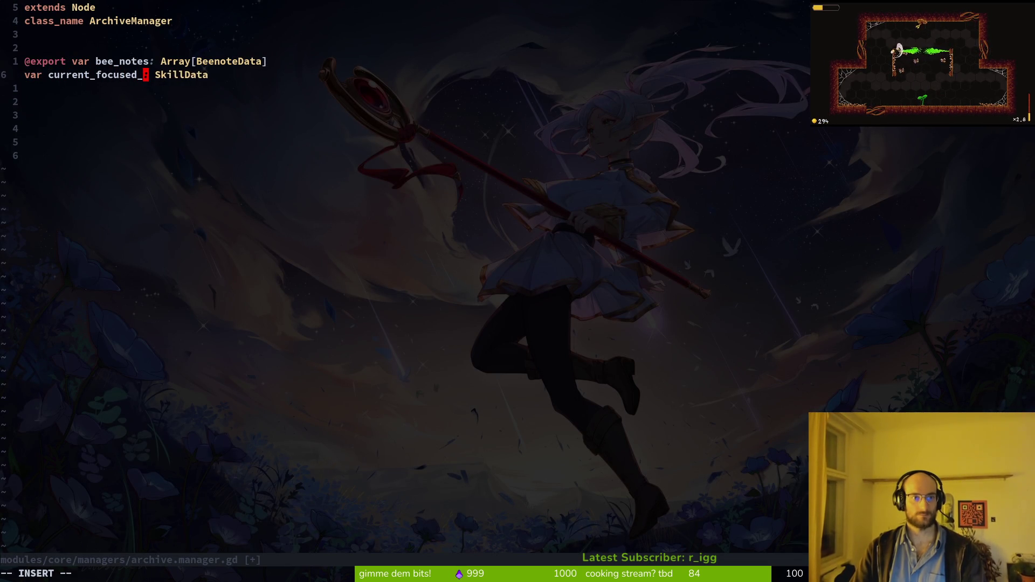
Step: Save the rename and change current_focused_note's type from SkillData to BeenoteData
{"action": "key", "text": "Escape"}
{"action": "type", "text": ":w"}
{"action": "key", "text": "Return"}
{"action": "key", "text": "c"}
{"action": "key", "text": "i"}
{"action": "key", "text": "w"}
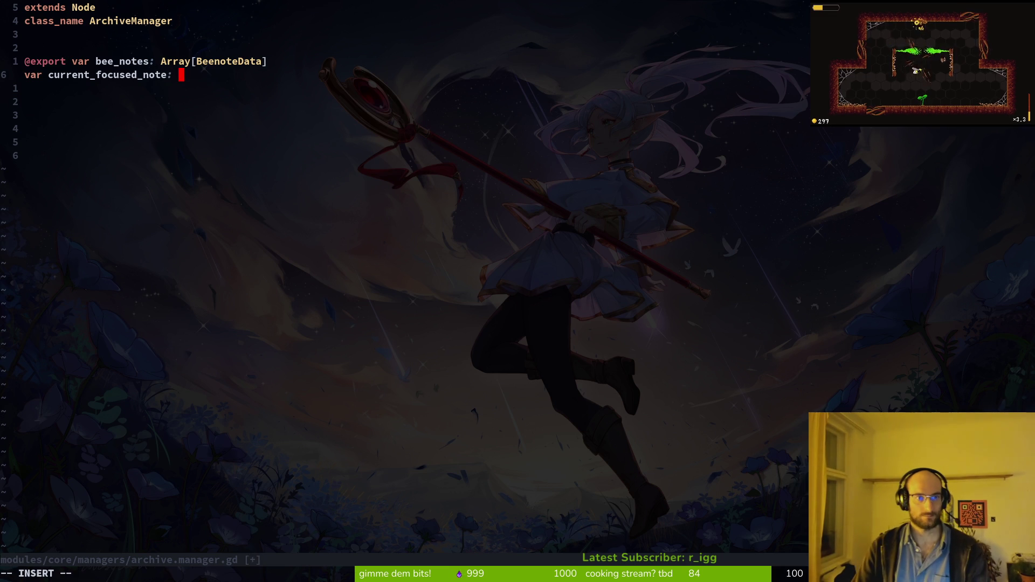
{"action": "type", "text": "Be"}
{"action": "key", "text": "Return"}
{"action": "key", "text": "Escape"}
{"action": "type", "text": ":w"}
{"action": "key", "text": "Return"}
Step: In archives_overlay.gd, replace current_focused_skill with current_focused_note on both label lines
{"action": "key", "text": "ctrl+6"}
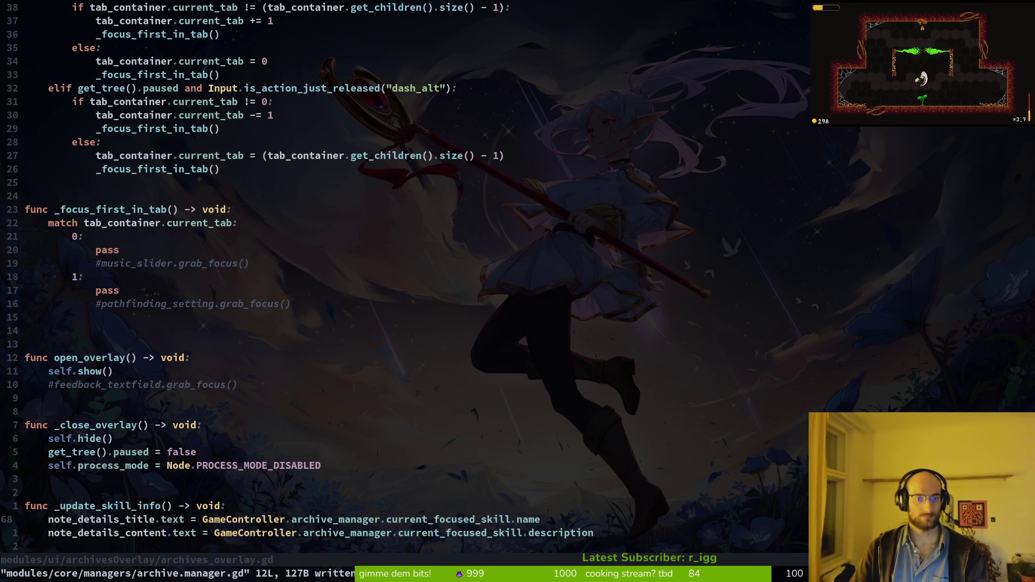
{"action": "key", "text": "c"}
{"action": "key", "text": "i"}
{"action": "key", "text": "w"}
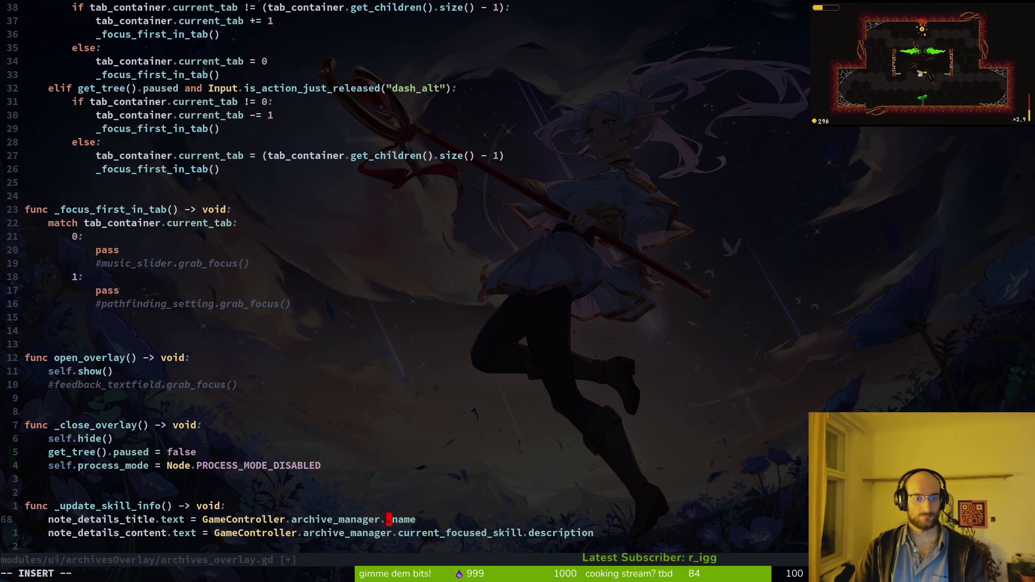
{"action": "type", "text": "cur"}
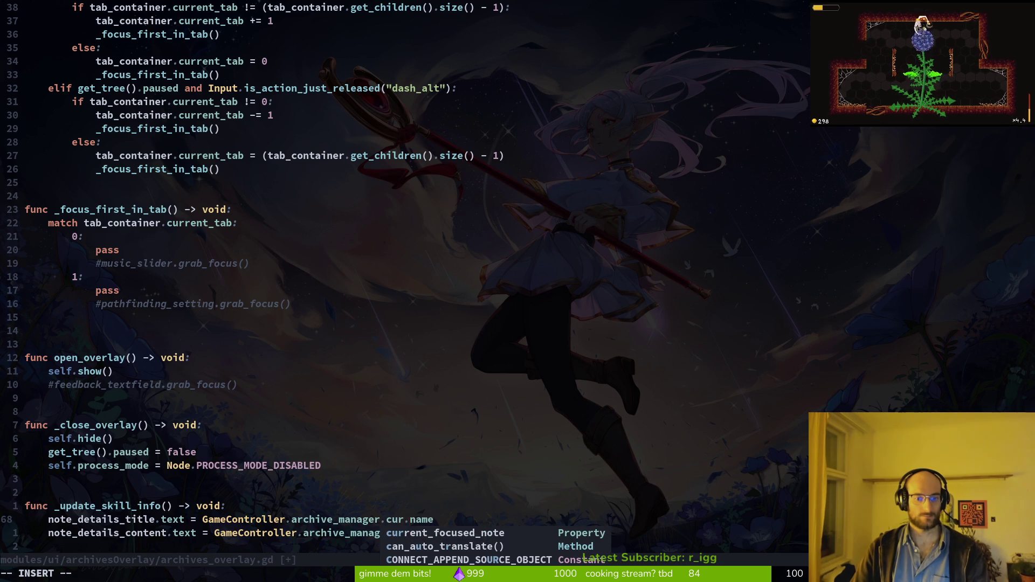
{"action": "key", "text": "Escape"}
{"action": "type", "text": ":w"}
{"action": "key", "text": "Return"}
{"action": "type", "text": "jciwcure"}
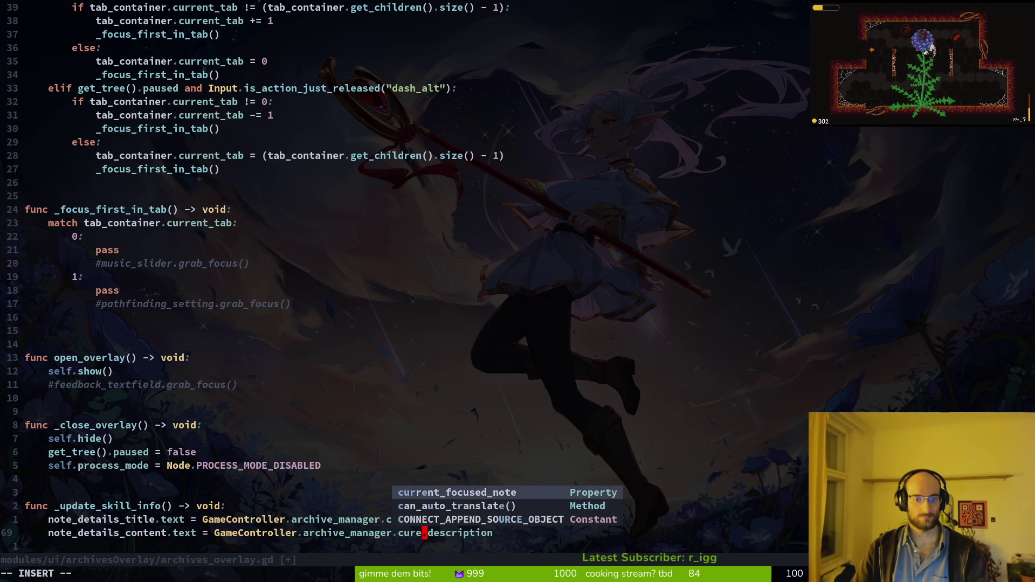
{"action": "key", "text": "Return"}
{"action": "key", "text": "Escape"}
{"action": "type", "text": ":w"}
Step: Change .description to .content on the content line and save
{"action": "key", "text": "Return"}
{"action": "type", "text": "cwcontent"}
{"action": "key", "text": "Escape"}
{"action": "type", "text": ":w"}
{"action": "key", "text": "Return"}
{"action": "key", "text": "space"}
{"action": "key", "text": "f"}
{"action": "key", "text": "f"}
{"action": "type", "text": "be"}
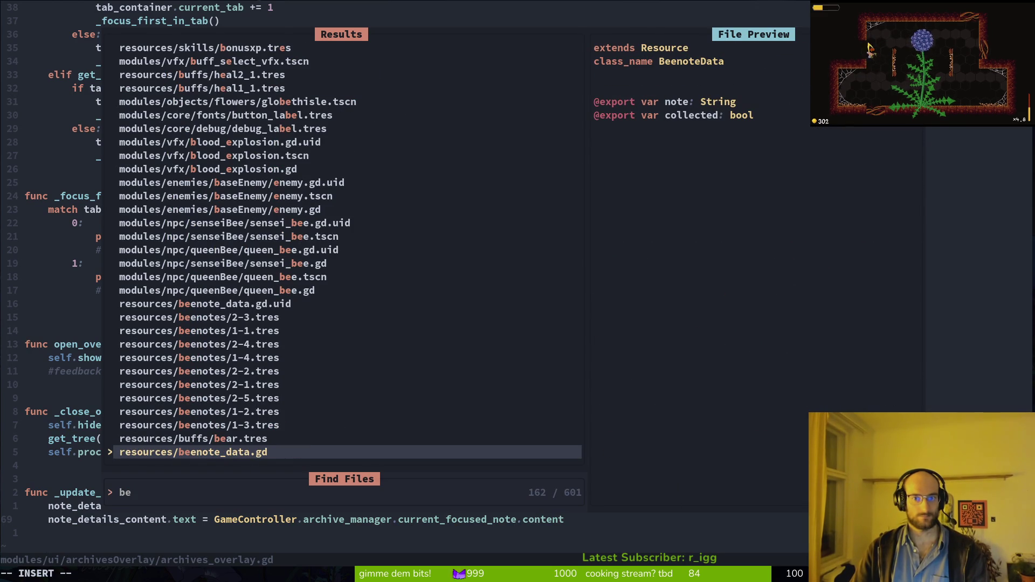
Step: Open beenote_data.gd and duplicate the note field as a new title field
{"action": "key", "text": "Return"}
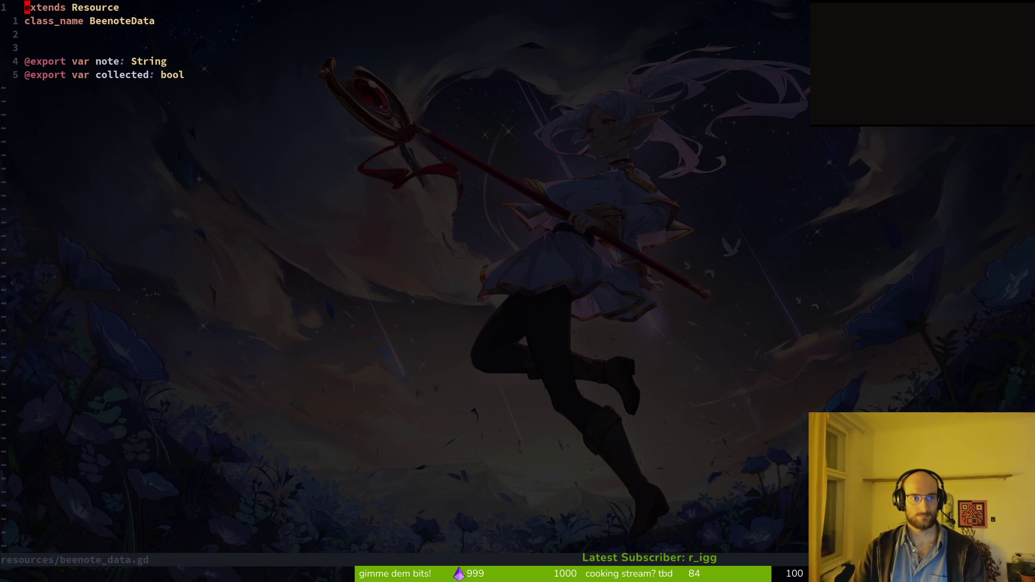
{"action": "key", "text": "j"}
{"action": "key", "text": "j"}
{"action": "key", "text": "j"}
{"action": "type", "text": "i@"}
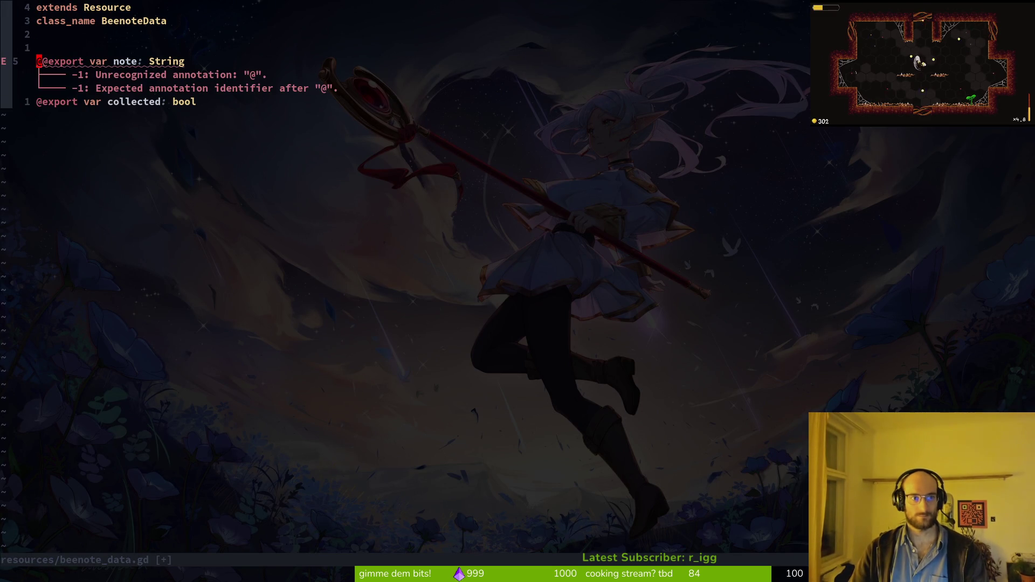
{"action": "key", "text": "BackSpace"}
{"action": "key", "text": "Escape"}
{"action": "key", "text": "d"}
{"action": "key", "text": "d"}
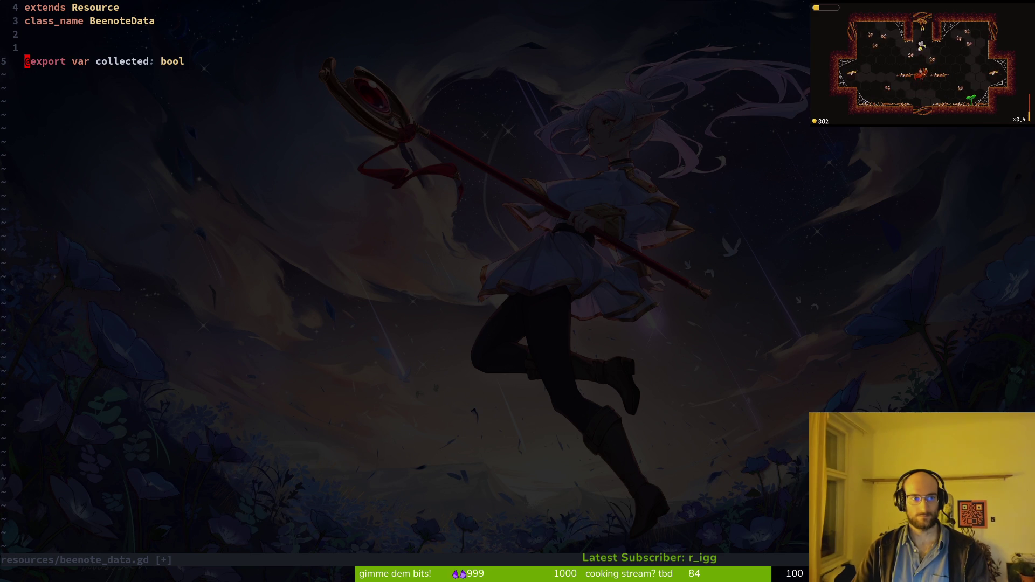
{"action": "key", "text": "u"}
{"action": "key", "text": "shift+v"}
{"action": "key", "text": "y"}
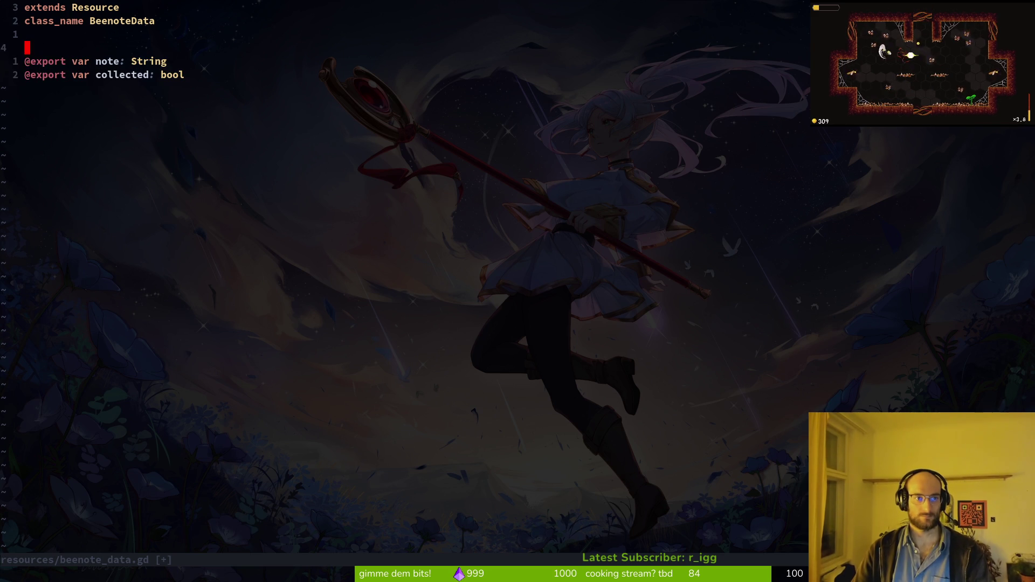
{"action": "key", "text": "p"}
{"action": "key", "text": "w"}
{"action": "key", "text": "w"}
{"action": "type", "text": "cw"}
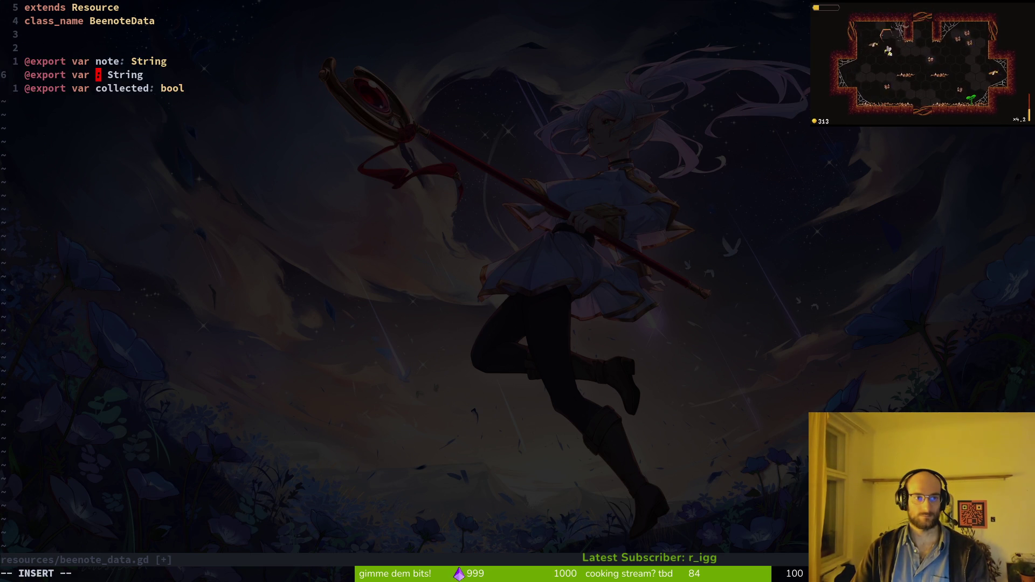
{"action": "type", "text": "title"}
{"action": "key", "text": "Escape"}
Step: Move title above the note field, rename note to content, and save
{"action": "key", "text": "k"}
{"action": "key", "text": "d"}
{"action": "key", "text": "d"}
{"action": "type", "text": "p"}
{"action": "type", "text": "ciwcontent"}
{"action": "key", "text": "Escape"}
{"action": "type", "text": ":w"}
{"action": "key", "text": "Return"}
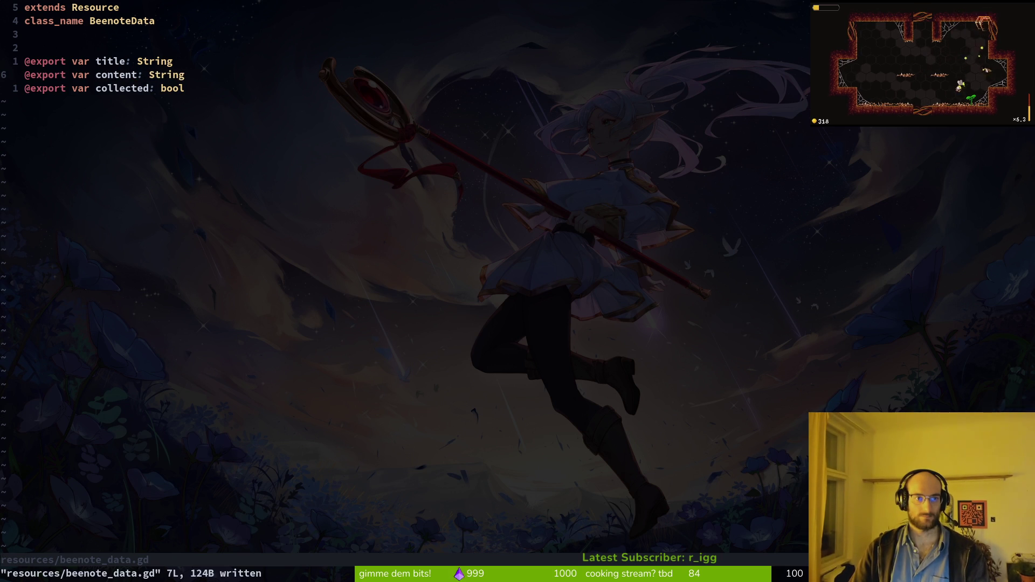
{"action": "type", "text": ":write"}
{"action": "key", "text": "Return"}
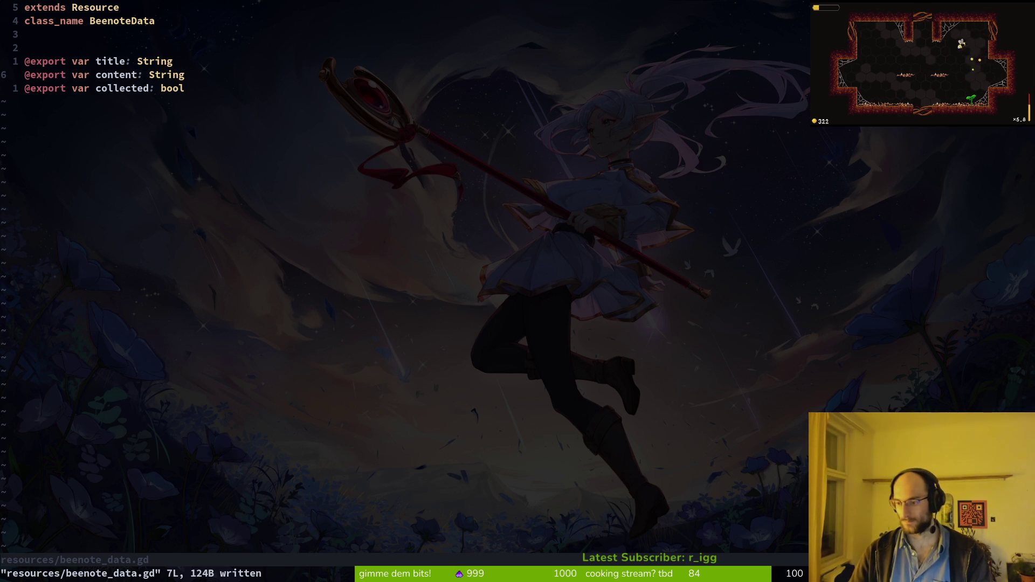
{"action": "key", "text": "ctrl+6"}
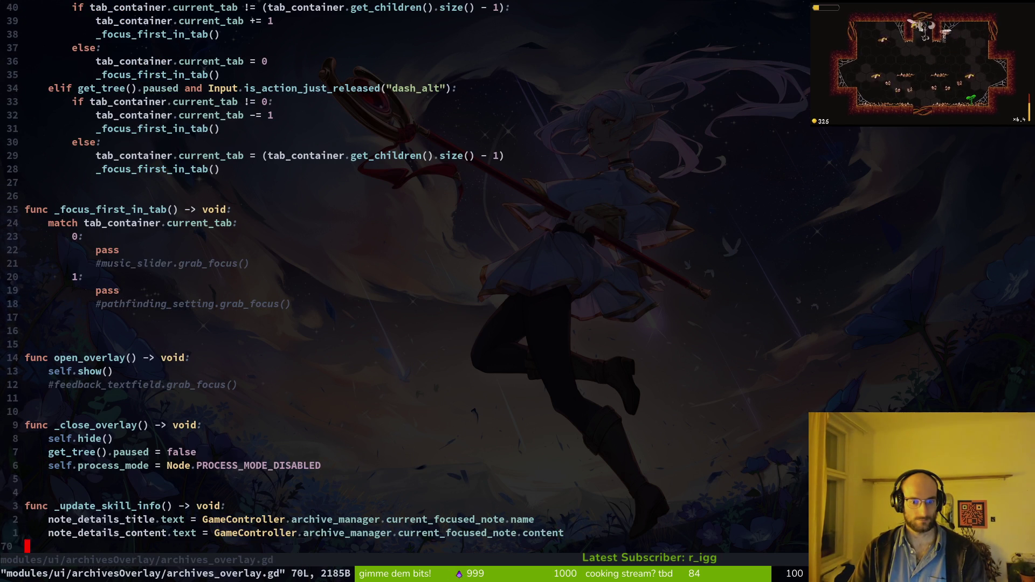
Step: Return to the _update_skill_info header, then open skills_overlay.gd and view its top
{"action": "key", "text": "k"}
{"action": "key", "text": "k"}
{"action": "key", "text": "j"}
{"action": "key", "text": "k"}
{"action": "key", "text": "k"}
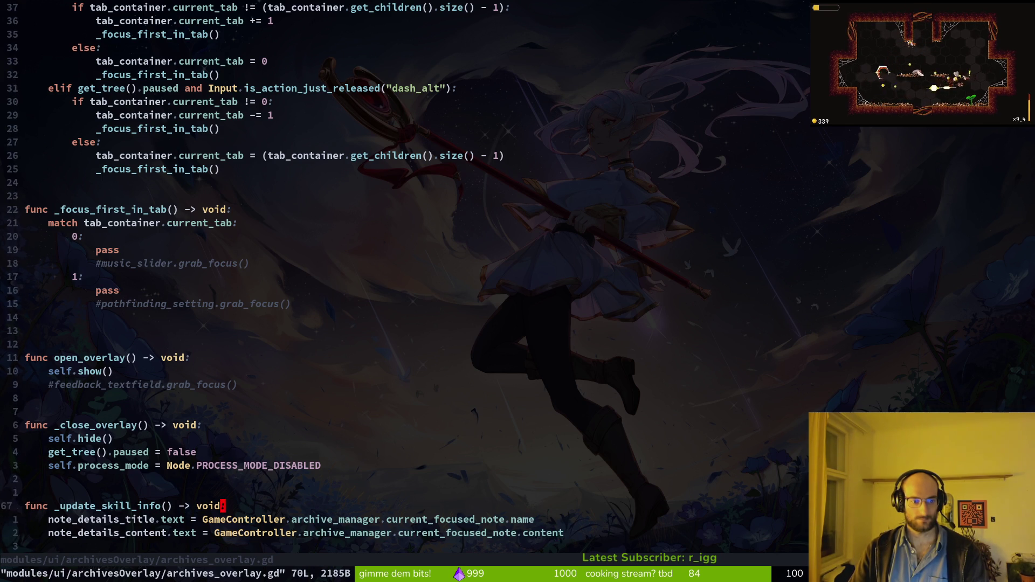
{"action": "key", "text": "ctrl+6"}
{"action": "key", "text": "ctrl+6"}
{"action": "key", "text": "space"}
{"action": "key", "text": "f"}
{"action": "key", "text": "f"}
{"action": "type", "text": "a"}
{"action": "key", "text": "BackSpace"}
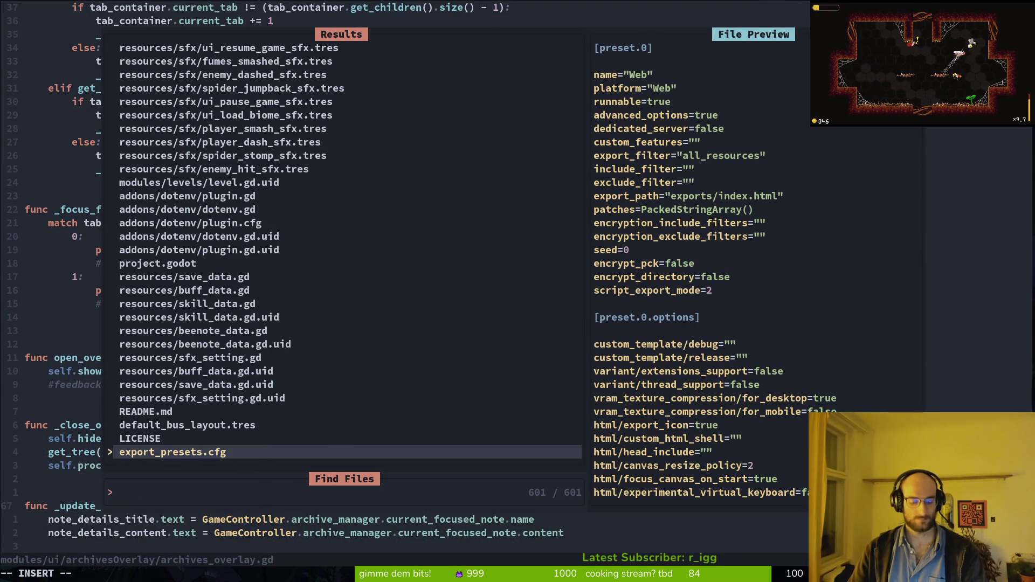
{"action": "type", "text": "skover"}
{"action": "key", "text": "Return"}
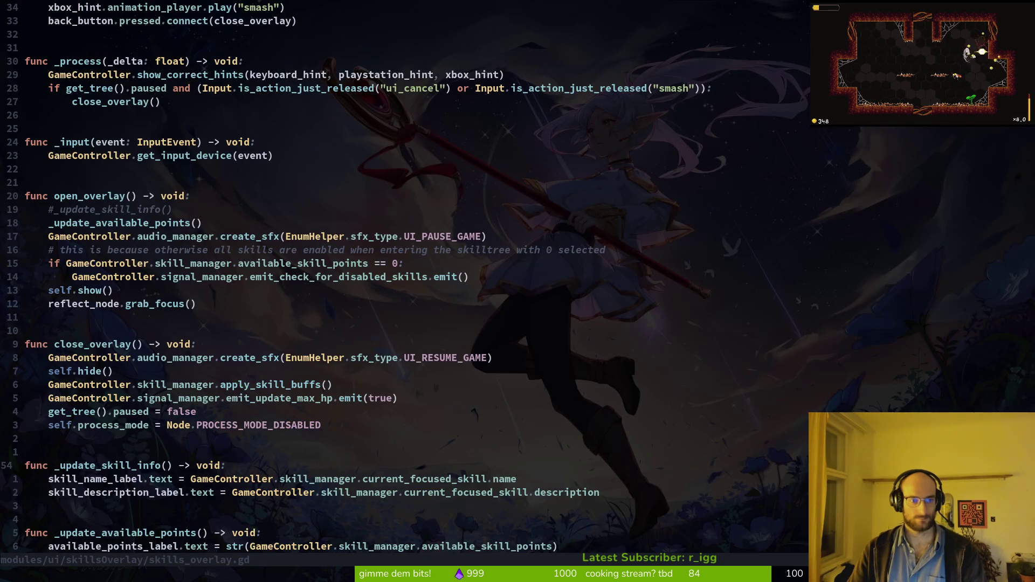
{"action": "key", "text": "ctrl+u"}
{"action": "key", "text": "ctrl+u"}
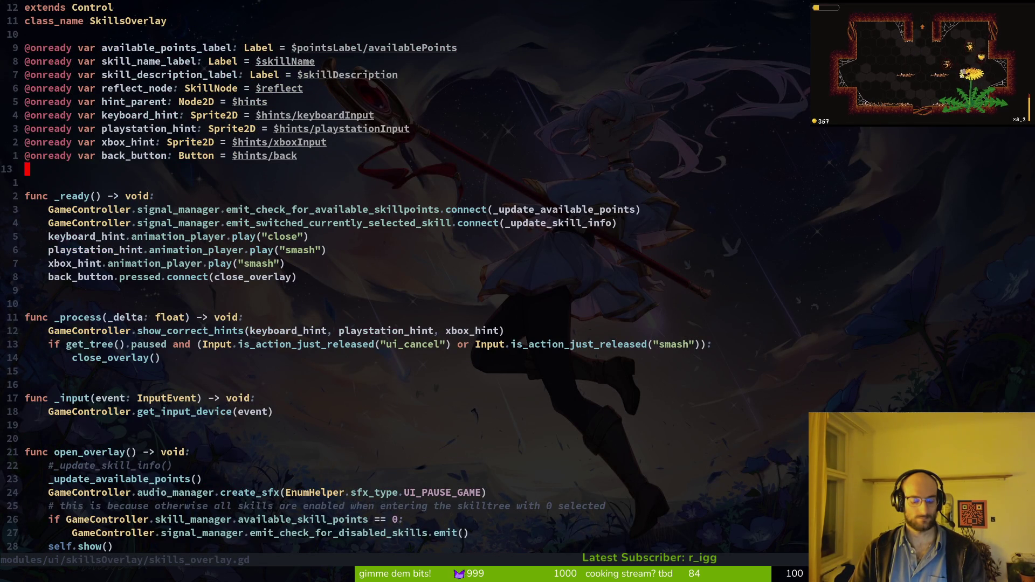
Step: Open skill_manager.gd and grep current_focused_skill to reach its use in skill_icon.gd
{"action": "key", "text": "space"}
{"action": "key", "text": "f"}
{"action": "key", "text": "f"}
{"action": "type", "text": "skma"}
{"action": "key", "text": "Return"}
{"action": "key", "text": "space"}
{"action": "key", "text": "f"}
{"action": "key", "text": "w"}
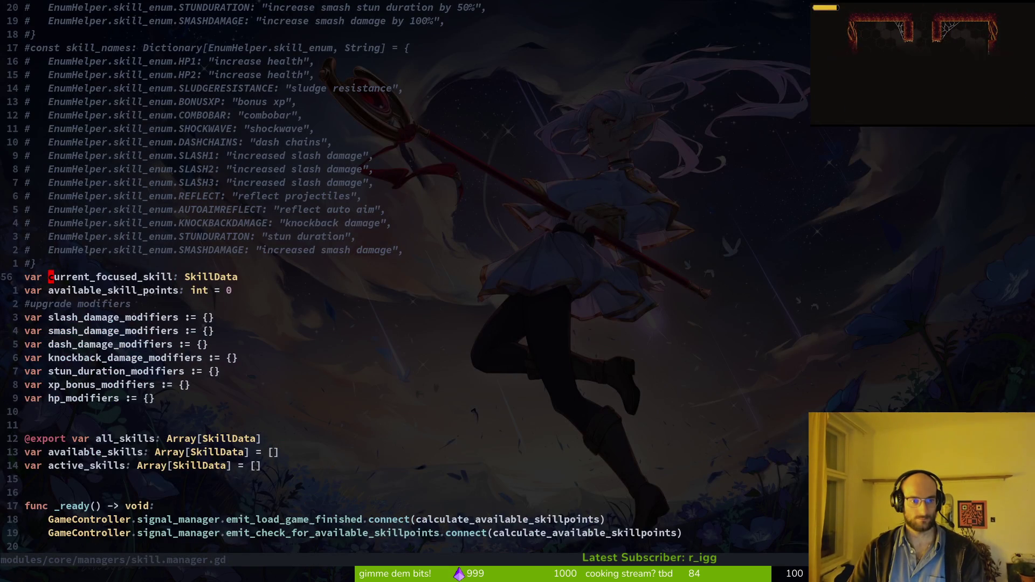
{"action": "key", "text": "Return"}
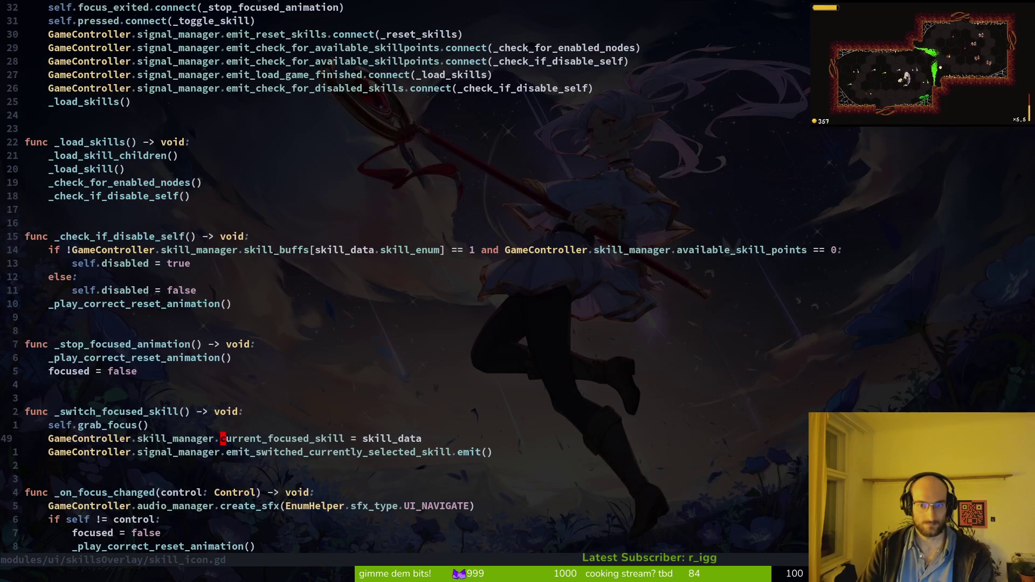
Step: Yank the whole _switch_focused_skill function in skill_icon.gd
{"action": "key", "text": "V"}
{"action": "key", "text": "i"}
{"action": "key", "text": "p"}
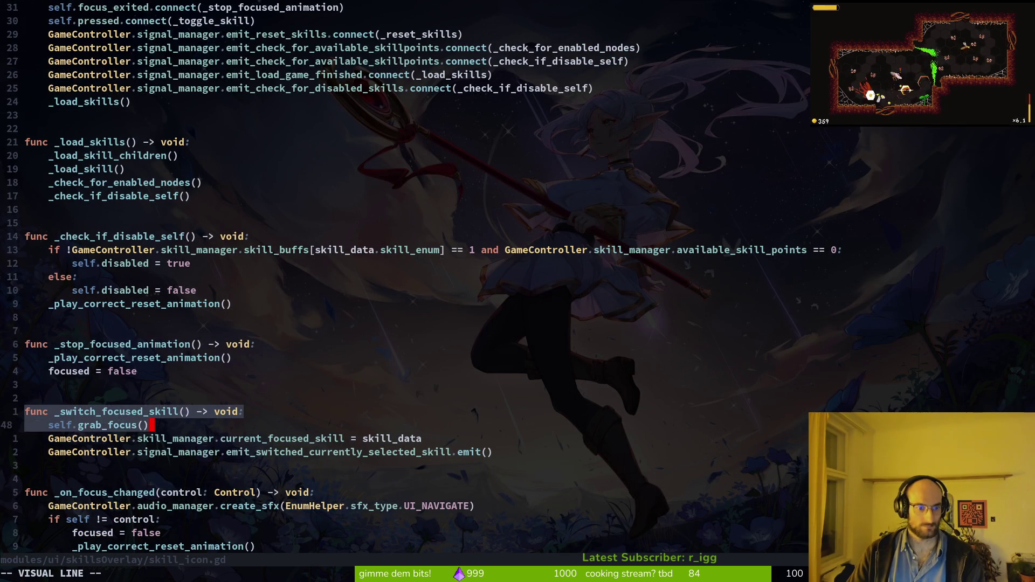
{"action": "key", "text": "y"}
{"action": "key", "text": "space"}
Step: Paste the copied _switch_focused_skill function into note_list_item.gd below the bee_note_data export and save
{"action": "key", "text": "f"}
{"action": "key", "text": "f"}
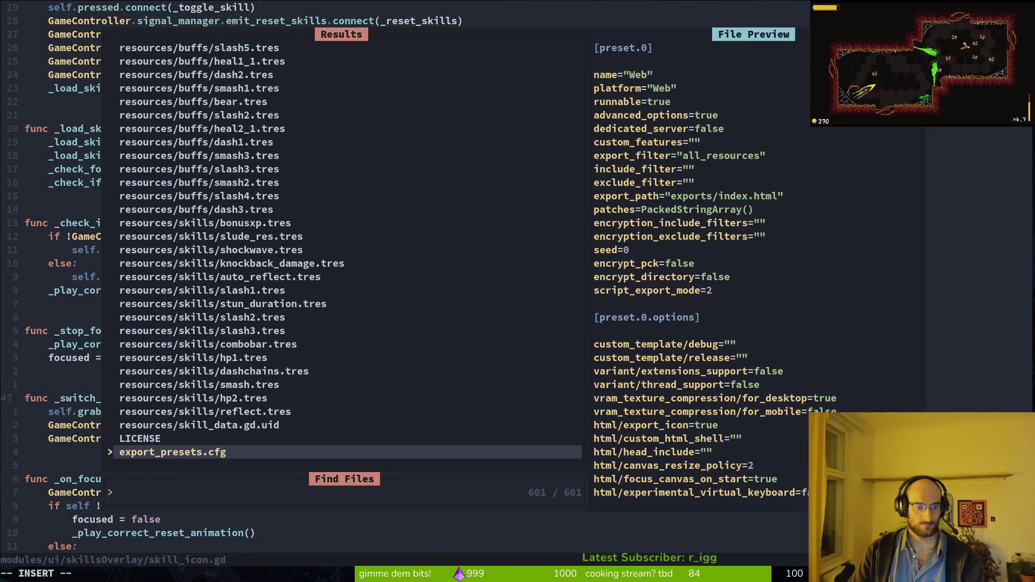
{"action": "type", "text": "list"}
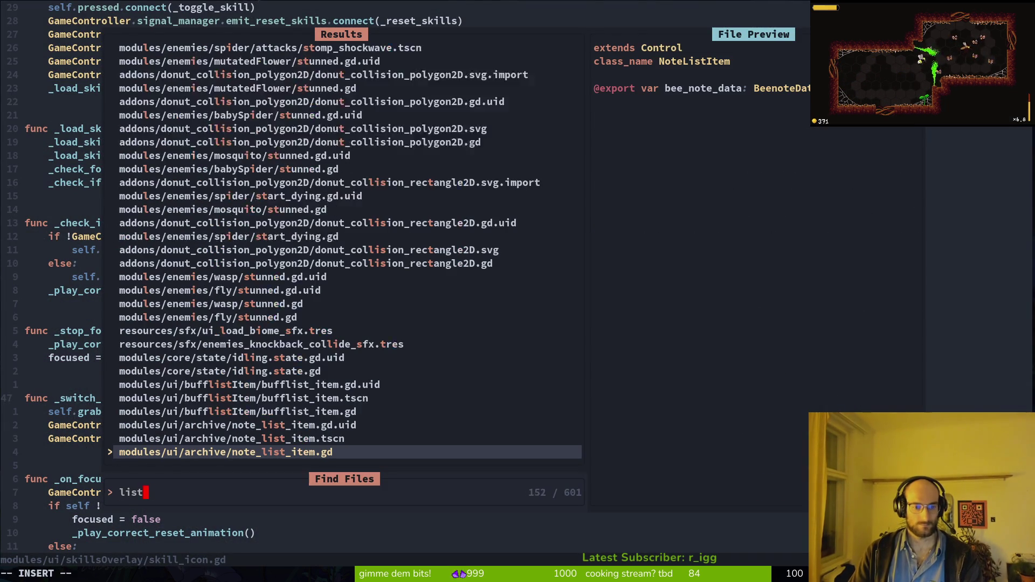
{"action": "key", "text": "Return"}
{"action": "key", "text": "p"}
{"action": "key", "text": "k"}
{"action": "key", "text": "o"}
{"action": "key", "text": "Return"}
{"action": "key", "text": "Return"}
{"action": "key", "text": "Return"}
{"action": "key", "text": "Escape"}
{"action": "type", "text": ":w"}
{"action": "key", "text": "Return"}
Step: Change skill_manager to archive_manager and current_focused_skill to current_focused_note, then save
{"action": "key", "text": "j"}
{"action": "key", "text": "j"}
{"action": "key", "text": "j"}
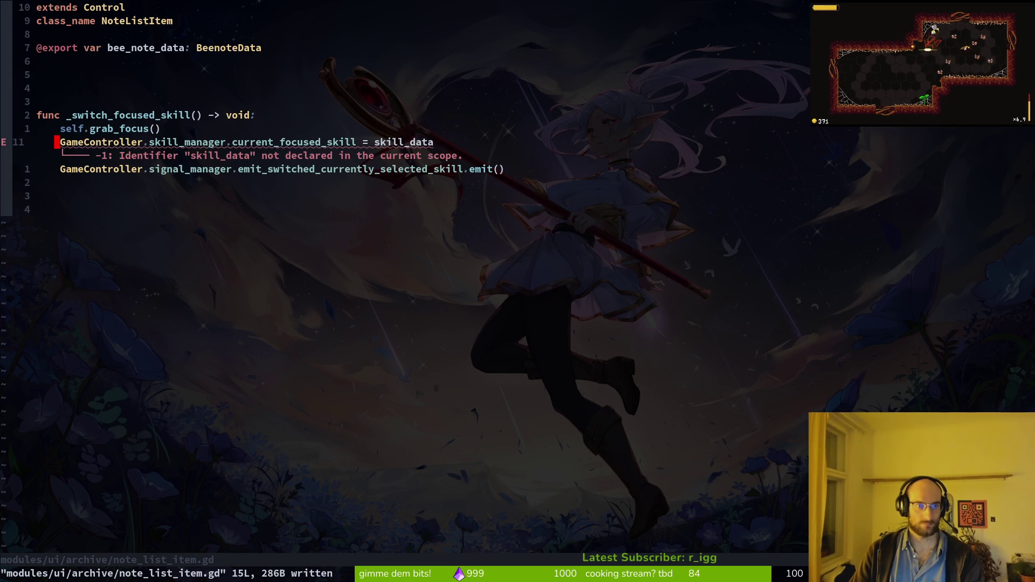
{"action": "type", "text": "lcwar"}
{"action": "key", "text": "Tab"}
{"action": "key", "text": "Escape"}
{"action": "type", "text": "wcwc"}
{"action": "key", "text": "Tab"}
{"action": "key", "text": "Escape"}
{"action": "type", "text": ":write"}
{"action": "key", "text": "Return"}
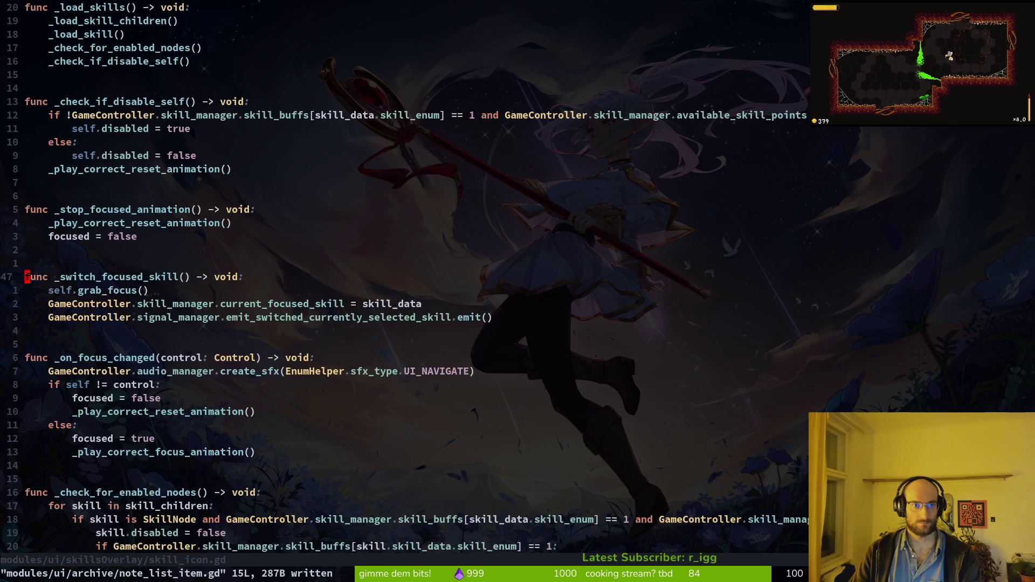
Step: Replace skill_data with bee_note_data in the pasted function and save
{"action": "type", "text": "cwbe"}
{"action": "key", "text": "Tab"}
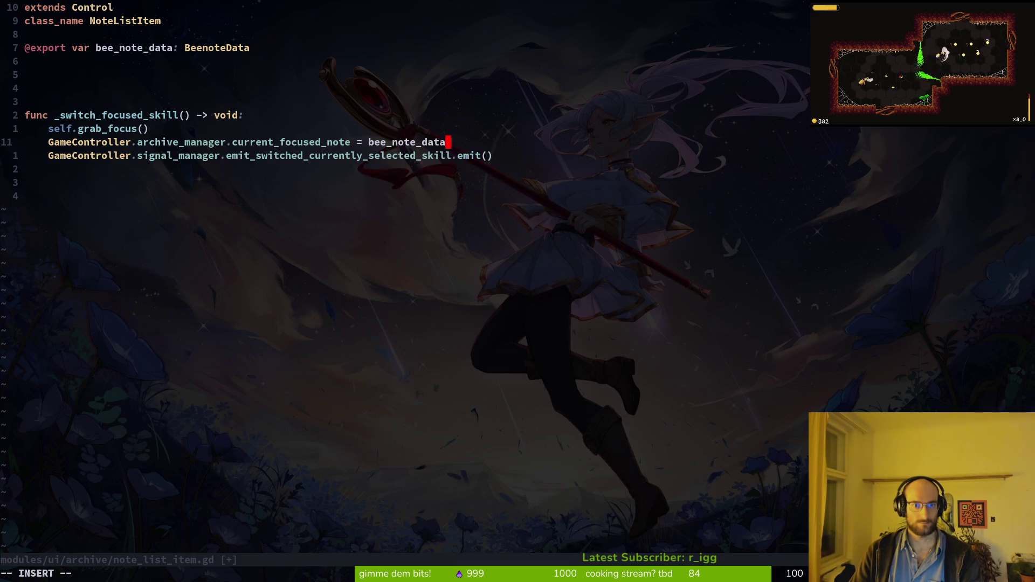
{"action": "key", "text": "Escape"}
{"action": "type", "text": ":w"}
{"action": "key", "text": "Return"}
Step: Find where _switch_focused_skill is connected and copy its mouse_entered connection line
{"action": "key", "text": "ctrl+o"}
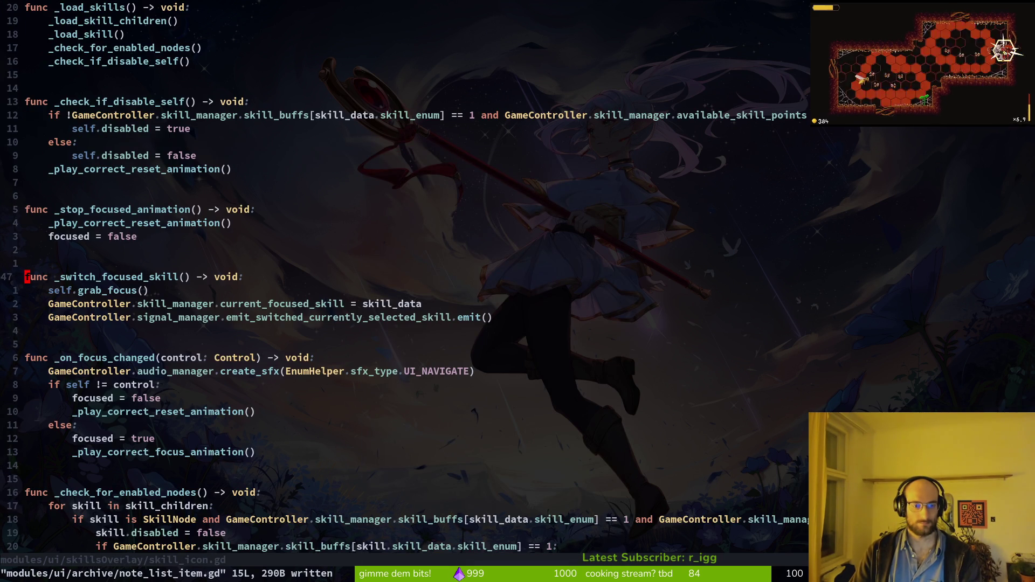
{"action": "key", "text": "w"}
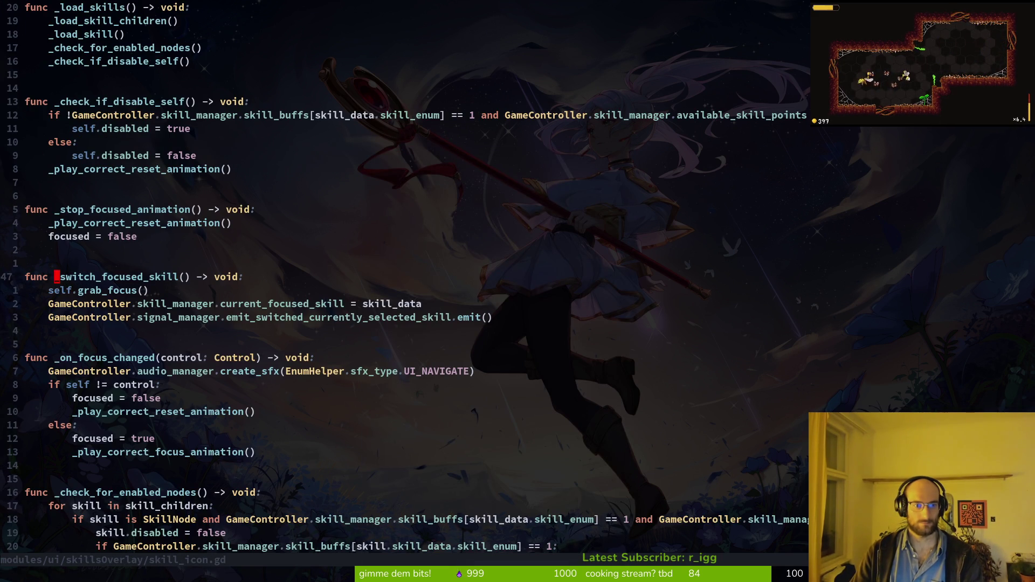
{"action": "key", "text": "space"}
{"action": "key", "text": "s"}
{"action": "key", "text": "w"}
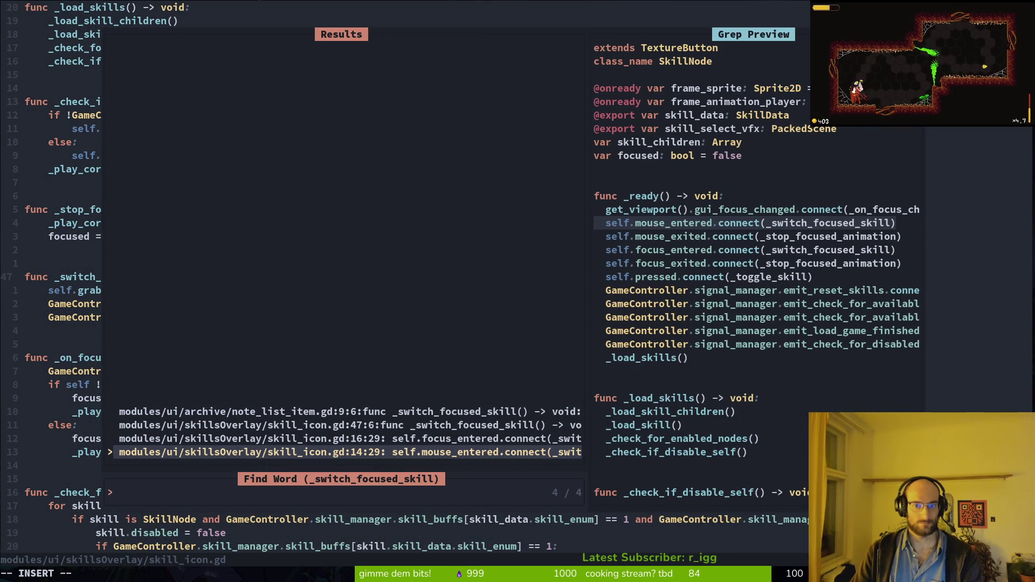
{"action": "key", "text": "Return"}
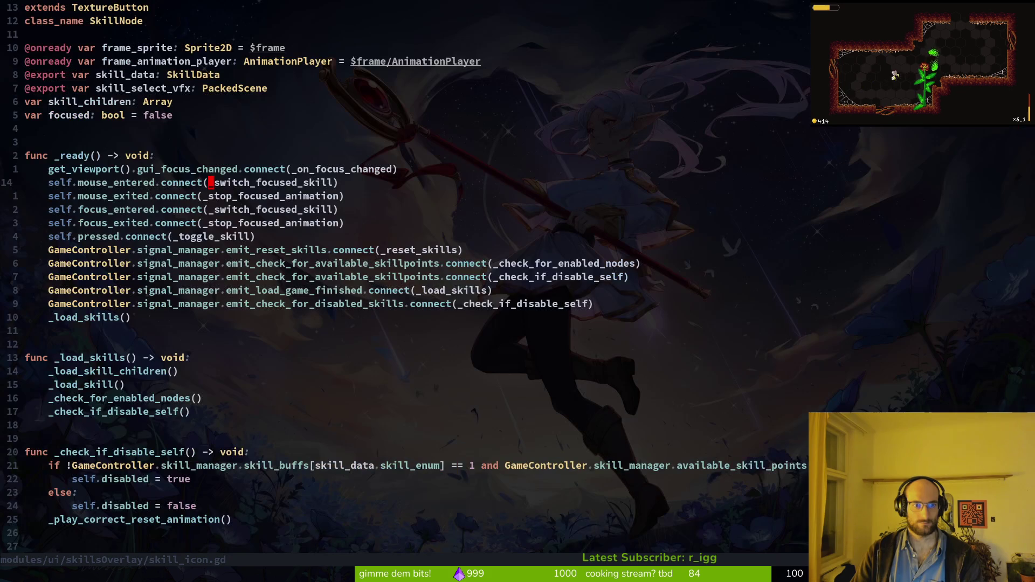
{"action": "key", "text": "shift+v"}
{"action": "key", "text": "y"}
{"action": "key", "text": "ctrl+o"}
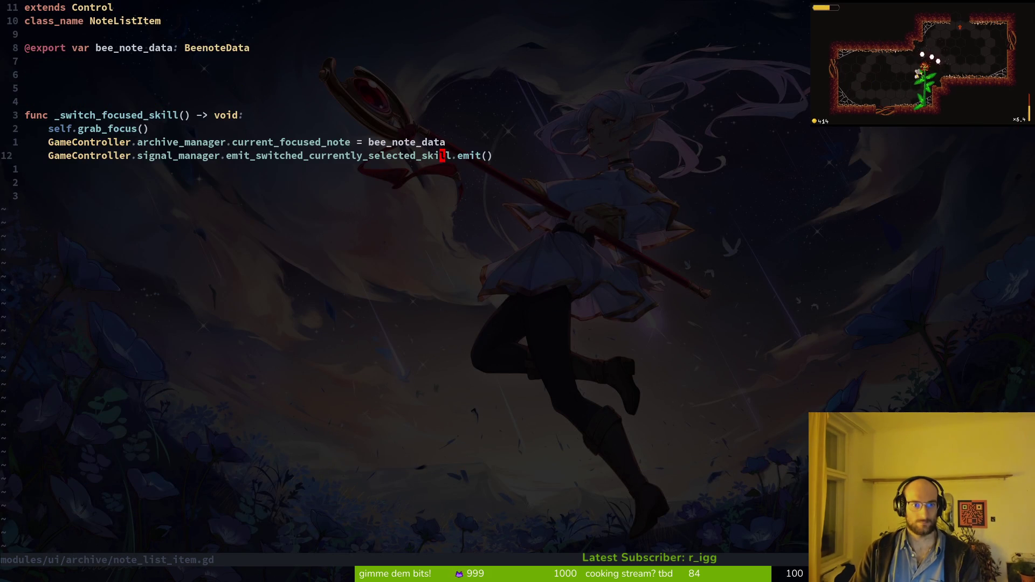
Step: Copy the emit_switched_currently_selected_skill name and locate its emit line in skill_icon.gd
{"action": "key", "text": "v"}
{"action": "key", "text": "i"}
{"action": "key", "text": "w"}
{"action": "key", "text": "y"}
{"action": "key", "text": "ctrl+i"}
{"action": "key", "text": "j"}
{"action": "key", "text": "j"}
{"action": "key", "text": "j"}
{"action": "key", "text": "k"}
{"action": "key", "text": "k"}
{"action": "key", "text": "ctrl+o"}
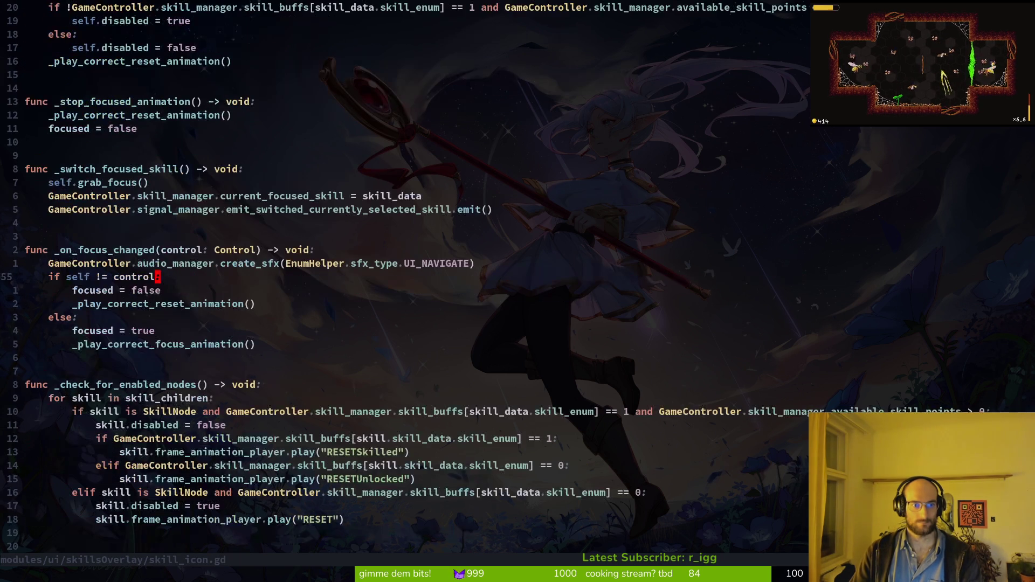
{"action": "key", "text": "k"}
{"action": "key", "text": "k"}
{"action": "key", "text": "k"}
{"action": "key", "text": "w"}
{"action": "key", "text": "w"}
Step: Grep emit_switched_currently_selected_skill and open its skill_icon.gd match after previewing skills_overlay.gd
{"action": "key", "text": "space"}
{"action": "key", "text": "p"}
{"action": "key", "text": "s"}
{"action": "key", "text": "Return"}
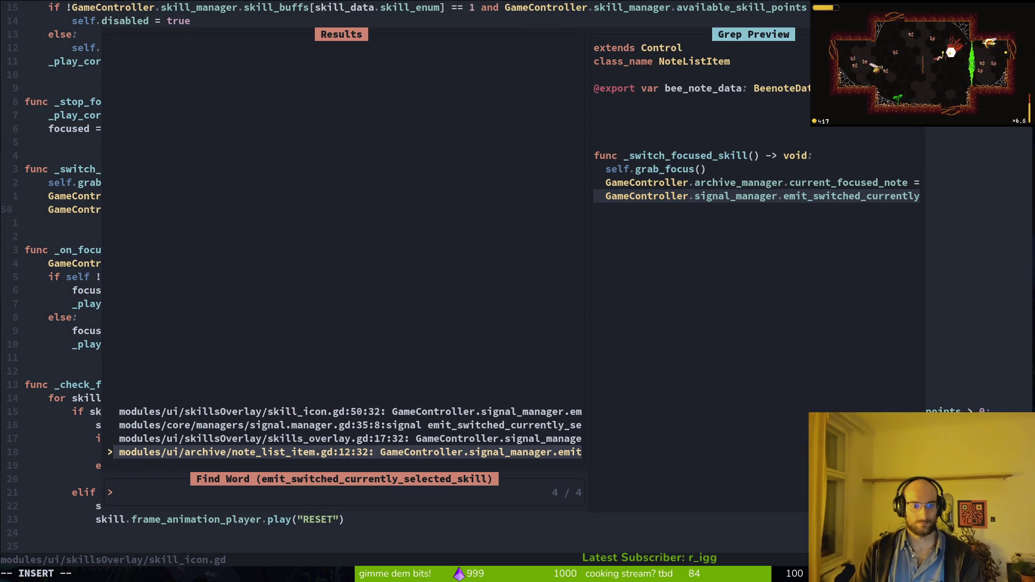
{"action": "key", "text": "Up"}
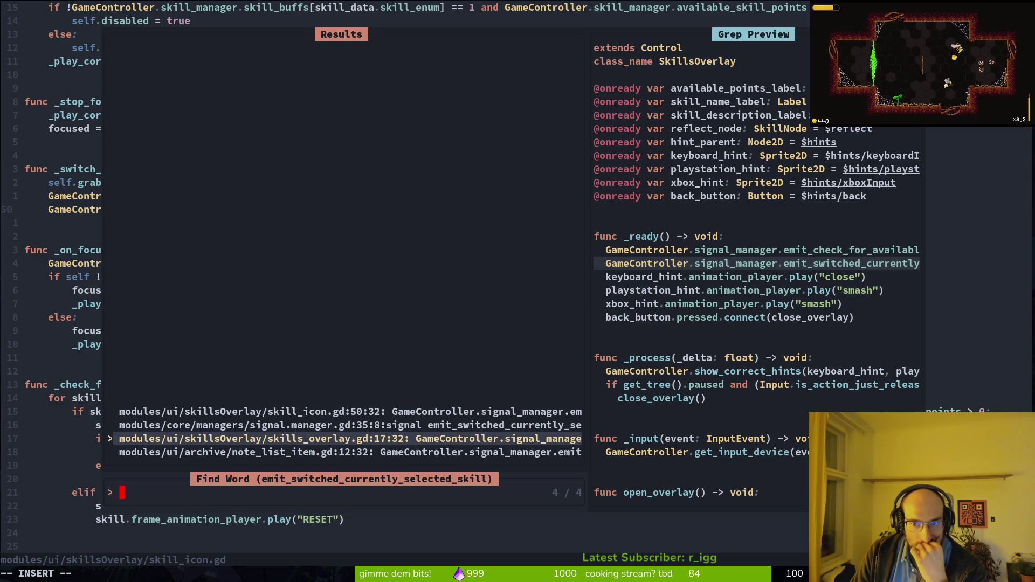
{"action": "key", "text": "Up"}
{"action": "key", "text": "Up"}
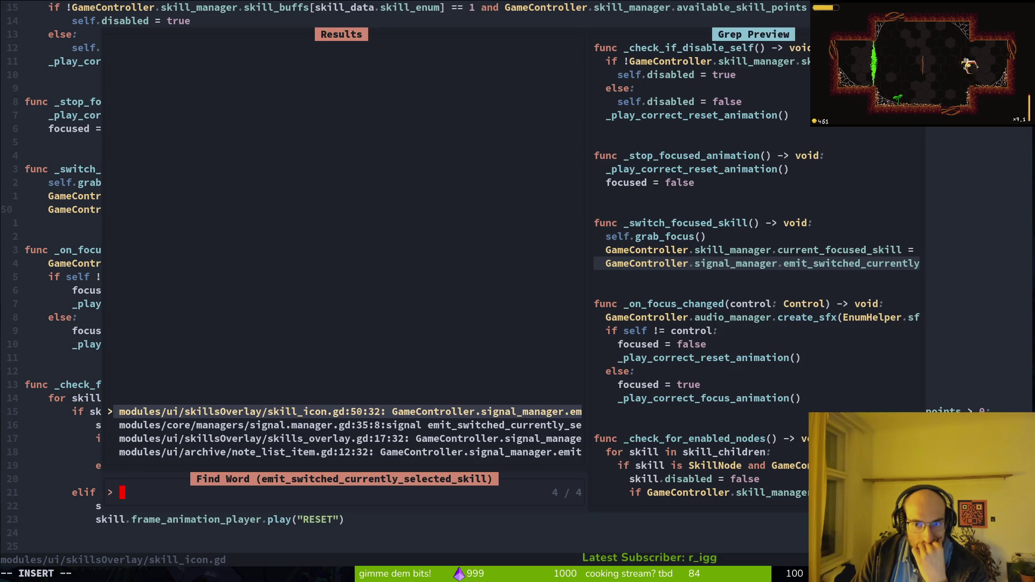
{"action": "key", "text": "Return"}
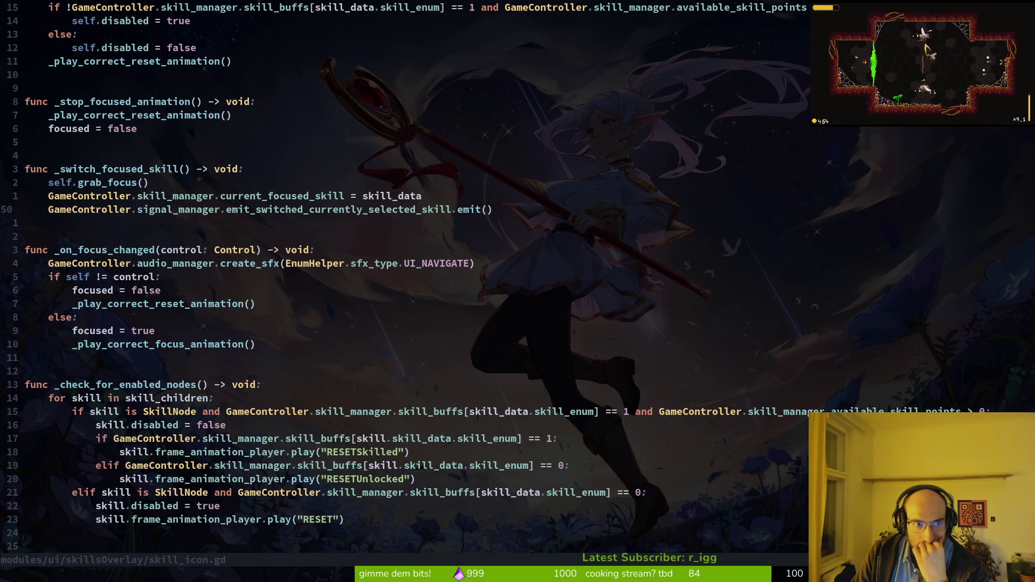
Step: Inspect the signal connection line in skills_overlay.gd and save the file
{"action": "key", "text": "space"}
{"action": "key", "text": "f"}
{"action": "key", "text": "f"}
{"action": "type", "text": "skillsoverlay"}
{"action": "key", "text": "Return"}
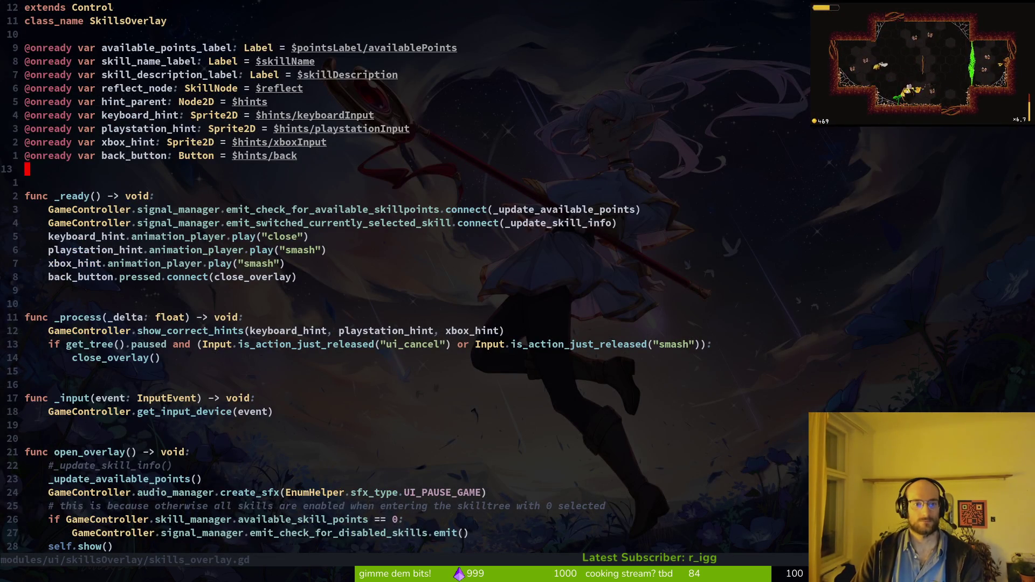
{"action": "key", "text": "j"}
{"action": "key", "text": "j"}
{"action": "key", "text": "j"}
{"action": "key", "text": "l"}
{"action": "key", "text": "w"}
{"action": "key", "text": "w"}
{"action": "key", "text": "w"}
{"action": "key", "text": "w"}
{"action": "key", "text": "v"}
{"action": "key", "text": "e"}
{"action": "key", "text": "y"}
{"action": "key", "text": "ctrl+s"}
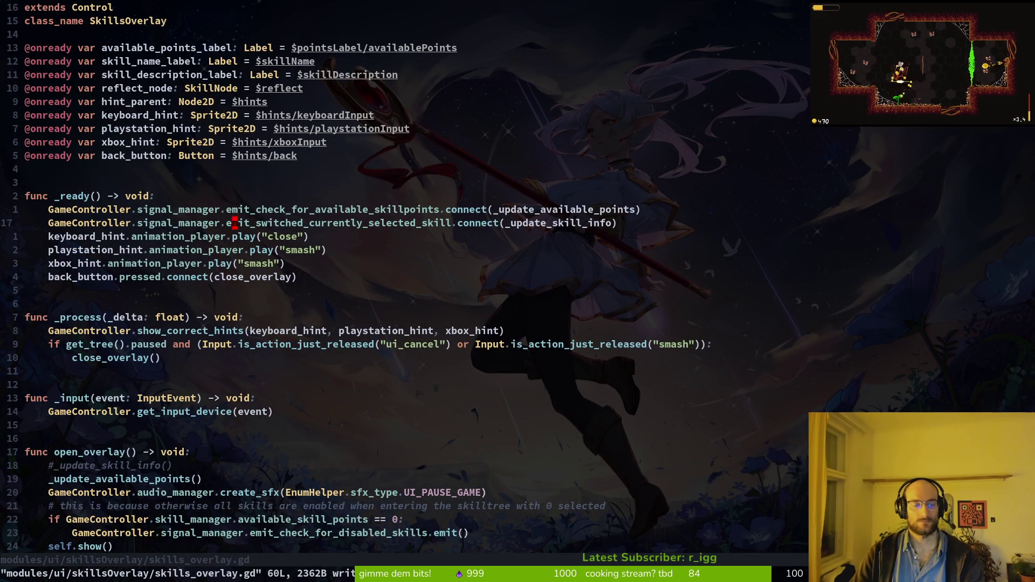
{"action": "key", "text": "ctrl+6"}
{"action": "key", "text": "ctrl+6"}
Step: Open archives_overlay.gd with the file finder
{"action": "key", "text": "space"}
{"action": "key", "text": "f"}
{"action": "key", "text": "f"}
{"action": "type", "text": "archive"}
{"action": "key", "text": "Return"}
Step: Open archive.manager.gd with the file finder
{"action": "key", "text": "j"}
{"action": "key", "text": "j"}
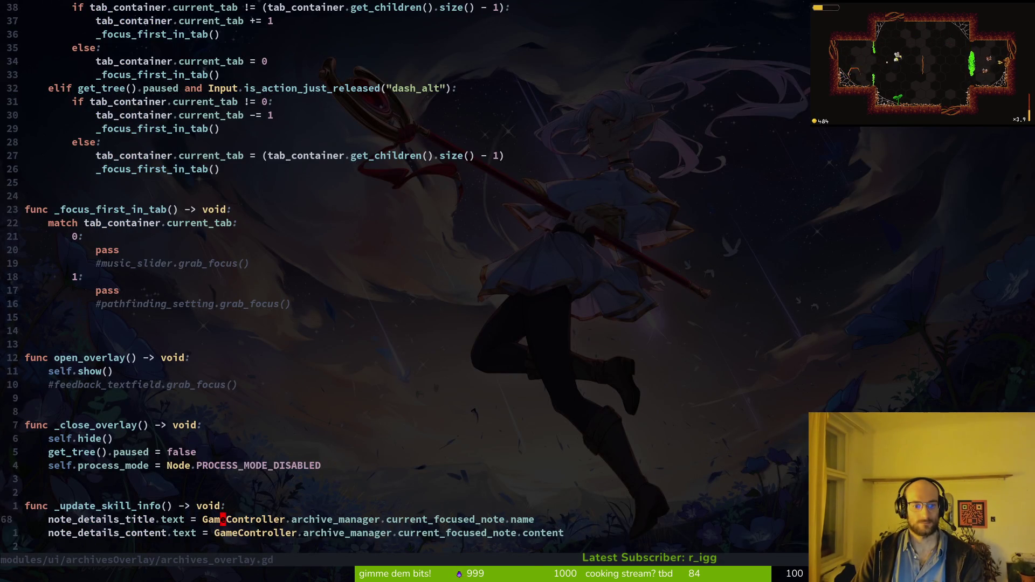
{"action": "key", "text": "space"}
{"action": "key", "text": "f"}
{"action": "key", "text": "f"}
{"action": "type", "text": "archive"}
{"action": "key", "text": "Return"}
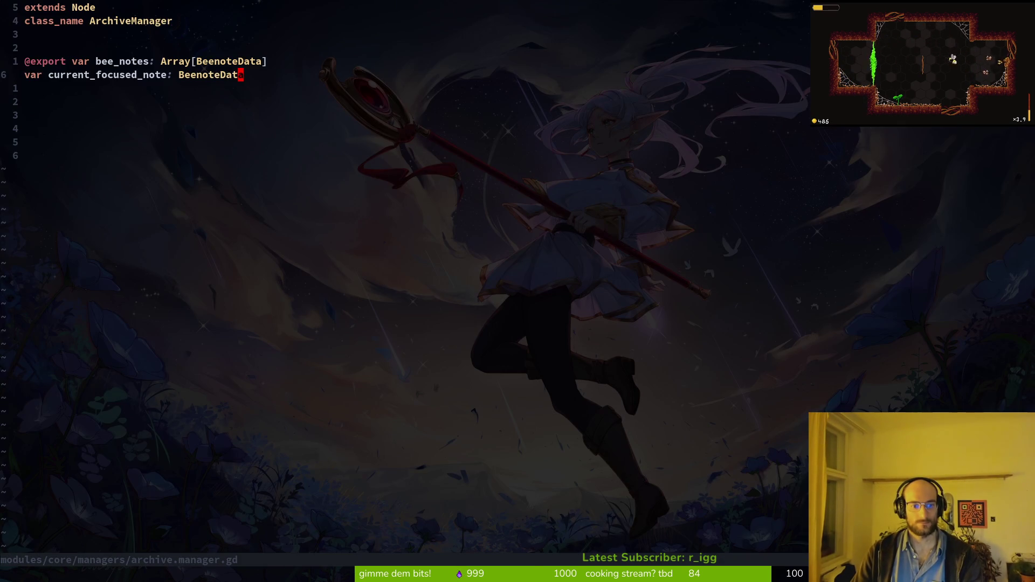
Step: Open skill.manager.gd and scroll through it back to the variable declarations
{"action": "key", "text": "space"}
{"action": "key", "text": "f"}
{"action": "key", "text": "f"}
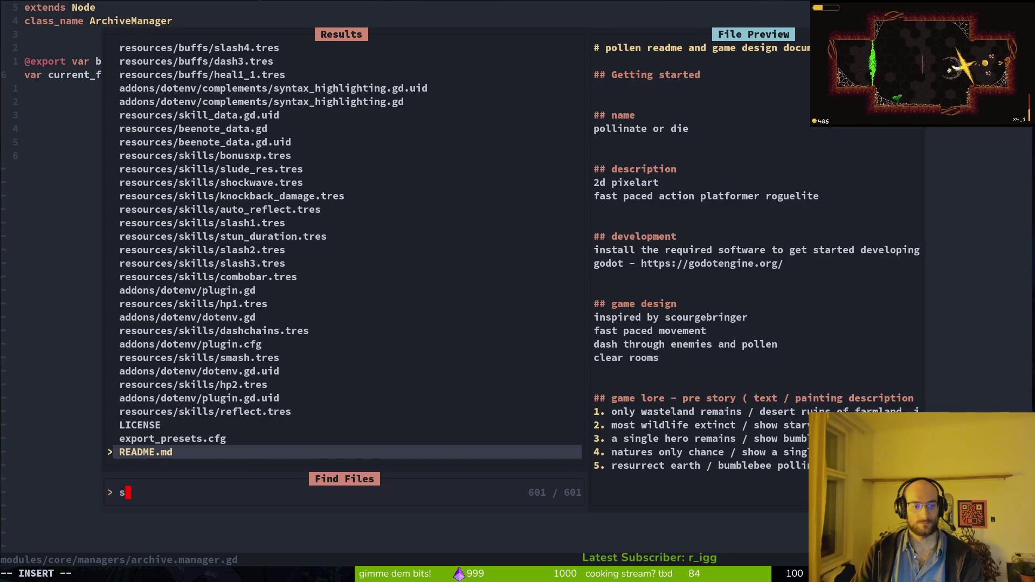
{"action": "type", "text": "skimana"}
{"action": "key", "text": "Return"}
{"action": "key", "text": "ctrl+d"}
{"action": "key", "text": "ctrl+d"}
{"action": "key", "text": "ctrl+d"}
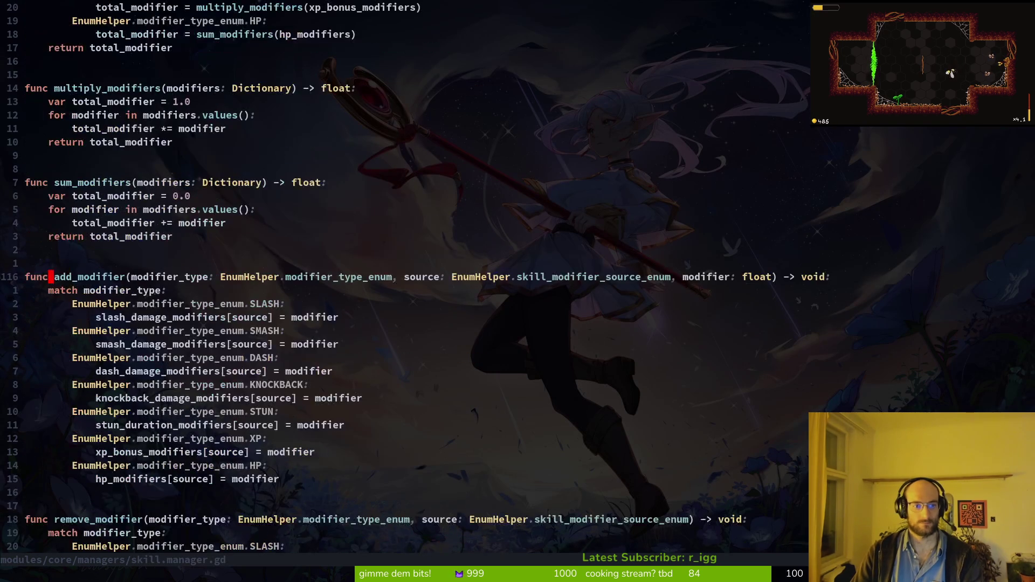
{"action": "key", "text": "ctrl+d"}
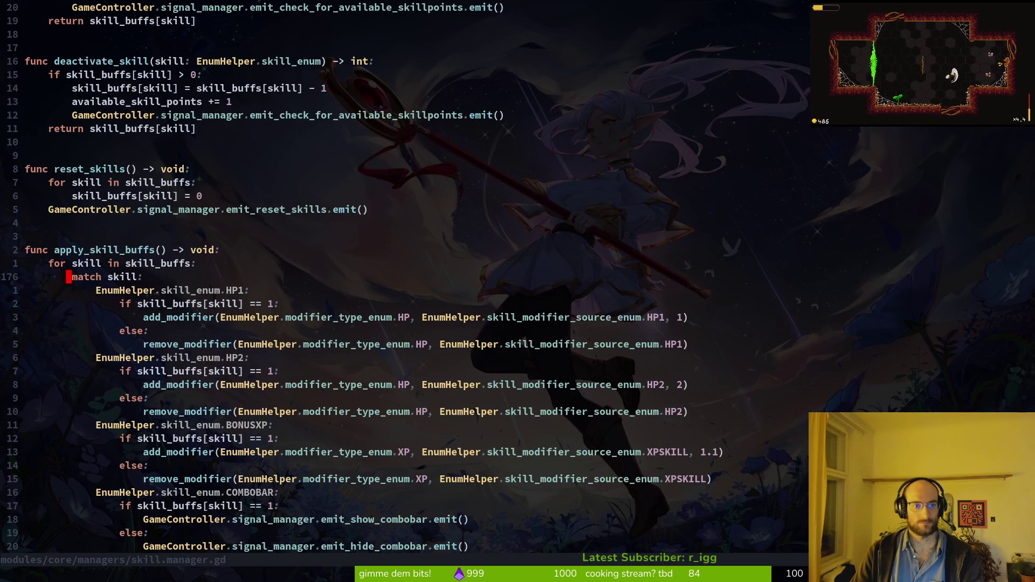
{"action": "key", "text": "ctrl+d"}
{"action": "key", "text": "ctrl+d"}
{"action": "key", "text": "ctrl+d"}
{"action": "key", "text": "ctrl+u"}
{"action": "key", "text": "ctrl+u"}
{"action": "key", "text": "ctrl+u"}
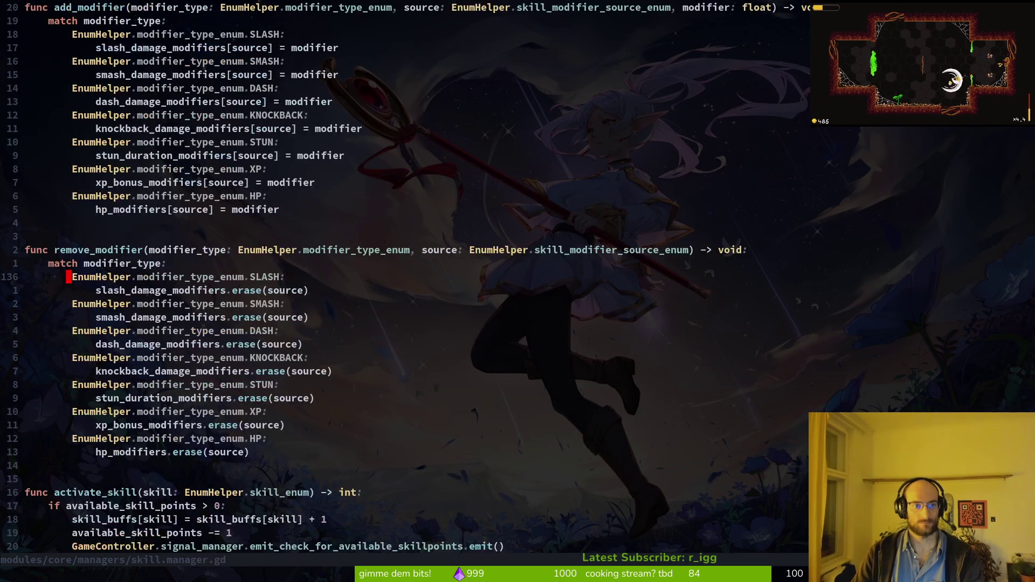
{"action": "key", "text": "ctrl+u"}
{"action": "key", "text": "ctrl+u"}
{"action": "key", "text": "ctrl+u"}
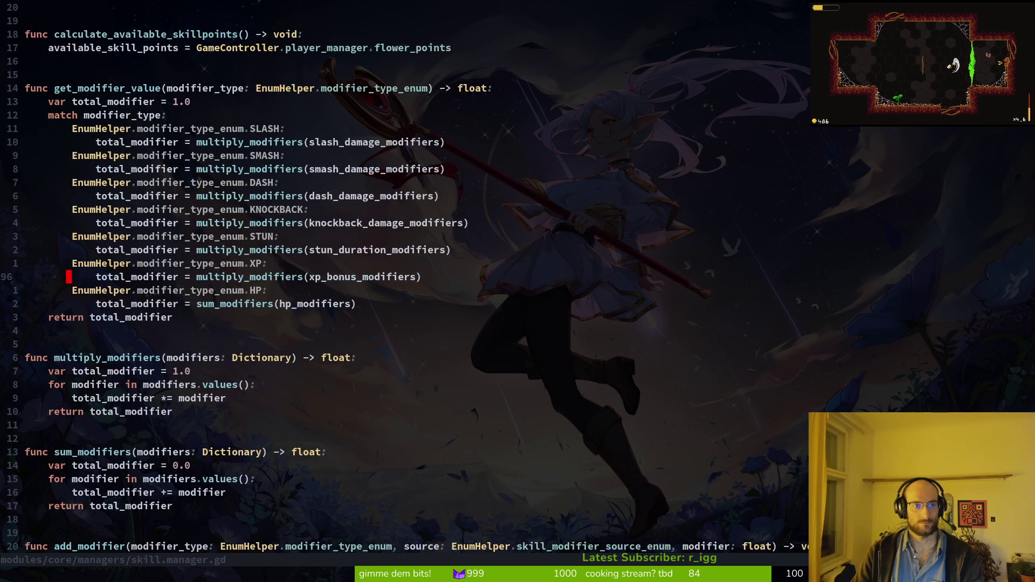
{"action": "key", "text": "ctrl+u"}
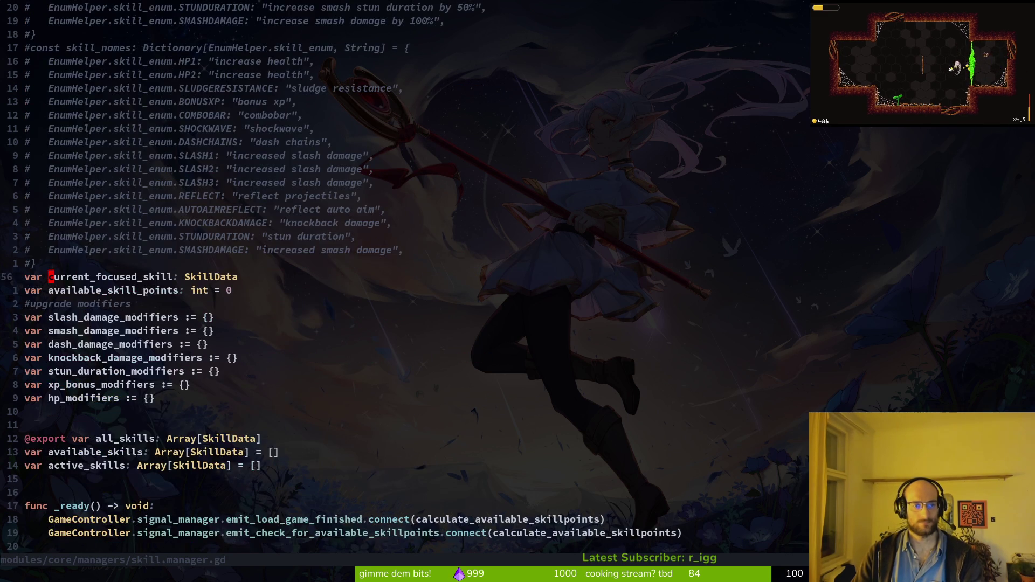
Step: Grep current_focused_skill, open skill_icon.gd and yank the four-line _switch_focused_skill function
{"action": "key", "text": "space"}
{"action": "key", "text": "f"}
{"action": "key", "text": "w"}
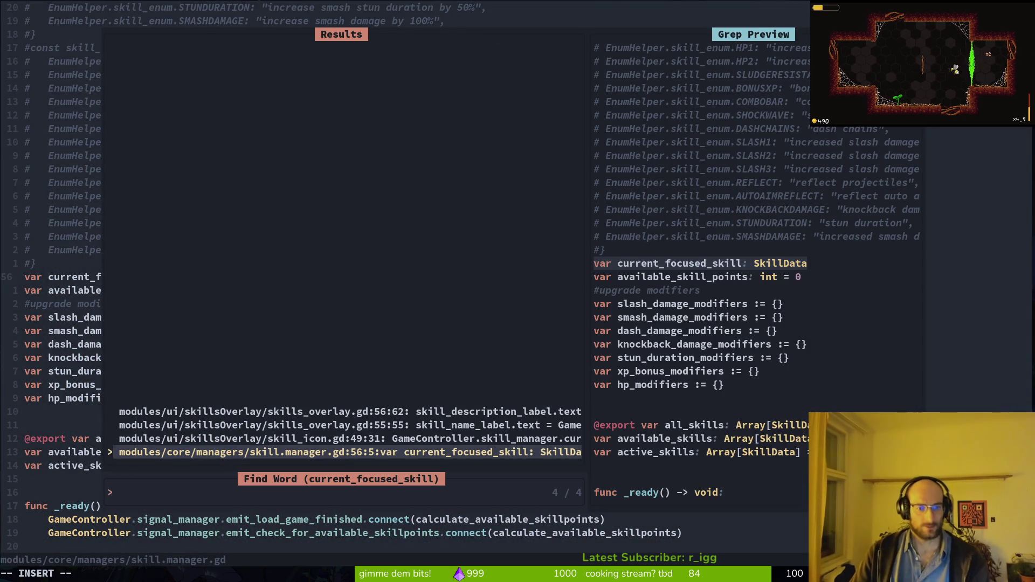
{"action": "key", "text": "Up"}
{"action": "key", "text": "Up"}
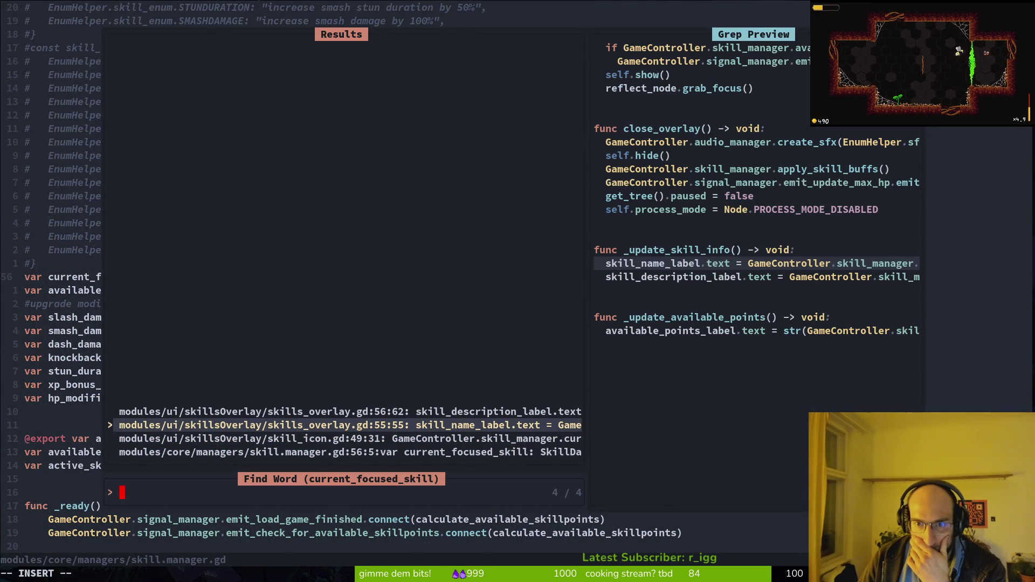
{"action": "key", "text": "Down"}
{"action": "key", "text": "Return"}
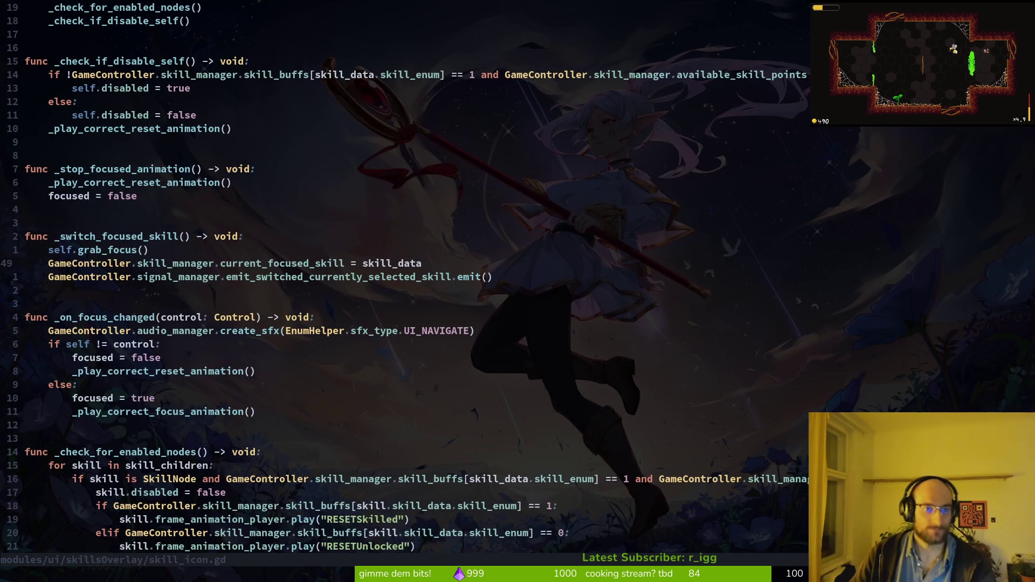
{"action": "key", "text": "k"}
{"action": "key", "text": "k"}
{"action": "key", "text": "V"}
{"action": "key", "text": "j"}
{"action": "key", "text": "j"}
{"action": "key", "text": "j"}
{"action": "key", "text": "y"}
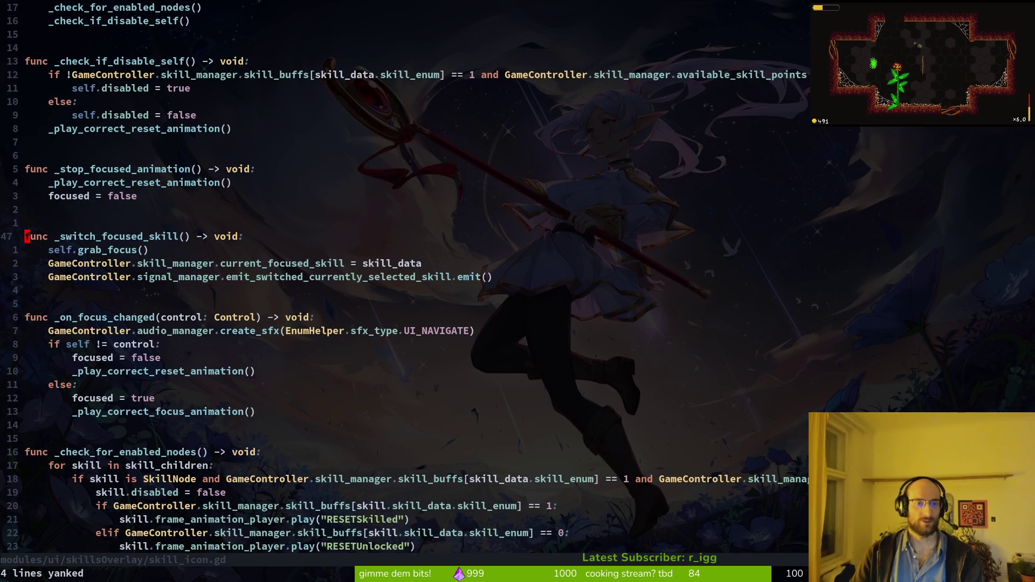
Step: Open note_list_item.gd and start replacing the signal name with emit_switche_currently_fo
{"action": "key", "text": "space"}
{"action": "key", "text": "f"}
{"action": "key", "text": "f"}
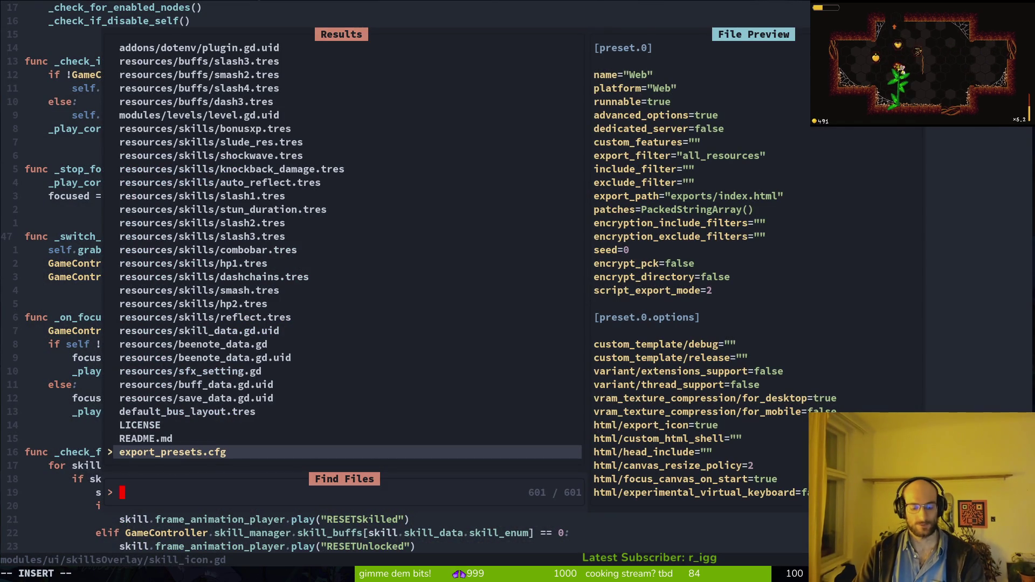
{"action": "type", "text": "list"}
{"action": "key", "text": "Return"}
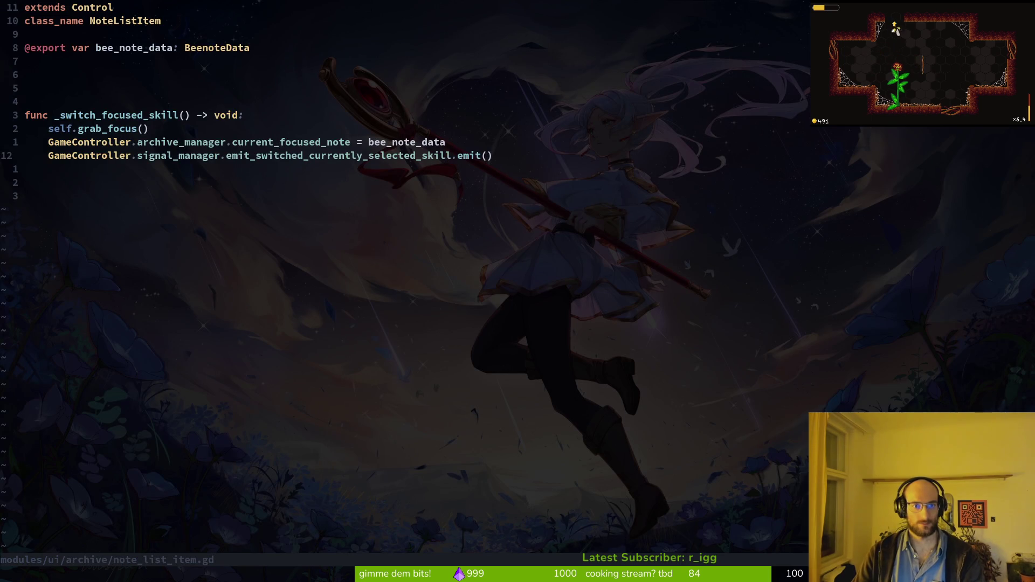
{"action": "type", "text": "ciwemit_switche"}
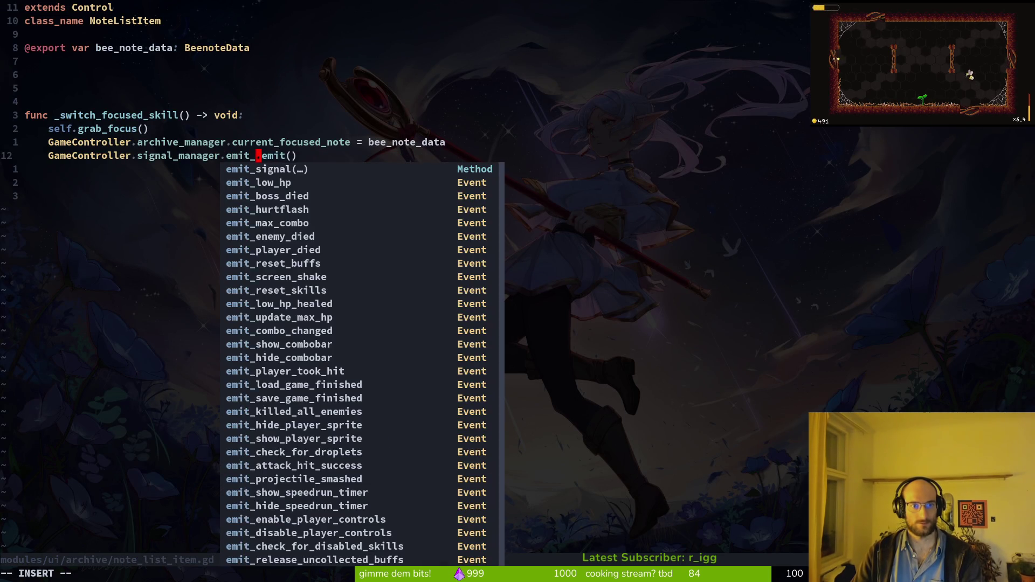
{"action": "type", "text": "_currently_s"}
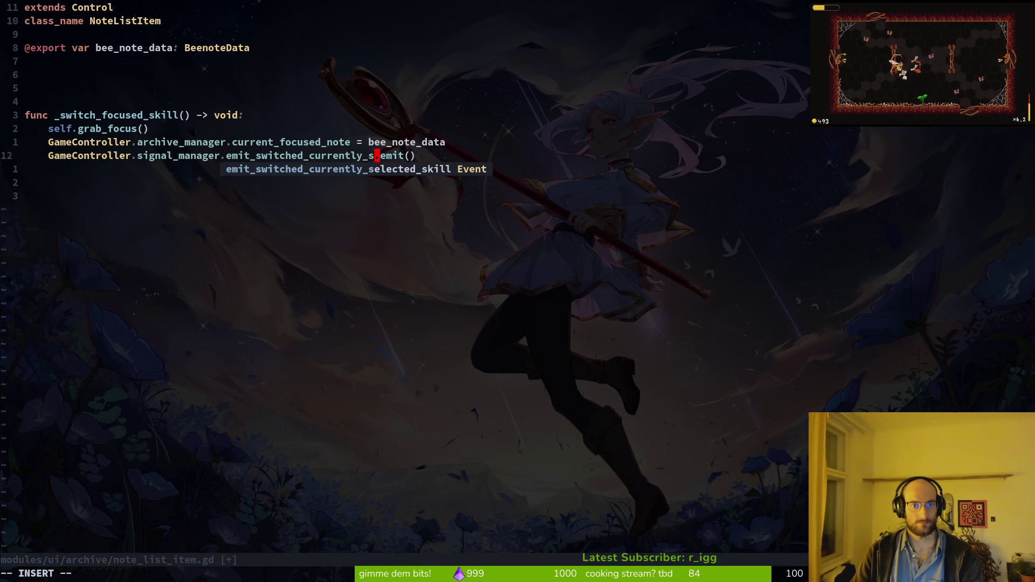
{"action": "type", "text": "fo"}
Step: Correct the emit to emit_switched_currently_focused_note, then open signal.manager.gd
{"action": "key", "text": "BackSpace"}
{"action": "key", "text": "BackSpace"}
{"action": "type", "text": "focused_note"}
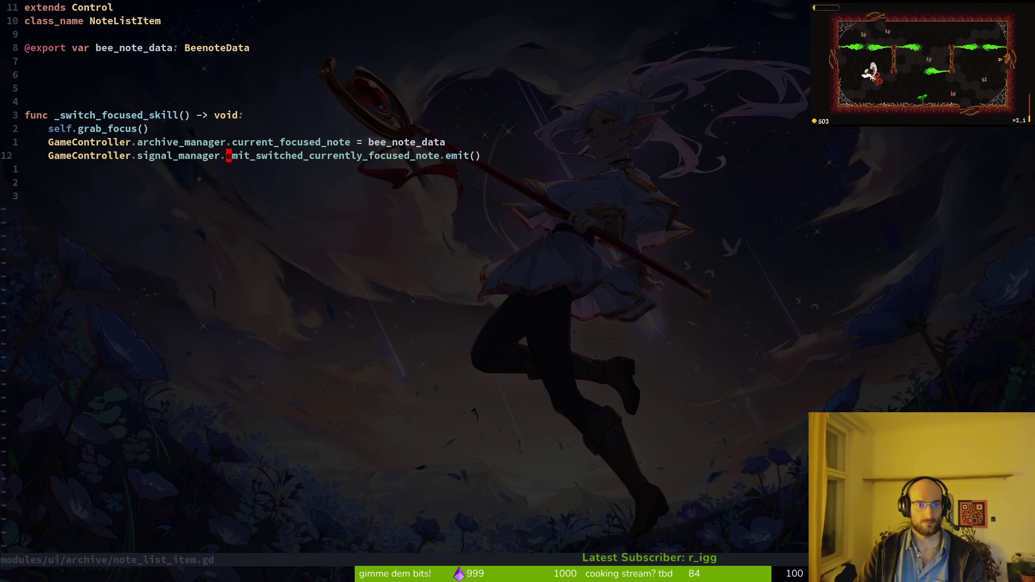
{"action": "key", "text": "space"}
{"action": "key", "text": "f"}
{"action": "key", "text": "f"}
{"action": "type", "text": "signam"}
{"action": "key", "text": "Return"}
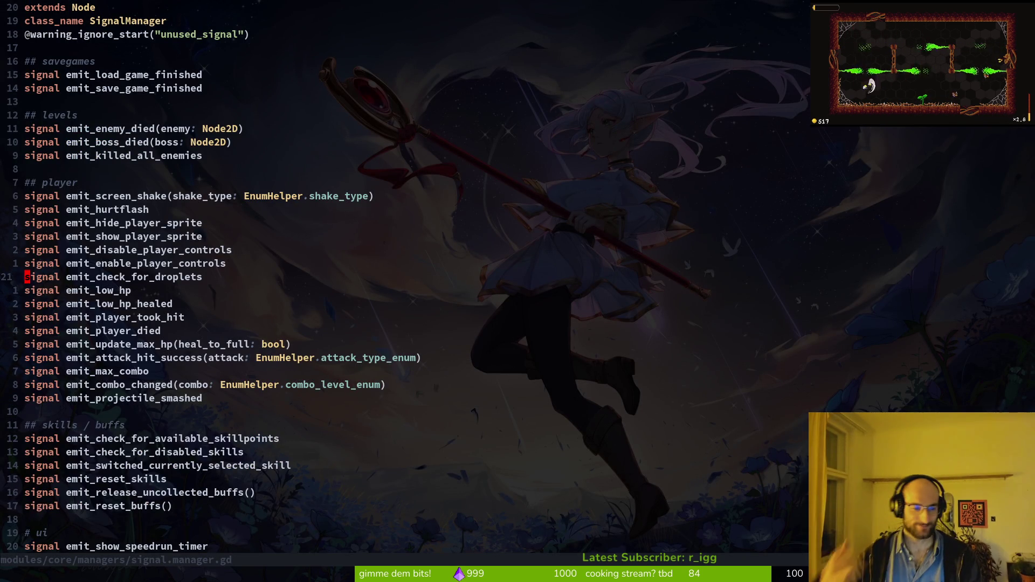
Step: Append 'archives' to the skills / buffs heading in signal_manager.gd and save
{"action": "key", "text": "j"}
{"action": "key", "text": "j"}
{"action": "key", "text": "j"}
{"action": "key", "text": "ctrl+e"}
{"action": "key", "text": "A"}
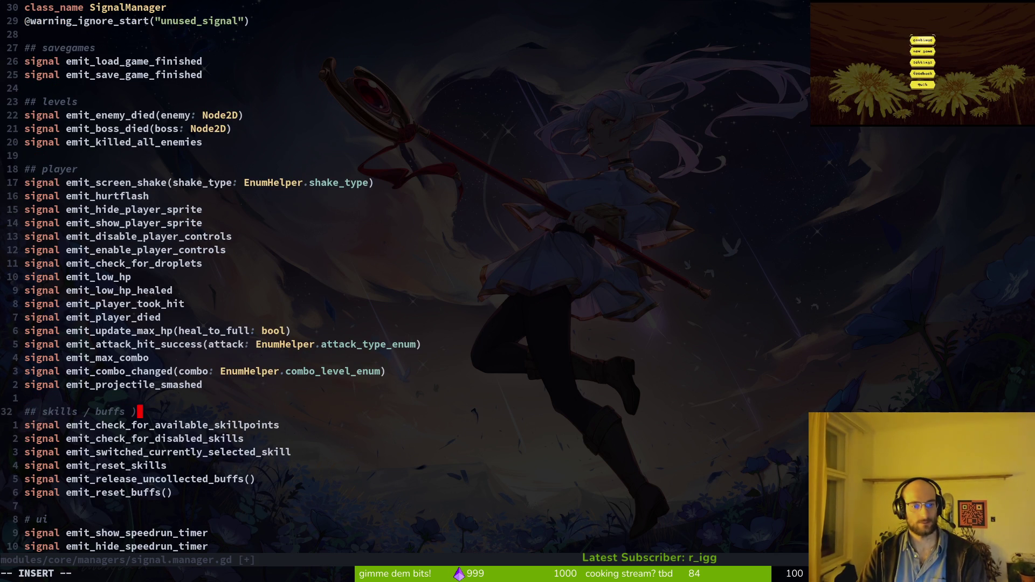
{"action": "type", "text": "archives"}
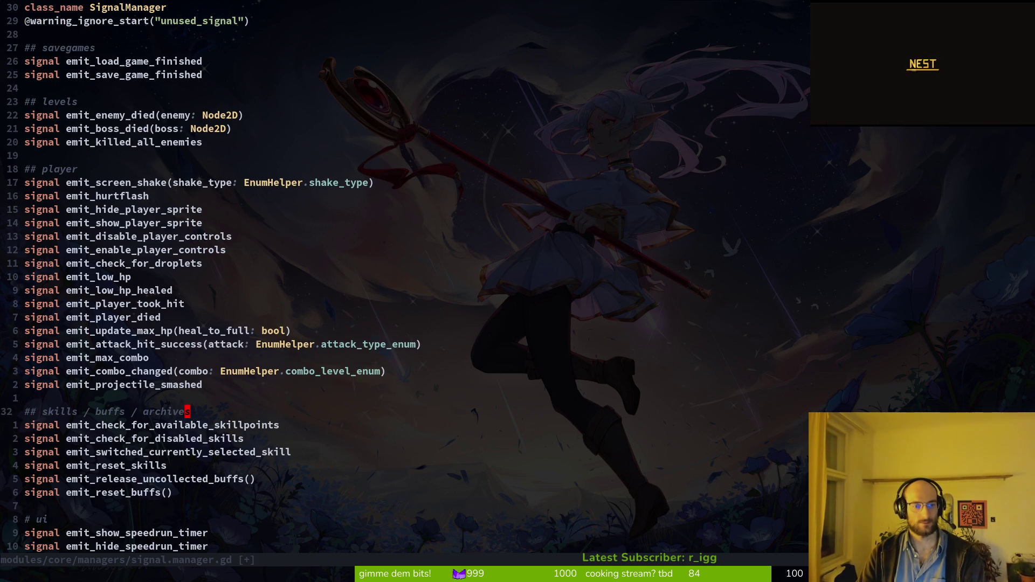
{"action": "key", "text": ":w"}
{"action": "key", "text": "Return"}
Step: Duplicate the emit_switched_currently_selected_skill signal line
{"action": "key", "text": "j"}
{"action": "key", "text": "j"}
{"action": "key", "text": "ctrl+e"}
{"action": "key", "text": "p"}
{"action": "key", "text": "u"}
{"action": "key", "text": "V"}
{"action": "key", "text": "y"}
{"action": "key", "text": "p"}
Step: Rename the duplicated signal to emit_switched_currently_focused_note from clipboard history and save
{"action": "key", "text": "super+v"}
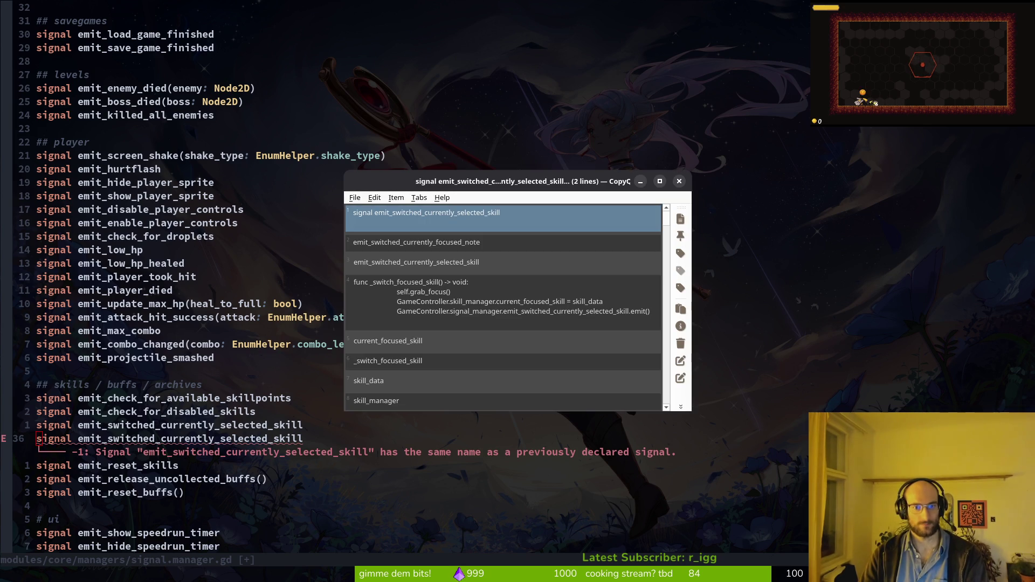
{"action": "key", "text": "Down"}
{"action": "key", "text": "Return"}
{"action": "key", "text": "p"}
{"action": "key", "text": ":w"}
{"action": "key", "text": "Return"}
Step: Move the new focused-note signal line below emit_reset_buffs and save
{"action": "key", "text": "V"}
{"action": "key", "text": "y"}
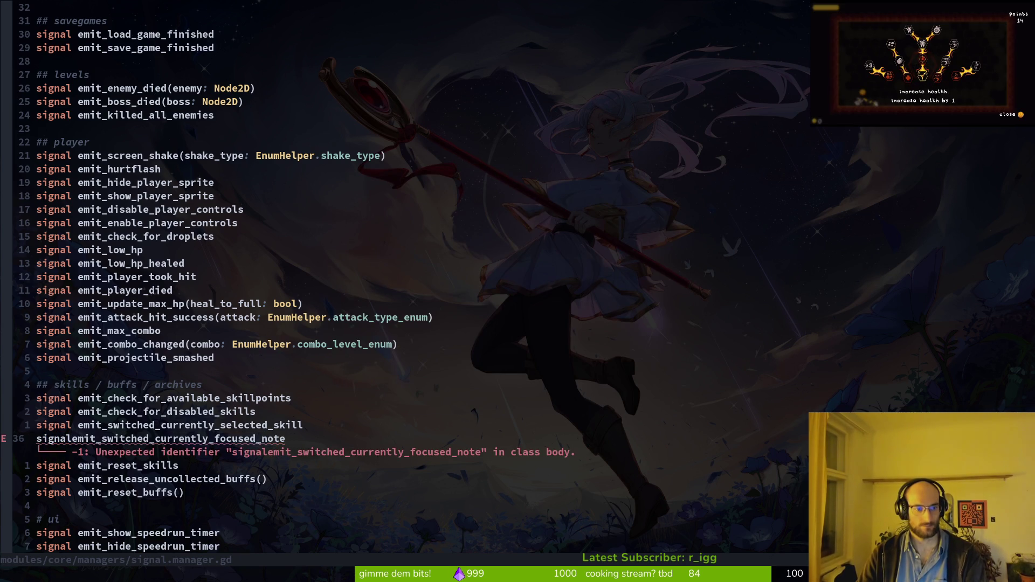
{"action": "key", "text": "Escape"}
{"action": "key", "text": "V"}
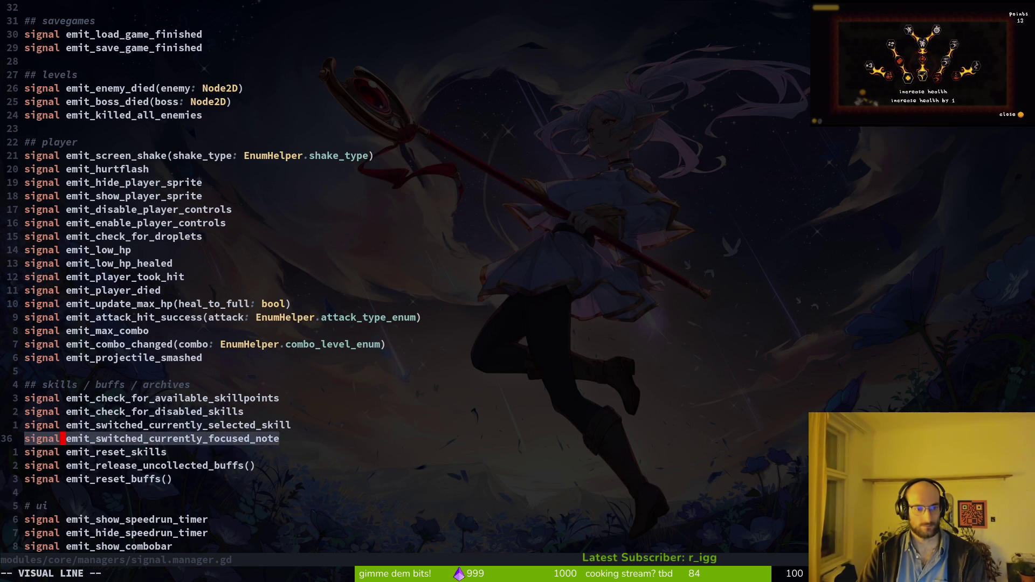
{"action": "key", "text": "J"}
{"action": "key", "text": "J"}
{"action": "key", "text": "J"}
{"action": "key", "text": "Escape"}
{"action": "type", "text": ":w"}
{"action": "key", "text": "Return"}
{"action": "key", "text": "V"}
{"action": "key", "text": "Escape"}
{"action": "type", "text": ":w"}
{"action": "key", "text": "Return"}
{"action": "key", "text": "V"}
{"action": "key", "text": "Escape"}
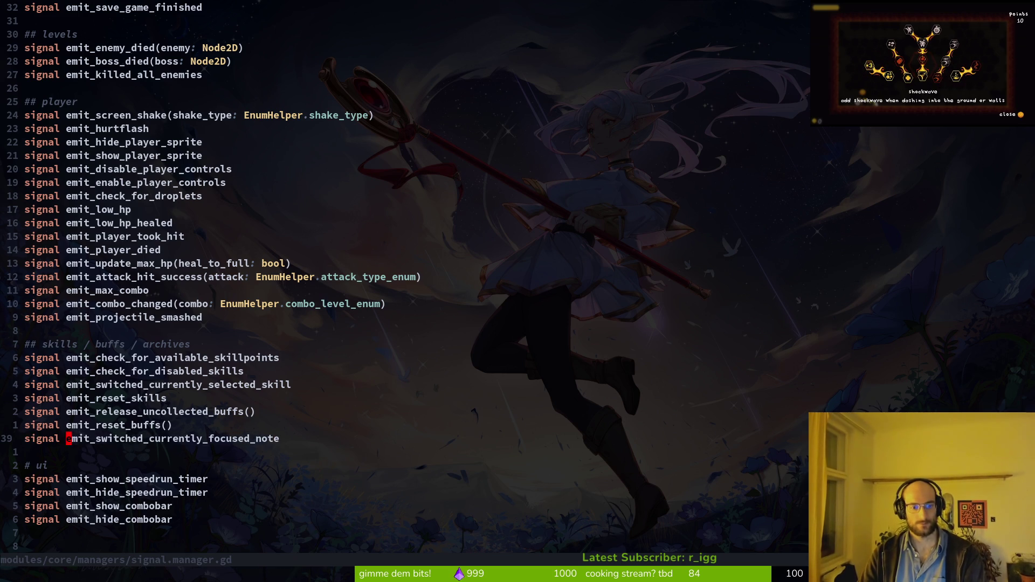
Step: Open archives_overlay.gd through the project file finder
{"action": "key", "text": "space"}
{"action": "key", "text": "f"}
{"action": "key", "text": "f"}
{"action": "type", "text": "archov"}
{"action": "key", "text": "Return"}
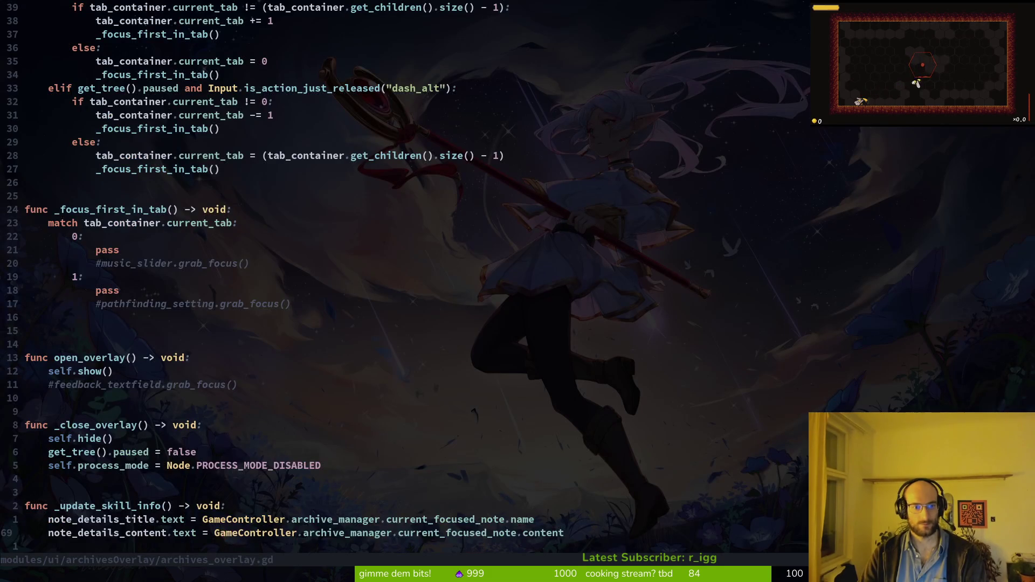
Step: In _ready, connect GameController.signal_manager.emit_switched_currently_focused_note to _update_skill_info and save
{"action": "key", "text": "g"}
{"action": "key", "text": "g"}
{"action": "key", "text": "3"}
{"action": "key", "text": "j"}
{"action": "key", "text": "o"}
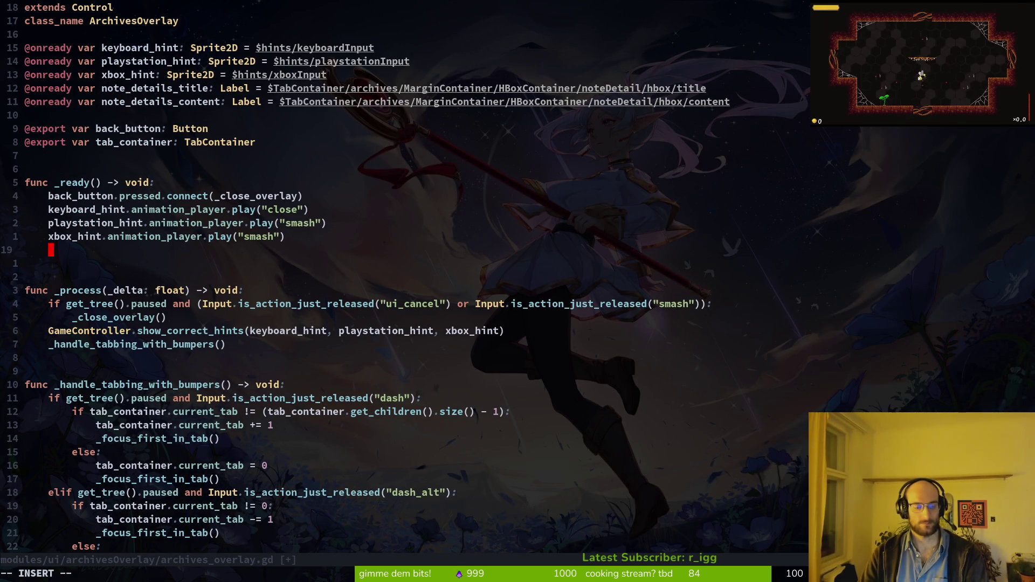
{"action": "type", "text": "GameController.sig"}
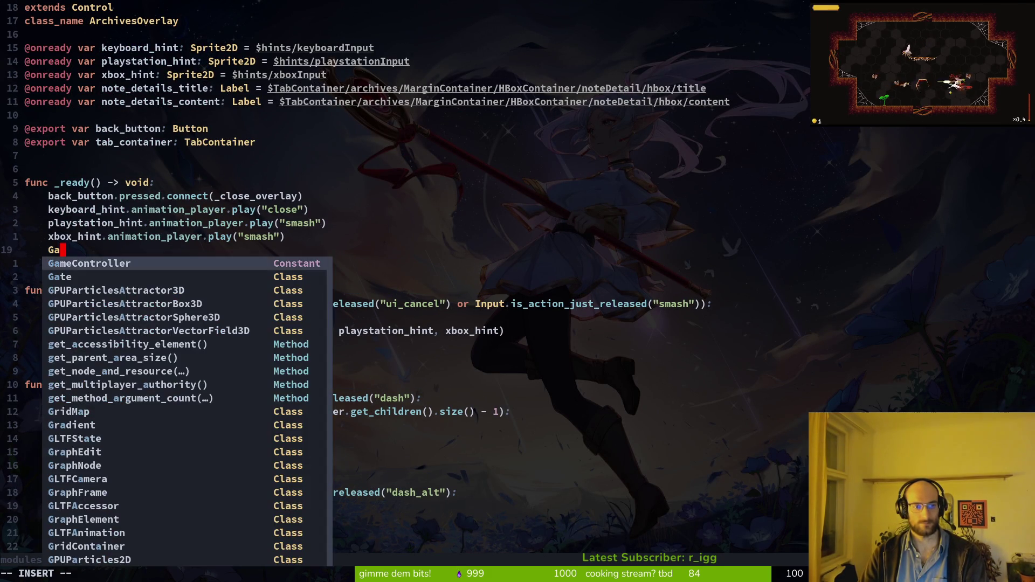
{"action": "key", "text": "Tab"}
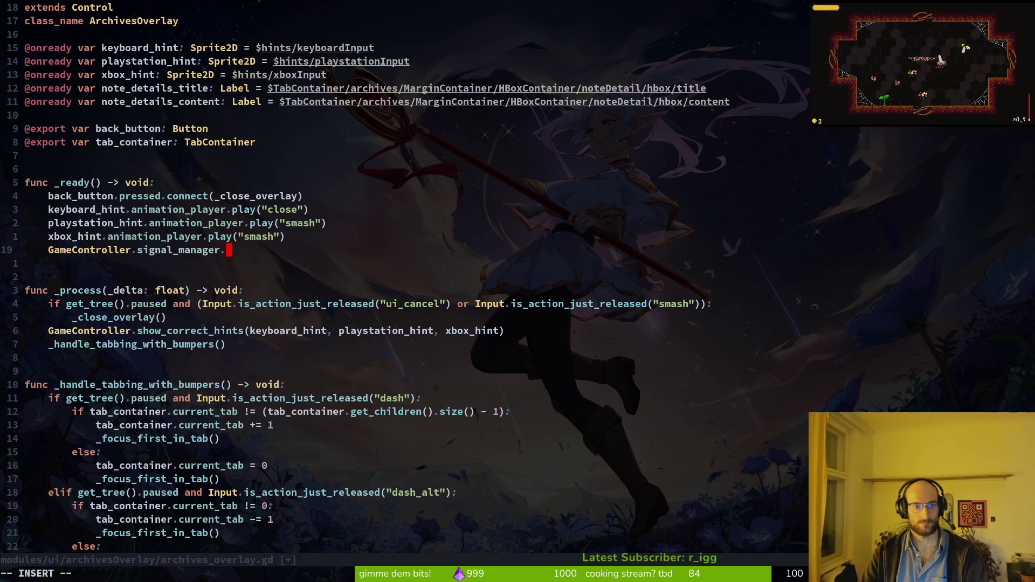
{"action": "type", "text": ".emit_switched_currently_focused_note"}
{"action": "type", "text": "A"}
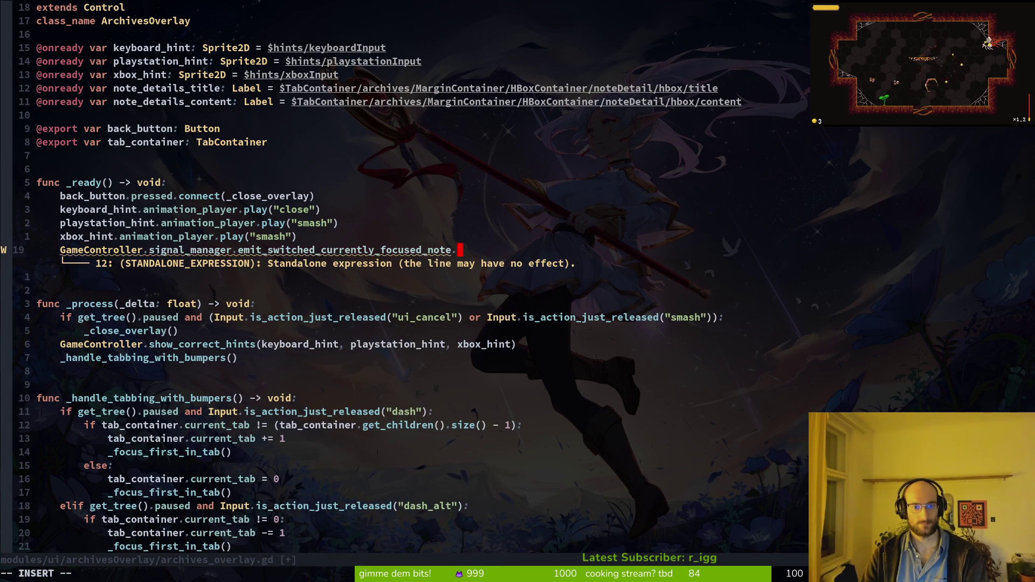
{"action": "type", "text": ".e"}
{"action": "type", "text": "nect("}
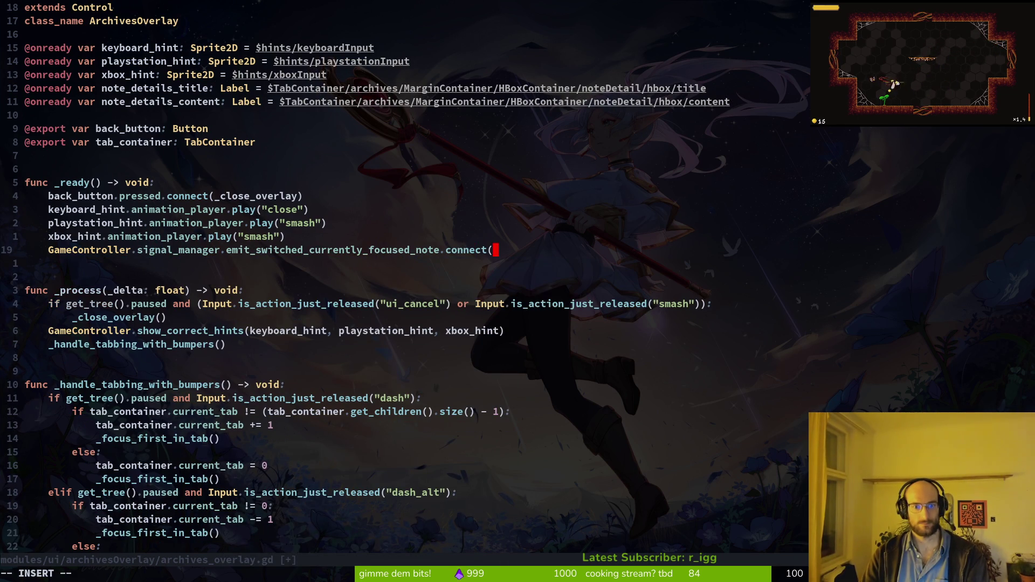
{"action": "type", "text": "_upda"}
{"action": "key", "text": "Tab"}
{"action": "type", "text": ")"}
{"action": "key", "text": "Escape"}
{"action": "type", "text": ":w"}
{"action": "key", "text": "Return"}
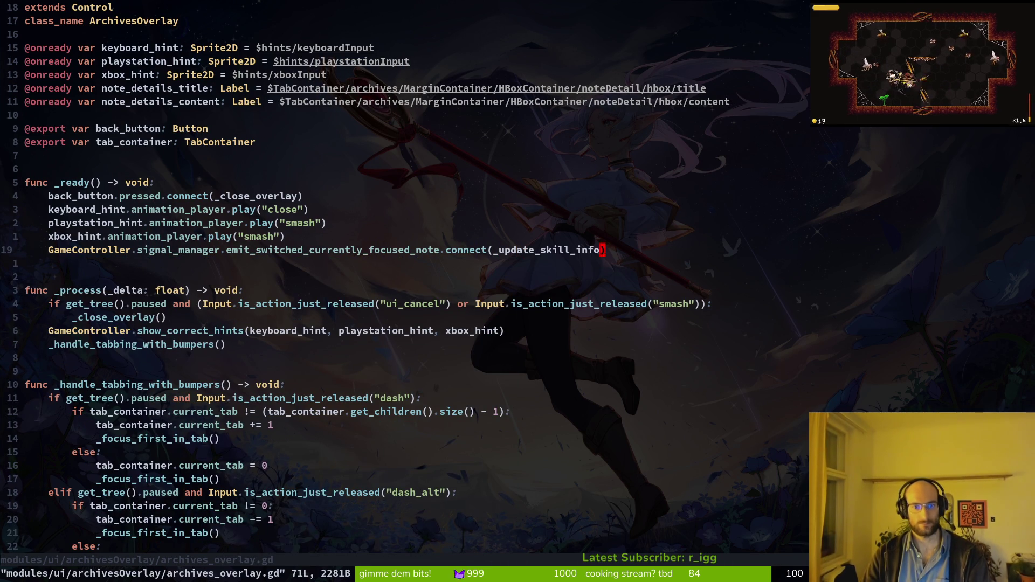
Step: Rename the callback to _update_note_details in both the connect call and function definition, saving
{"action": "type", "text": "ciw_update_"}
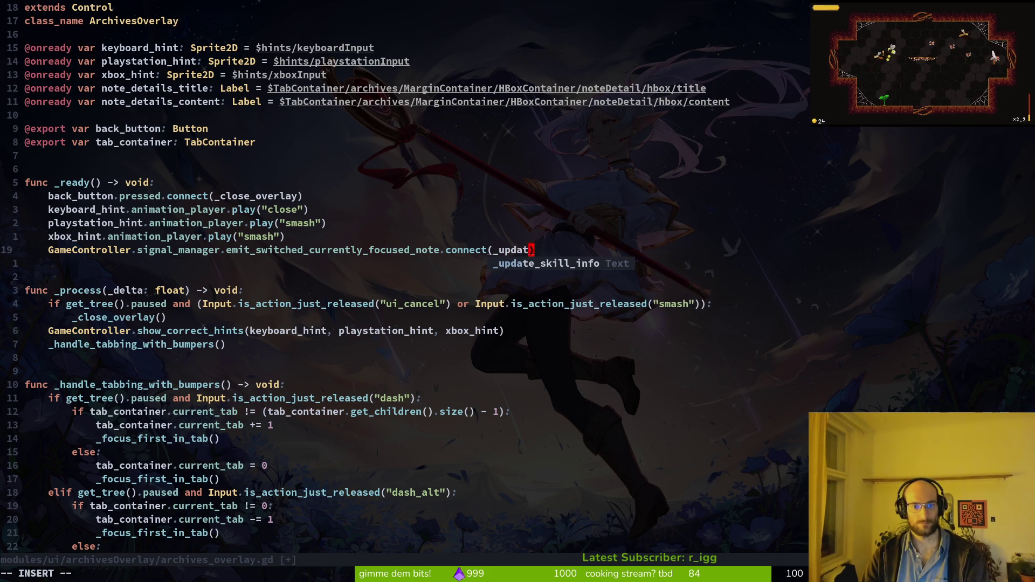
{"action": "type", "text": "note"}
{"action": "type", "text": "details)"}
{"action": "key", "text": "Escape"}
{"action": "type", "text": "b"}
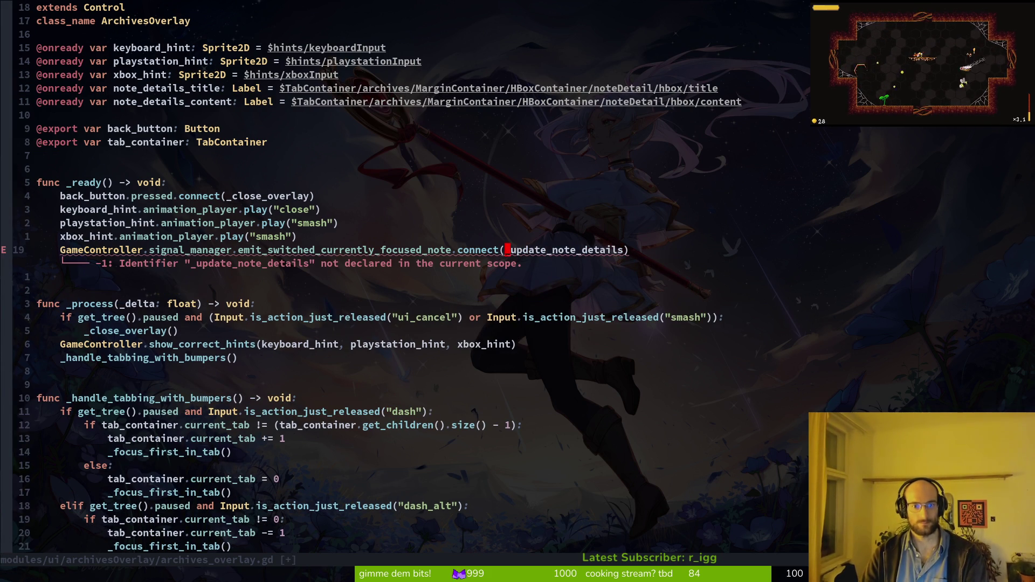
{"action": "type", "text": ":w"}
{"action": "key", "text": "Return"}
{"action": "key", "text": "shift+g"}
{"action": "key", "text": "k"}
{"action": "key", "text": "k"}
{"action": "key", "text": "k"}
{"action": "type", "text": "wvep:w"}
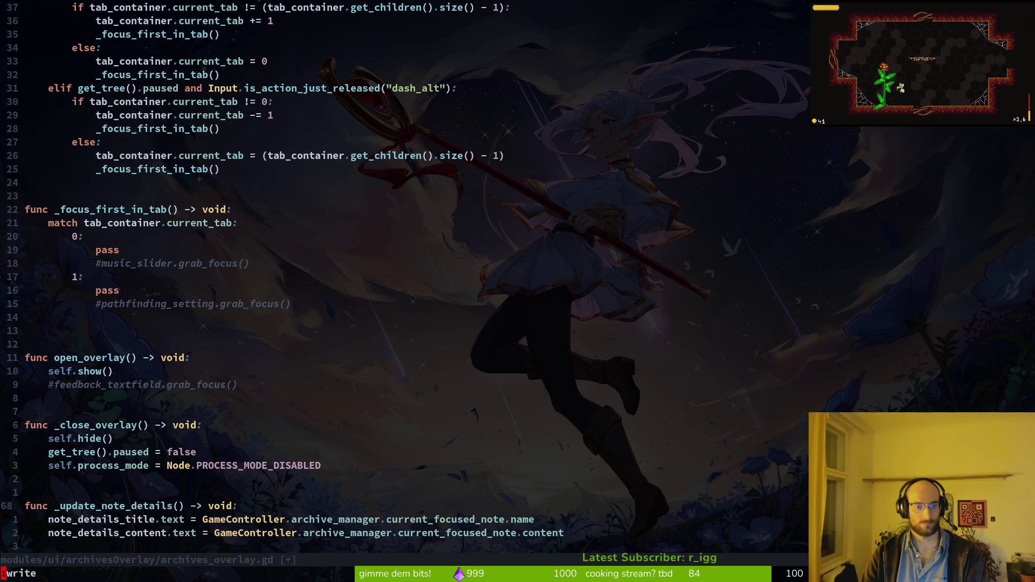
{"action": "key", "text": "Return"}
{"action": "key", "text": "j"}
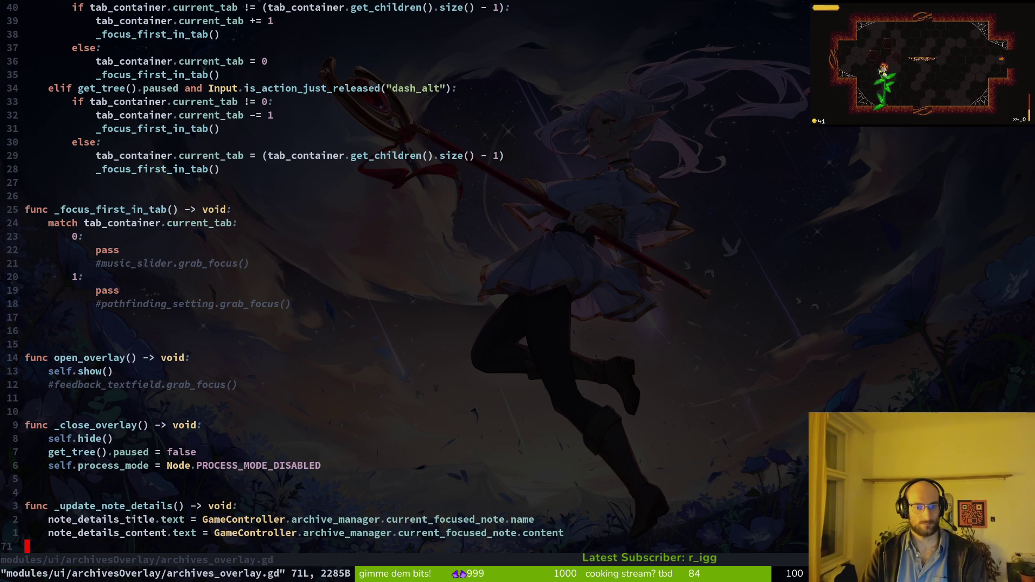
{"action": "key", "text": "ctrl+u"}
{"action": "key", "text": "ctrl+u"}
{"action": "key", "text": "ctrl+u"}
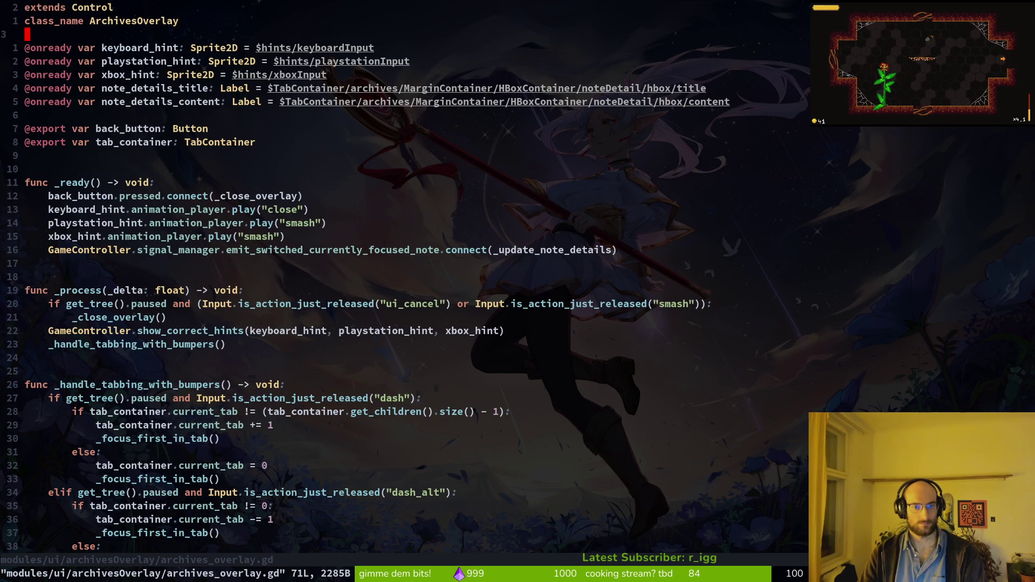
{"action": "type", "text": ":write"}
Step: Open note_list_item.gd through the project file finder
{"action": "key", "text": "ctrl+p"}
{"action": "type", "text": "li"}
{"action": "key", "text": "Return"}
Step: Open skill_icon.gd and copy its mouse and focus signal connection lines
{"action": "key", "text": "k"}
{"action": "key", "text": "k"}
{"action": "key", "text": "k"}
{"action": "key", "text": "k"}
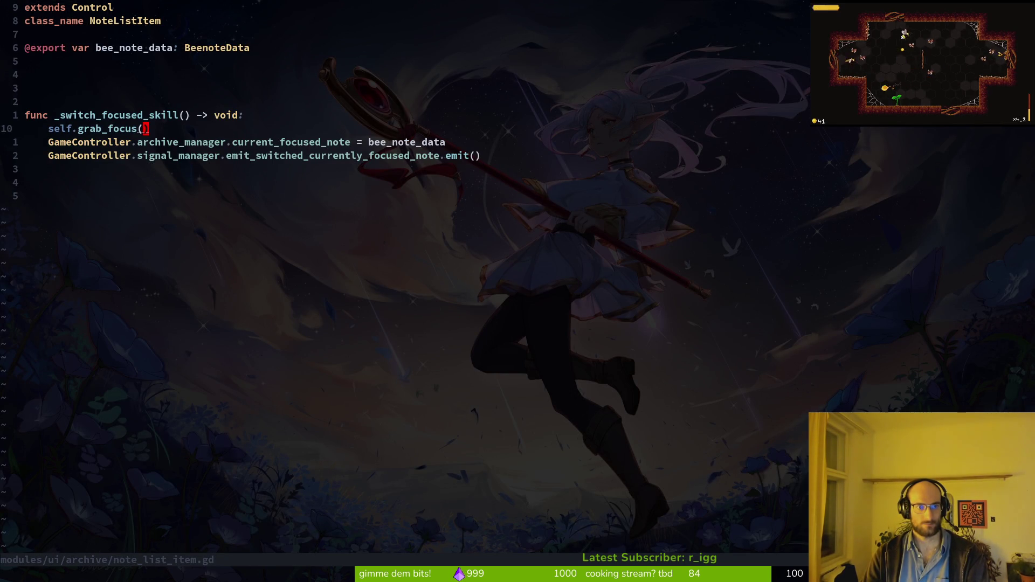
{"action": "key", "text": "k"}
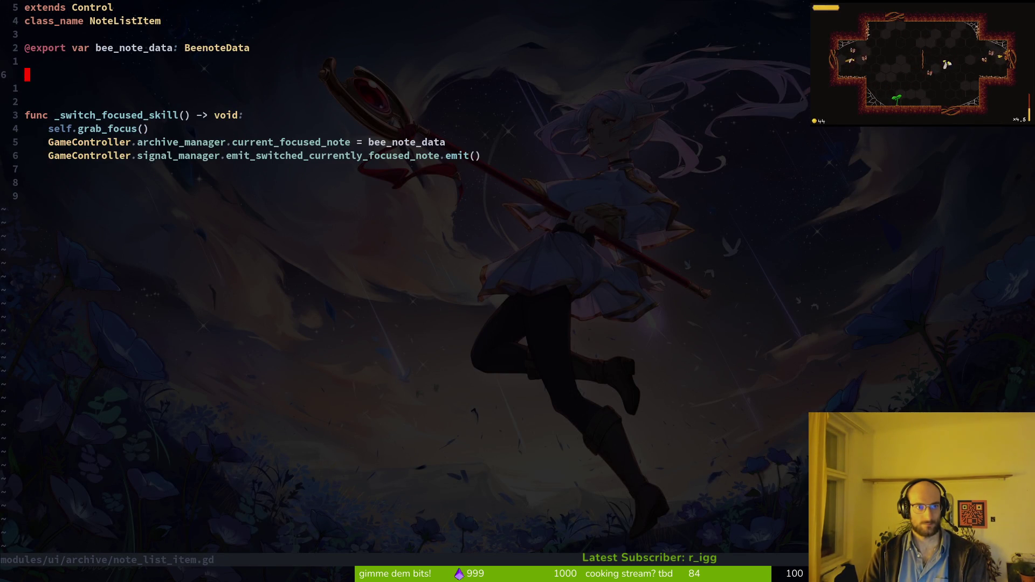
{"action": "key", "text": "ctrl+p"}
{"action": "type", "text": "skillicon"}
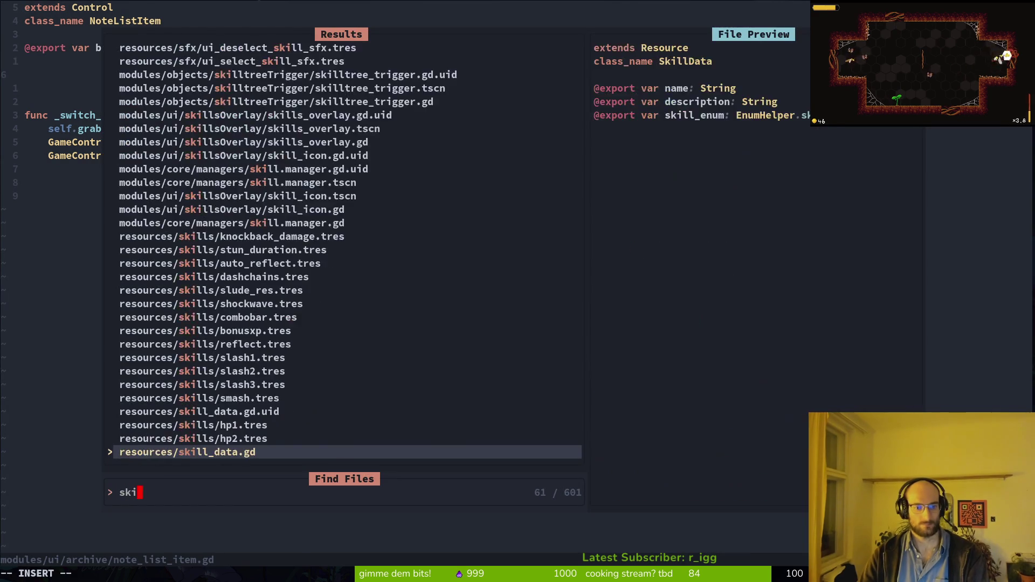
{"action": "key", "text": "Return"}
{"action": "key", "text": "ctrl+u"}
{"action": "key", "text": "j"}
{"action": "key", "text": "j"}
{"action": "key", "text": "j"}
{"action": "key", "text": "k"}
{"action": "key", "text": "j"}
{"action": "key", "text": "shift+v"}
{"action": "key", "text": "j"}
{"action": "key", "text": "j"}
{"action": "key", "text": "y"}
Step: Search the project for _switch_focused_skill and copy skill_icon.gd's three connection lines
{"action": "key", "text": "k"}
{"action": "key", "text": "w"}
{"action": "key", "text": "w"}
{"action": "key", "text": "w"}
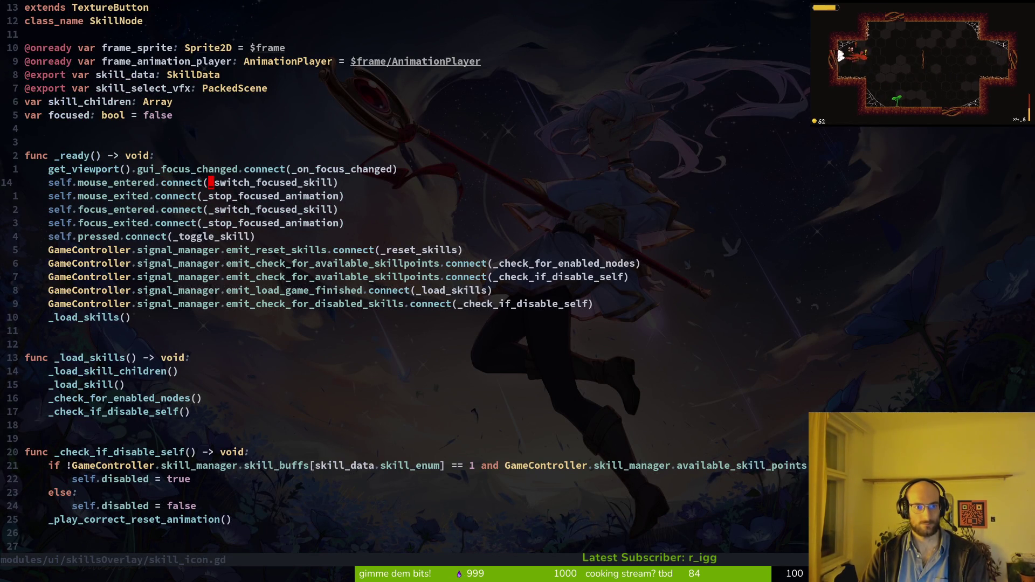
{"action": "key", "text": "Return"}
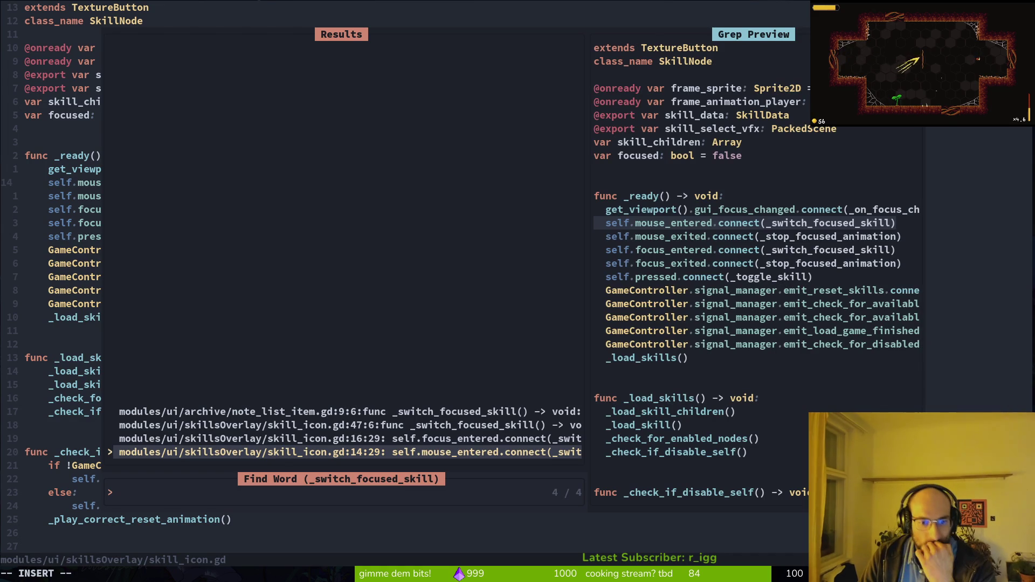
{"action": "key", "text": "Up"}
{"action": "key", "text": "Up"}
{"action": "key", "text": "Up"}
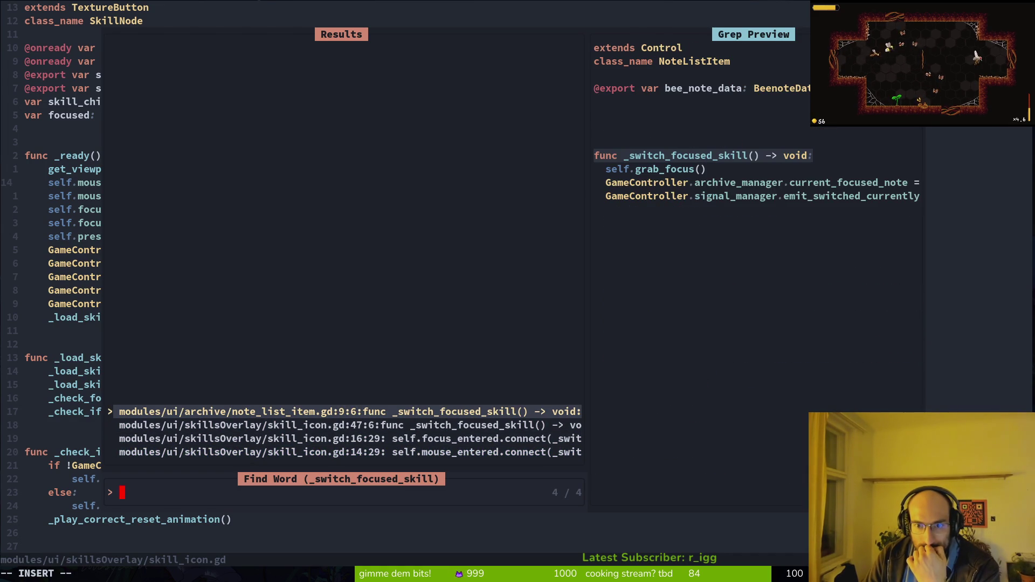
{"action": "key", "text": "Down"}
{"action": "key", "text": "Down"}
{"action": "key", "text": "Return"}
{"action": "key", "text": "shift+v"}
{"action": "key", "text": "k"}
{"action": "key", "text": "k"}
{"action": "key", "text": "y"}
Step: Paste the connections into note_list_item.gd under func _ready() -> void:, drop mouse_exited, and save
{"action": "key", "text": "ctrl+o"}
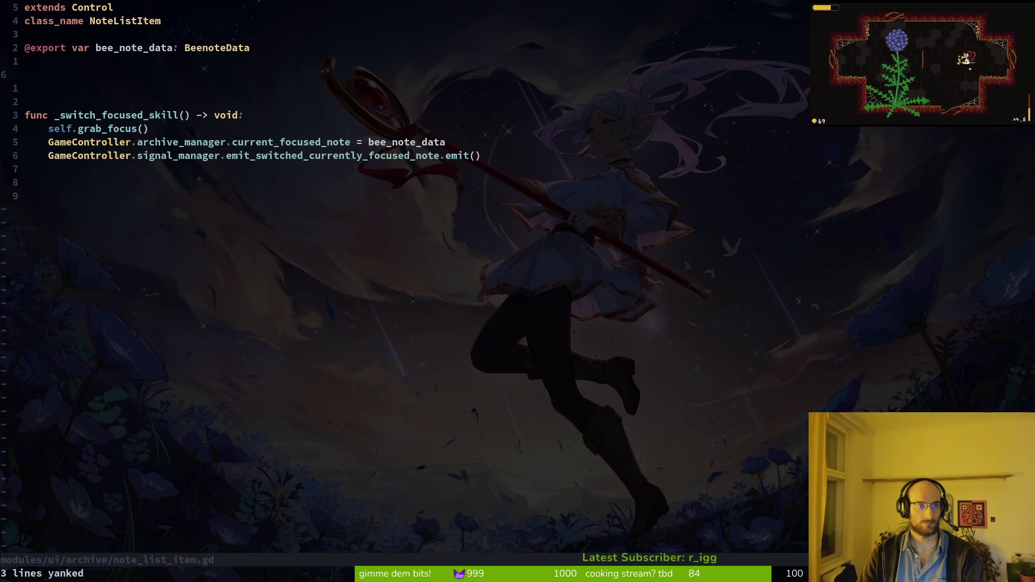
{"action": "key", "text": "p"}
{"action": "key", "text": "ctrl+o"}
{"action": "key", "text": "shift+v"}
{"action": "key", "text": "Escape"}
{"action": "key", "text": "ctrl+i"}
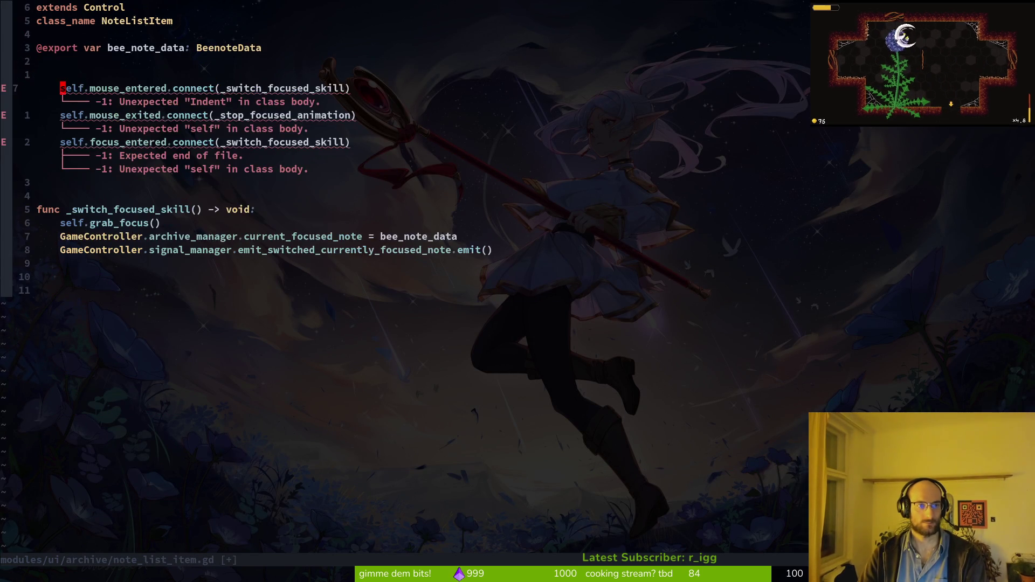
{"action": "type", "text": "func _ready() -> void:"}
{"action": "key", "text": "Escape"}
{"action": "key", "text": "j"}
{"action": "key", "text": "d"}
{"action": "key", "text": "d"}
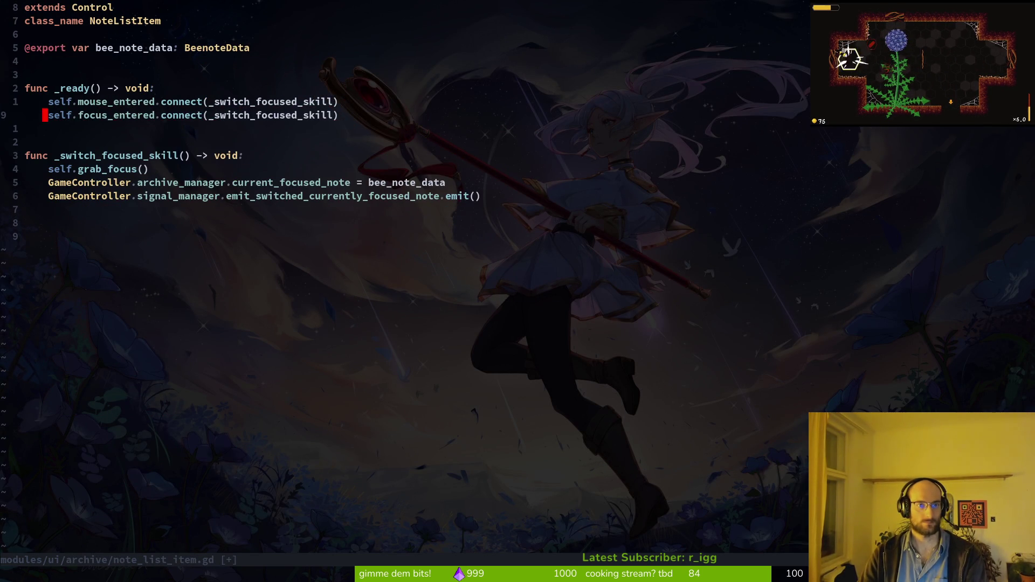
{"action": "type", "text": "k:w"}
{"action": "key", "text": "Return"}
{"action": "key", "text": "j"}
{"action": "key", "text": "j"}
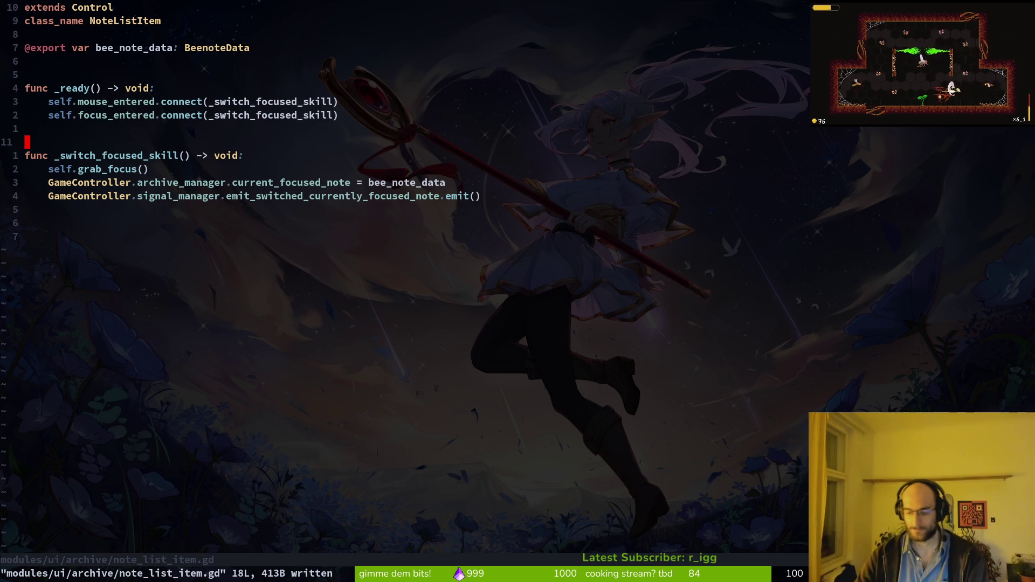
Step: Open archives_overlay.gd, scroll to _update_note_details, and return to Godot
{"action": "key", "text": "space"}
{"action": "key", "text": "f"}
{"action": "key", "text": "f"}
{"action": "type", "text": "archivesov"}
{"action": "key", "text": "Return"}
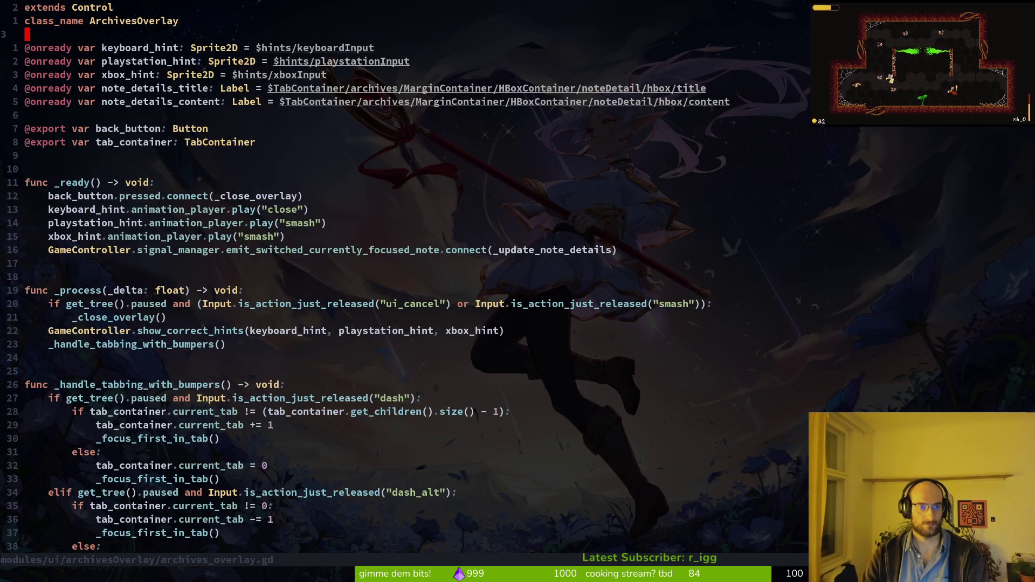
{"action": "key", "text": "ctrl+d"}
{"action": "key", "text": "ctrl+d"}
{"action": "key", "text": "ctrl+d"}
{"action": "key", "text": "alt+Tab"}
{"action": "key", "text": "alt+Tab"}
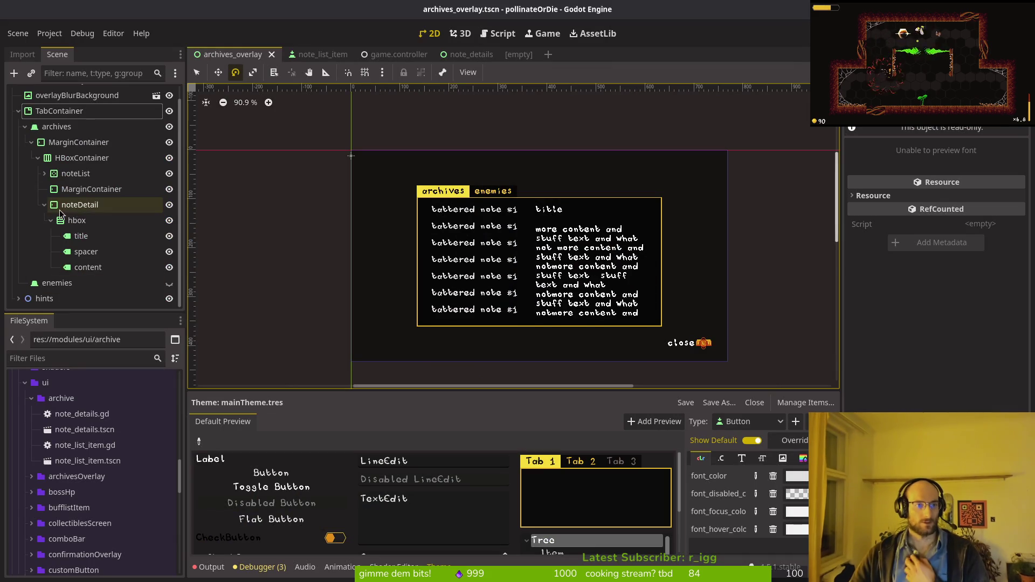
Step: Expand noteList in the Scene dock and give the first note list item 1-4.tres
{"action": "left_click", "coordinate": [51, 219]}
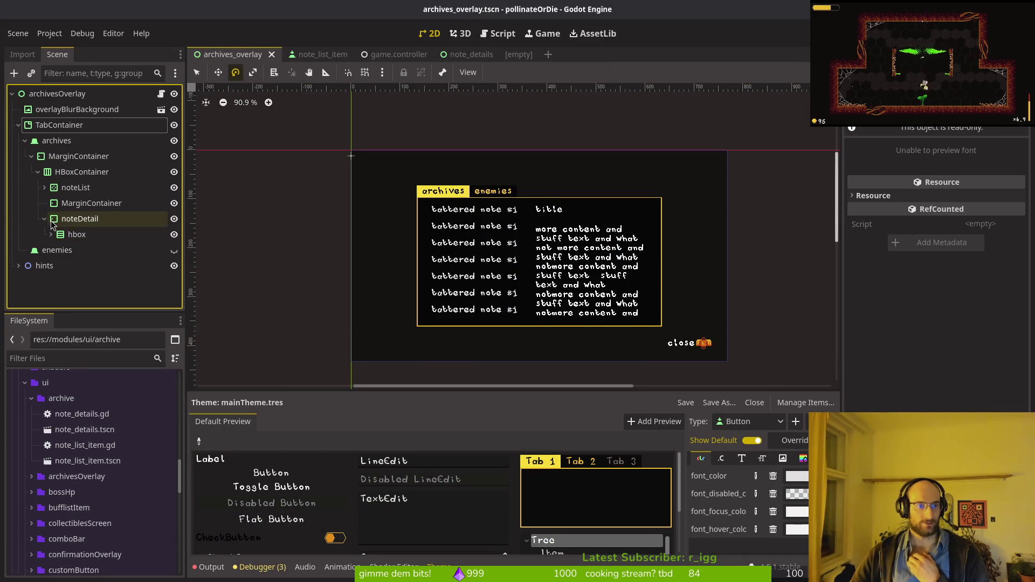
{"action": "left_click", "coordinate": [44, 219]}
{"action": "left_click", "coordinate": [48, 203]}
{"action": "left_click", "coordinate": [431, 209]}
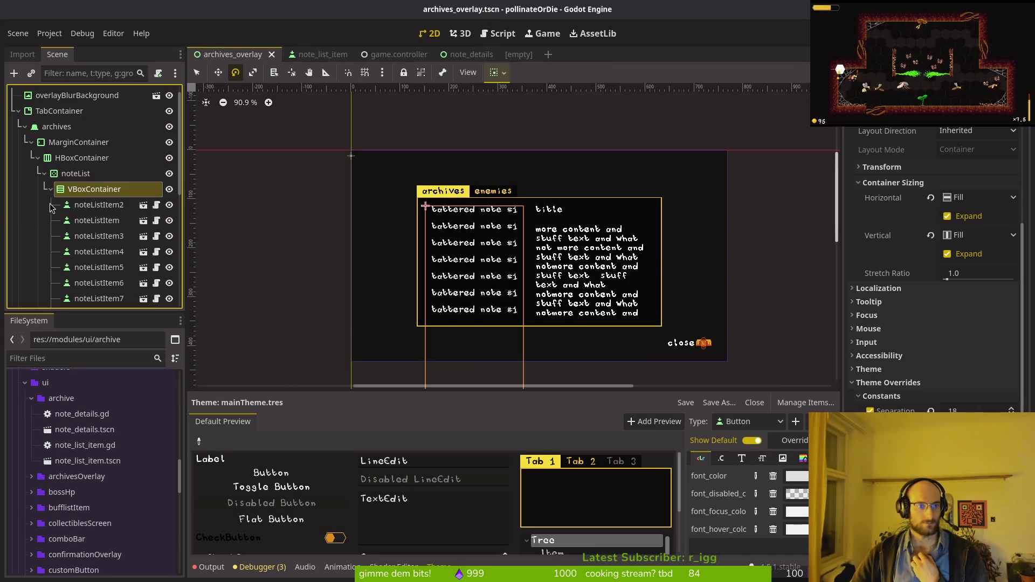
{"action": "left_click", "coordinate": [964, 145]}
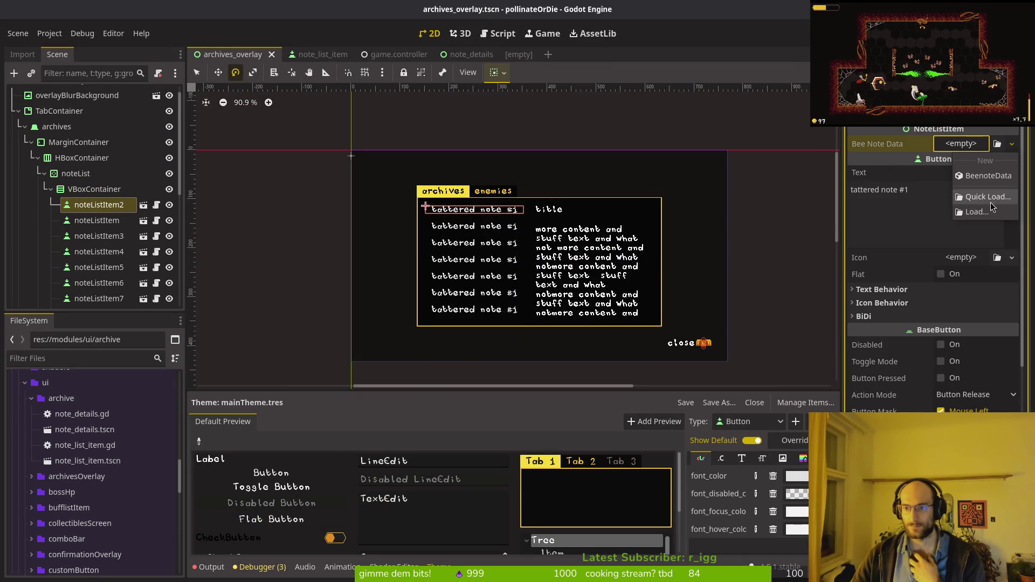
{"action": "left_click", "coordinate": [970, 207]}
{"action": "left_click", "coordinate": [374, 159]}
Step: Assign 1-3.tres as the second note list item's Bee Note Data and save the scene
{"action": "left_click", "coordinate": [469, 226]}
{"action": "left_click", "coordinate": [965, 144]}
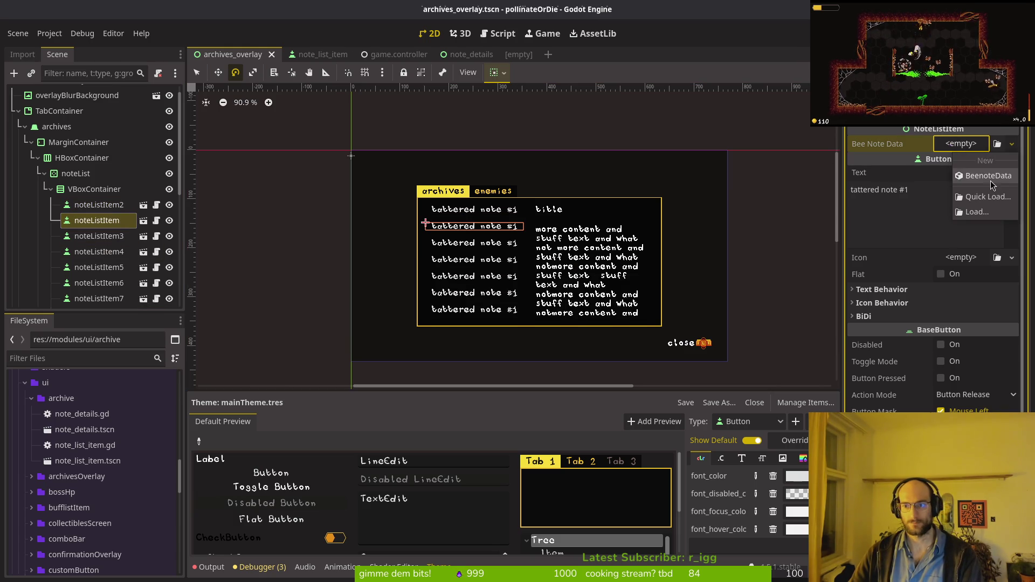
{"action": "left_click", "coordinate": [916, 178]}
{"action": "left_click", "coordinate": [151, 225]}
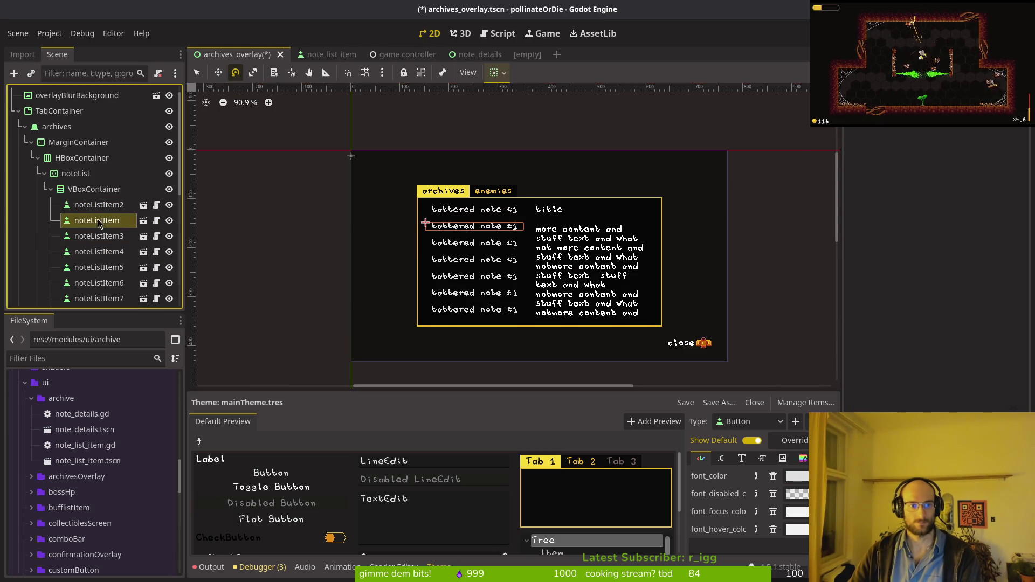
{"action": "left_click", "coordinate": [923, 144]}
{"action": "left_click", "coordinate": [1011, 143]}
{"action": "left_click", "coordinate": [970, 201]}
{"action": "left_click", "coordinate": [383, 195]}
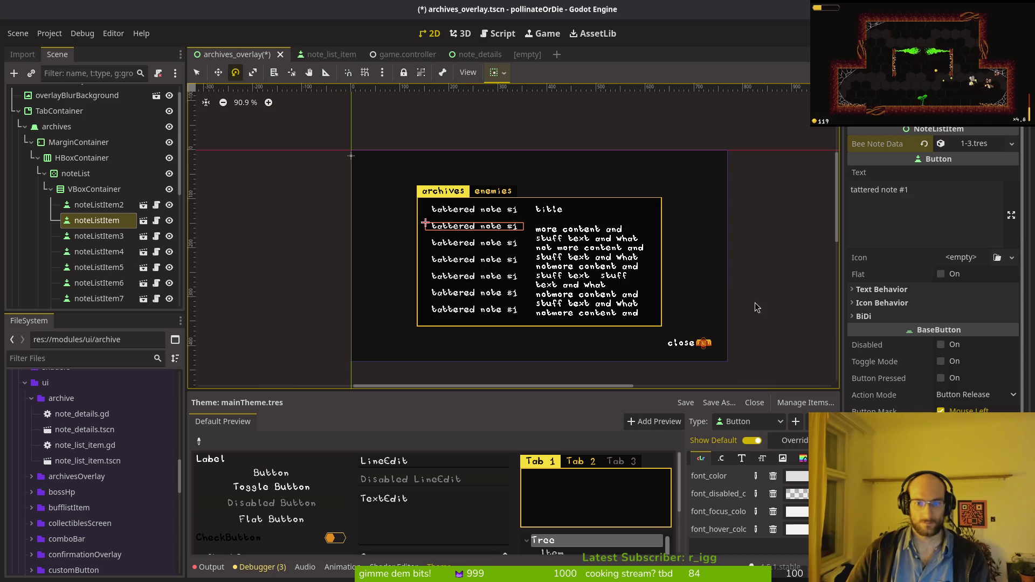
{"action": "key", "text": "ctrl+s"}
Step: Assign 1-2.tres to the third note list item and save the scene
{"action": "left_click", "coordinate": [553, 242]}
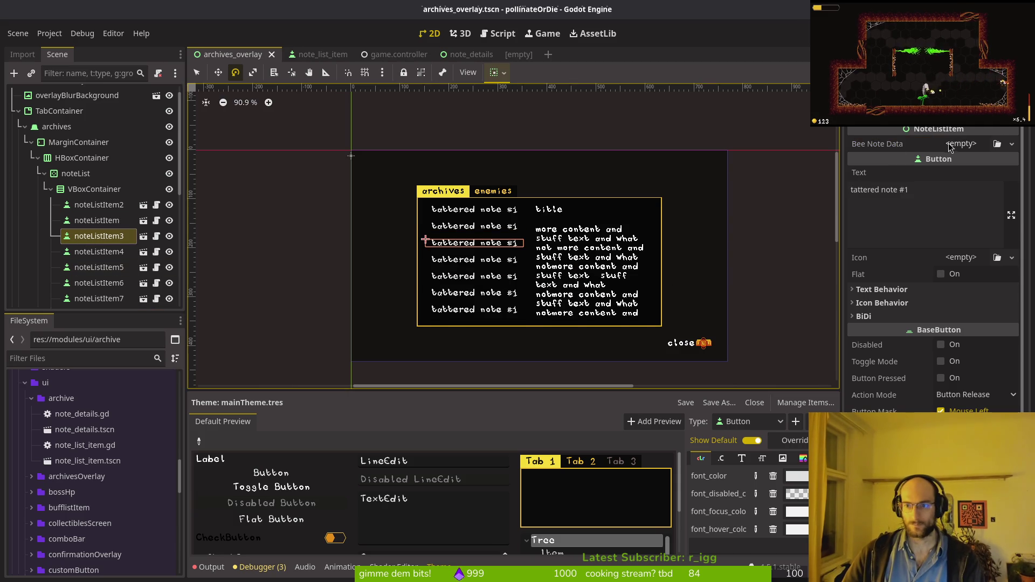
{"action": "left_click", "coordinate": [1011, 143]}
{"action": "left_click", "coordinate": [970, 201]}
{"action": "left_click", "coordinate": [372, 212]}
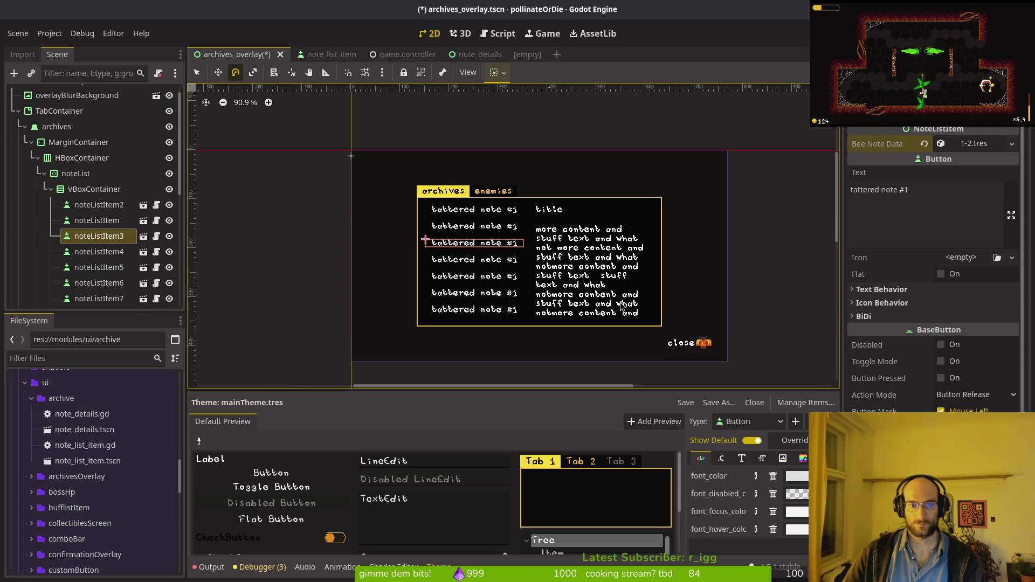
{"action": "key", "text": "ctrl+s"}
{"action": "left_click", "coordinate": [108, 252]}
{"action": "left_click", "coordinate": [115, 206]}
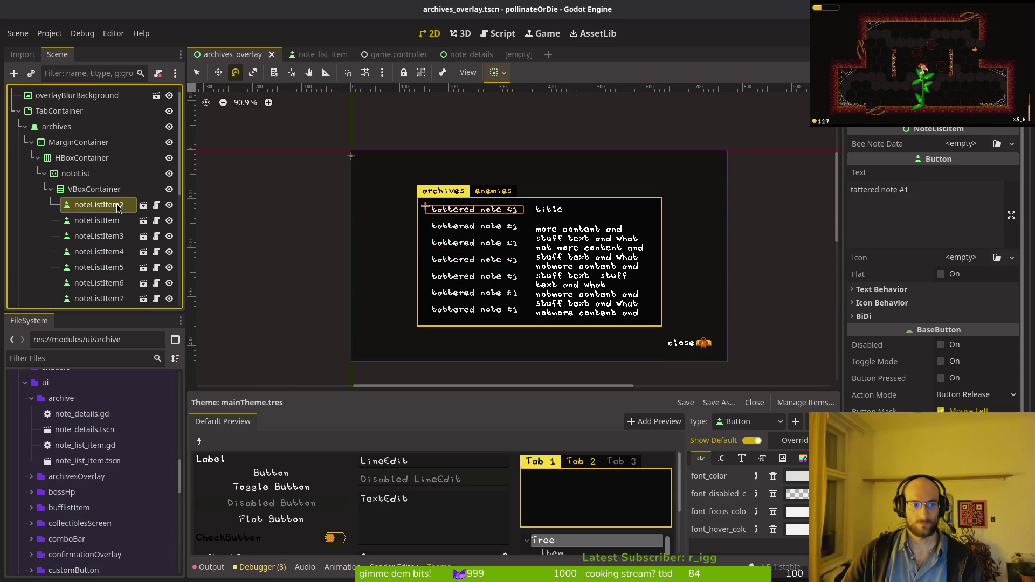
{"action": "left_click", "coordinate": [116, 207]}
Step: Rename the first four note list items to 1-1, 1-2, 1-3 and 1-4
{"action": "type", "text": "1-"}
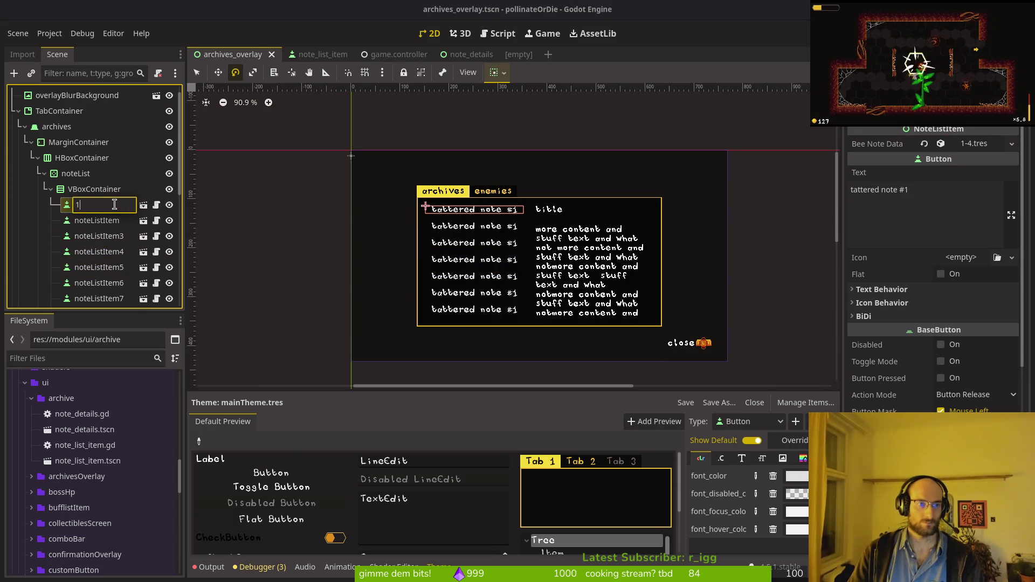
{"action": "type", "text": "1"}
{"action": "key", "text": "Return"}
{"action": "left_click", "coordinate": [90, 222]}
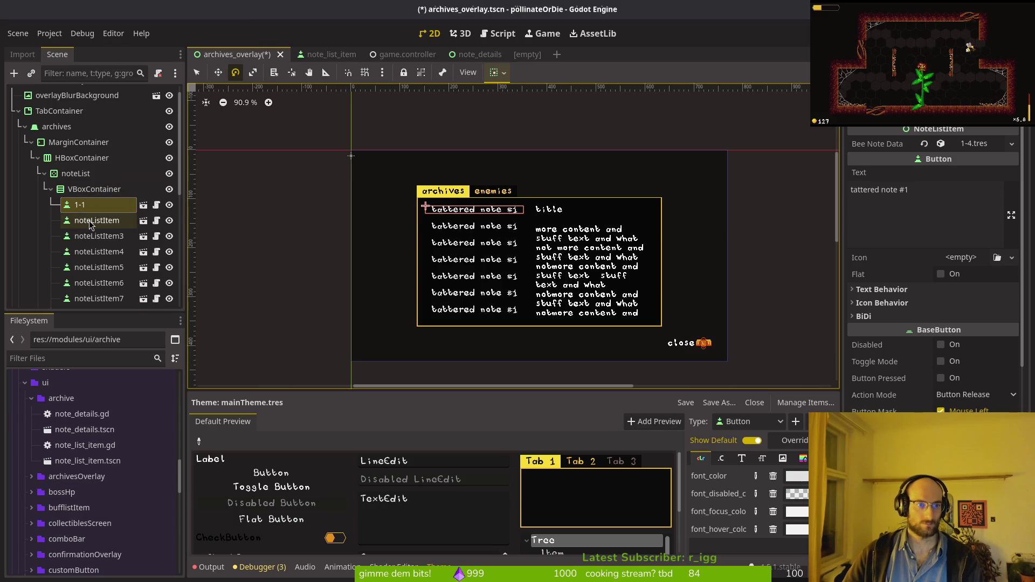
{"action": "left_click", "coordinate": [90, 221]}
{"action": "type", "text": "1-2"}
{"action": "key", "text": "Return"}
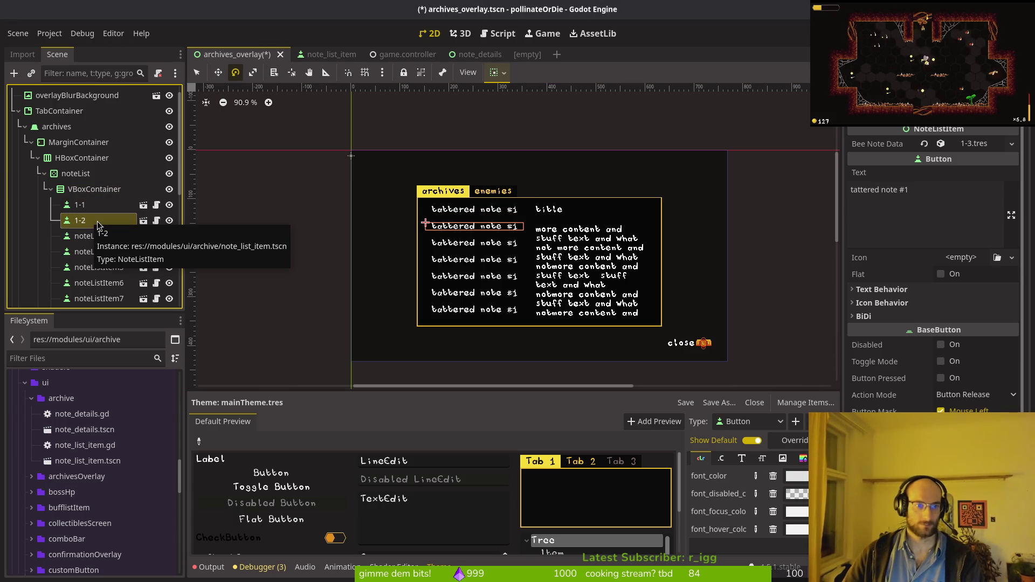
{"action": "key", "text": "Down"}
{"action": "key", "text": "F2"}
{"action": "type", "text": "1-3"}
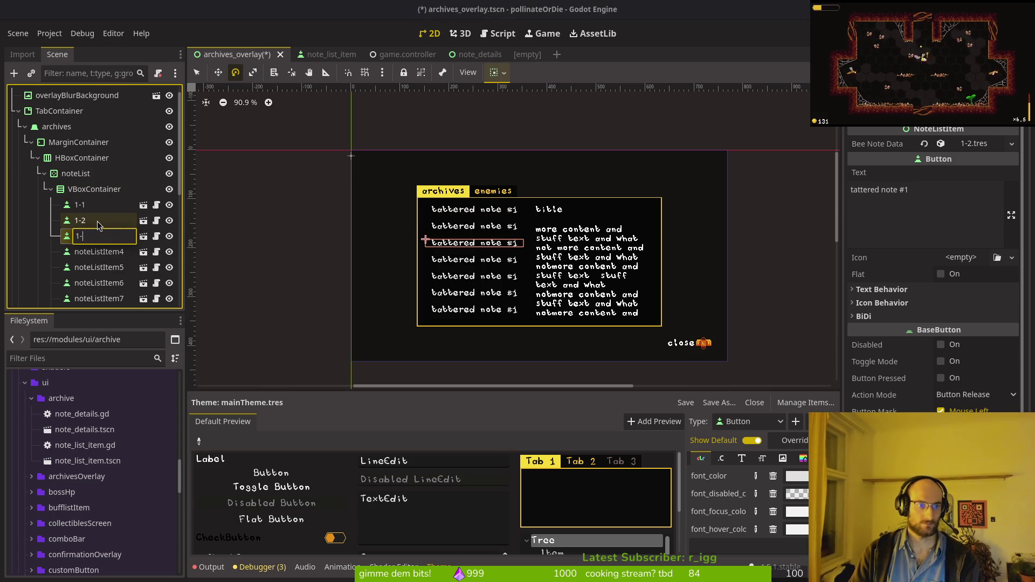
{"action": "key", "text": "Return"}
{"action": "key", "text": "Down"}
{"action": "key", "text": "F2"}
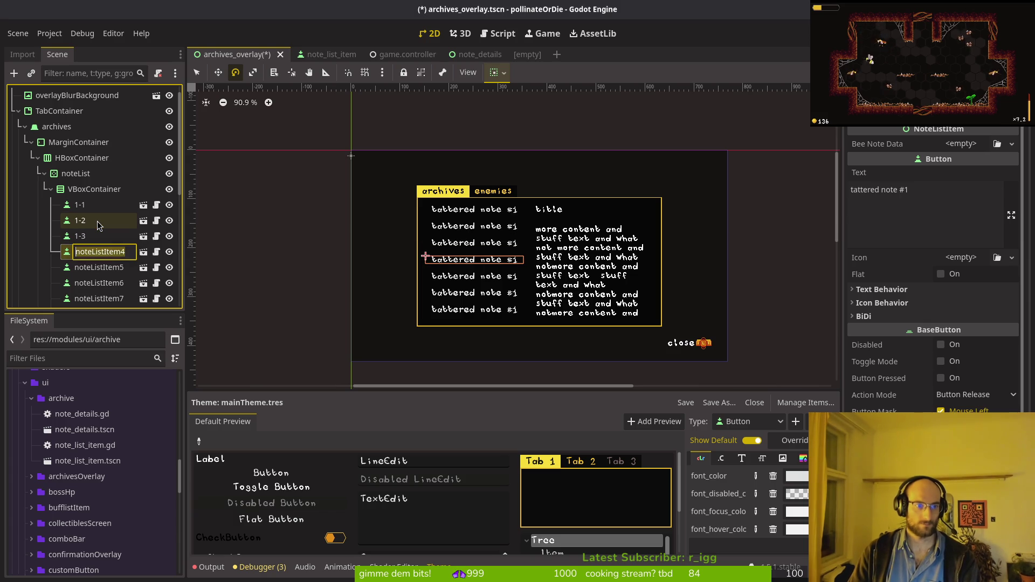
{"action": "type", "text": "1-4"}
{"action": "key", "text": "Return"}
Step: Rename the next three note list items to 2-1, 2-2 and 2-3
{"action": "key", "text": "Down"}
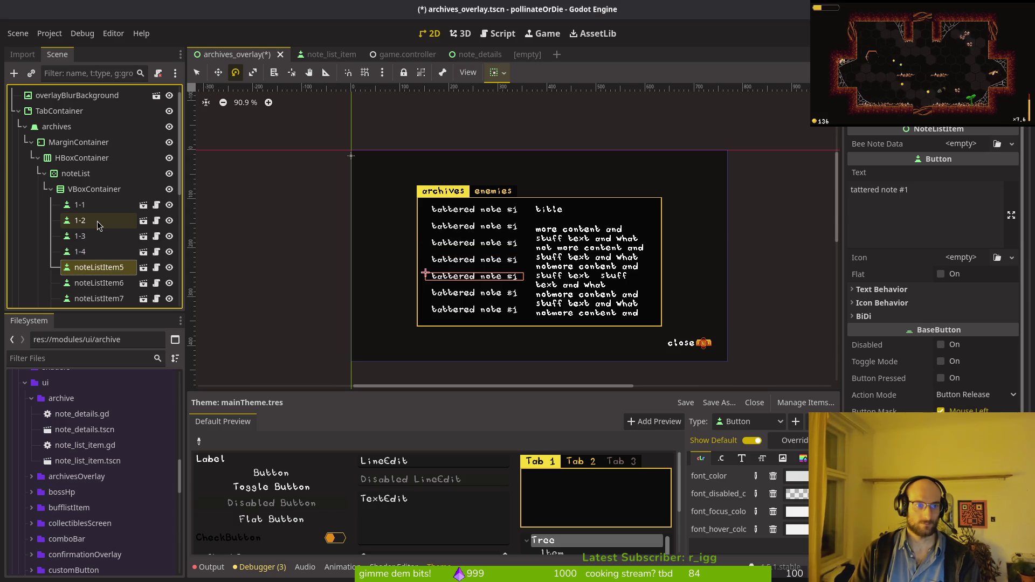
{"action": "key", "text": "F2"}
{"action": "type", "text": "1"}
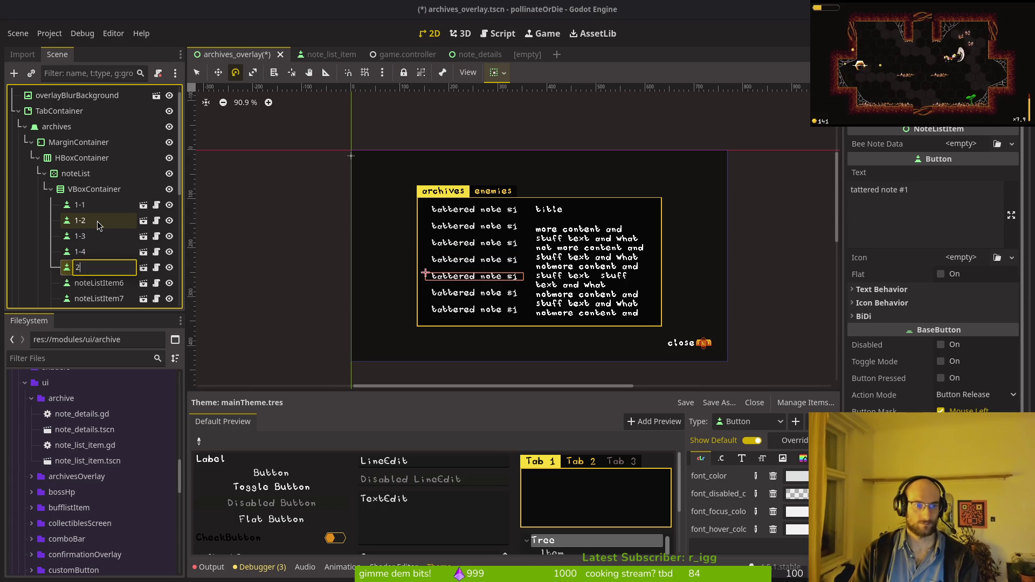
{"action": "key", "text": "Return"}
{"action": "key", "text": "Down"}
{"action": "key", "text": "F2"}
{"action": "type", "text": "2-2"}
{"action": "key", "text": "Return"}
{"action": "key", "text": "Down"}
{"action": "key", "text": "F2"}
{"action": "type", "text": "2-3"}
{"action": "key", "text": "Return"}
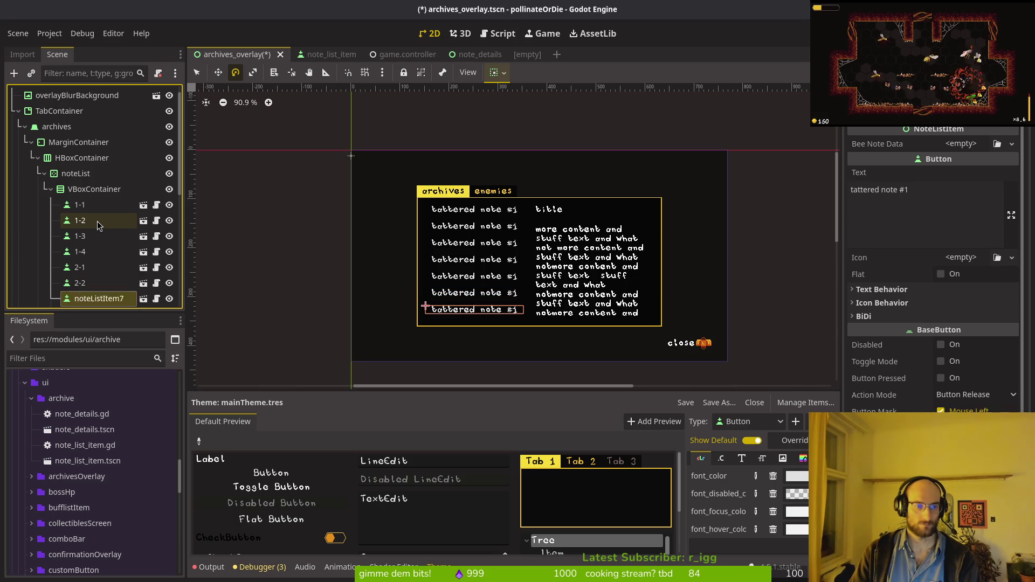
Step: Rename the following two note list items to 2-4 and 2-5
{"action": "key", "text": "Down"}
{"action": "key", "text": "F2"}
{"action": "type", "text": "2-4"}
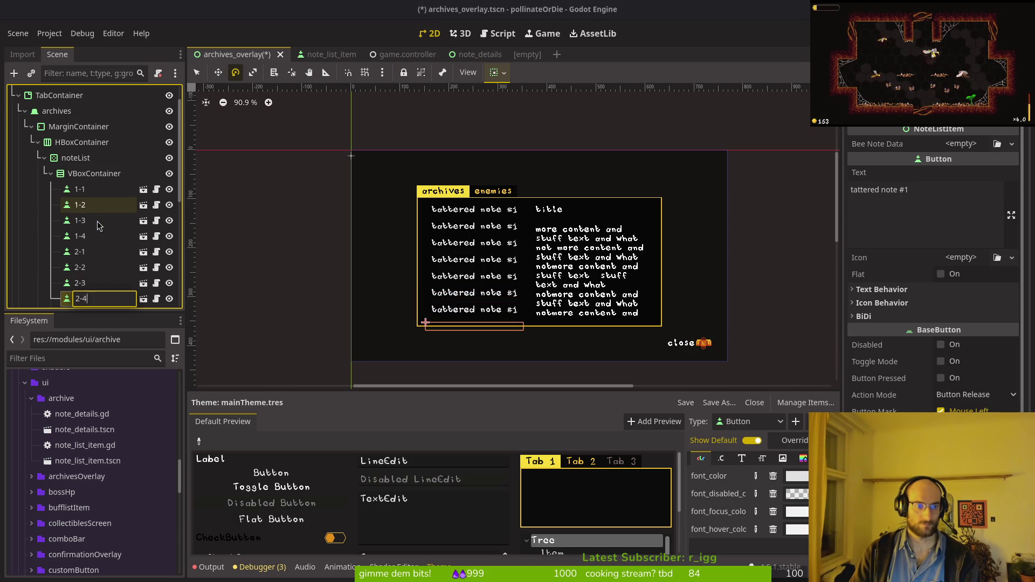
{"action": "key", "text": "Return"}
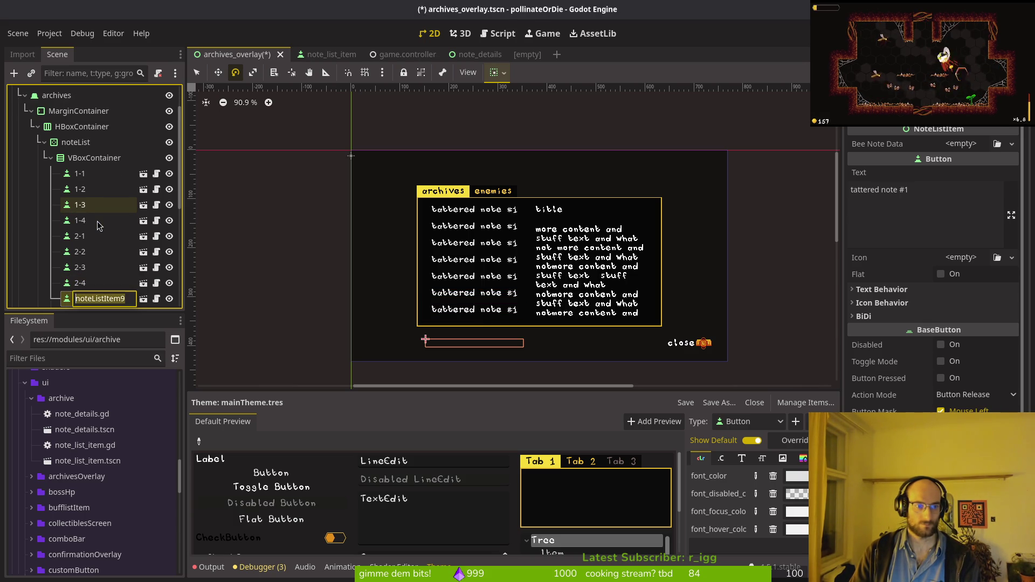
{"action": "type", "text": "2"}
{"action": "key", "text": "Escape"}
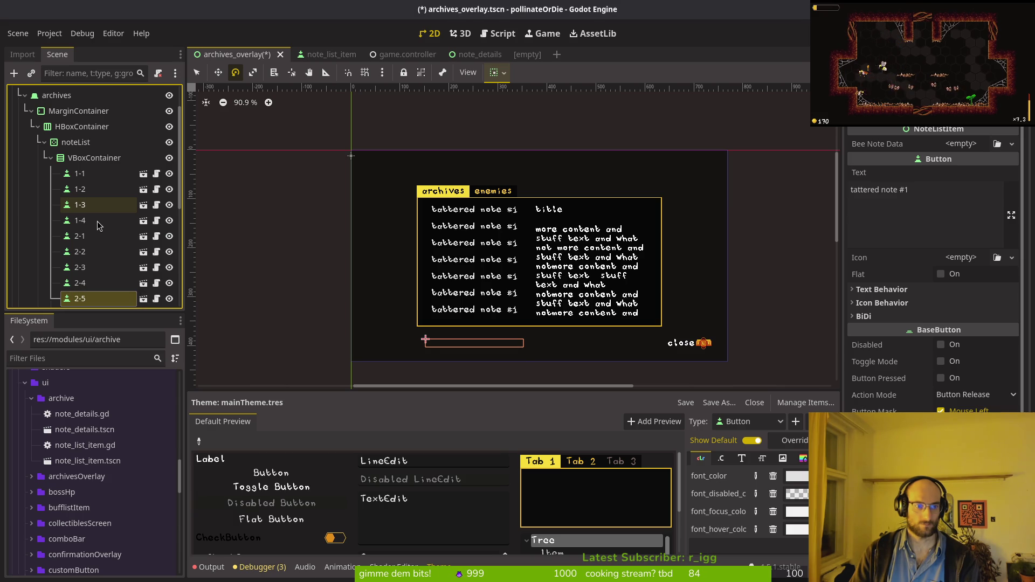
Step: Delete the nine leftover items noteListItem11–19, save the scene, and select 1-1
{"action": "key", "text": "ctrl+z"}
{"action": "key", "text": "Return"}
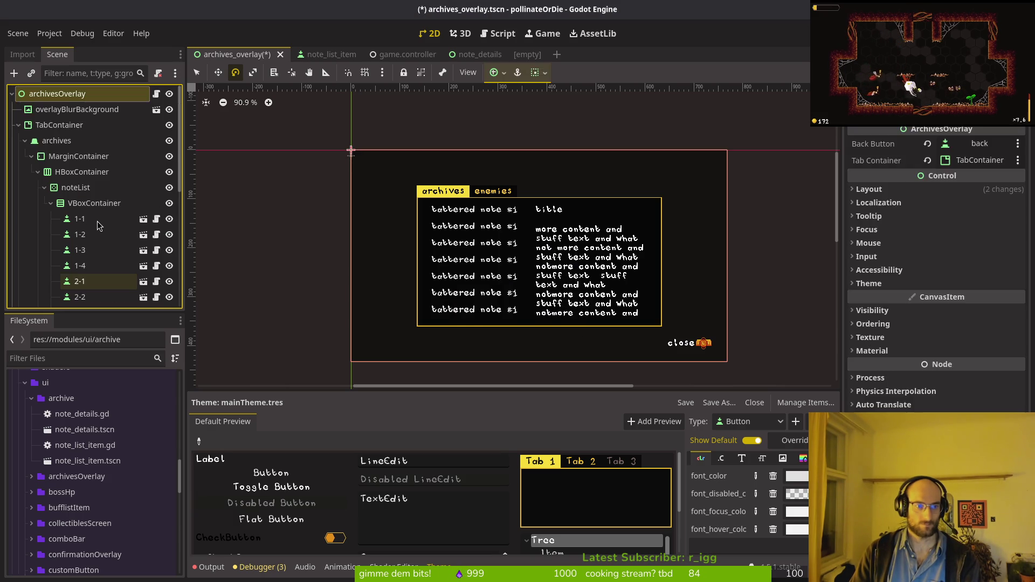
{"action": "key", "text": "ctrl+z"}
{"action": "scroll", "coordinate": [86, 215], "scroll_direction": "down", "scroll_amount": 5}
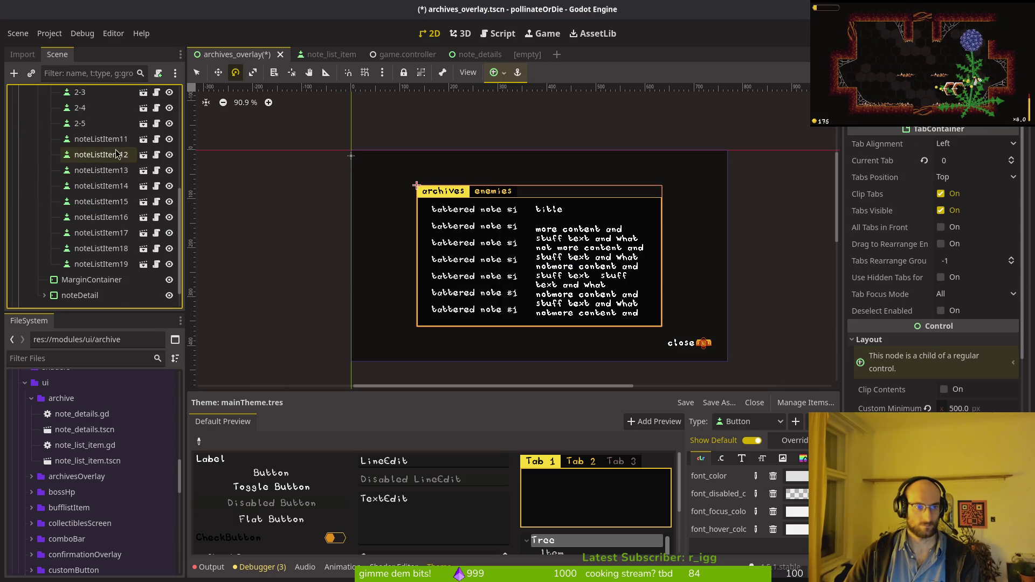
{"action": "left_click", "coordinate": [102, 139]}
{"action": "left_click", "coordinate": [107, 264], "text": "shift"}
{"action": "key", "text": "Delete"}
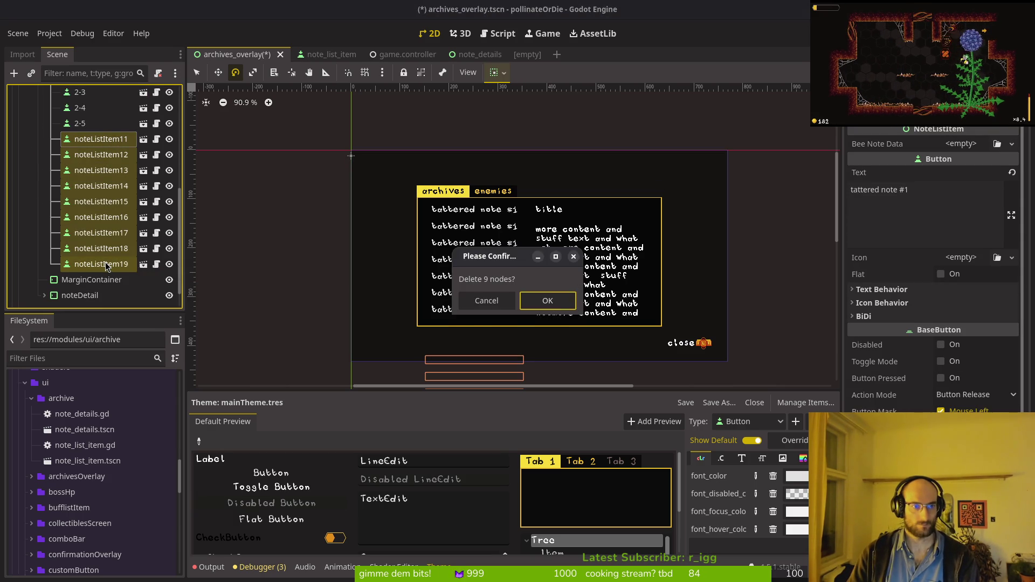
{"action": "key", "text": "Return"}
{"action": "key", "text": "ctrl+s"}
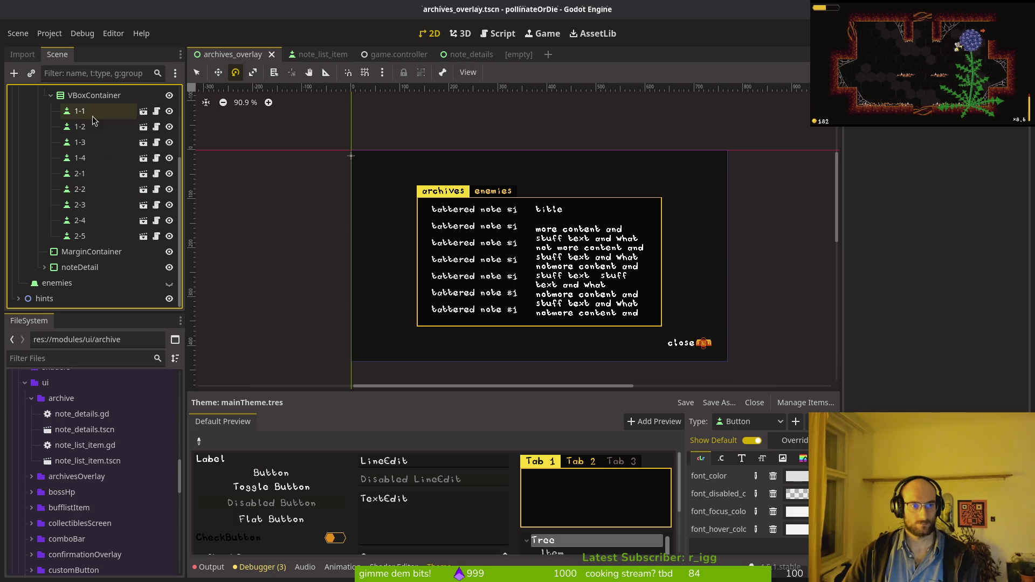
{"action": "left_click", "coordinate": [90, 111]}
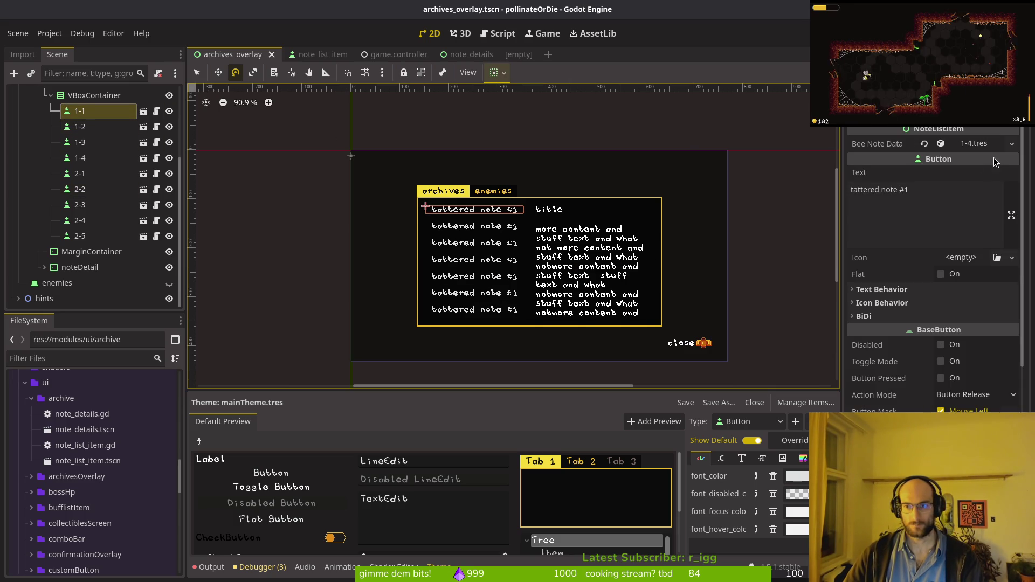
Step: Assign 1-1.tres to item 1-1 and 1-2.tres to item 1-2, then save
{"action": "left_click", "coordinate": [922, 144]}
{"action": "left_click", "coordinate": [961, 143]}
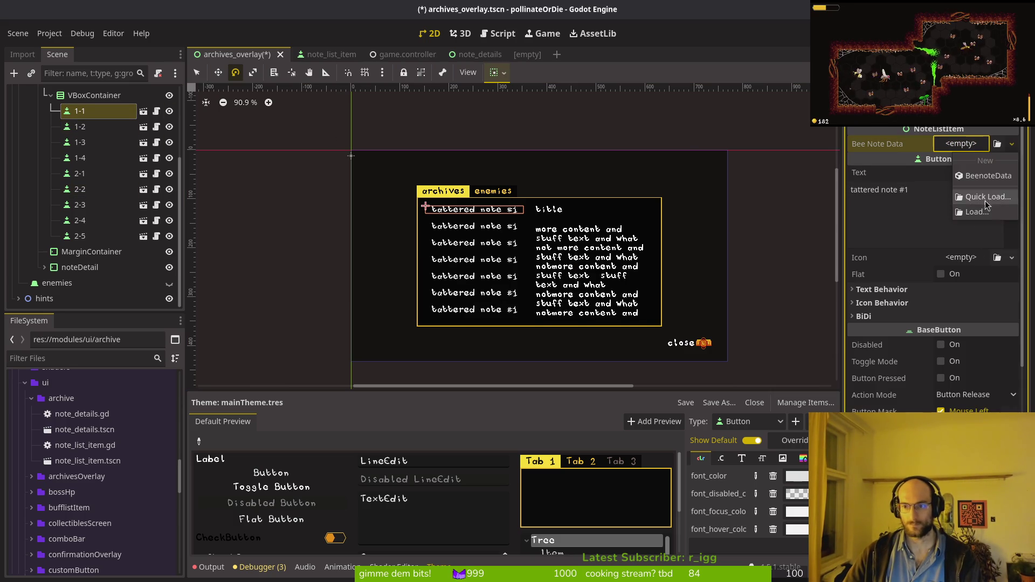
{"action": "left_click", "coordinate": [976, 214]}
{"action": "double_click", "coordinate": [383, 157]}
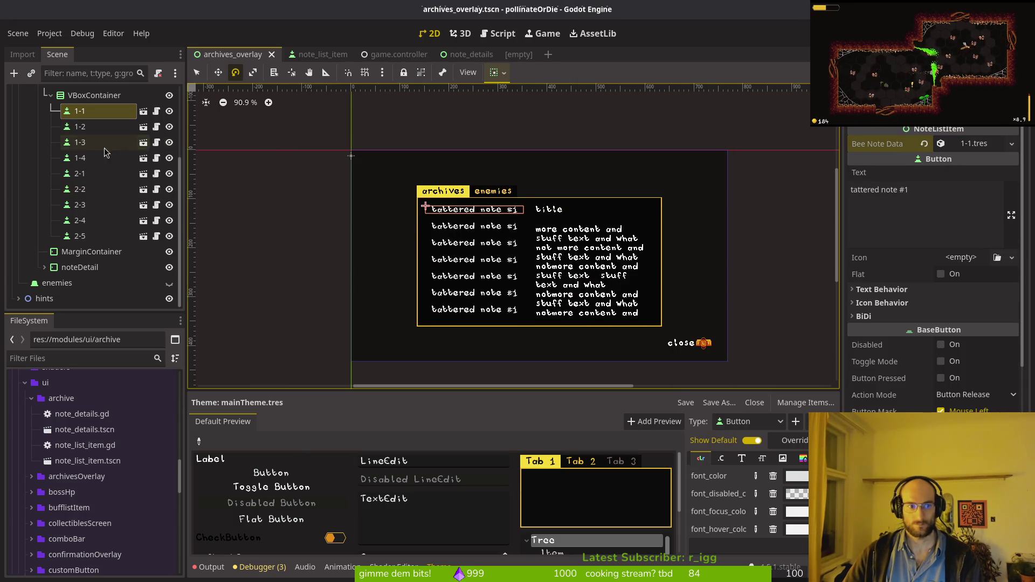
{"action": "left_click", "coordinate": [80, 126]}
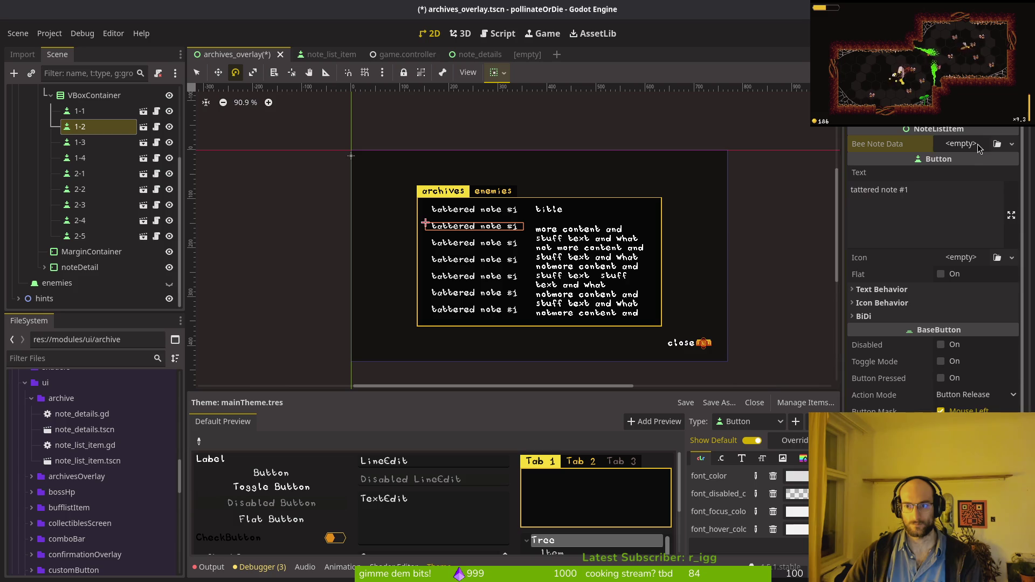
{"action": "left_click", "coordinate": [960, 144]}
{"action": "left_click", "coordinate": [987, 197]}
{"action": "double_click", "coordinate": [377, 183]}
{"action": "key", "text": "ctrl+s"}
Step: Assign 1-3.tres to item 1-3 and 1-4.tres to item 1-4, saving after each
{"action": "left_click", "coordinate": [80, 142]}
{"action": "left_click", "coordinate": [925, 144]}
{"action": "left_click", "coordinate": [960, 143]}
{"action": "left_click", "coordinate": [985, 198]}
{"action": "double_click", "coordinate": [377, 210]}
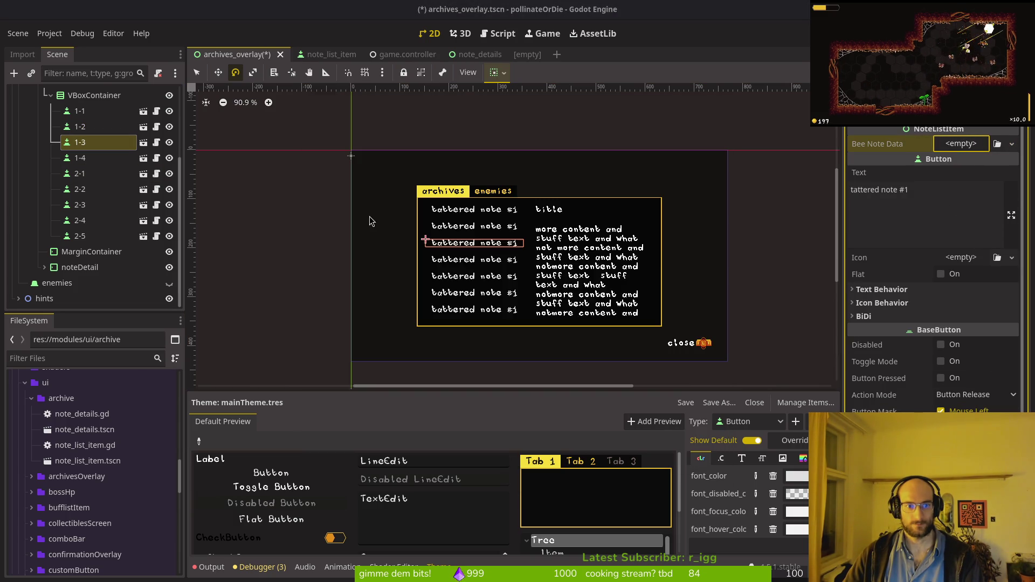
{"action": "key", "text": "ctrl+s"}
{"action": "left_click", "coordinate": [80, 157]}
{"action": "left_click", "coordinate": [960, 144]}
{"action": "left_click", "coordinate": [981, 195]}
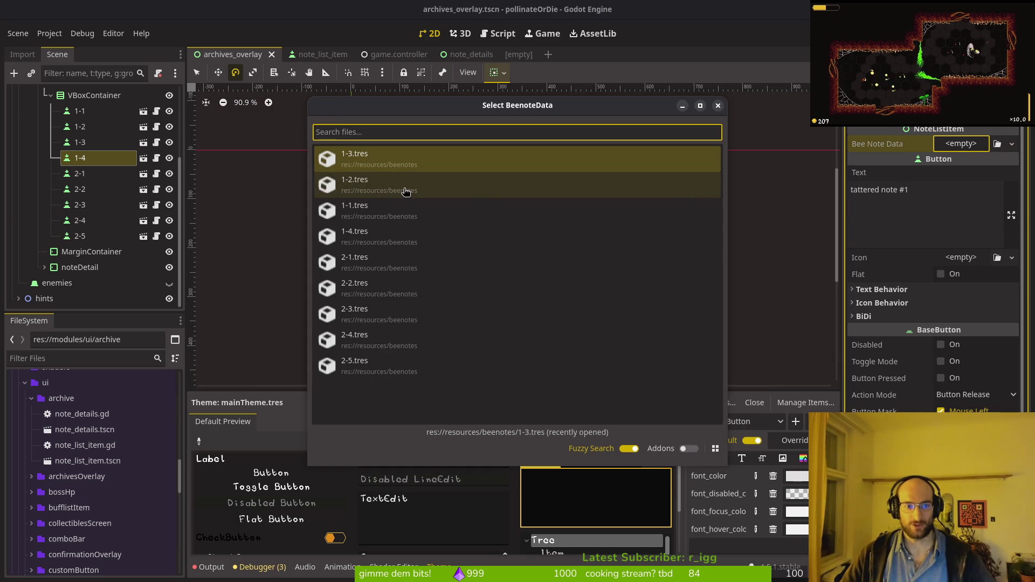
{"action": "double_click", "coordinate": [406, 245]}
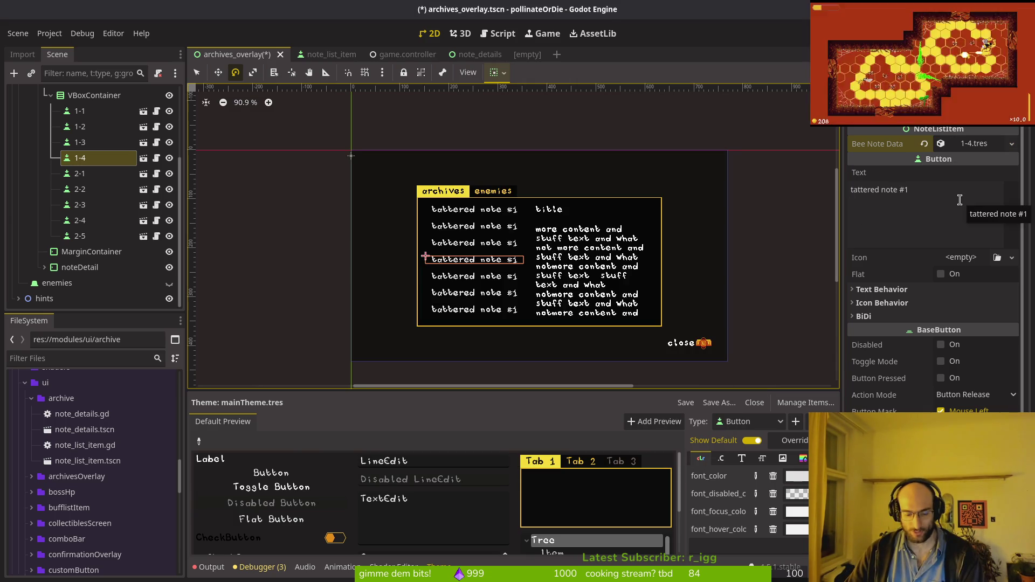
{"action": "key", "text": "ctrl+s"}
Step: Assign 2-1.tres to item 2-1 and 2-2.tres to item 2-2
{"action": "left_click", "coordinate": [79, 174]}
{"action": "left_click", "coordinate": [961, 144]}
{"action": "left_click", "coordinate": [984, 195]}
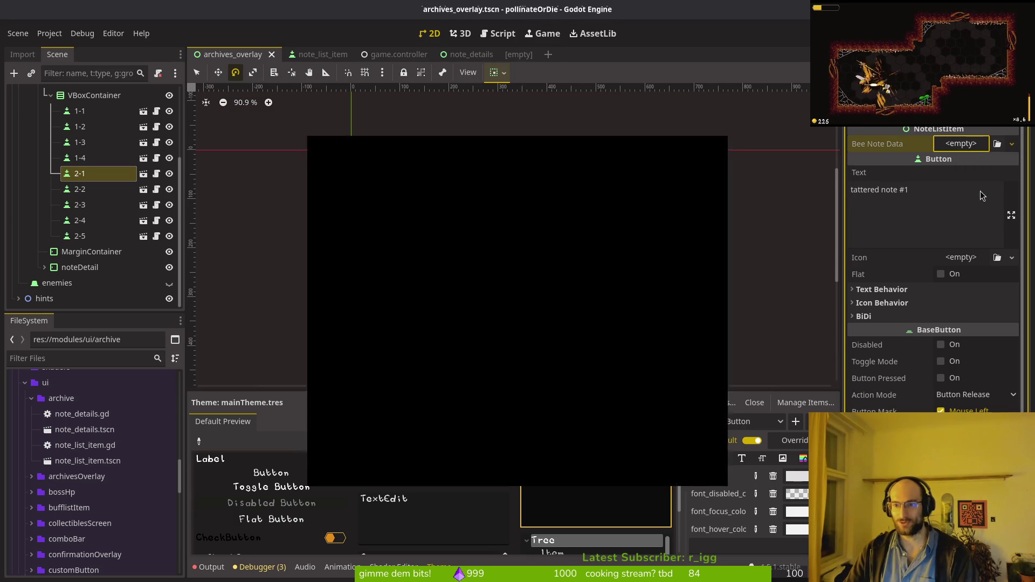
{"action": "left_click", "coordinate": [376, 264]}
{"action": "left_click", "coordinate": [79, 189]}
{"action": "left_click", "coordinate": [960, 144]}
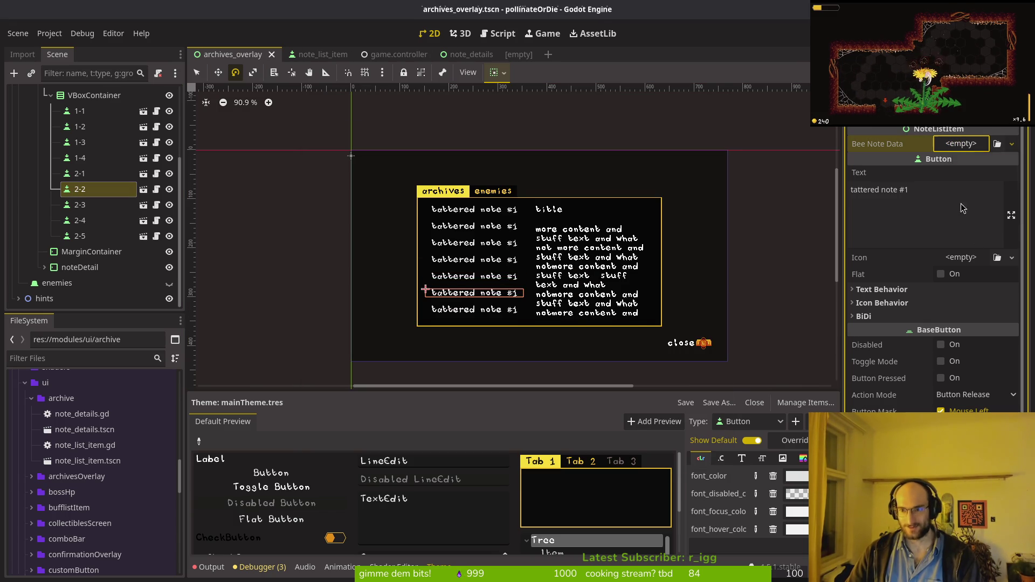
{"action": "left_click", "coordinate": [981, 203]}
{"action": "left_click", "coordinate": [388, 289]}
Step: Assign 2-3.tres to item 2-3 and 2-4.tres to item 2-4
{"action": "left_click", "coordinate": [86, 204]}
{"action": "left_click", "coordinate": [980, 147]}
{"action": "left_click", "coordinate": [988, 197]}
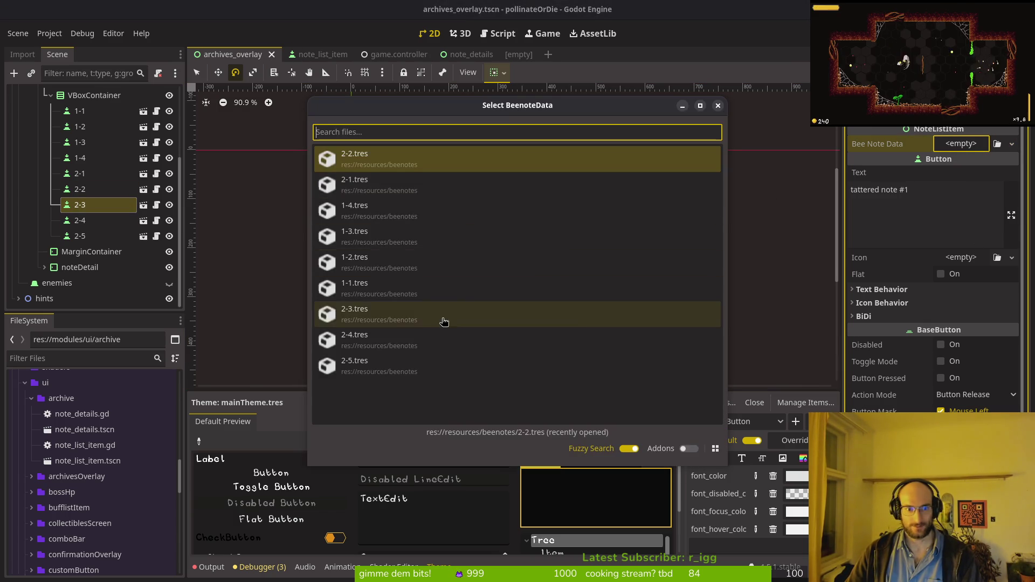
{"action": "left_click", "coordinate": [437, 312]}
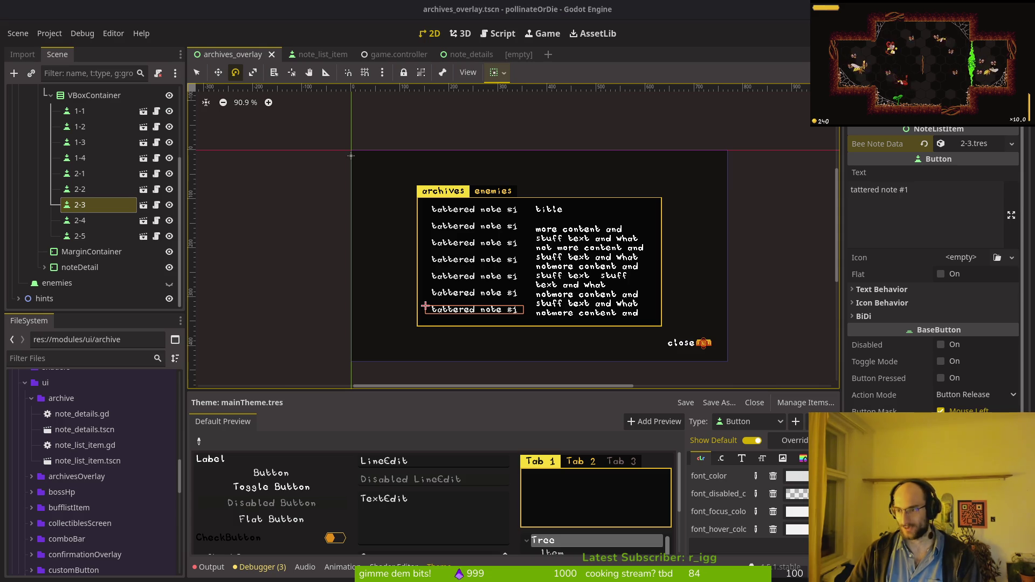
{"action": "left_click", "coordinate": [79, 221]}
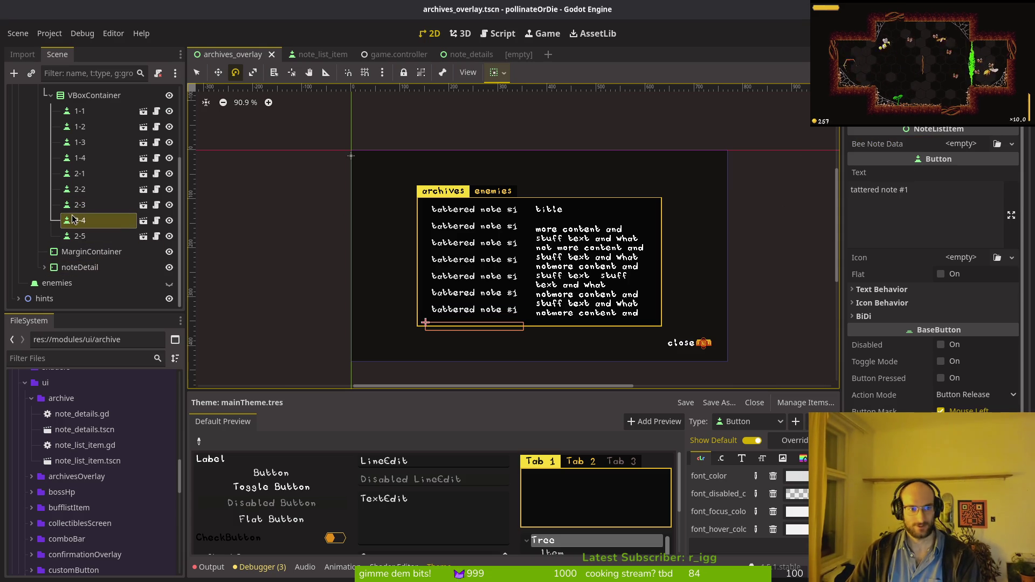
{"action": "left_click", "coordinate": [960, 143]}
{"action": "left_click", "coordinate": [983, 197]}
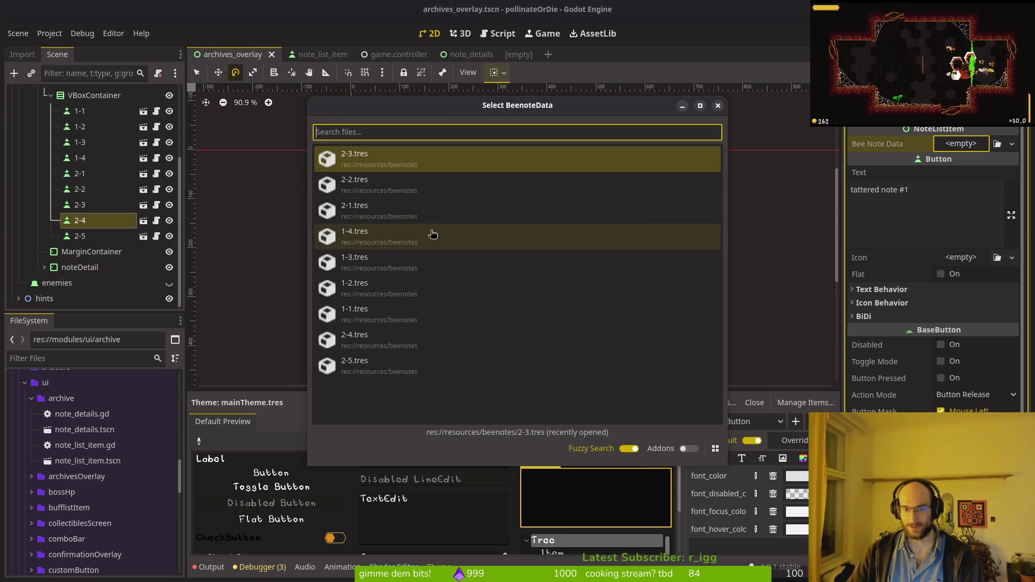
{"action": "double_click", "coordinate": [386, 335]}
{"action": "key", "text": "Down"}
Step: Assign 2-5.tres to item 2-5 and save the scene
{"action": "left_click", "coordinate": [924, 143]}
{"action": "left_click", "coordinate": [960, 144]}
{"action": "left_click", "coordinate": [983, 197]}
{"action": "double_click", "coordinate": [366, 363]}
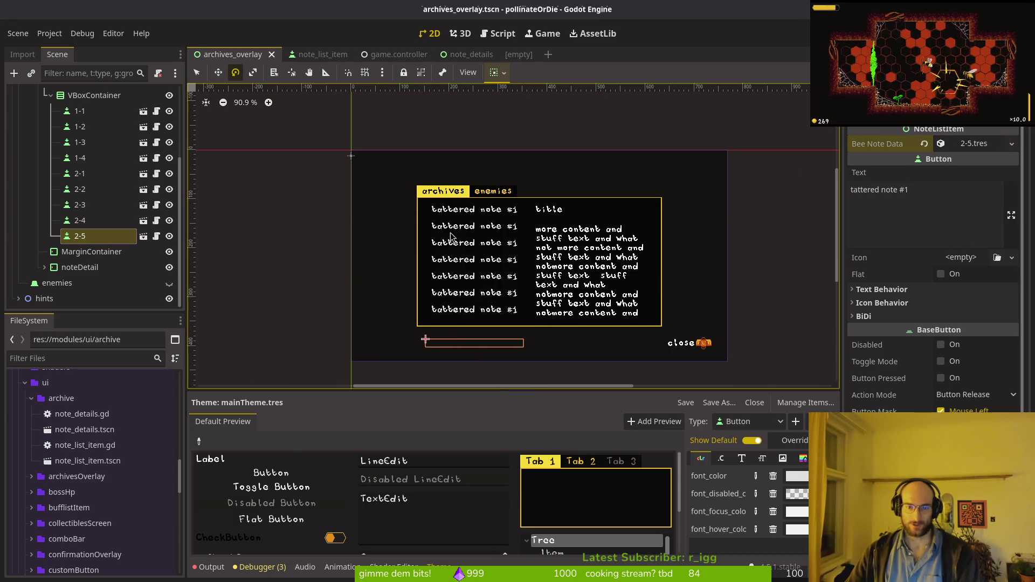
{"action": "key", "text": "ctrl+s"}
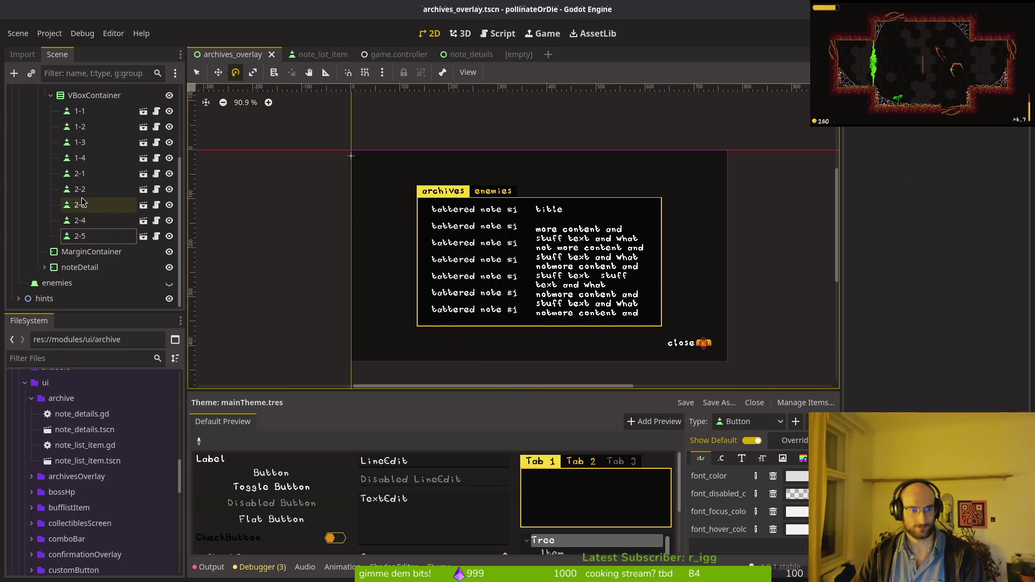
{"action": "scroll", "coordinate": [41, 171], "scroll_direction": "down", "scroll_amount": 3}
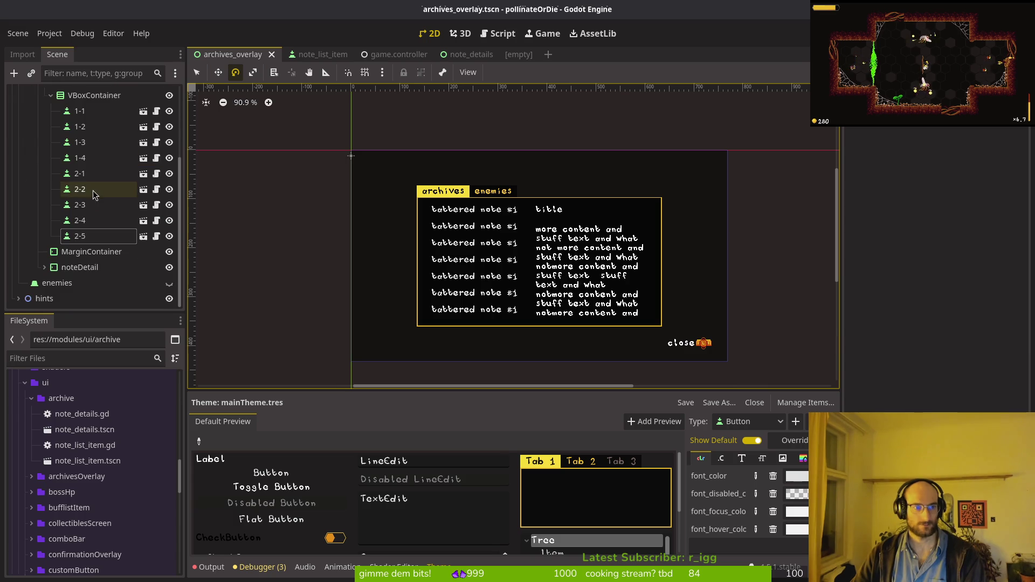
Step: Clear the noteDetail content label's placeholder text and save the scene
{"action": "left_click", "coordinate": [44, 267]}
{"action": "left_click", "coordinate": [78, 284]}
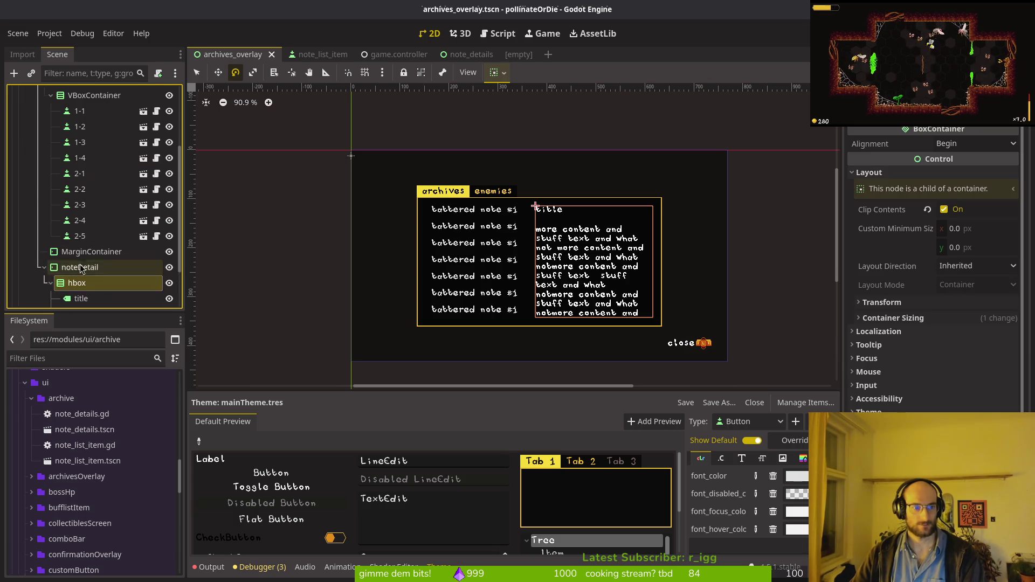
{"action": "scroll", "coordinate": [63, 278], "scroll_direction": "down", "scroll_amount": 2}
{"action": "left_click", "coordinate": [88, 267]}
{"action": "left_click", "coordinate": [941, 197]}
{"action": "key", "text": "ctrl+a"}
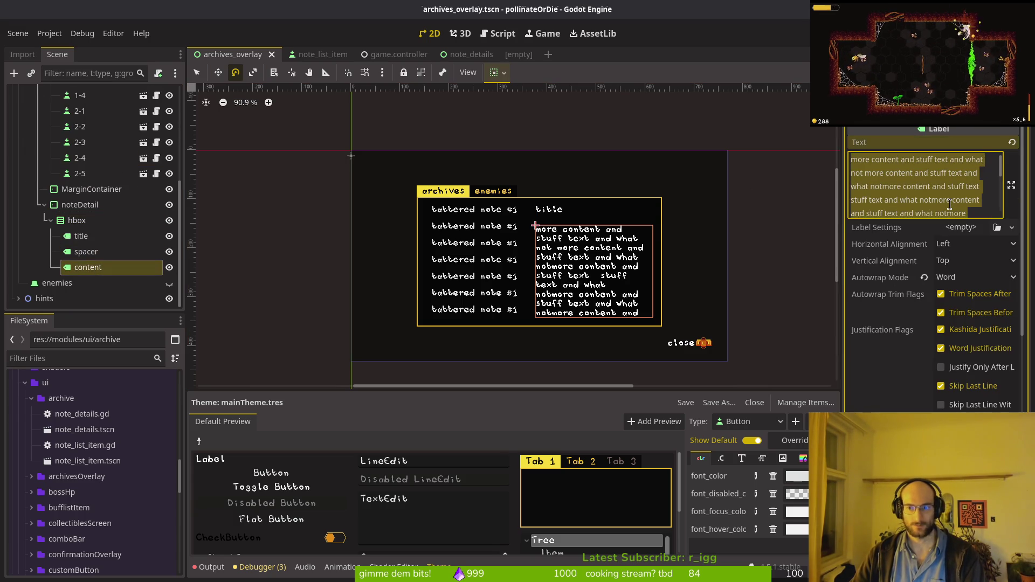
{"action": "key", "text": "BackSpace"}
{"action": "key", "text": "ctrl+s"}
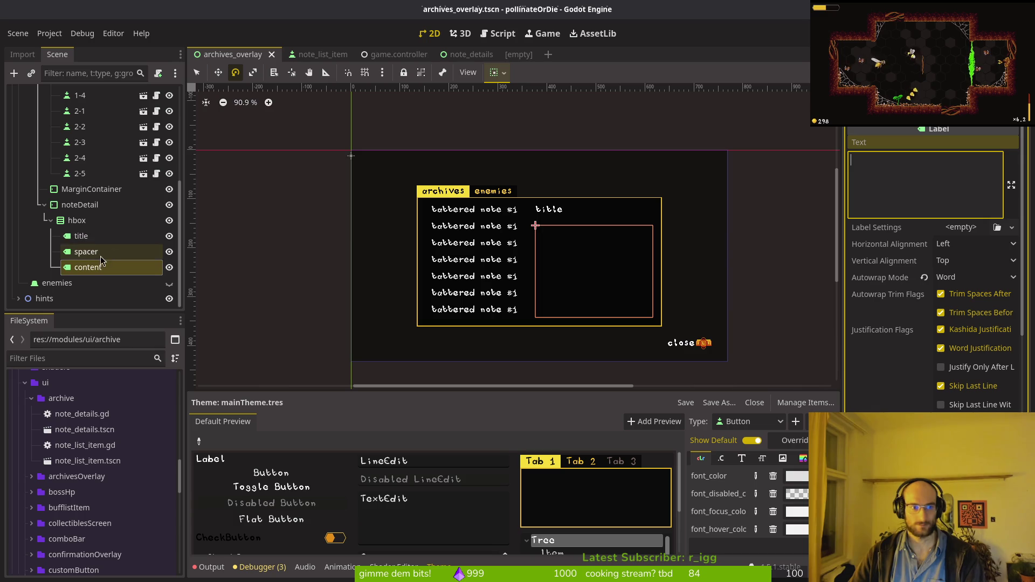
Step: Clear the title label's placeholder text, save, and collapse noteDetail and the VBoxContainer
{"action": "left_click", "coordinate": [102, 236]}
{"action": "left_click", "coordinate": [916, 161]}
{"action": "key", "text": "ctrl+a"}
{"action": "key", "text": "BackSpace"}
{"action": "key", "text": "ctrl+s"}
{"action": "left_click", "coordinate": [268, 264]}
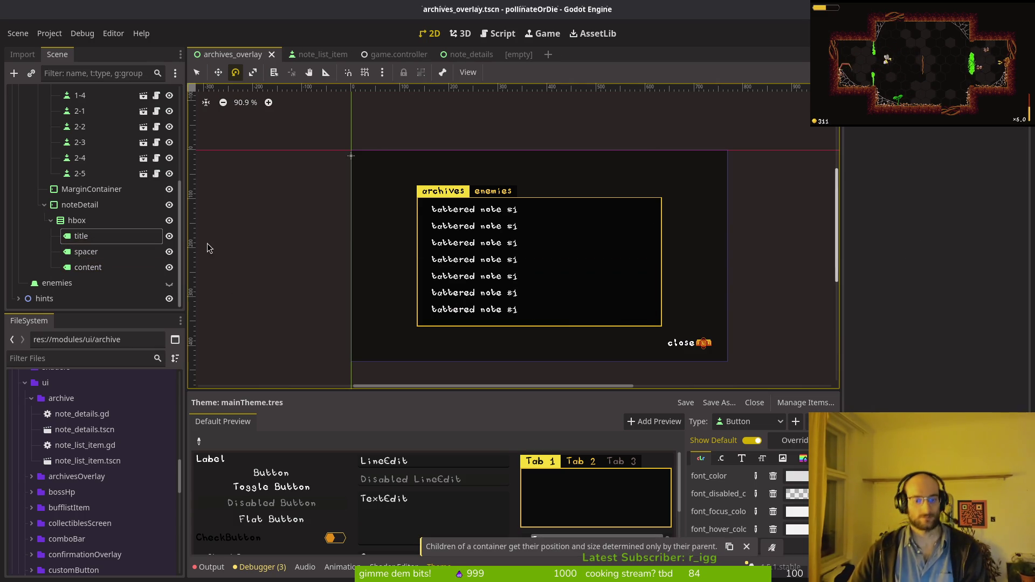
{"action": "left_click", "coordinate": [44, 205]}
{"action": "left_click", "coordinate": [51, 96]}
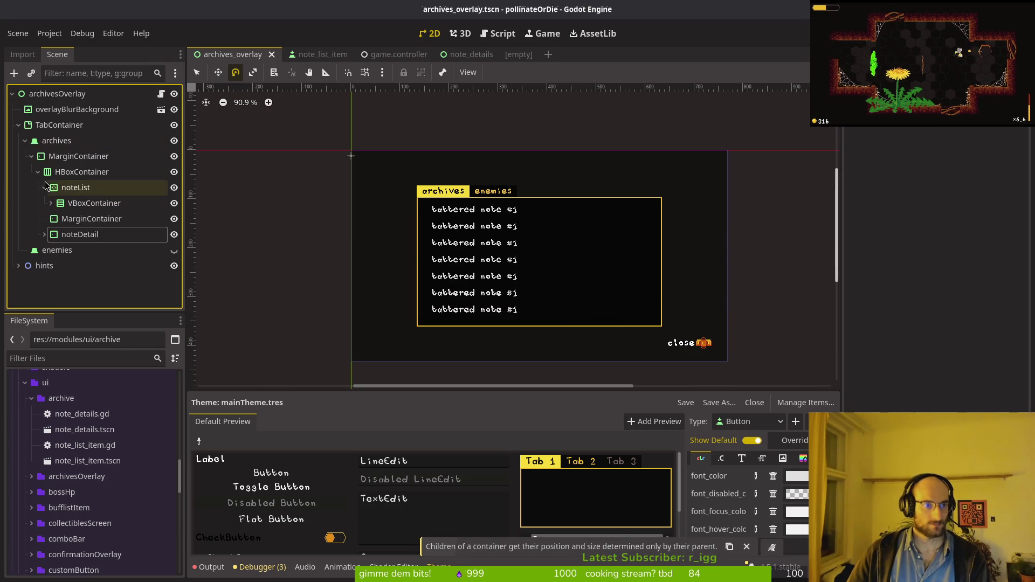
{"action": "scroll", "coordinate": [82, 490], "scroll_direction": "down", "scroll_amount": 3}
Step: Open resources/beenotes/1-1.tres, set its Title to 'meow', and begin entering its Content
{"action": "scroll", "coordinate": [75, 474], "scroll_direction": "down", "scroll_amount": 10}
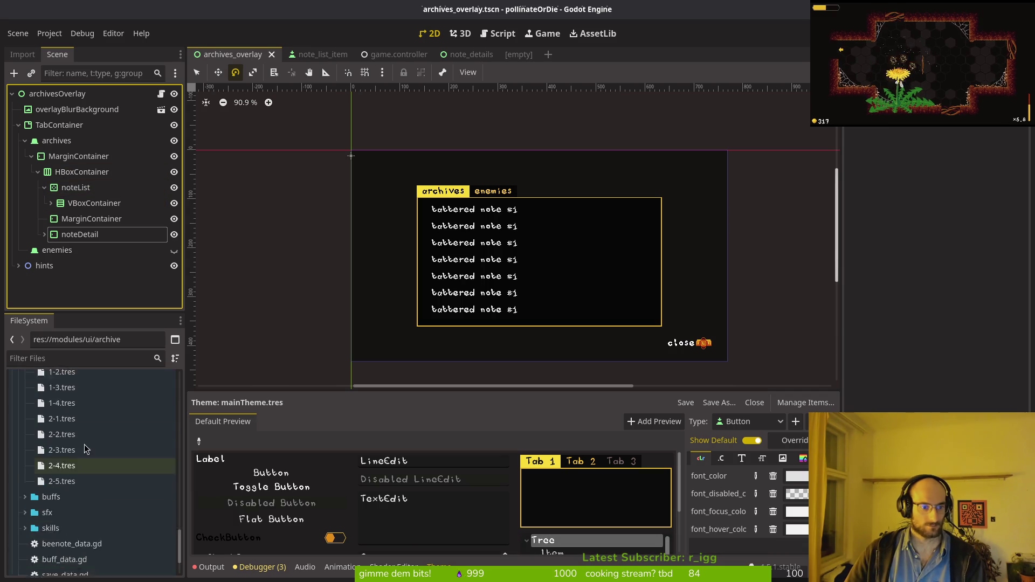
{"action": "left_click", "coordinate": [72, 432]}
{"action": "left_click", "coordinate": [994, 147]}
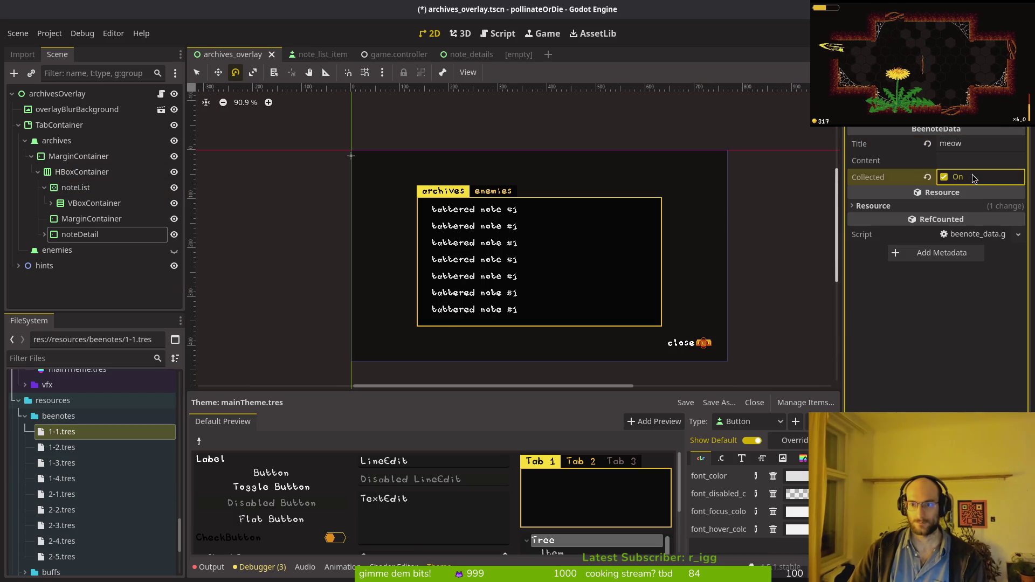
{"action": "left_click", "coordinate": [952, 161]}
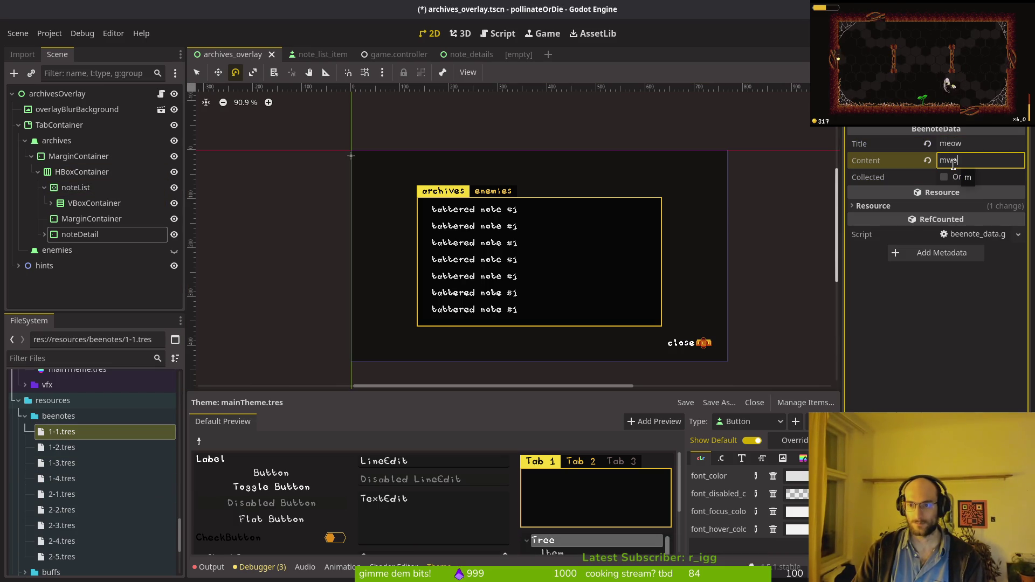